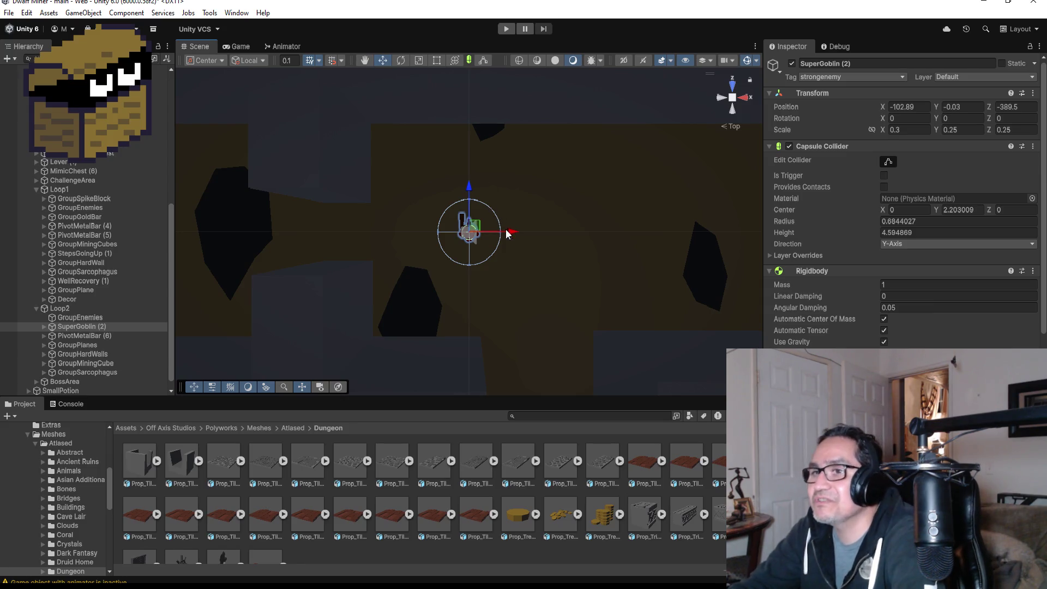
# Rotate SuperGoblin (2) to Y 90, nudge it along Z and X, and place it under GroupEnemies
pyautogui.moveTo(507, 233)
pyautogui.mouseDown()
pyautogui.moveTo(518, 179)
pyautogui.moveTo(451, 178)
pyautogui.mouseUp()
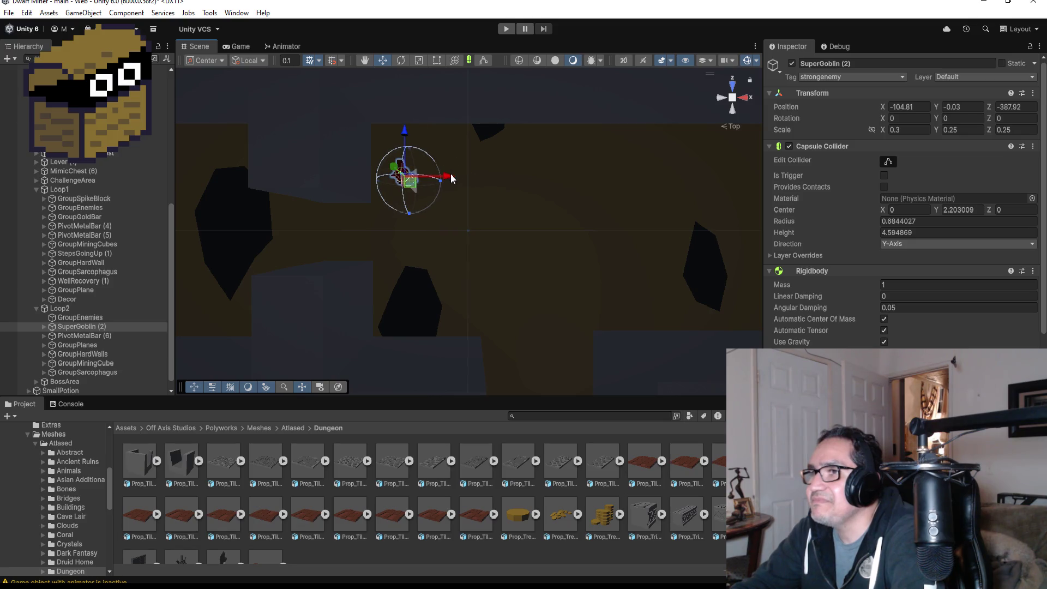
pyautogui.click(969, 116)
pyautogui.write('90')
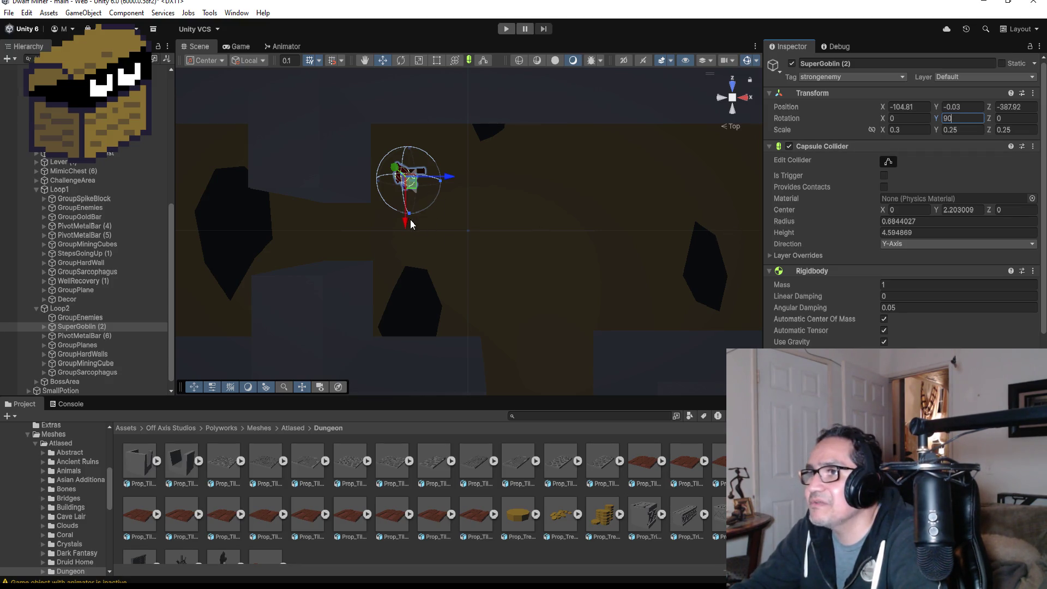
pyautogui.moveTo(448, 179); pyautogui.dragTo(442, 179)
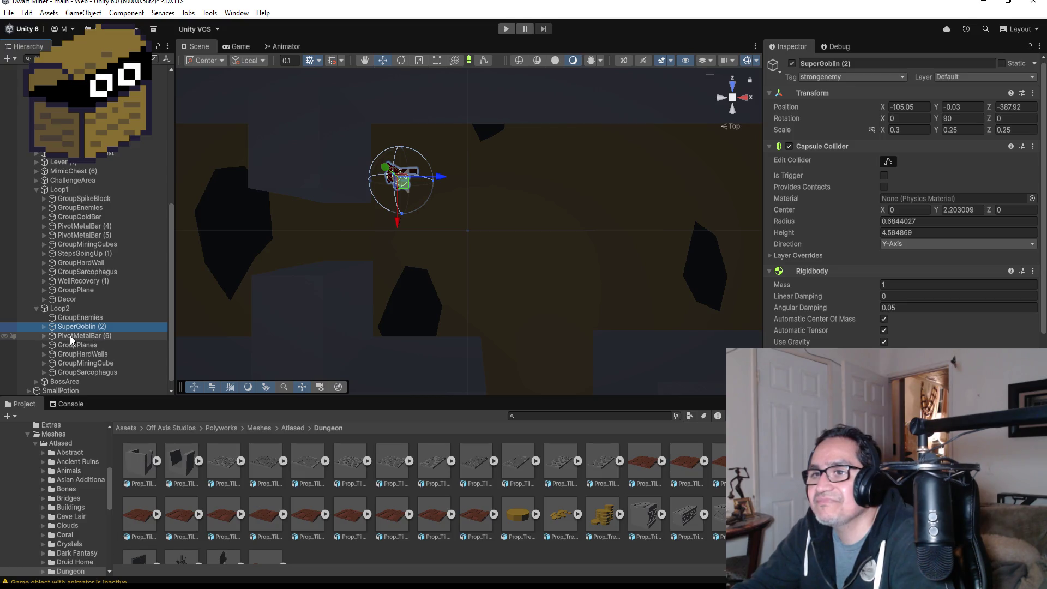
pyautogui.moveTo(70, 326); pyautogui.dragTo(76, 318)
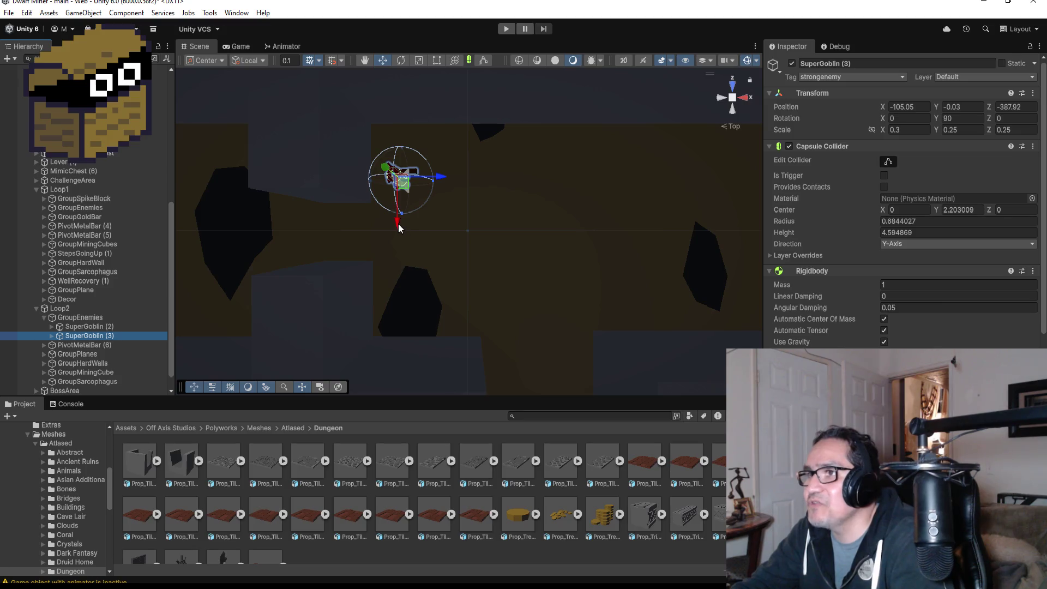
# Drag SuperGoblin (3) down the corridor to Z -391.02 and frame it in a perspective view
pyautogui.moveTo(398, 223)
pyautogui.mouseDown()
pyautogui.moveTo(398, 336)
pyautogui.moveTo(413, 335)
pyautogui.mouseUp()
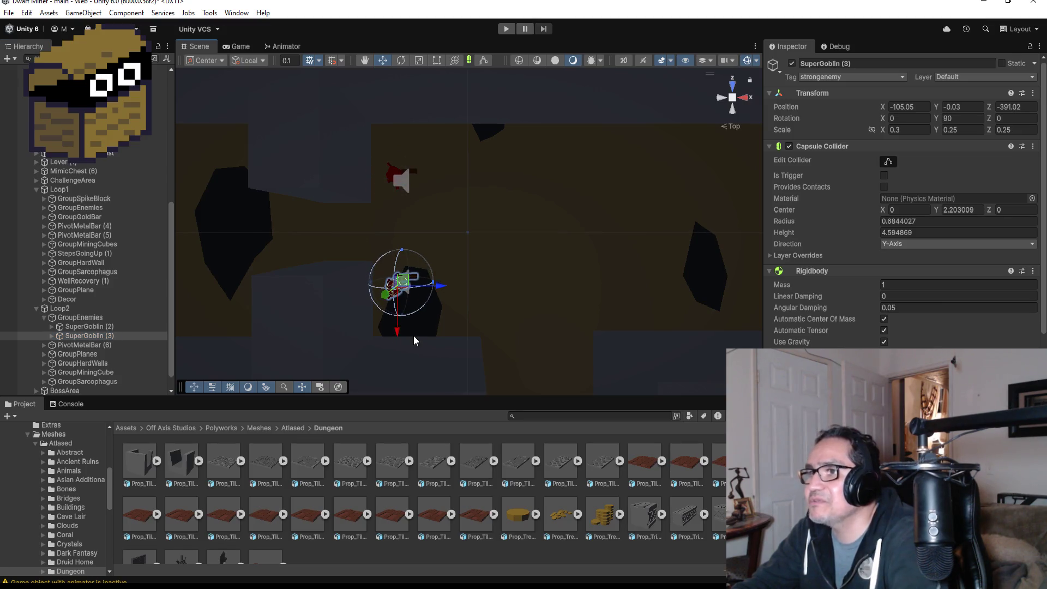
pyautogui.press('f')
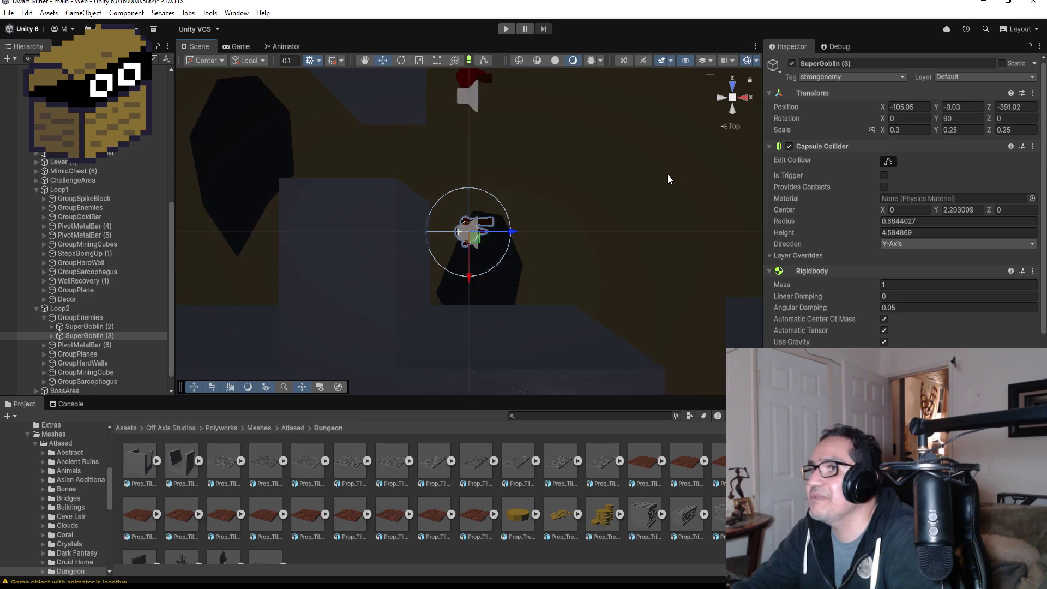
pyautogui.moveTo(669, 178)
pyautogui.mouseDown()
pyautogui.moveTo(435, 29)
pyautogui.moveTo(408, 52)
pyautogui.moveTo(608, 239)
pyautogui.mouseUp()
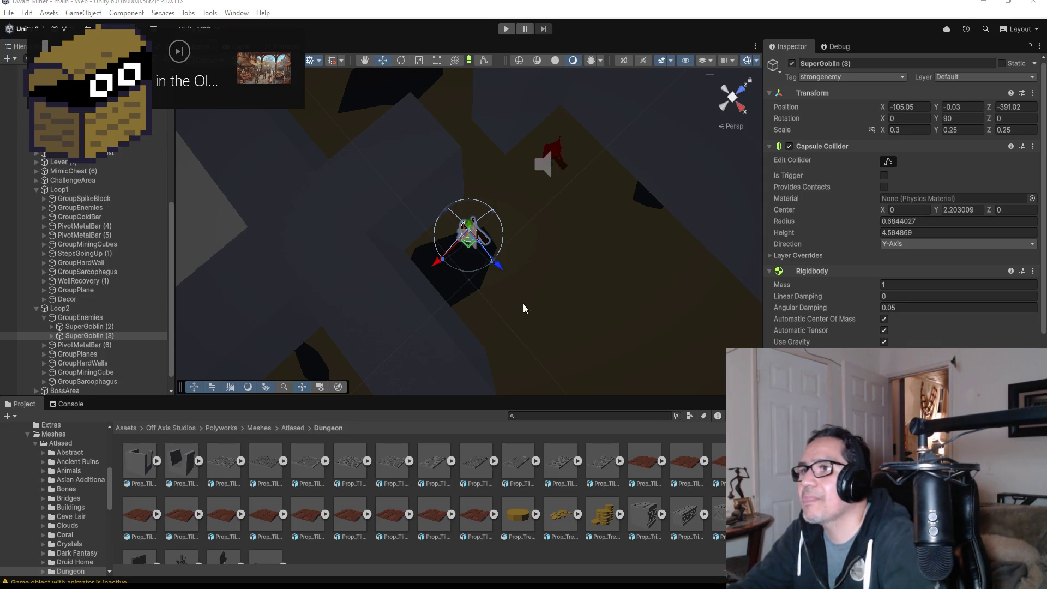
pyautogui.scroll(-4, 522, 256)
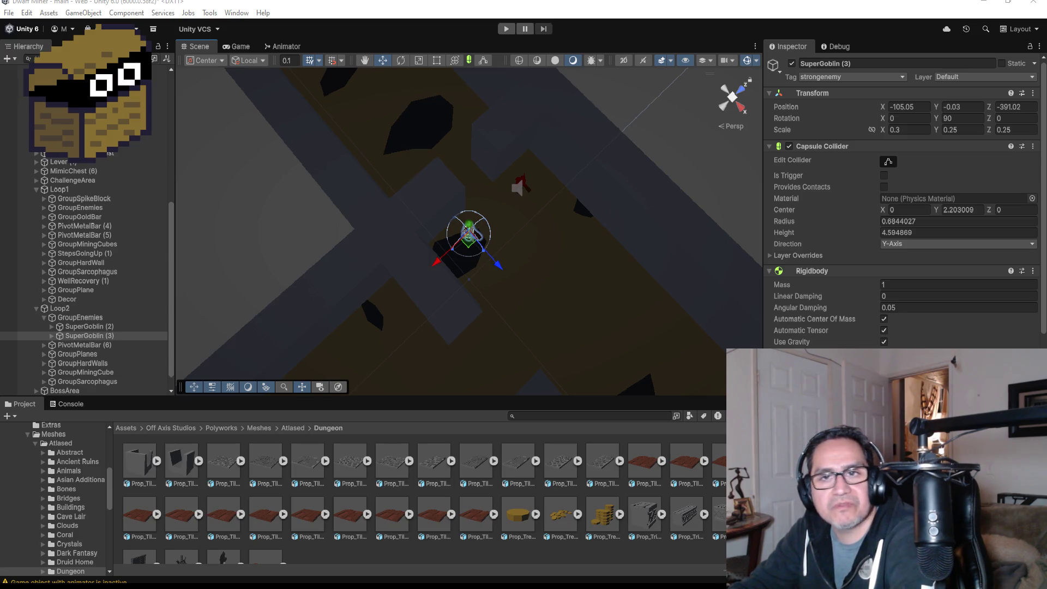
pyautogui.scroll(-6, 593, 213)
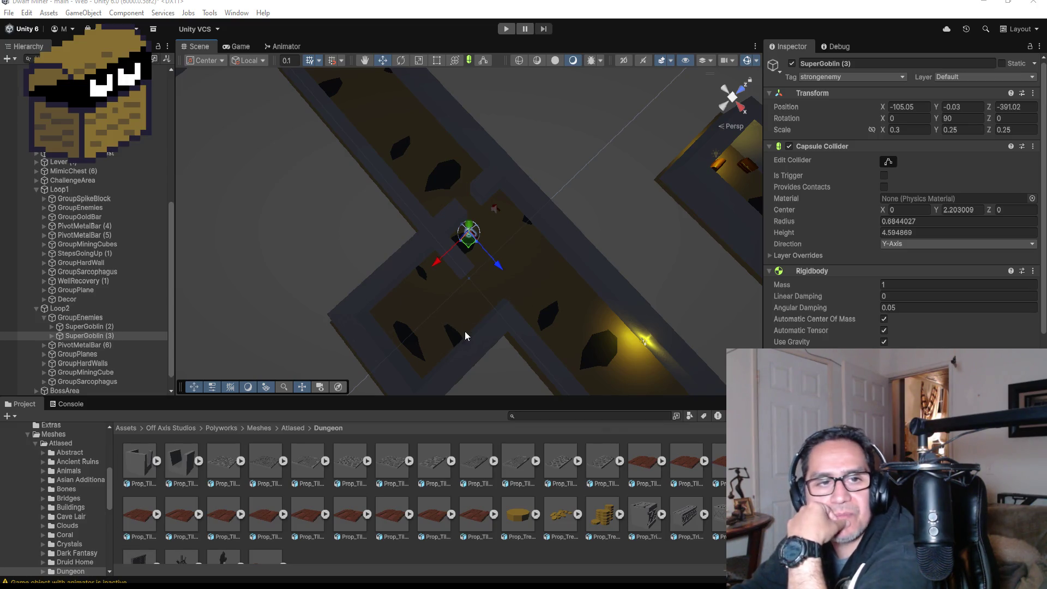
pyautogui.scroll(-2, 692, 295)
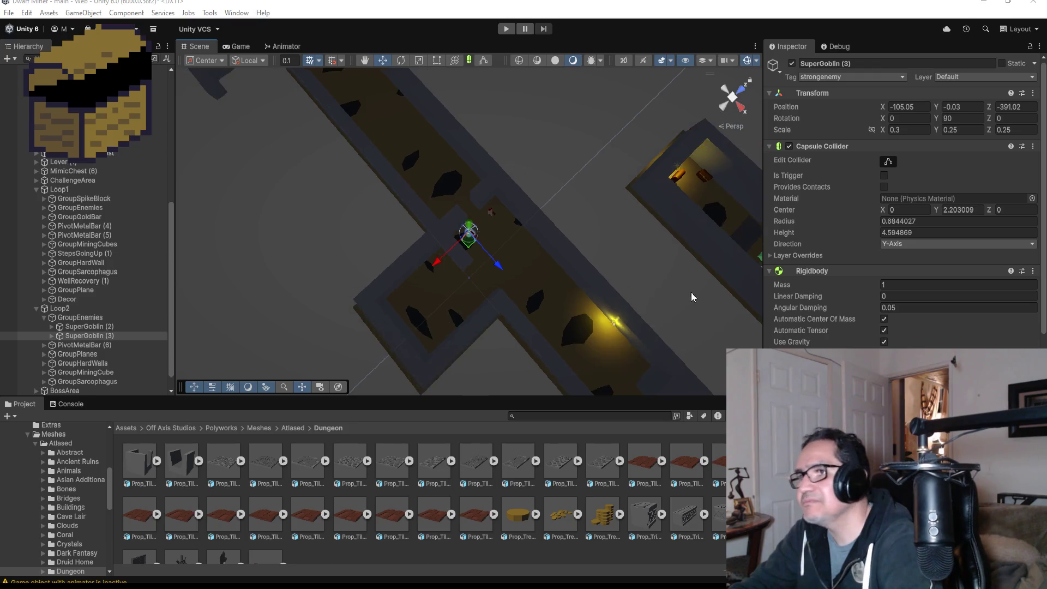
pyautogui.scroll(-2, 536, 272)
pyautogui.scroll(3, 533, 286)
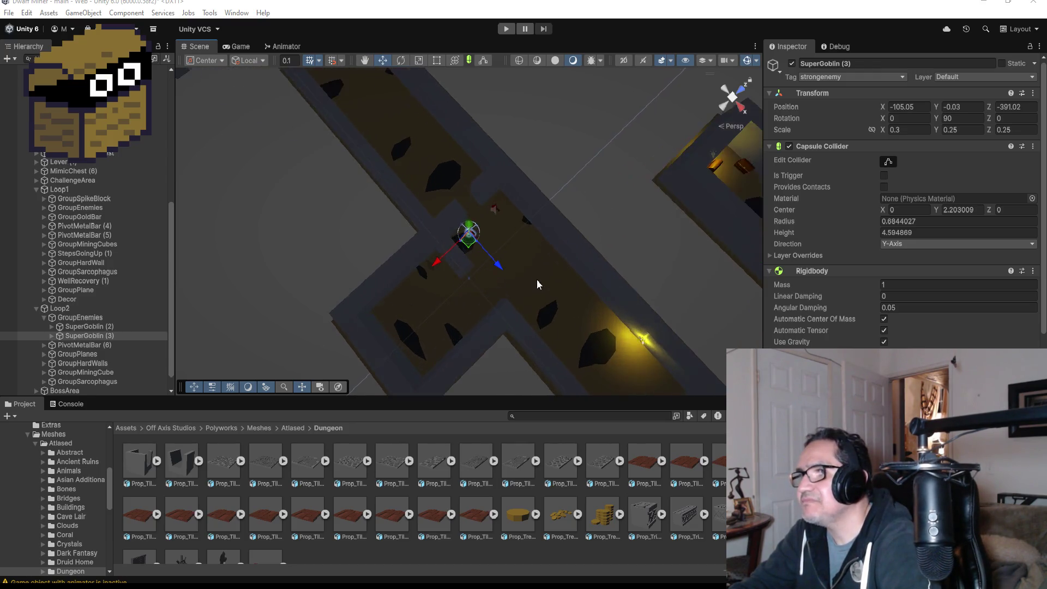
pyautogui.scroll(-5, 536, 281)
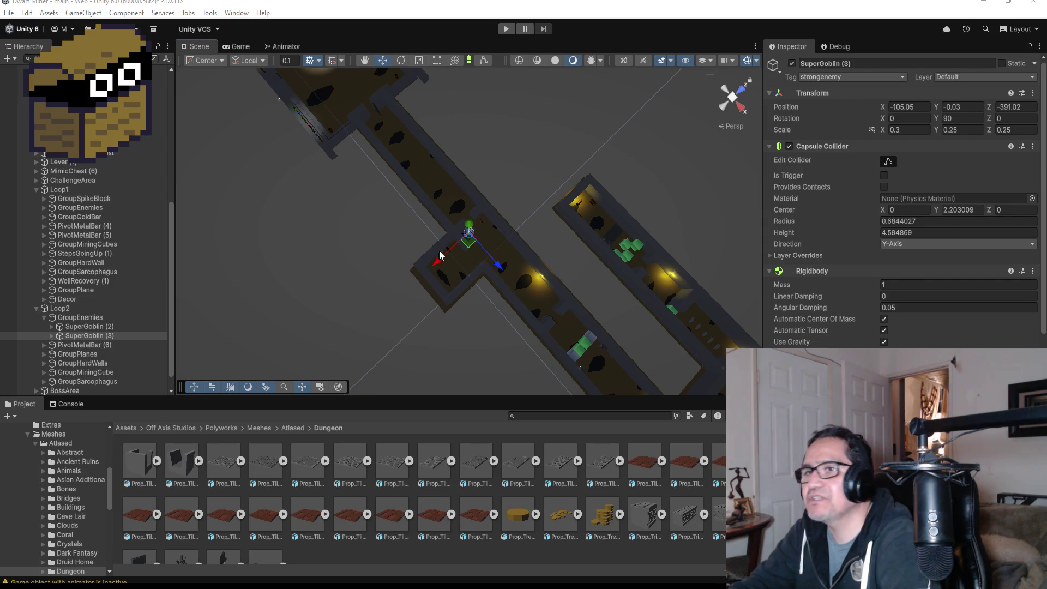
# Select SuperGoblin (2) and (3) and move them together up the corridor to X -135.8
pyautogui.keyDown('ctrl'); pyautogui.click(85, 326); pyautogui.keyUp('ctrl')
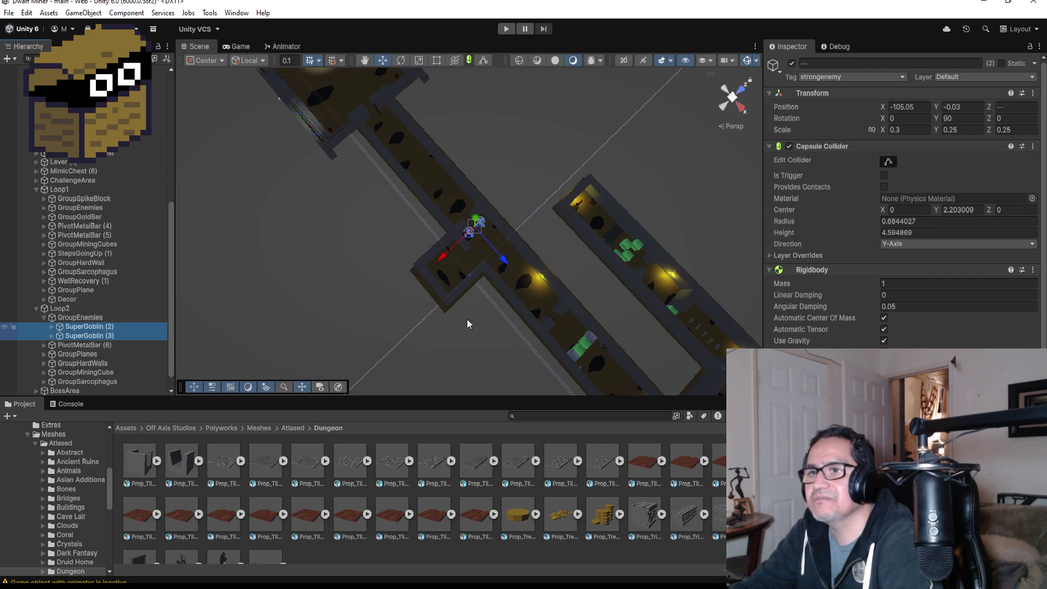
pyautogui.moveTo(502, 265); pyautogui.dragTo(419, 129)
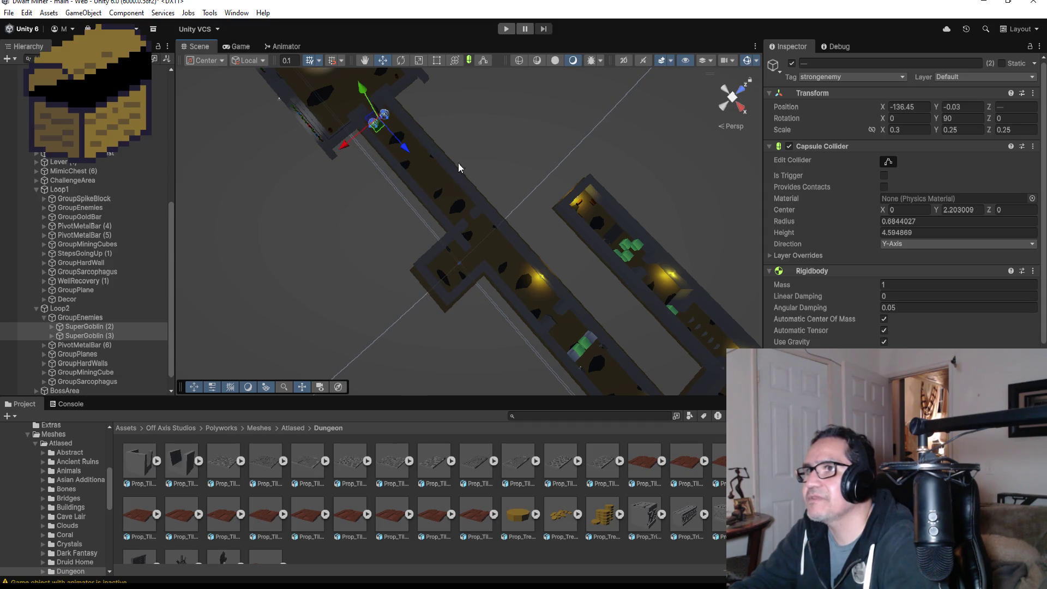
pyautogui.press('f')
pyautogui.moveTo(529, 218)
pyautogui.mouseDown()
pyautogui.moveTo(623, 319)
pyautogui.moveTo(584, 290)
pyautogui.moveTo(484, 261)
pyautogui.moveTo(514, 290)
pyautogui.mouseUp()
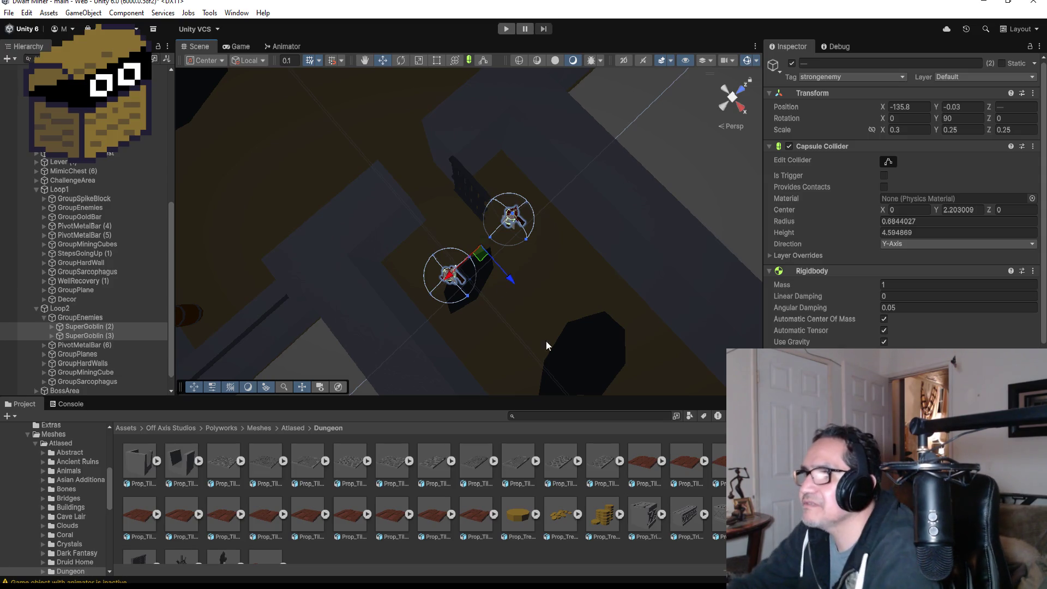
pyautogui.scroll(-6, 600, 365)
pyautogui.scroll(-4, 603, 359)
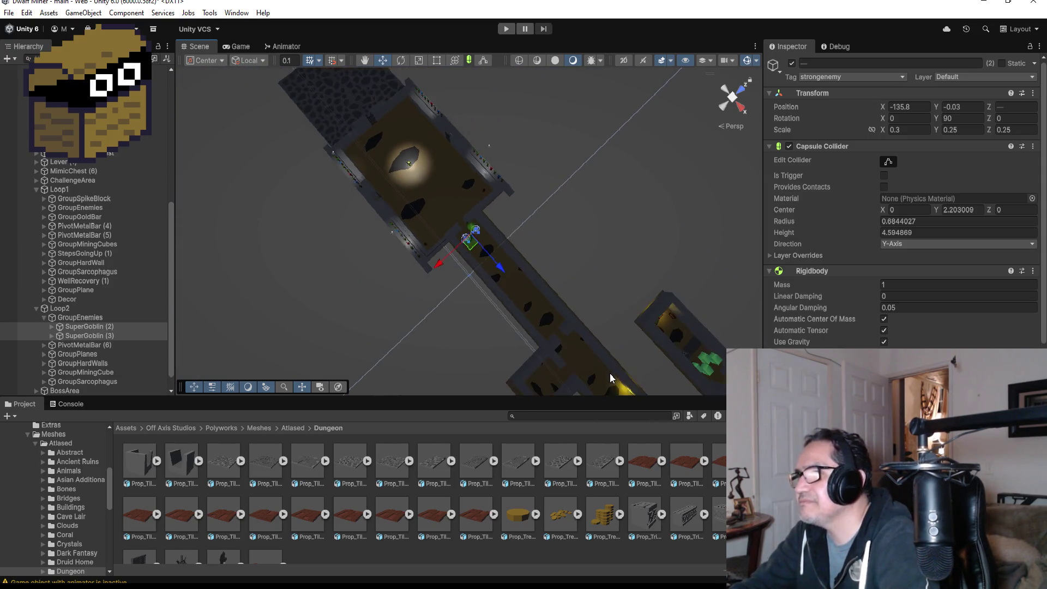
pyautogui.click(564, 358)
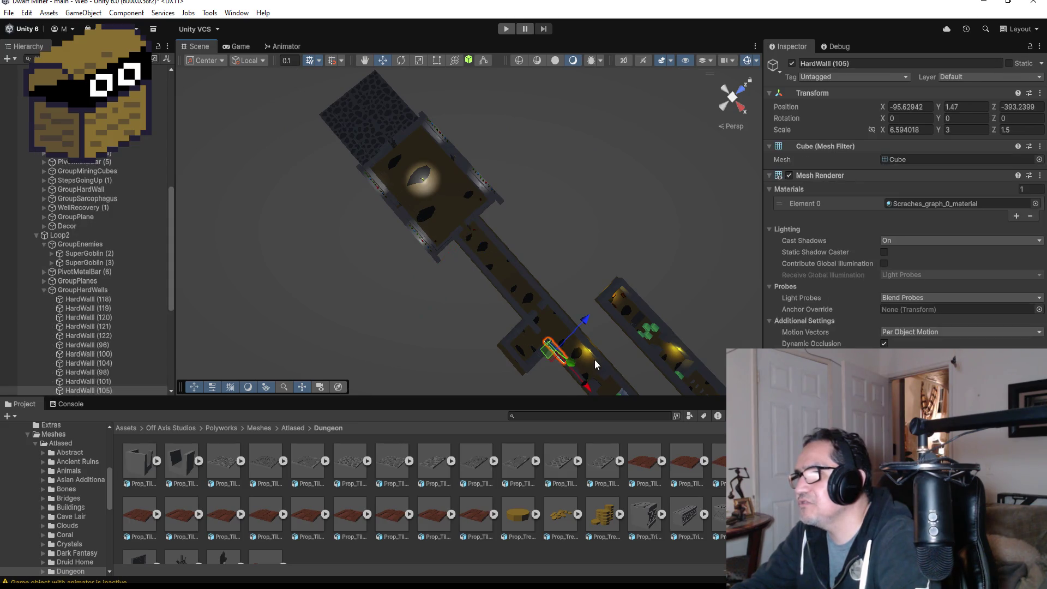
pyautogui.press('f')
pyautogui.scroll(-2, 591, 277)
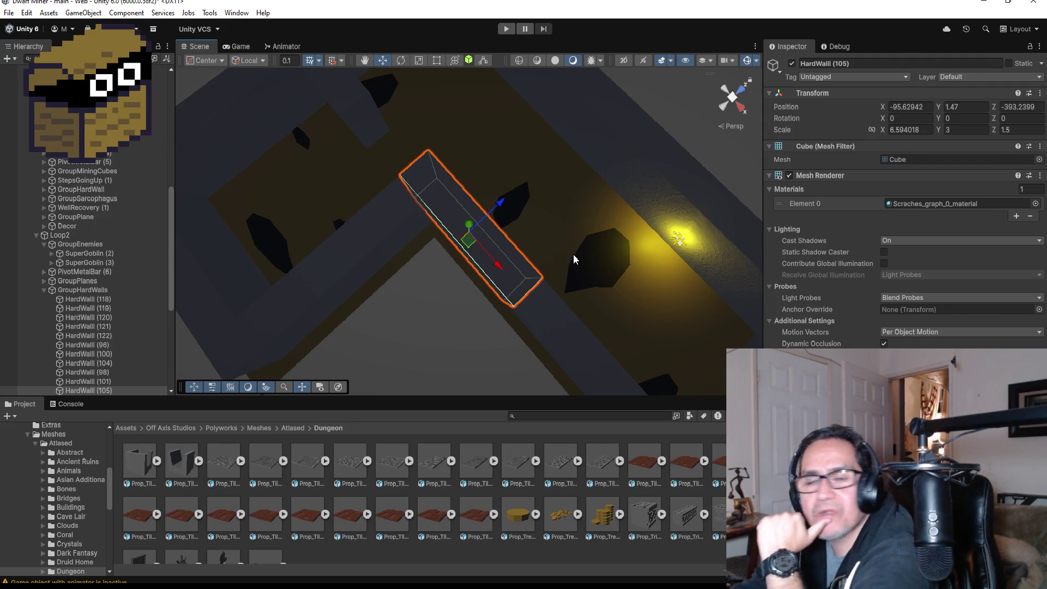
pyautogui.scroll(-4, 573, 254)
pyautogui.scroll(-2, 567, 256)
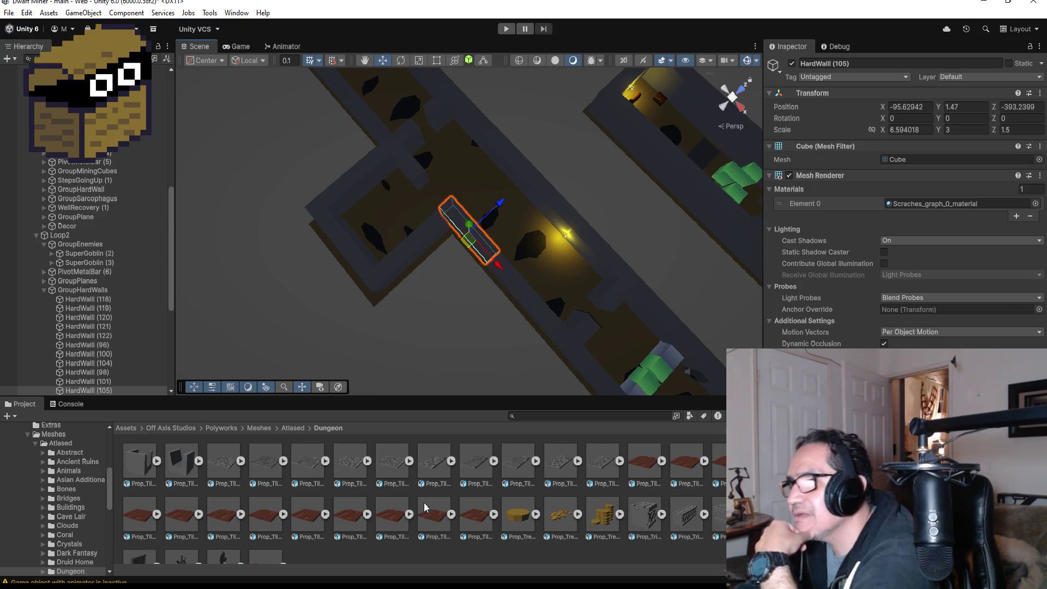
# Inspect the timber panel tiles and the corner stone trim, then return to the Atlased folder
pyautogui.click(652, 466)
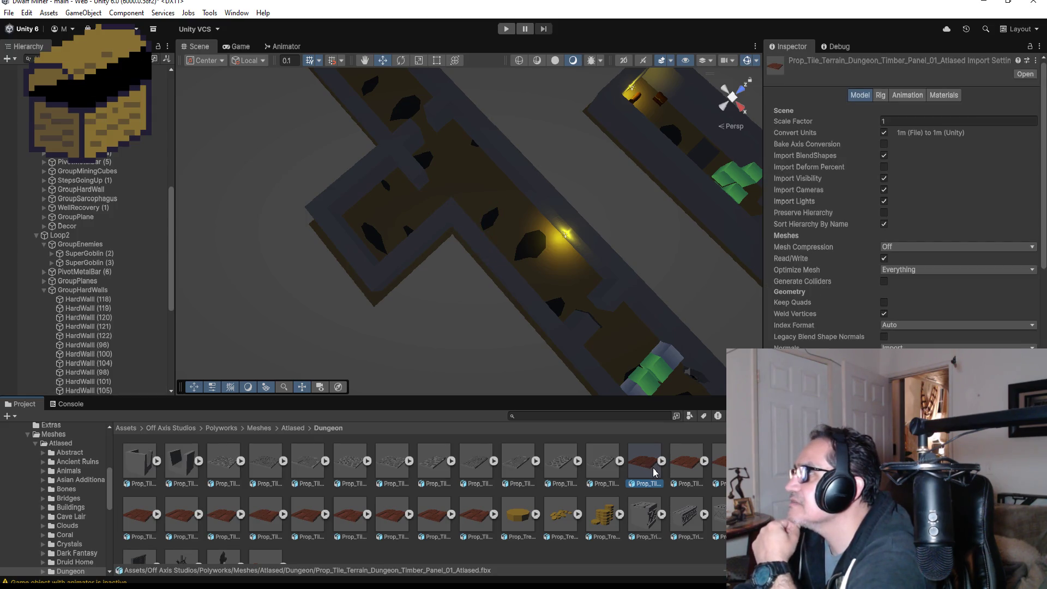
pyautogui.click(254, 532)
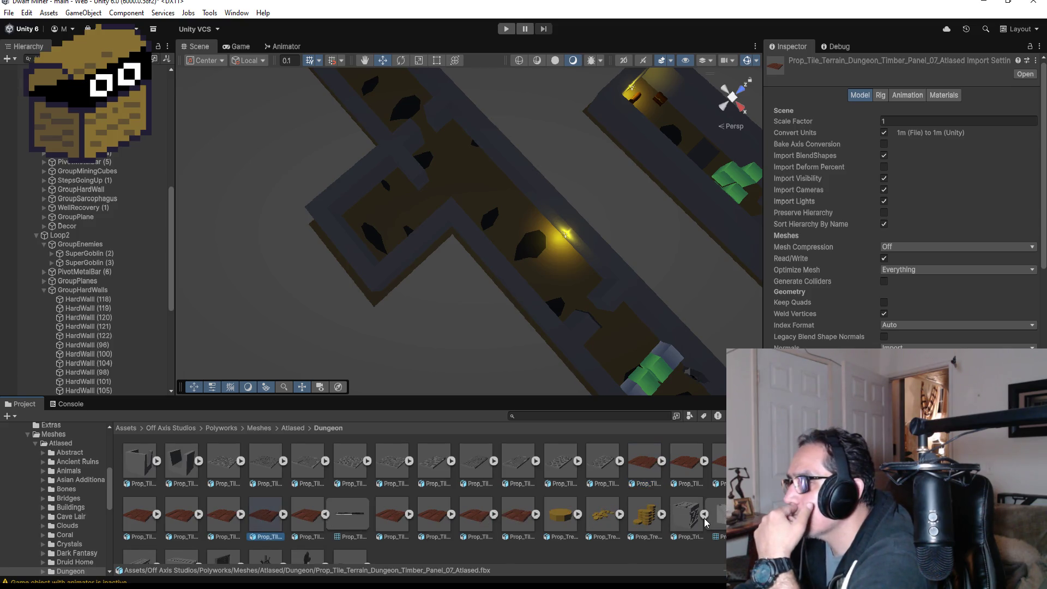
pyautogui.click(676, 524)
pyautogui.scroll(-2, 336, 534)
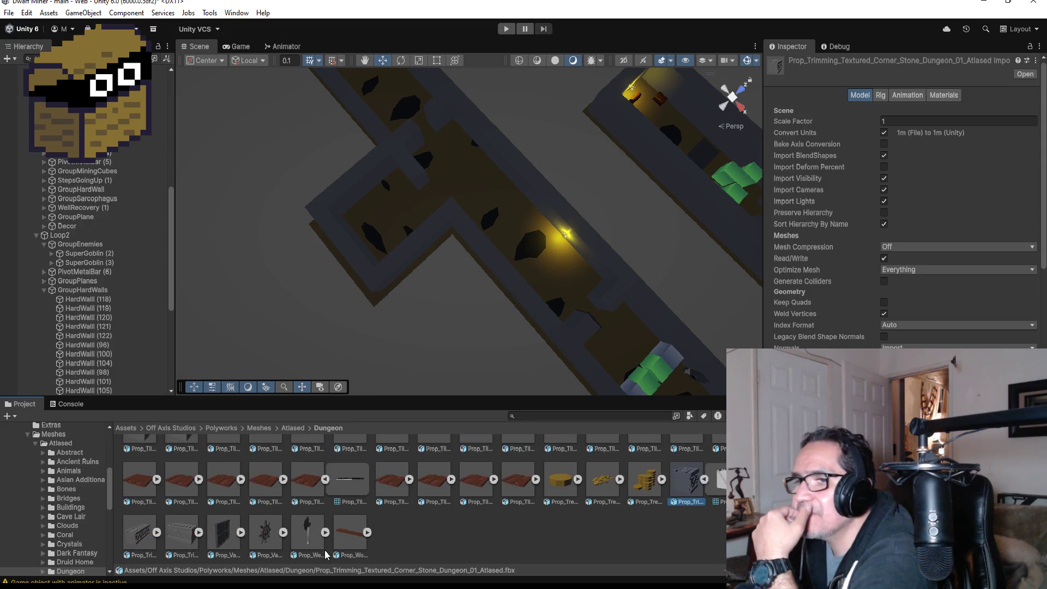
pyautogui.scroll(2, 360, 511)
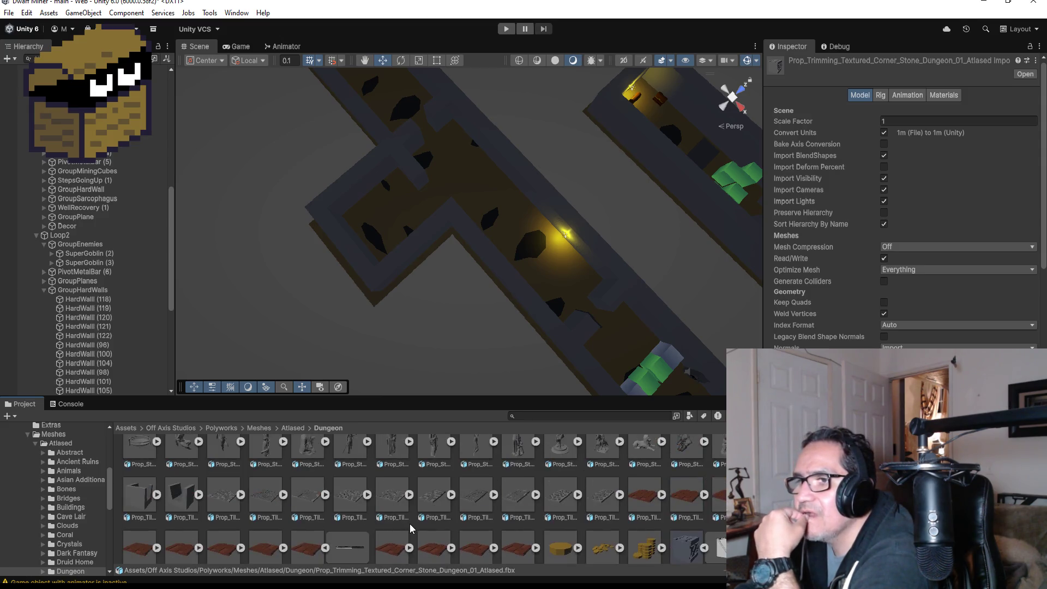
pyautogui.scroll(-2, 406, 518)
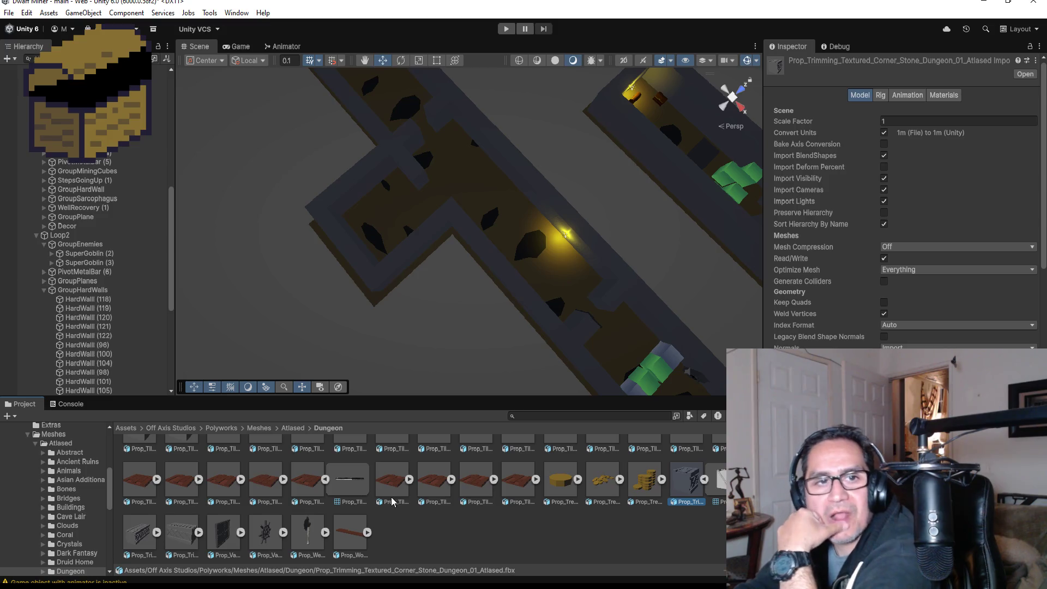
pyautogui.click(295, 427)
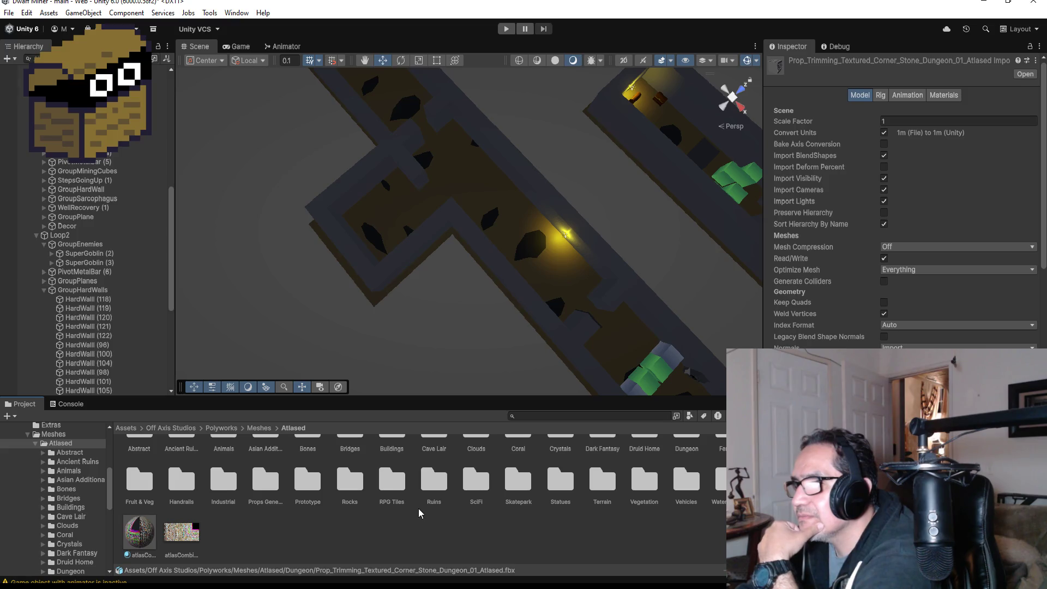
# Browse the Ruins folder, its Materials subfolder and the Animals folder, returning to Atlased
pyautogui.doubleClick(444, 487)
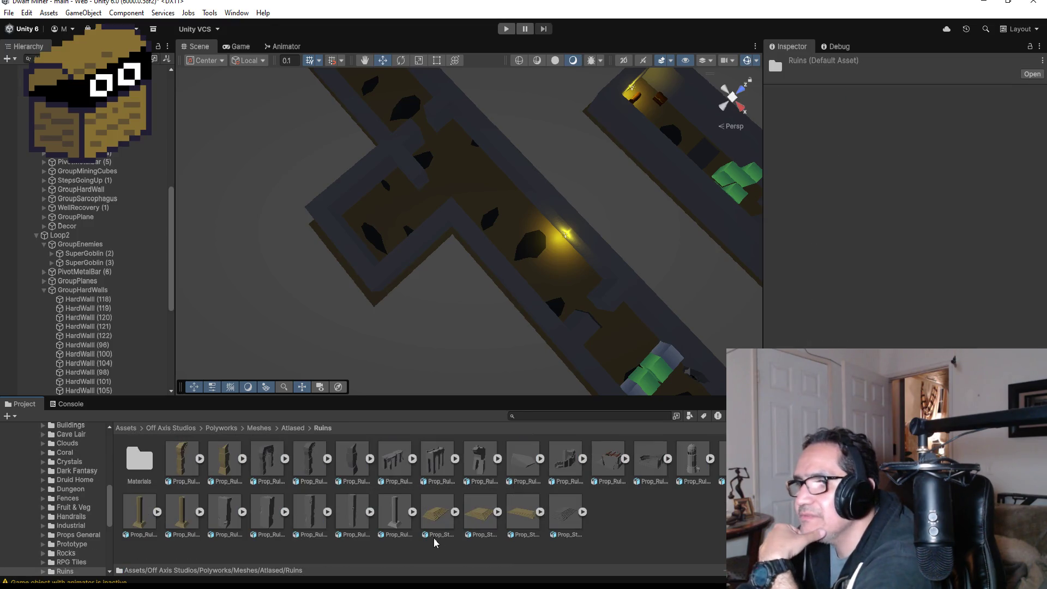
pyautogui.click(155, 465)
pyautogui.doubleClick(155, 465)
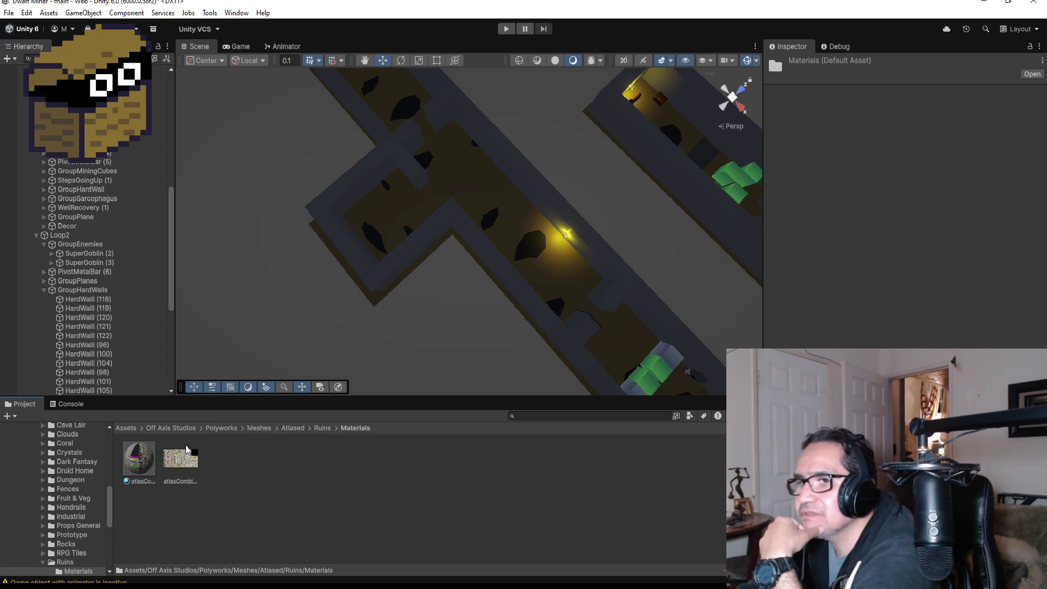
pyautogui.click(321, 428)
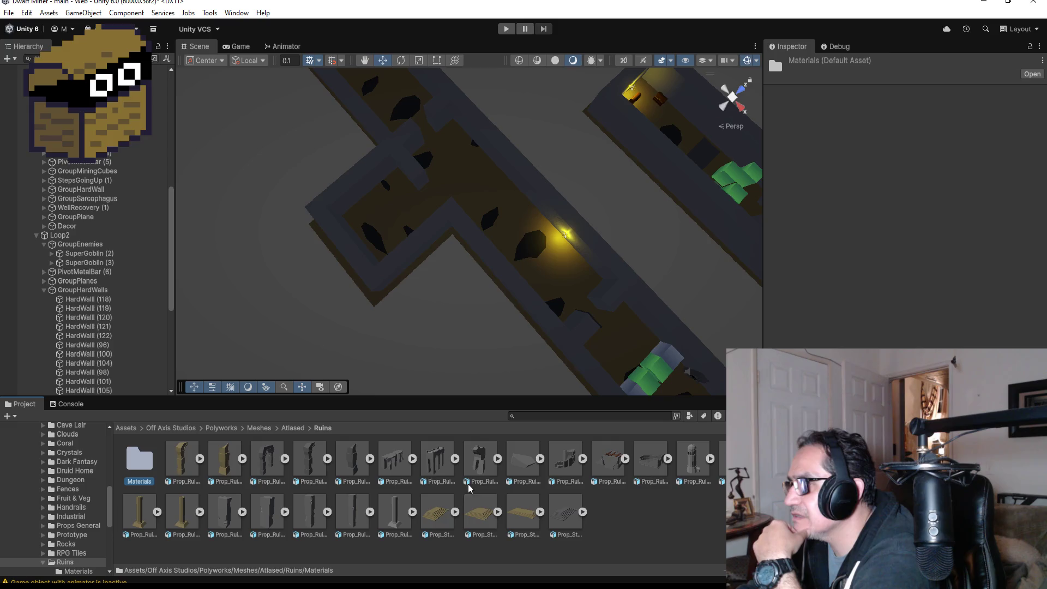
pyautogui.click(296, 428)
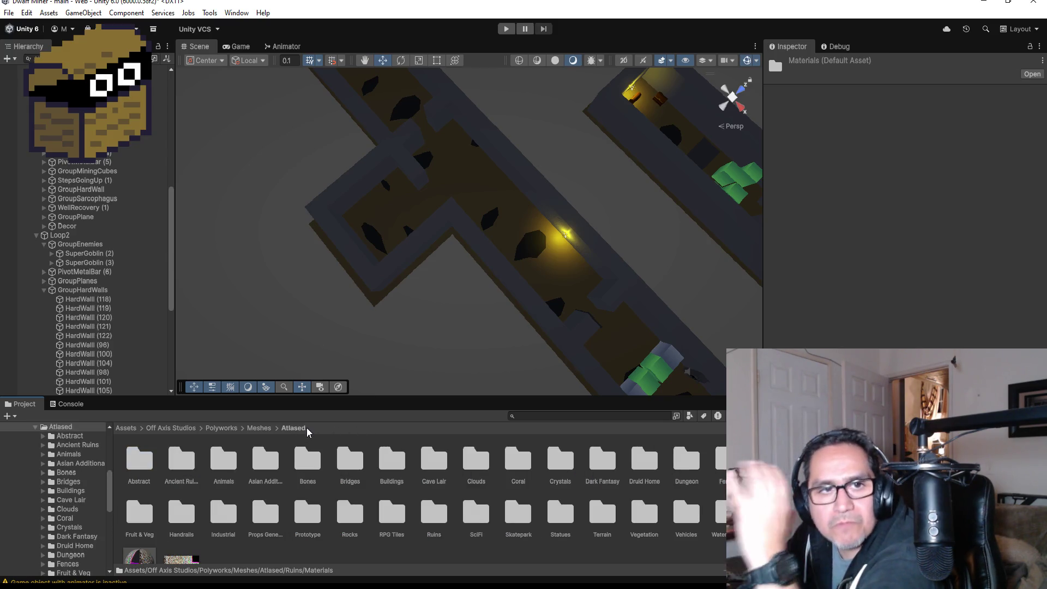
pyautogui.doubleClick(222, 463)
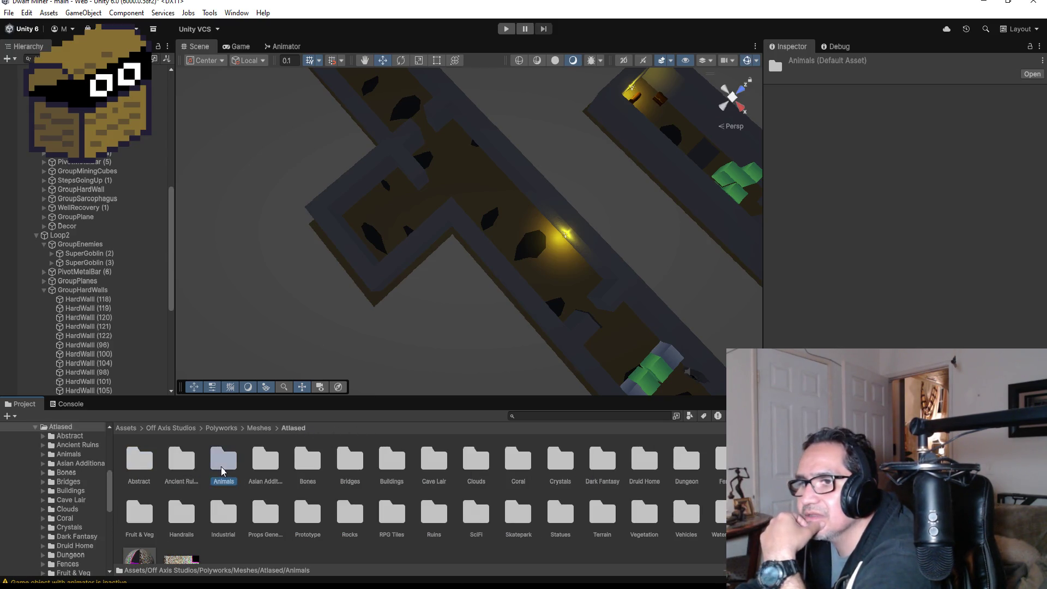
pyautogui.click(295, 428)
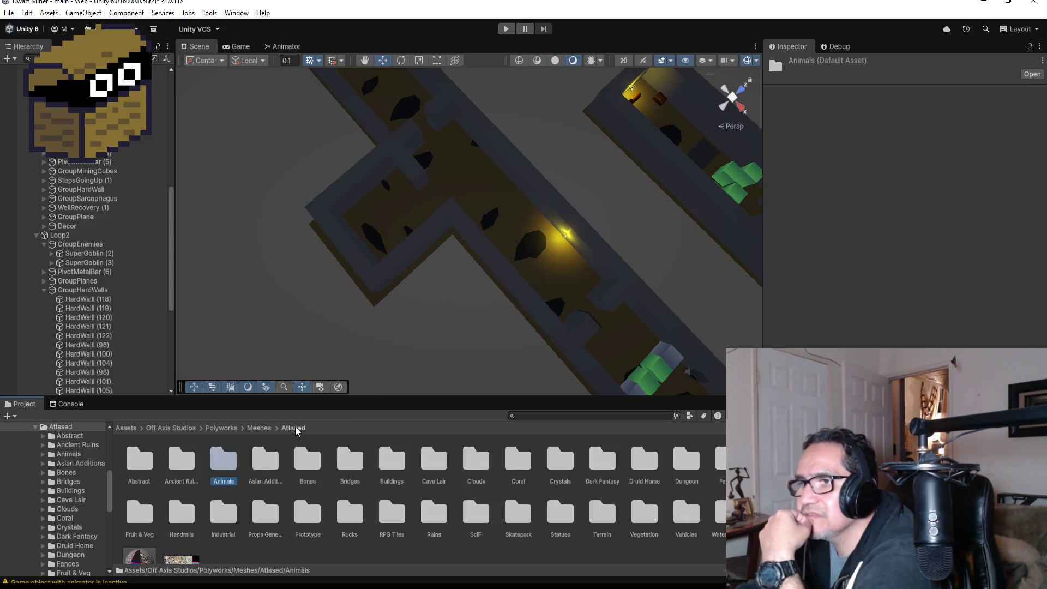
# Browse the Abstract meshes, inspecting Abstract_Modular_Switch_Beige_01_Atlased
pyautogui.doubleClick(139, 465)
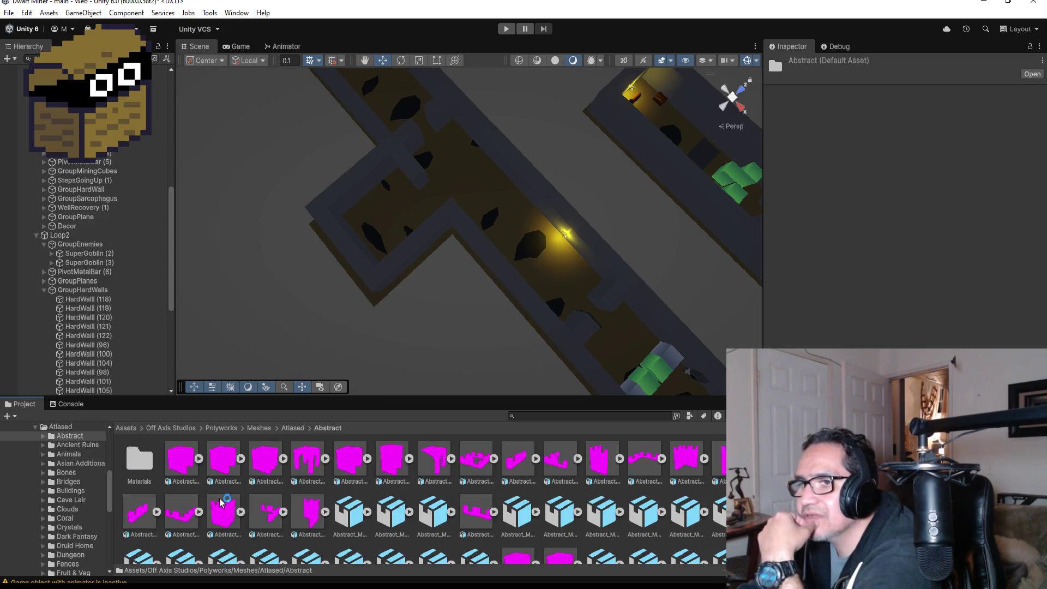
pyautogui.scroll(-3, 349, 512)
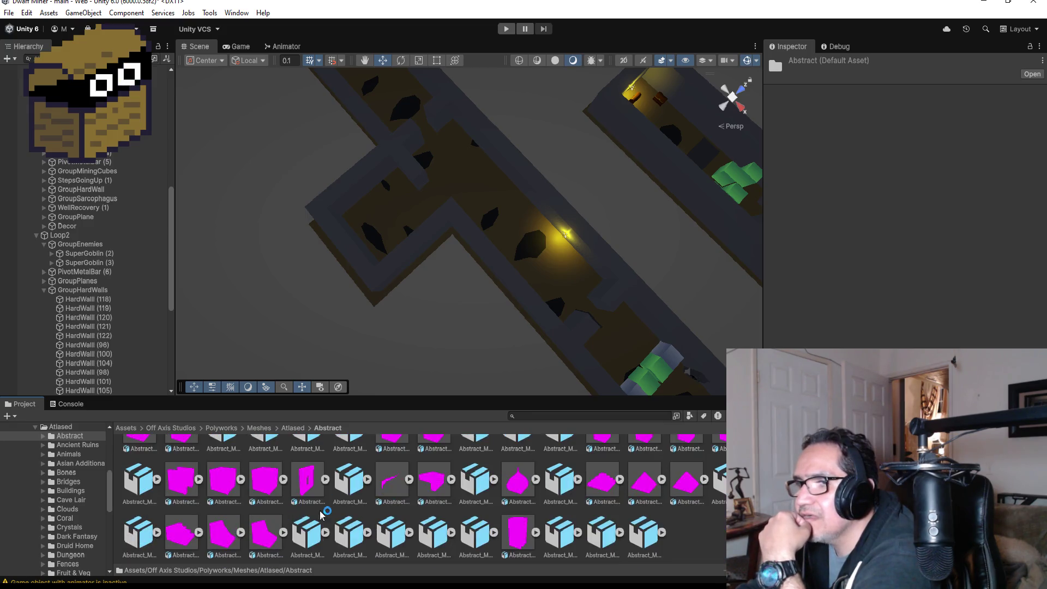
pyautogui.click(309, 534)
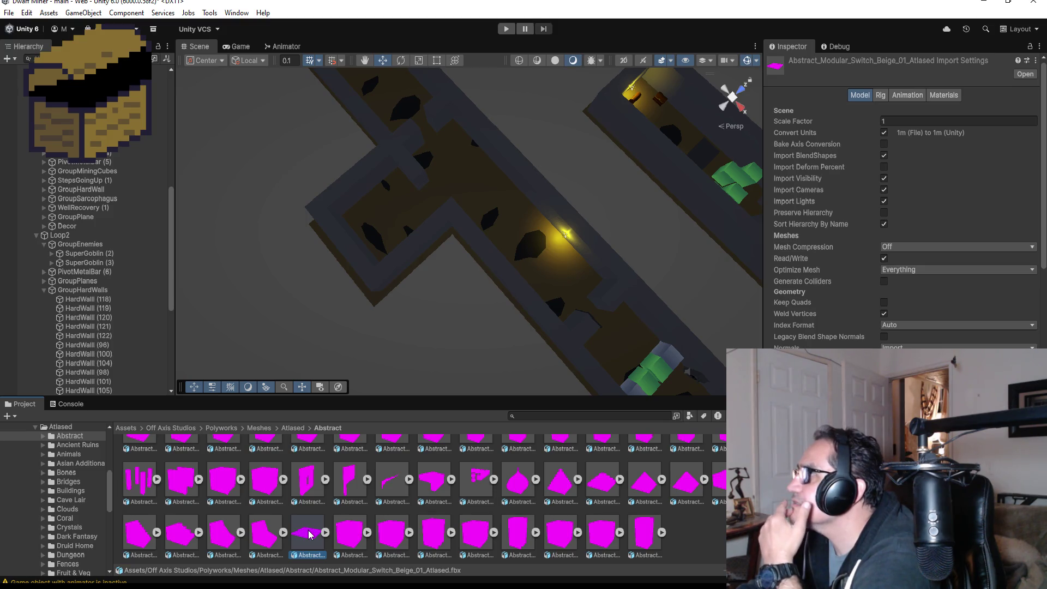
pyautogui.scroll(5, 305, 490)
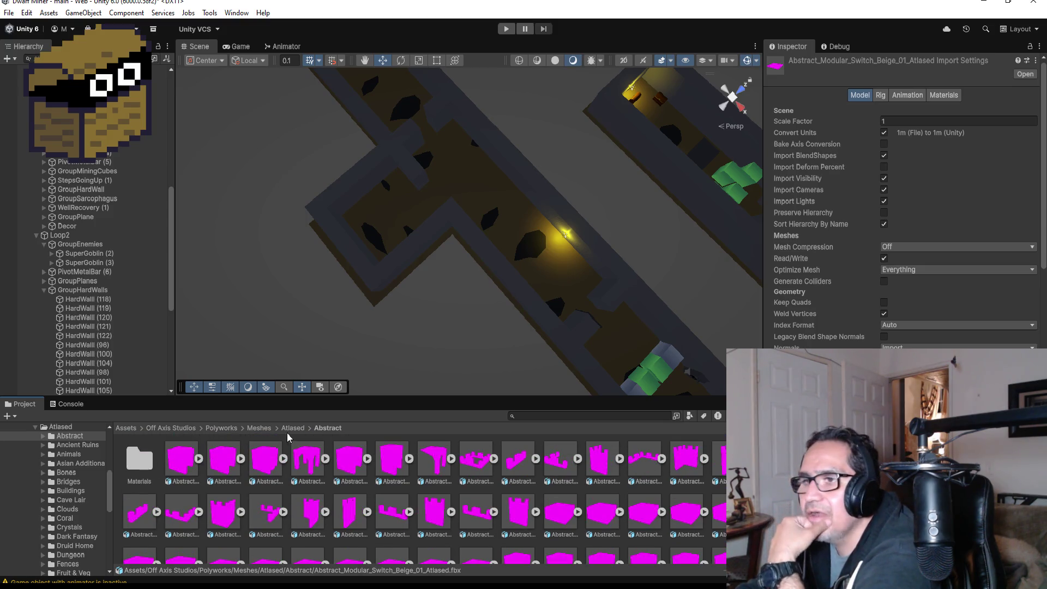
# Go from Atlased into the Ancient Ruins folder's Materials subfolder
pyautogui.click(294, 429)
pyautogui.doubleClick(175, 463)
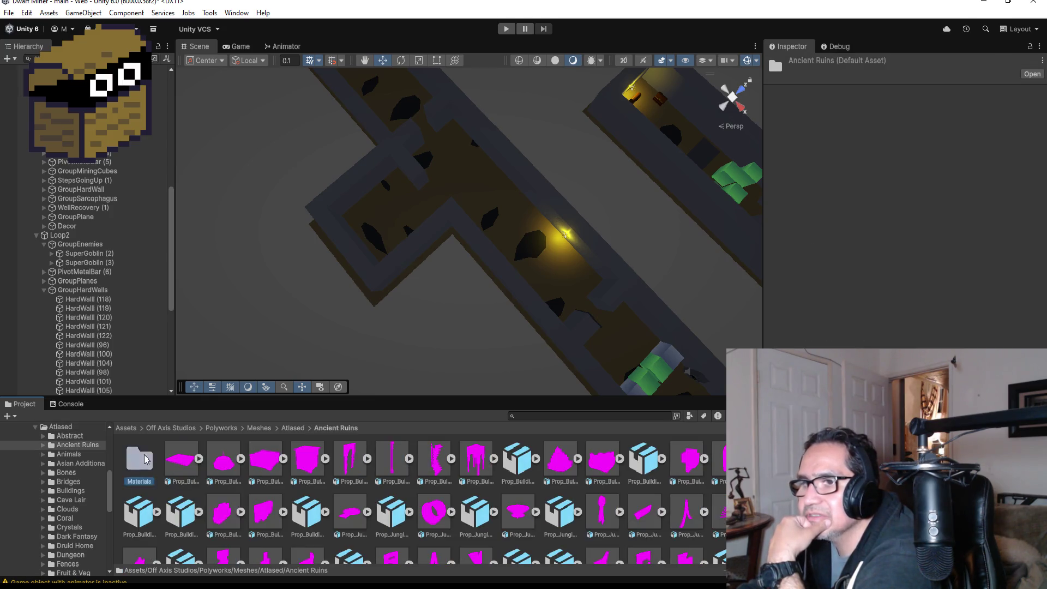
pyautogui.doubleClick(142, 456)
# Select atlasCombiMat, run Convert Selected Built-in Materials to URP, and confirm with Proceed
pyautogui.click(143, 460)
pyautogui.rightClick(142, 460)
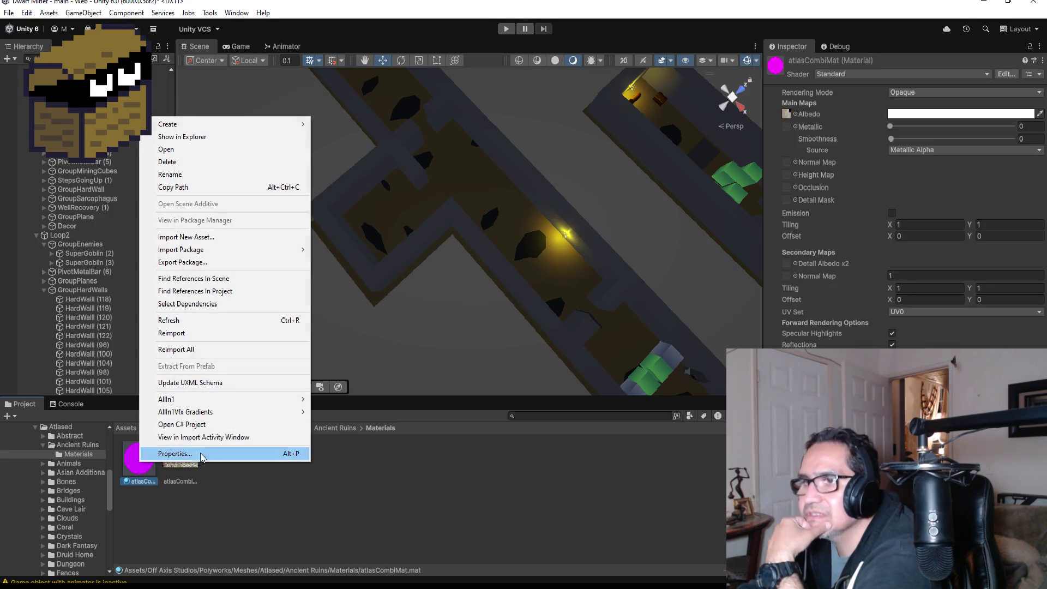
pyautogui.moveTo(236, 412)
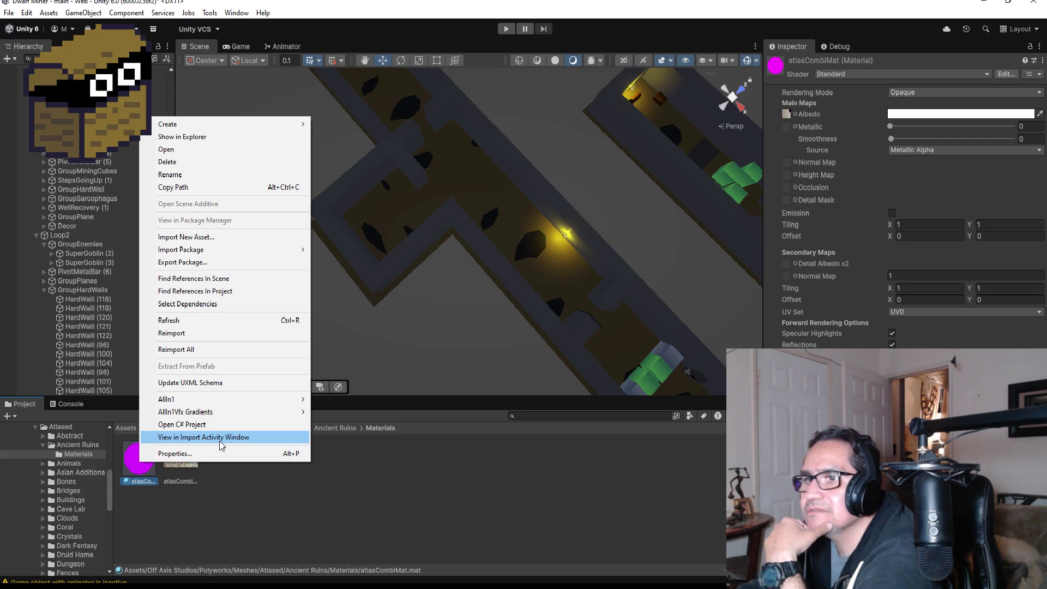
pyautogui.click(26, 12)
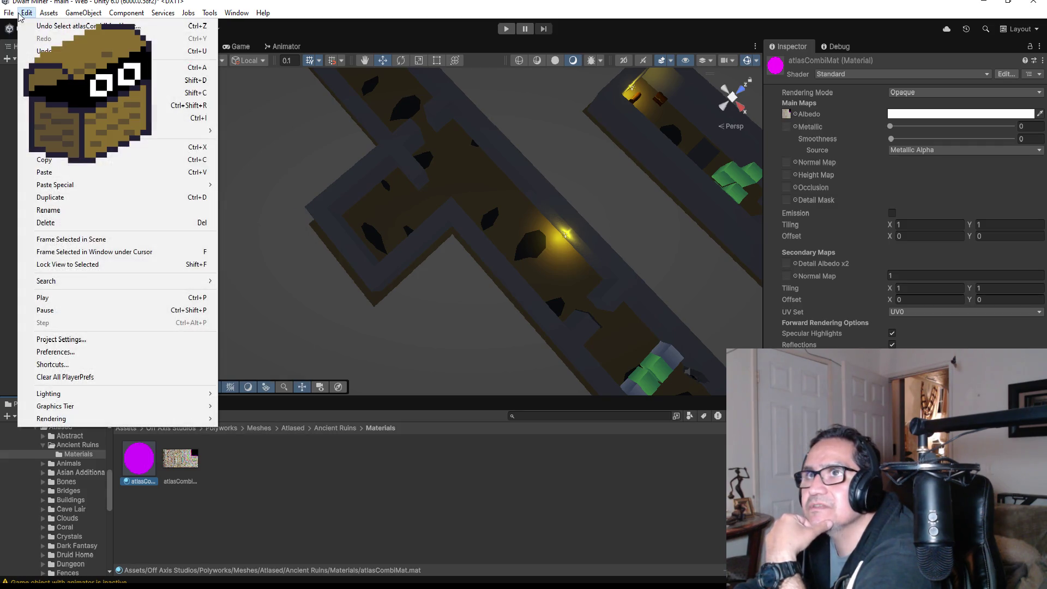
pyautogui.moveTo(119, 395)
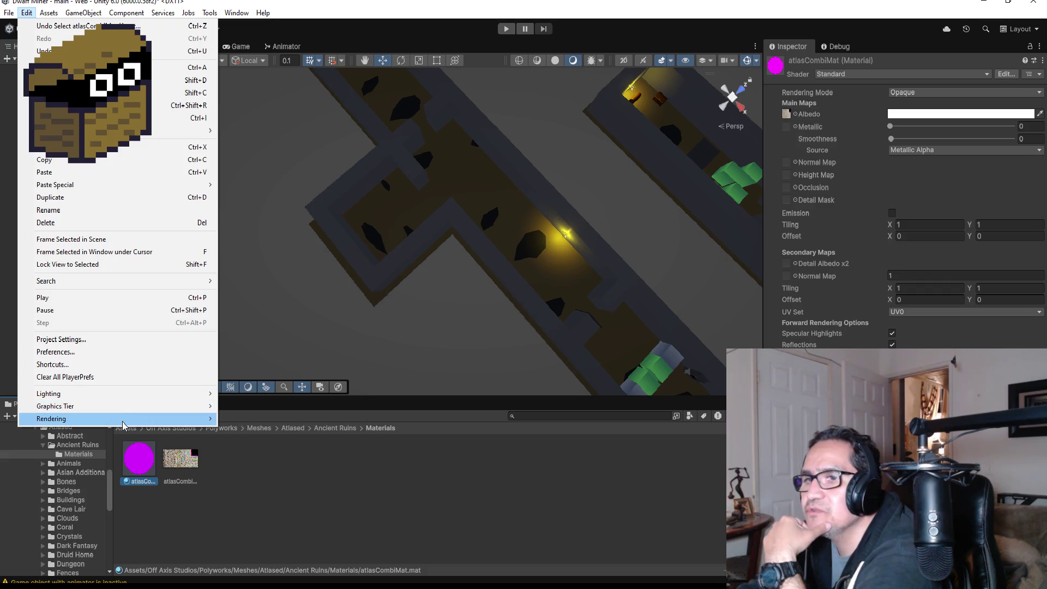
pyautogui.moveTo(119, 418)
pyautogui.moveTo(261, 435)
pyautogui.click(378, 435)
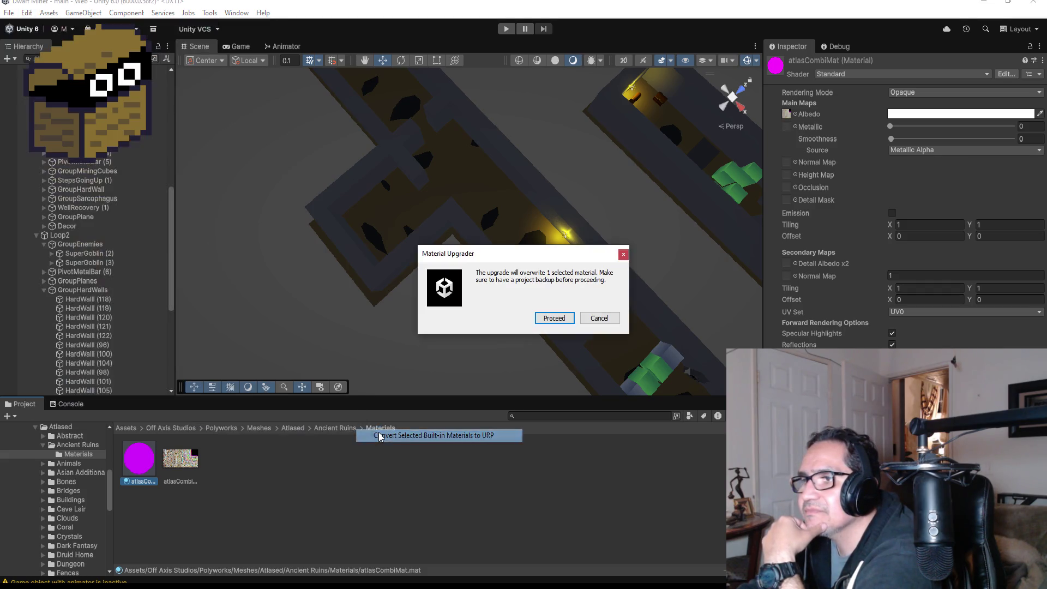
pyautogui.click(548, 318)
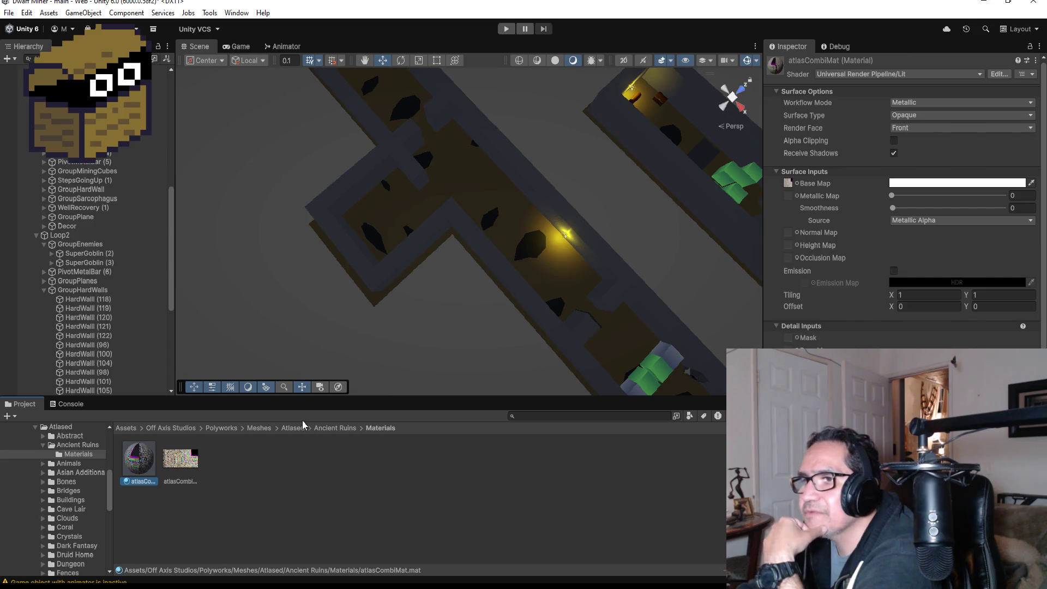
# In Ancient Ruins, inspect the Eastern Base Roof Dome, Sun Plaque Gold and Statue Jackal Face props
pyautogui.click(335, 427)
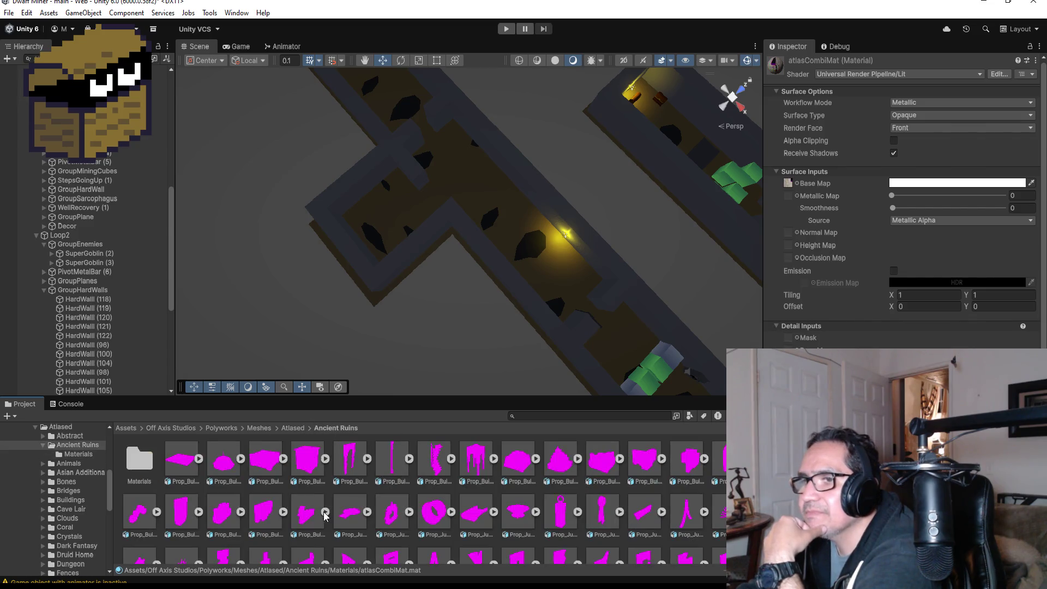
pyautogui.click(260, 464)
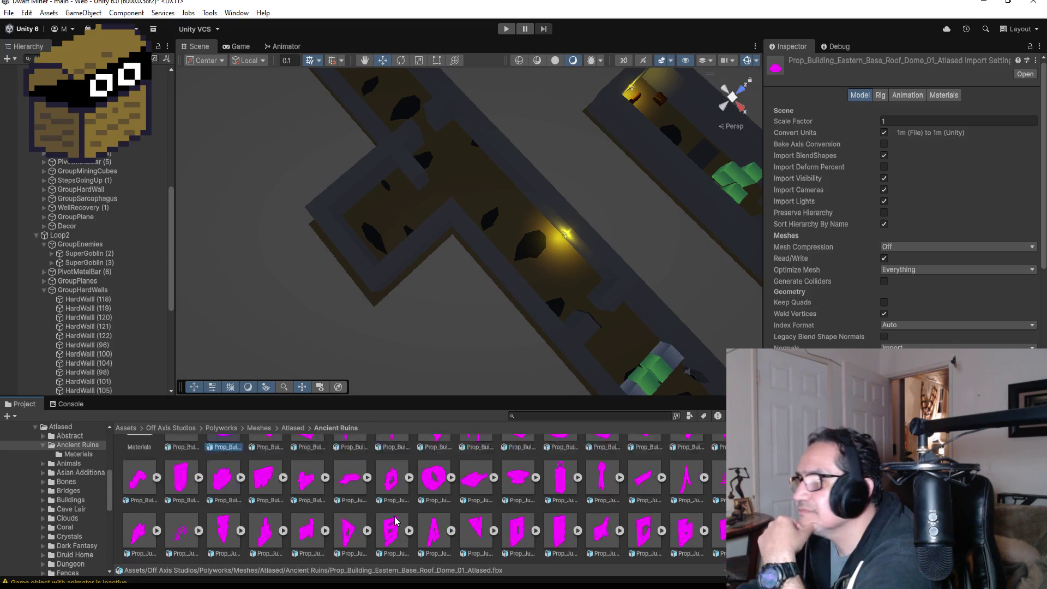
pyautogui.scroll(-5, 327, 494)
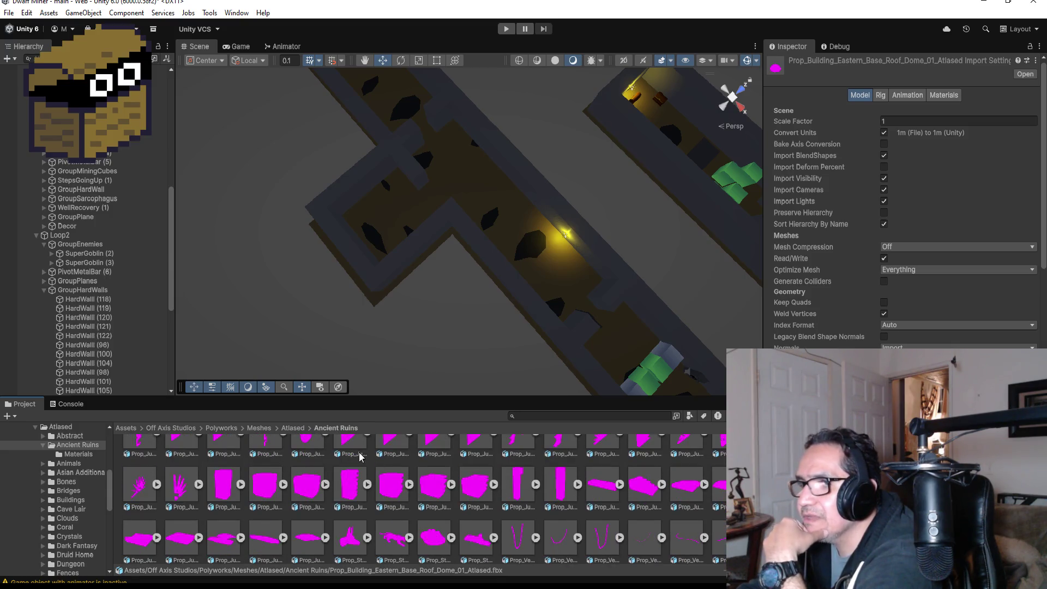
pyautogui.scroll(1, 376, 493)
pyautogui.click(353, 472)
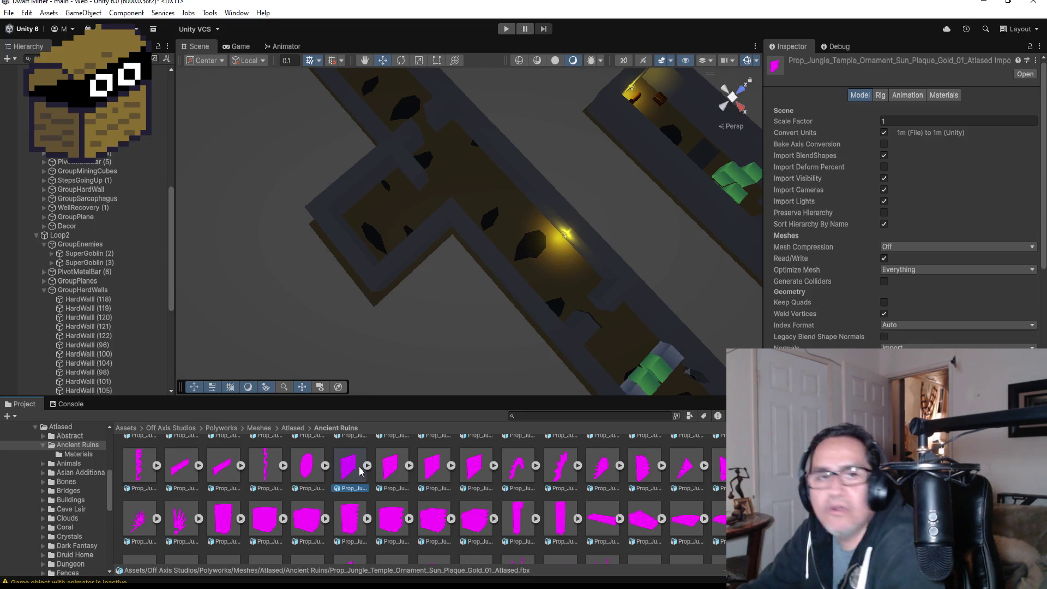
pyautogui.scroll(-2, 386, 486)
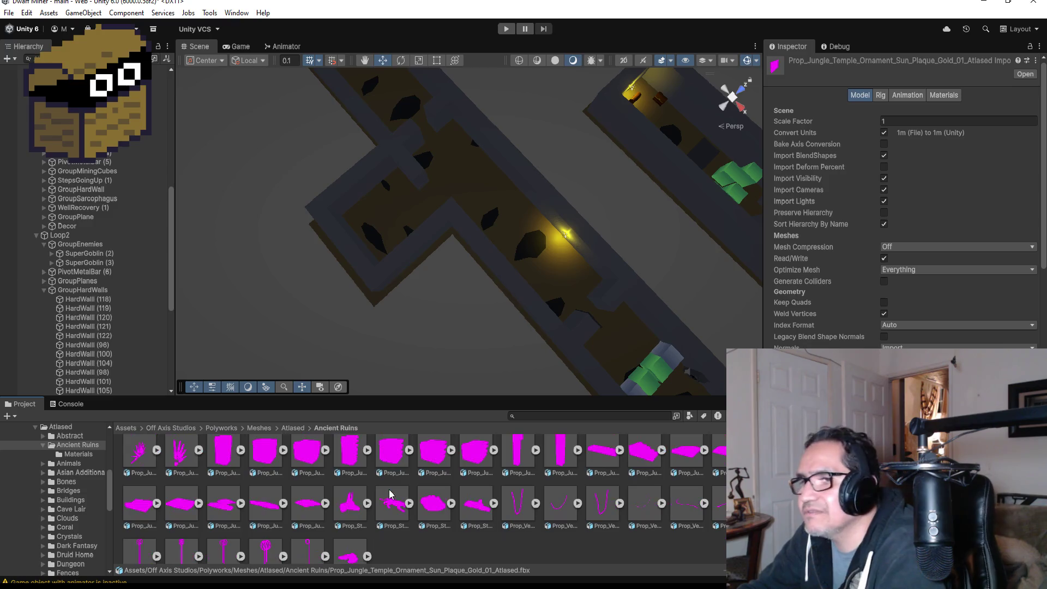
pyautogui.scroll(-1, 389, 493)
pyautogui.click(355, 486)
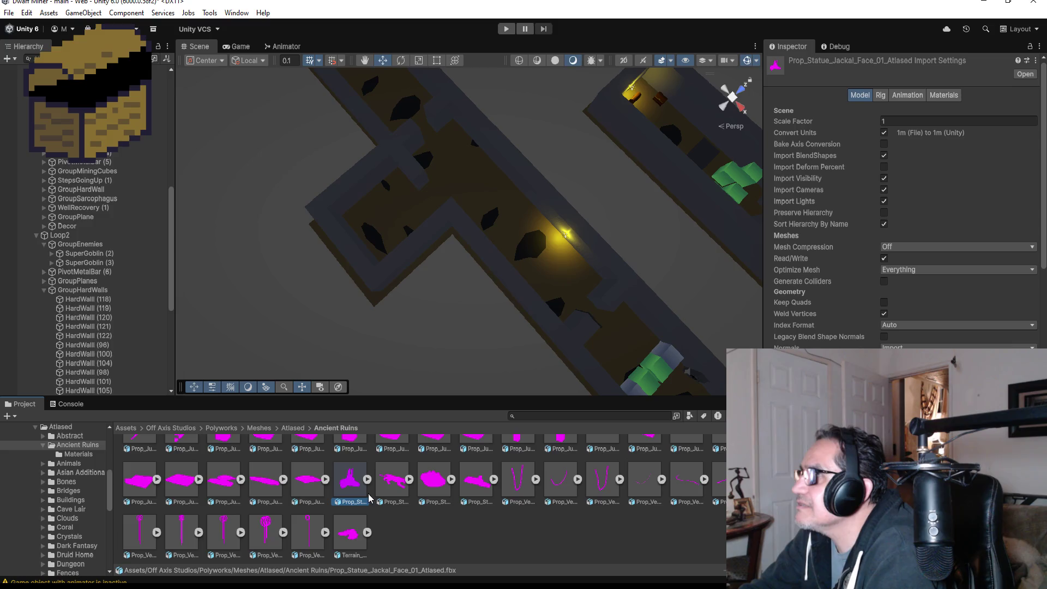
# Inspect Stepping_Stone_07 through Stepping_Stone_02 and Raised_Platform_01
pyautogui.click(309, 480)
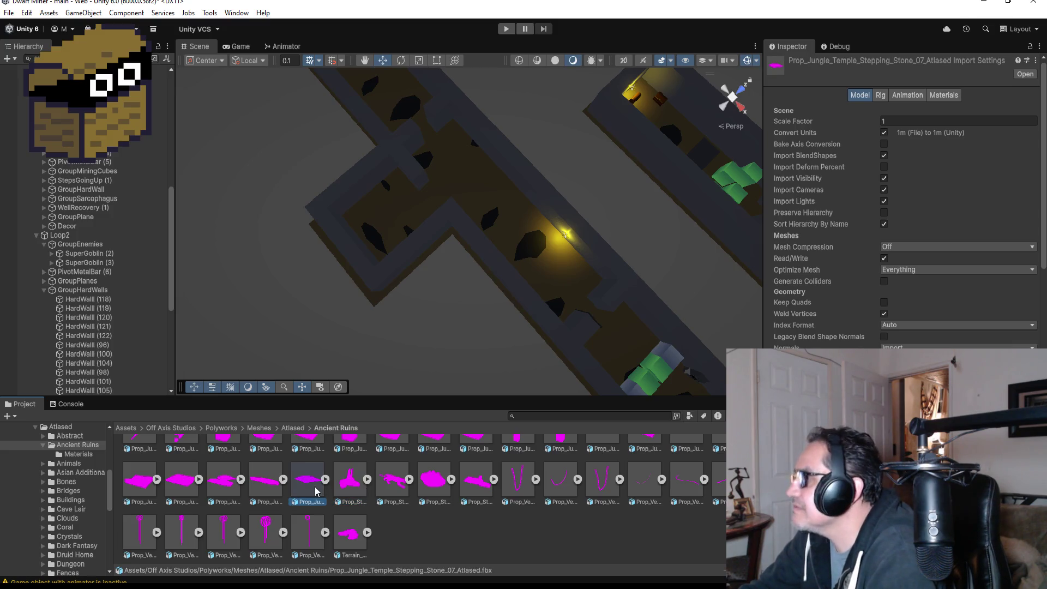
pyautogui.click(259, 484)
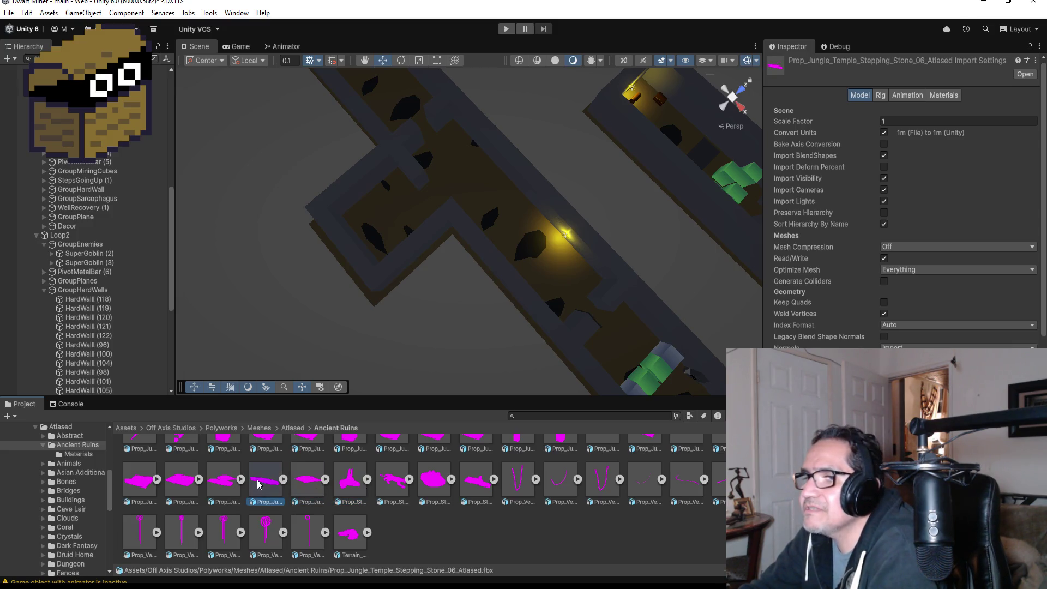
pyautogui.click(222, 483)
pyautogui.click(180, 484)
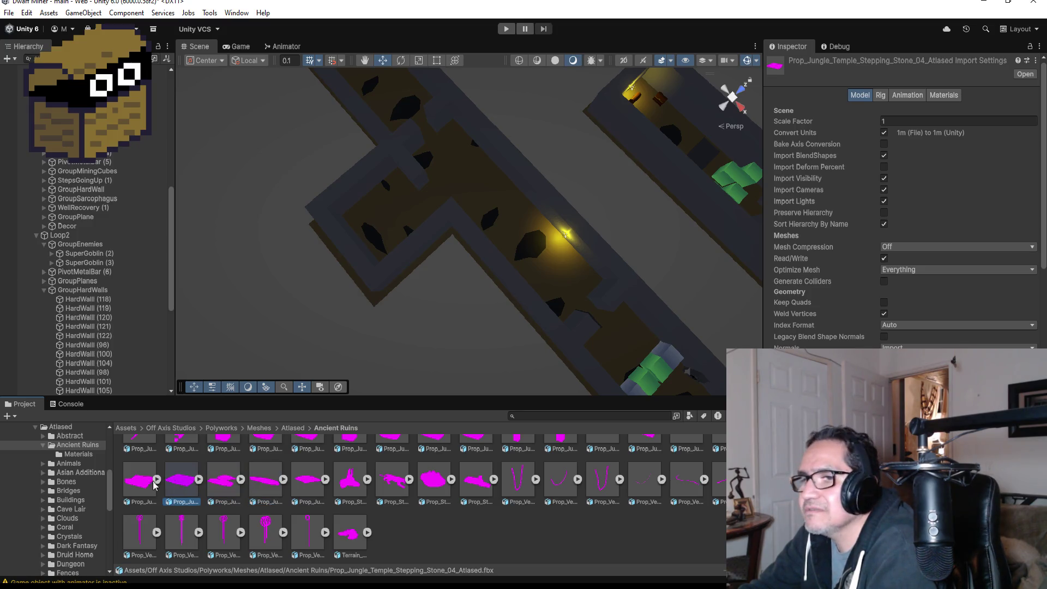
pyautogui.click(147, 485)
pyautogui.scroll(2, 518, 501)
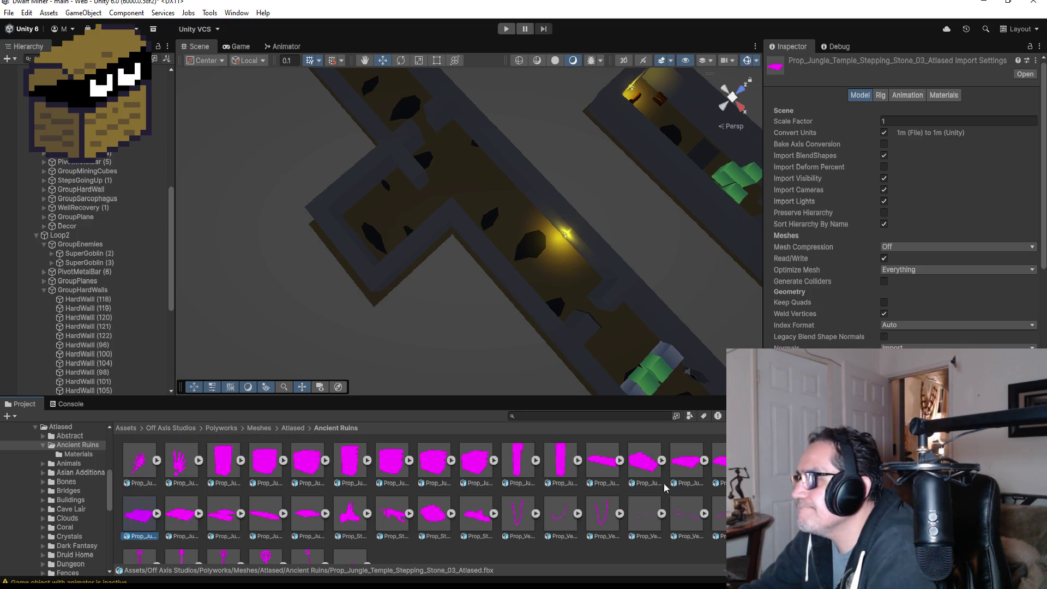
pyautogui.click(603, 457)
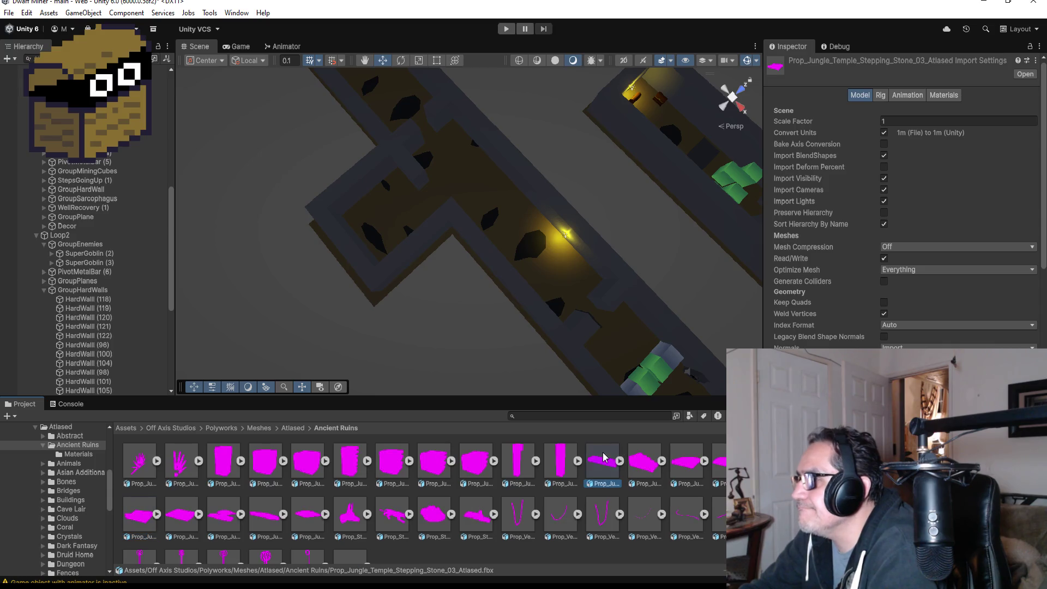
pyautogui.click(696, 468)
pyautogui.press('Right')
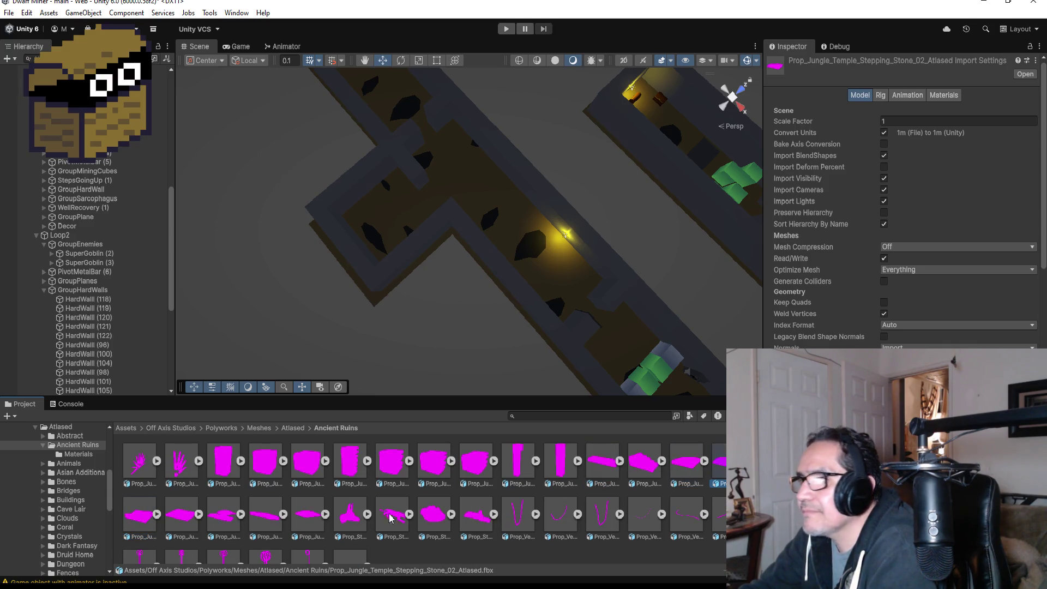
# Inspect the small Sun Plaque, Icon Plaque 05 and Ornamental Block Corner, then go back to Atlased
pyautogui.scroll(4, 380, 514)
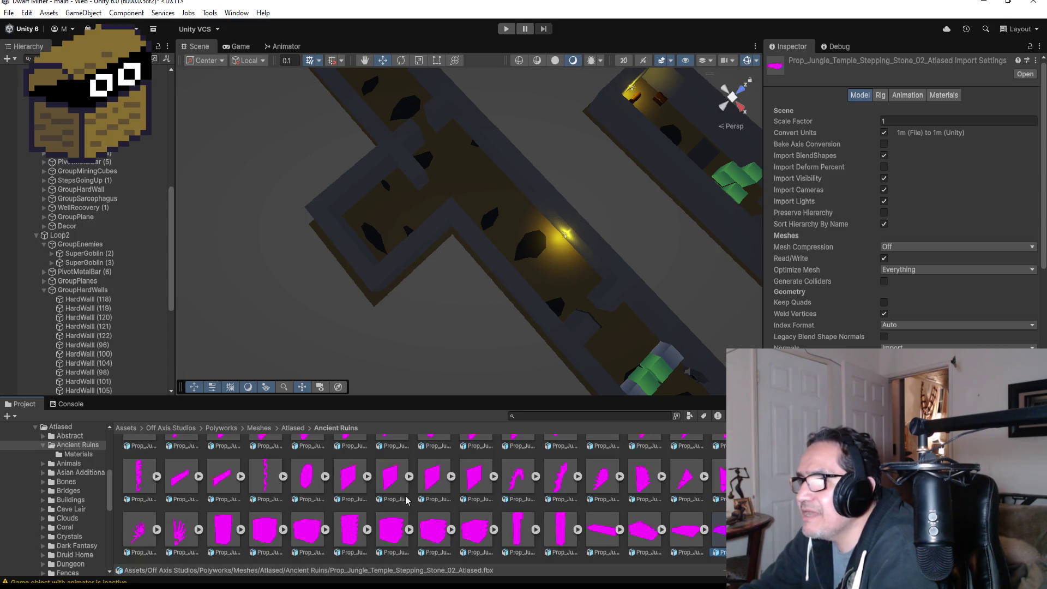
pyautogui.click(517, 480)
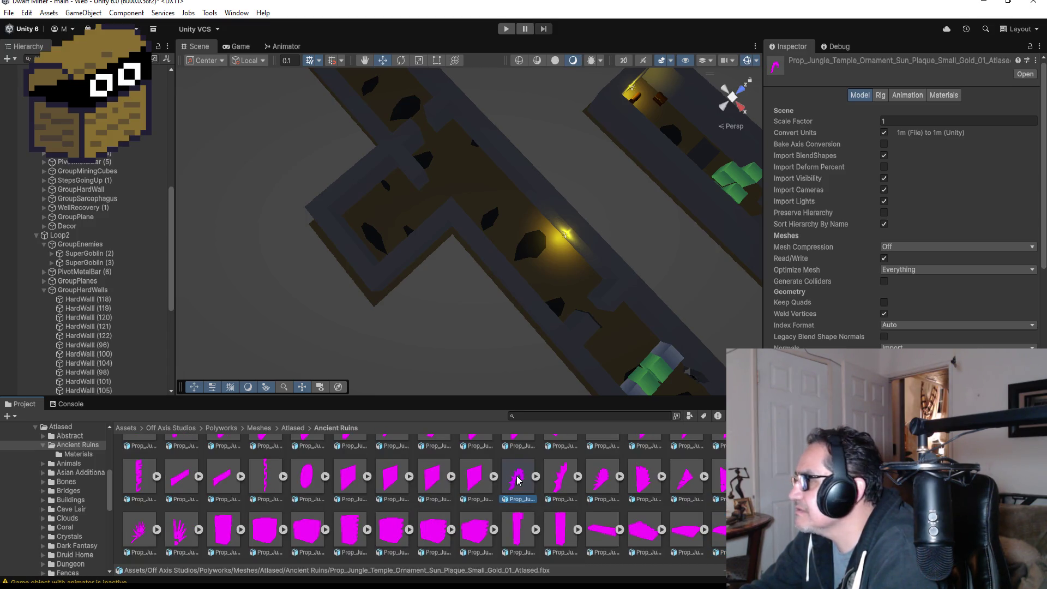
pyautogui.scroll(1, 518, 484)
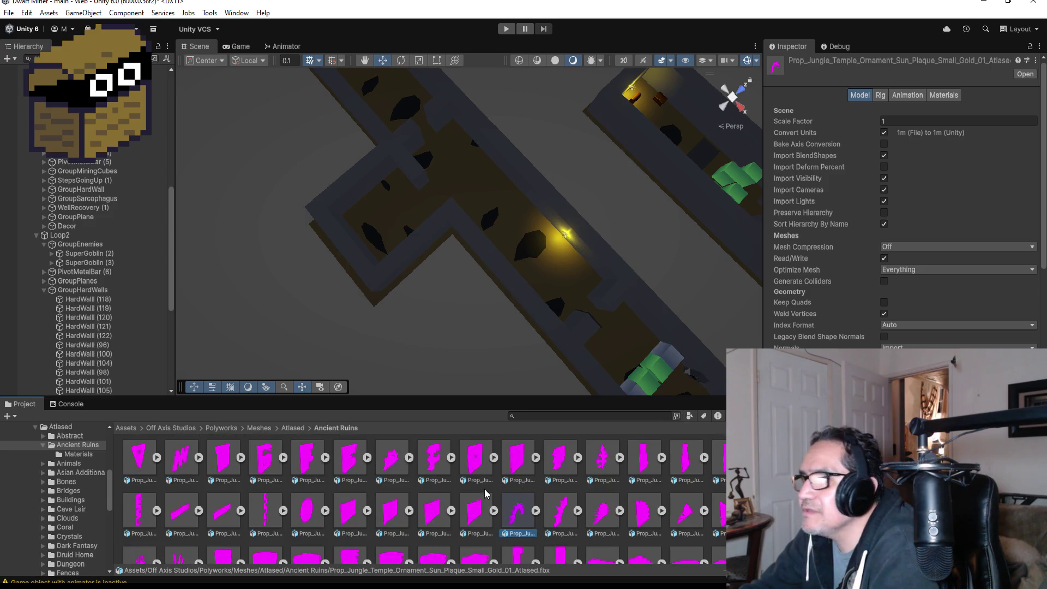
pyautogui.scroll(2, 393, 475)
pyautogui.click(391, 478)
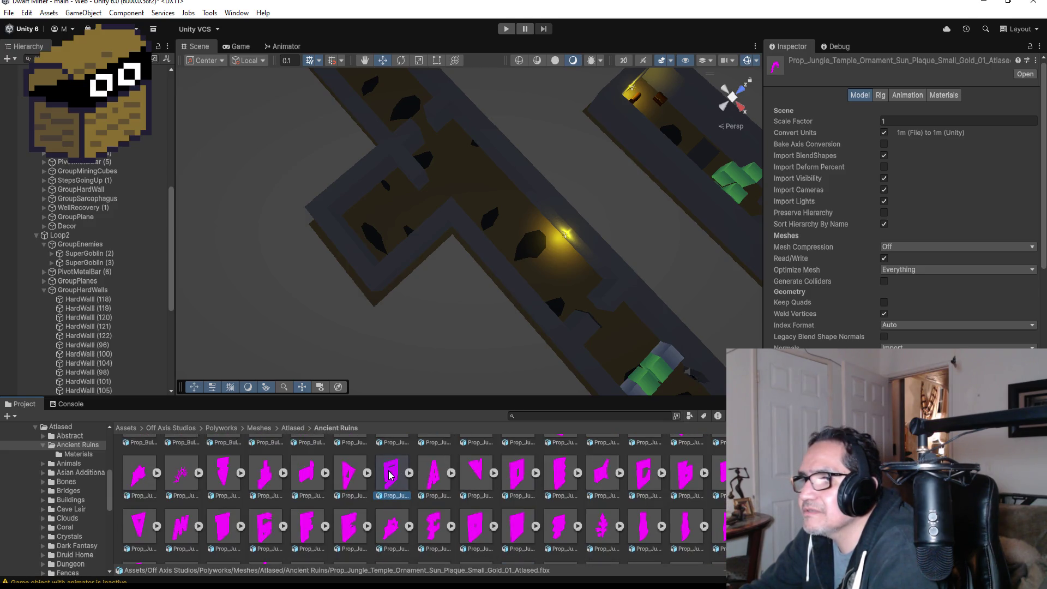
pyautogui.scroll(3, 404, 483)
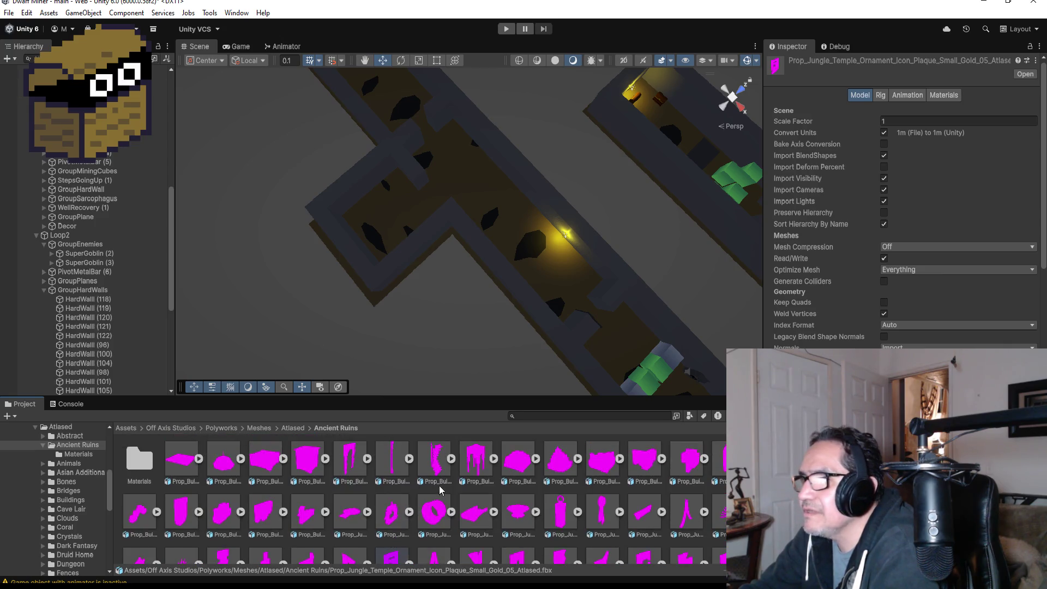
pyautogui.click(434, 467)
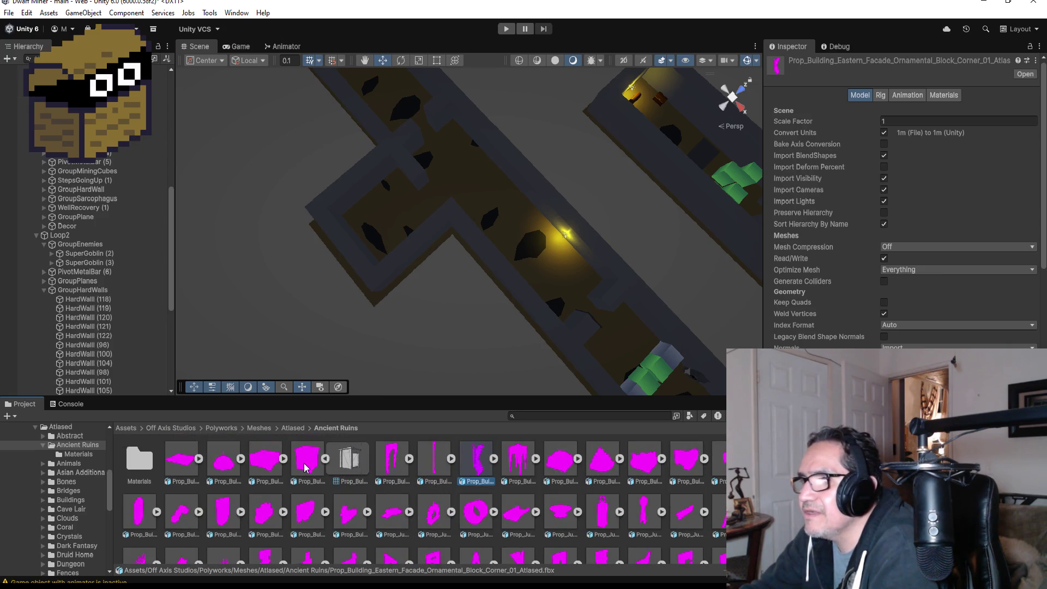
pyautogui.click(326, 460)
pyautogui.scroll(-5, 218, 480)
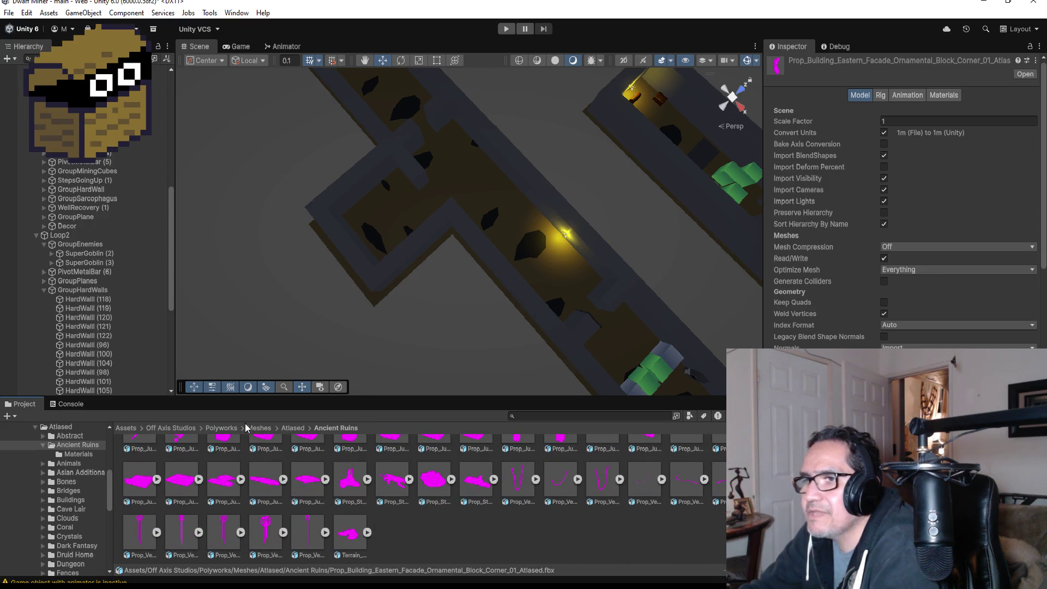
pyautogui.click(293, 428)
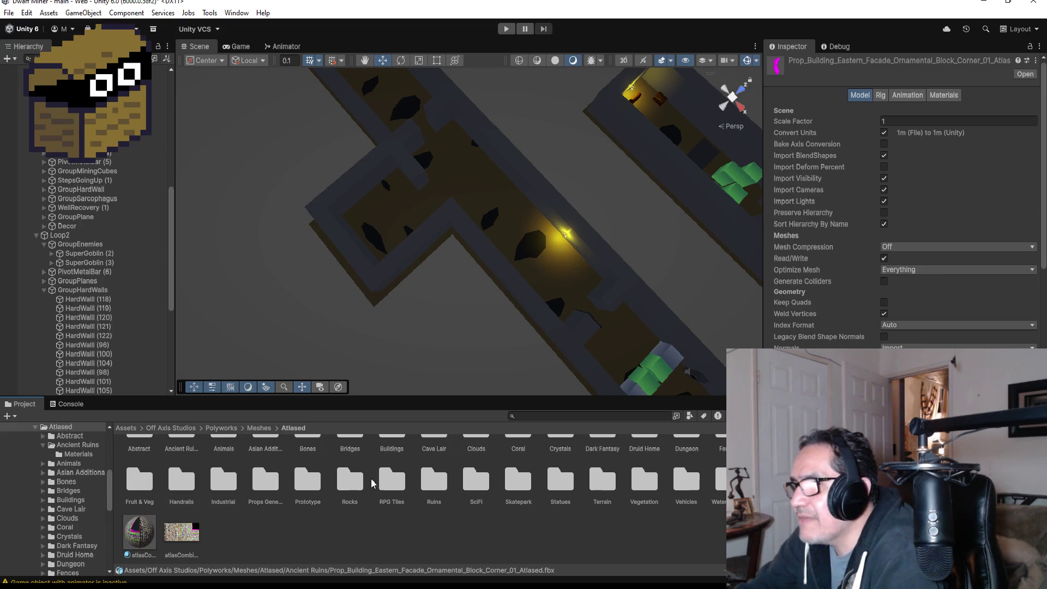
# Open RPG Tiles and check the import settings of the wooden boards tiles, including Wooden Boards 07
pyautogui.click(394, 482)
pyautogui.doubleClick(394, 482)
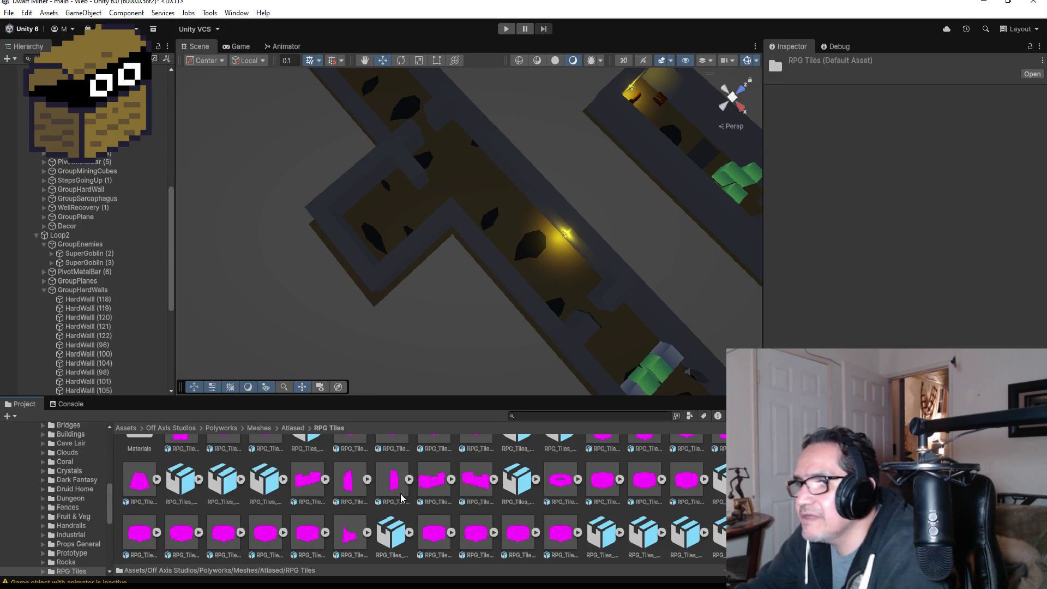
pyautogui.scroll(-3, 467, 507)
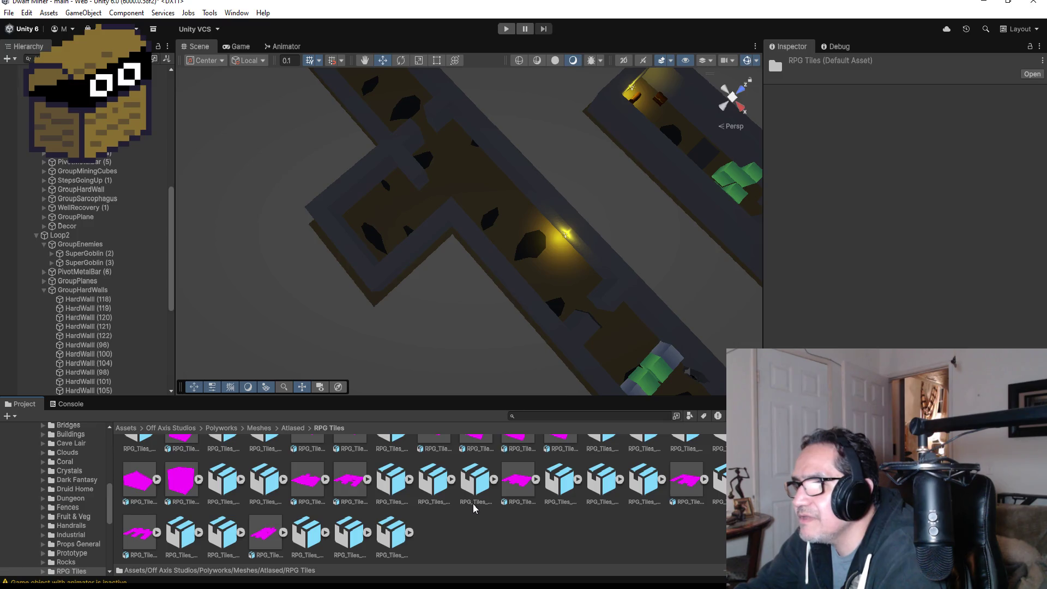
pyautogui.click(320, 481)
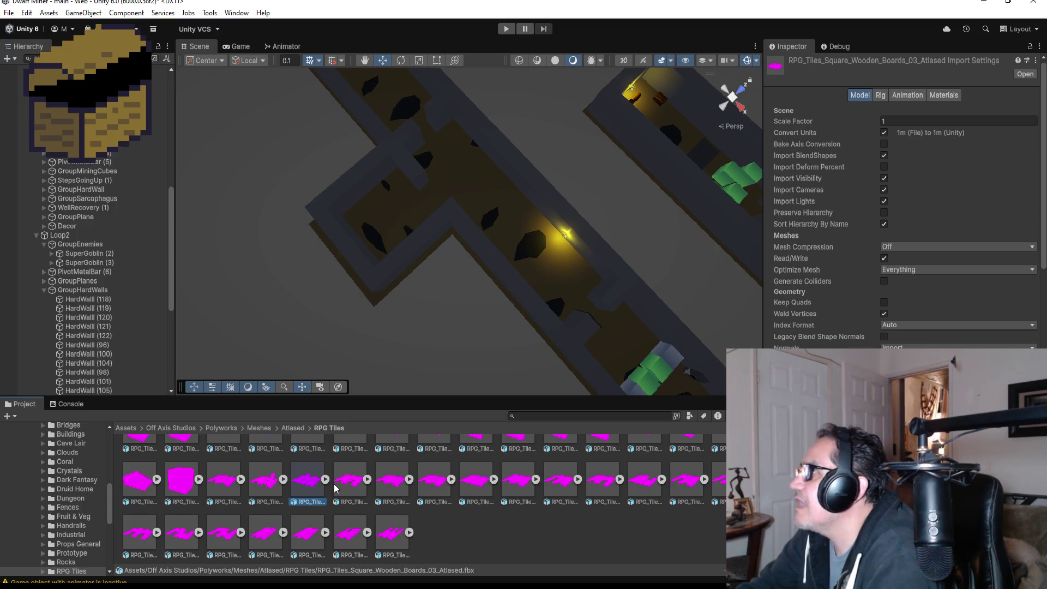
pyautogui.click(467, 487)
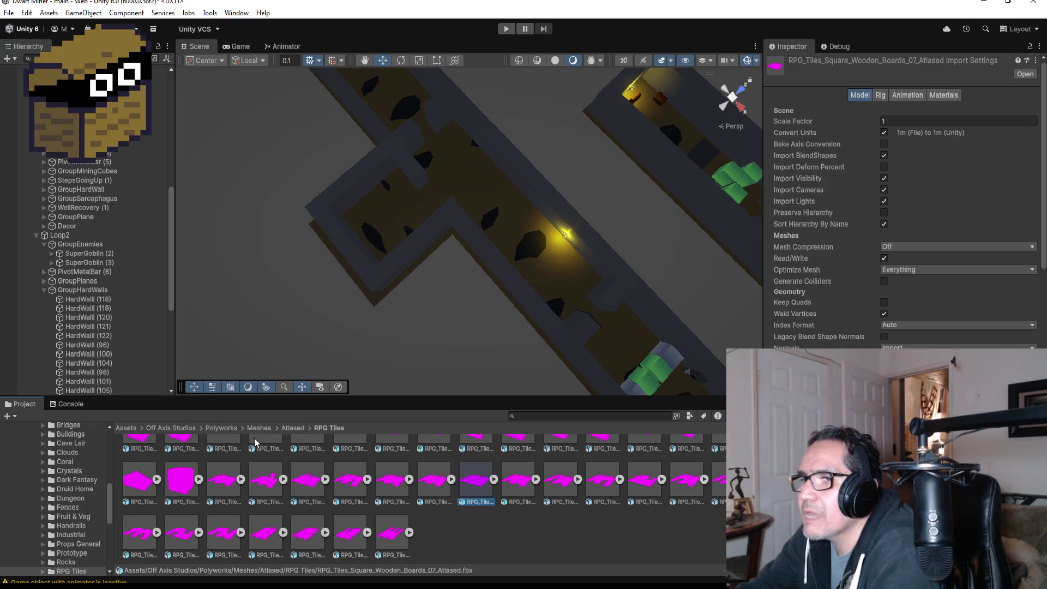
# Go back to Atlased, peek into the Ruins mesh folder, and return to Atlased
pyautogui.click(292, 427)
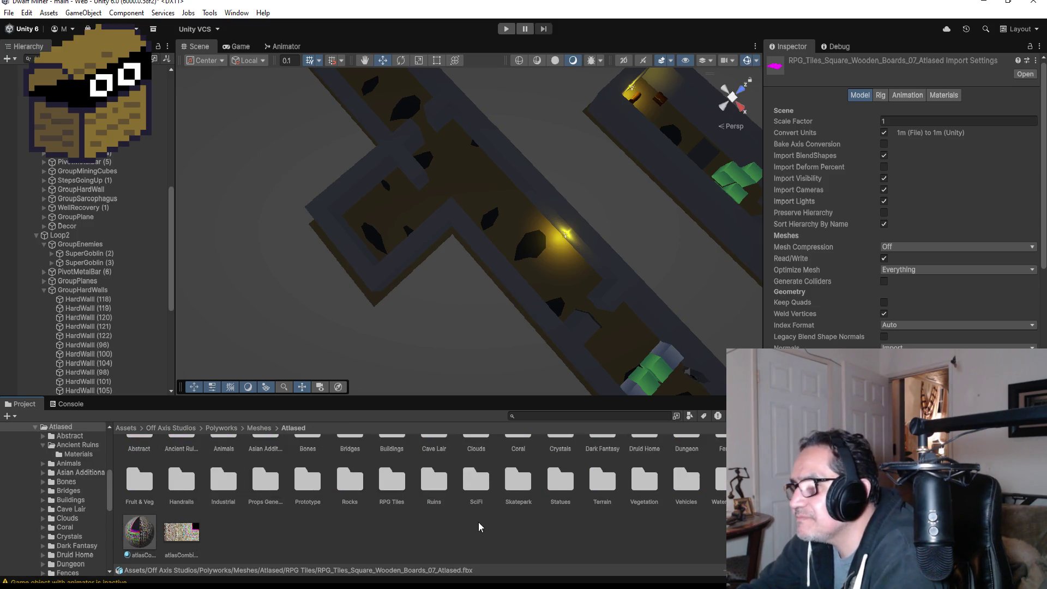
pyautogui.doubleClick(448, 476)
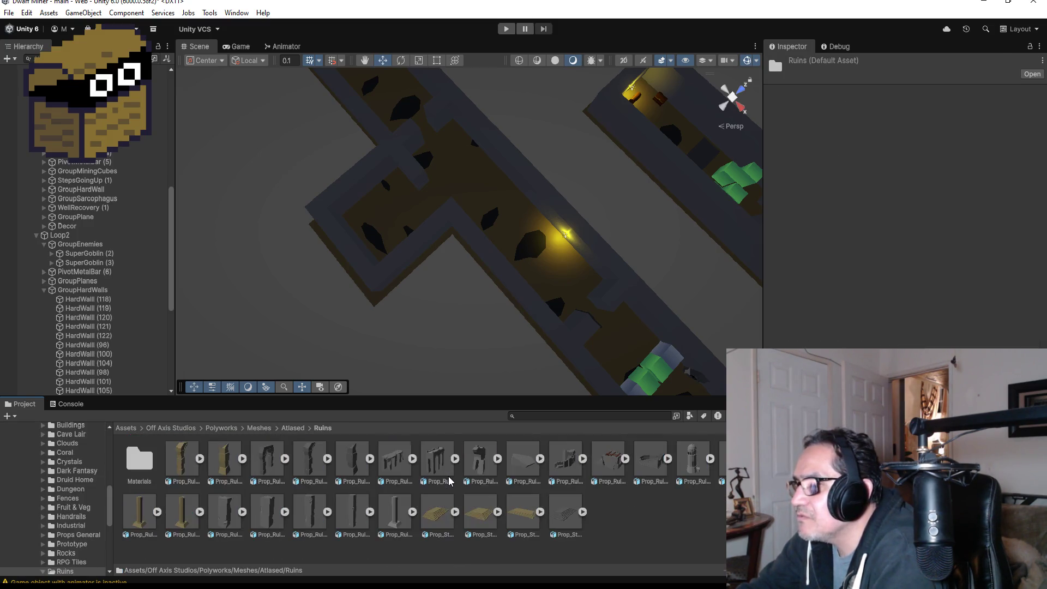
pyautogui.click(292, 427)
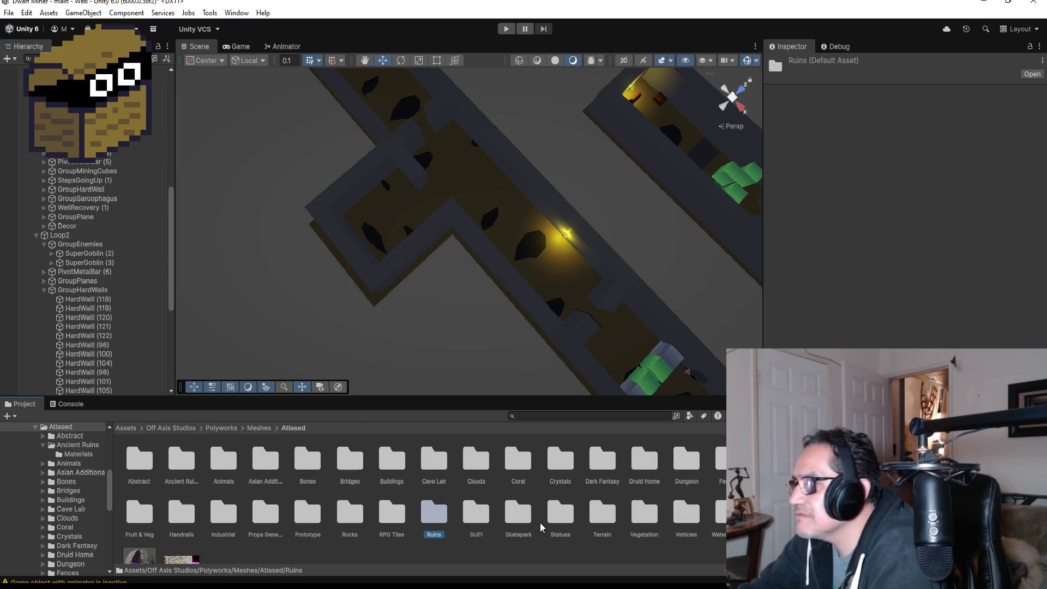
pyautogui.scroll(-2, 627, 540)
pyautogui.doubleClick(601, 480)
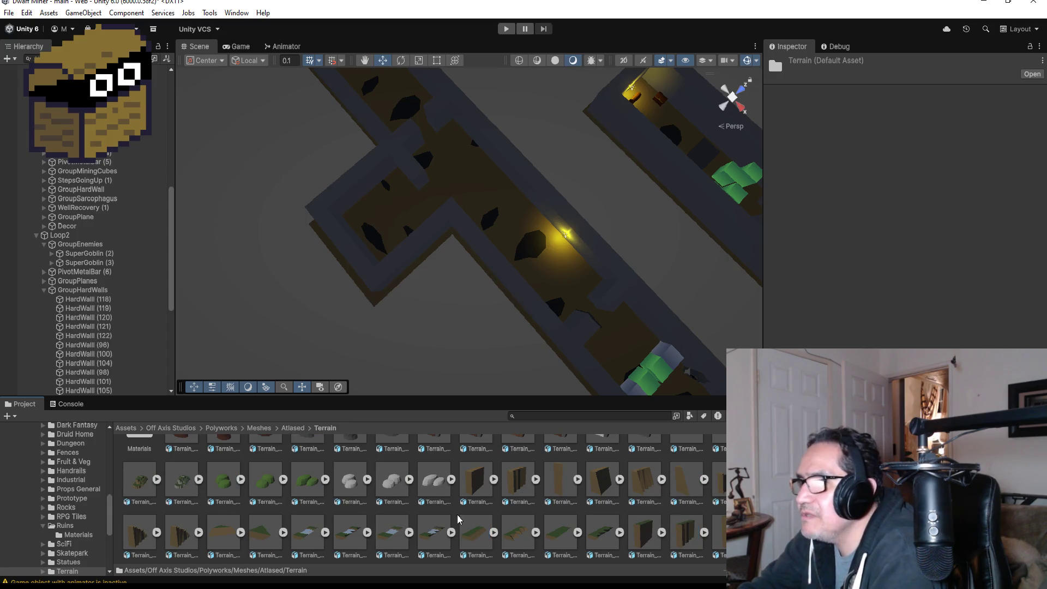
pyautogui.scroll(-1, 458, 519)
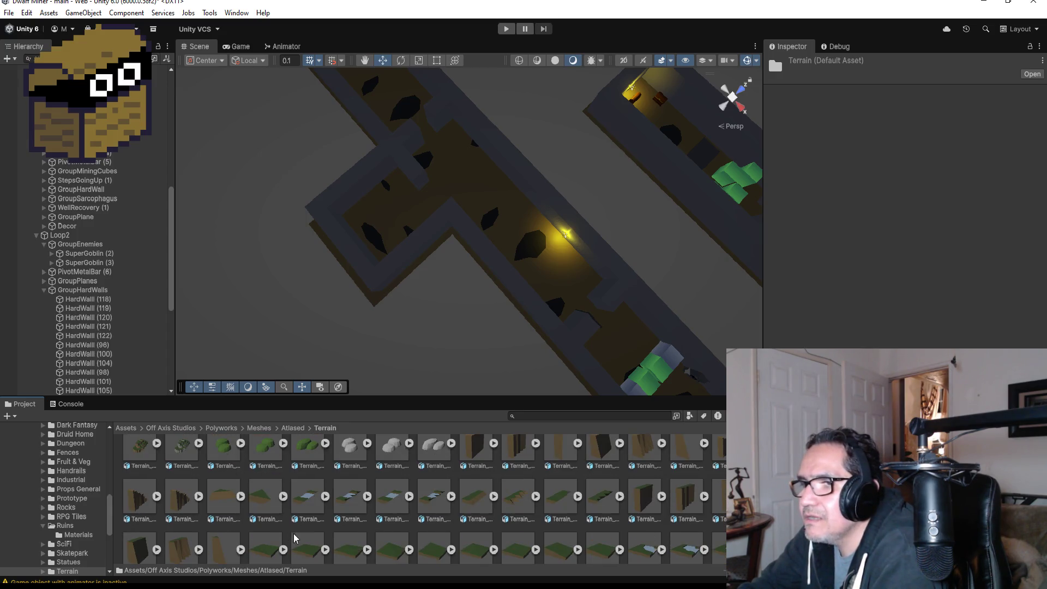
pyautogui.scroll(-1, 338, 537)
pyautogui.scroll(-2, 498, 538)
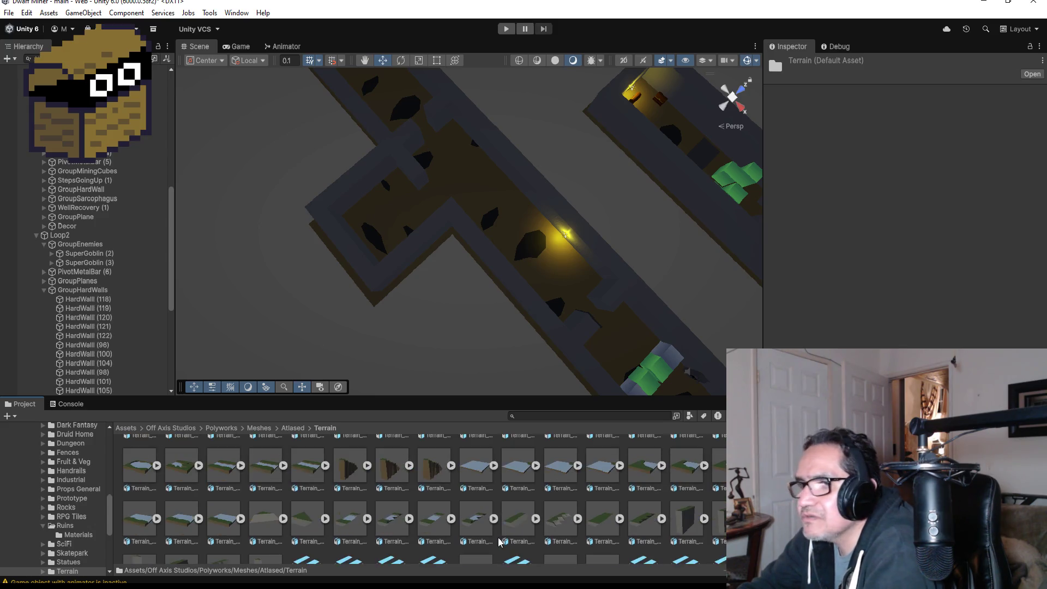
pyautogui.scroll(-4, 481, 539)
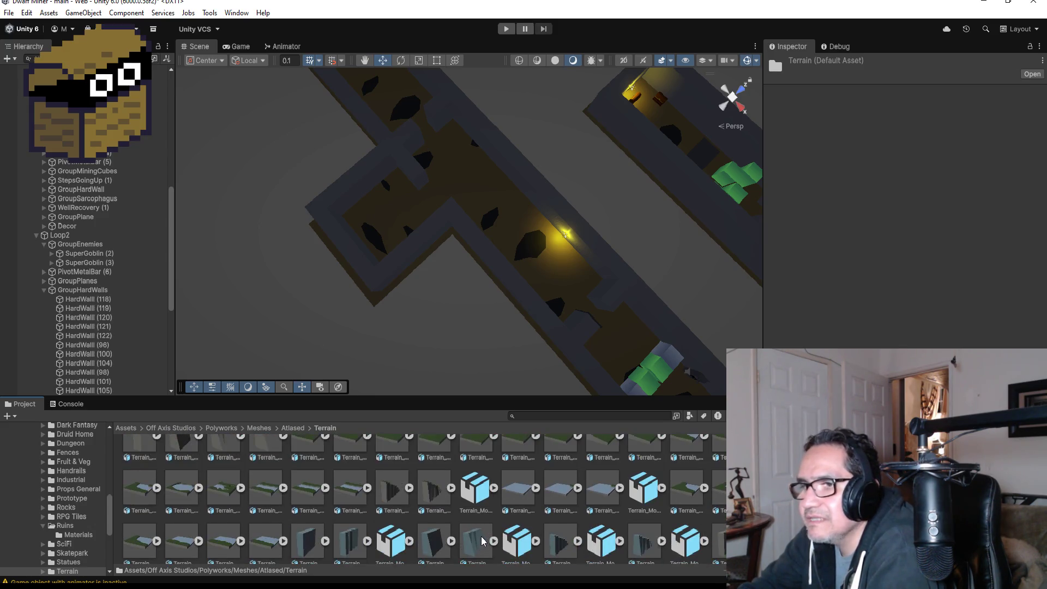
pyautogui.scroll(-3, 490, 540)
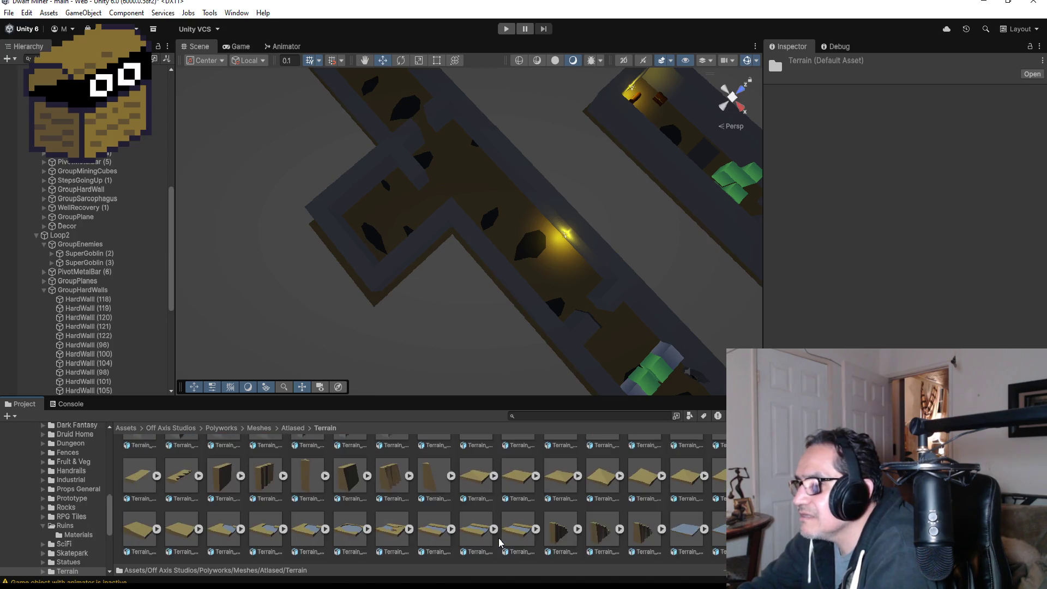
pyautogui.scroll(-3, 499, 542)
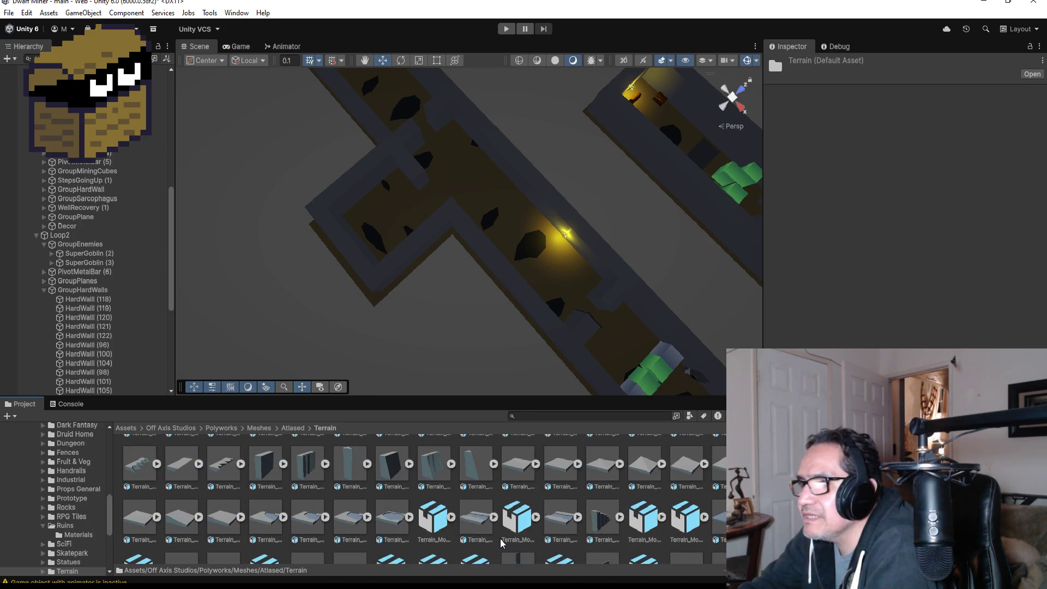
pyautogui.scroll(-2, 504, 541)
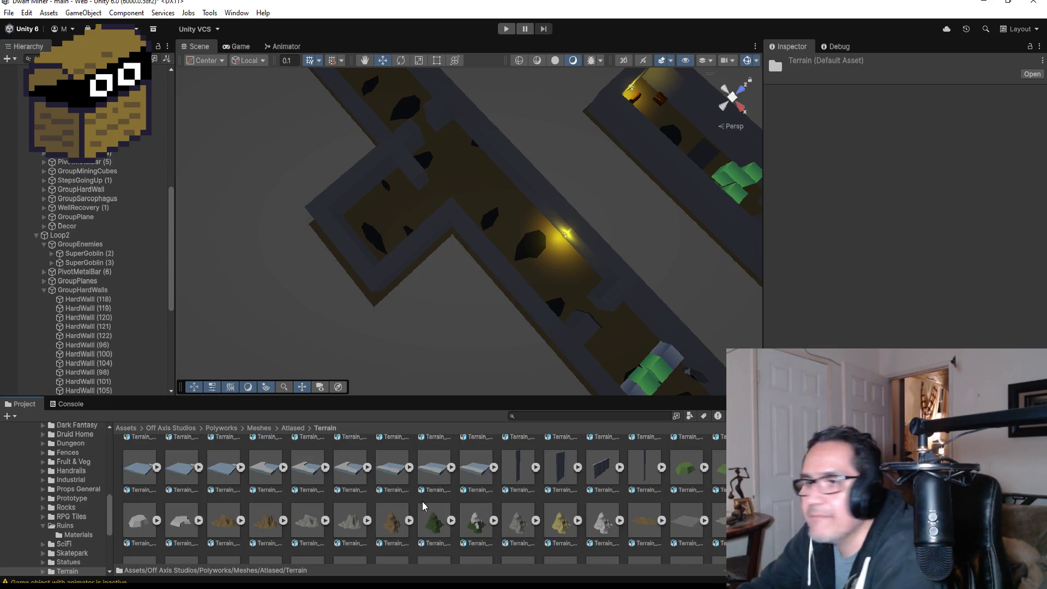
pyautogui.scroll(-2, 420, 511)
pyautogui.scroll(5, 420, 511)
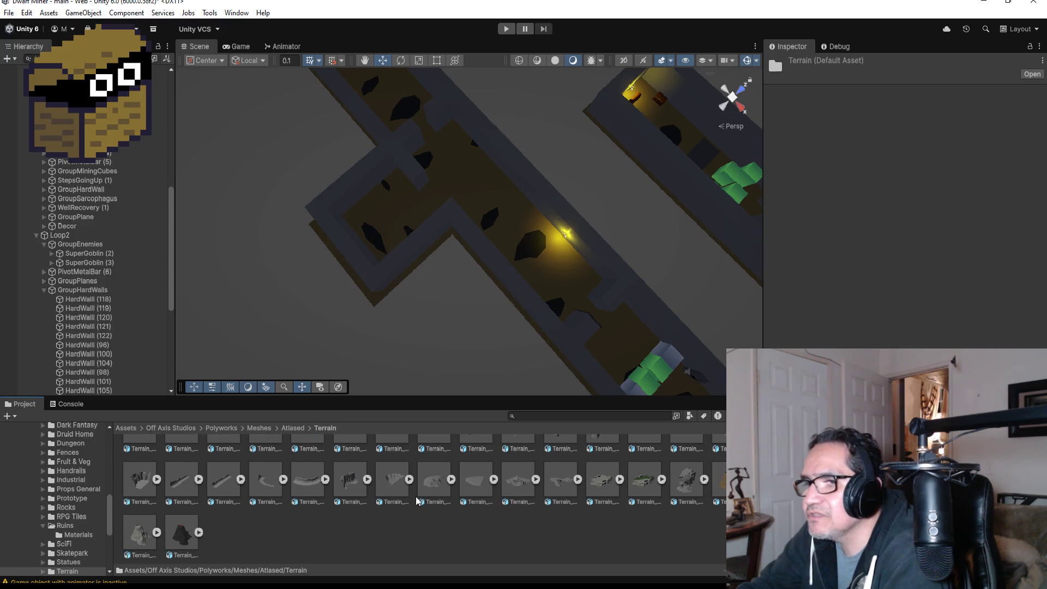
pyautogui.click(304, 428)
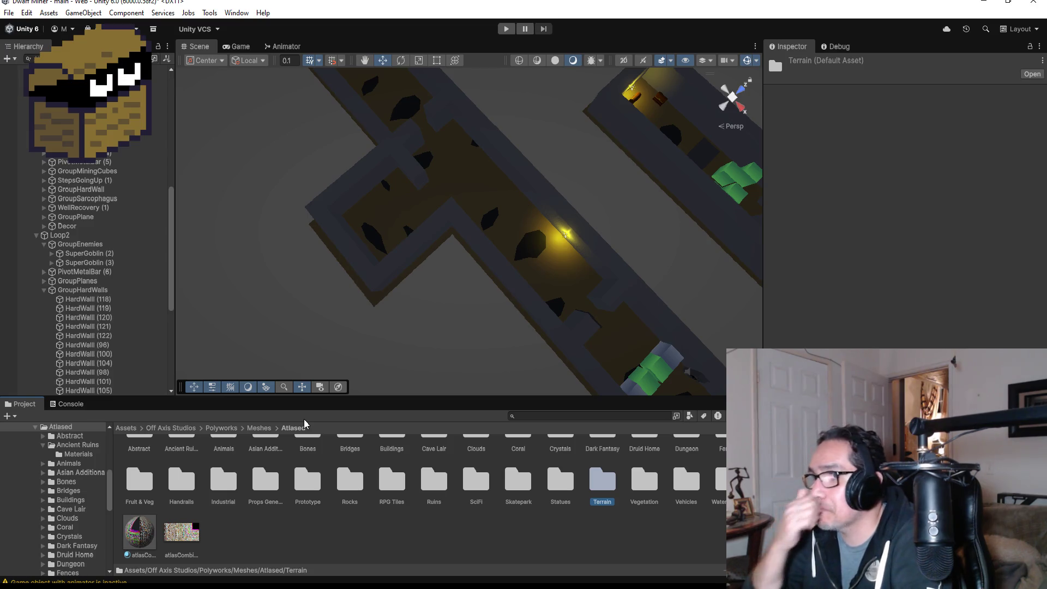
# Select the mining cube in the corridor and frame it in the Scene view
pyautogui.scroll(-2, 453, 231)
pyautogui.scroll(-2, 469, 239)
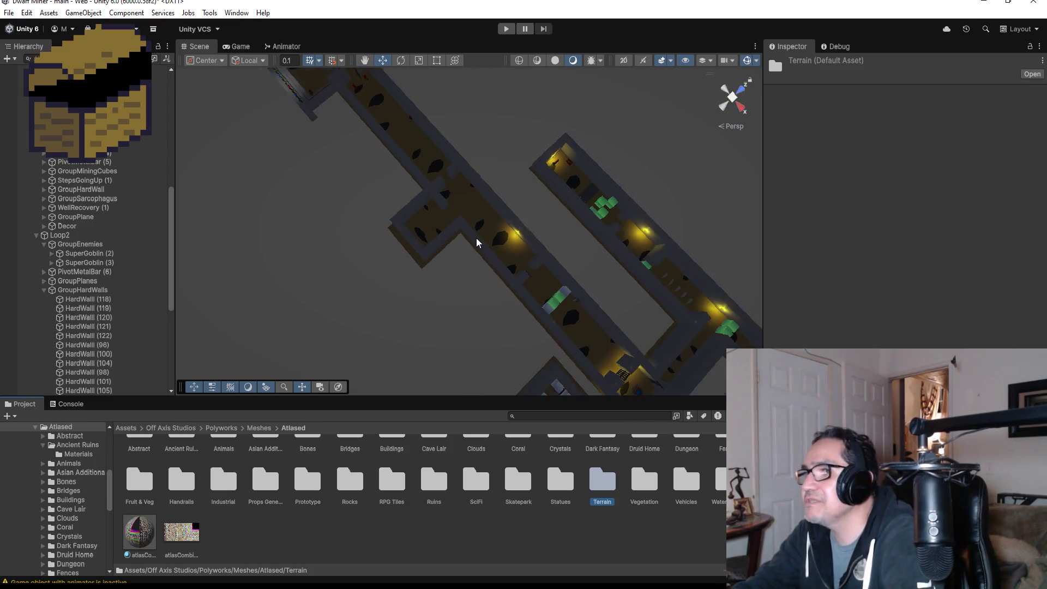
pyautogui.scroll(4, 600, 317)
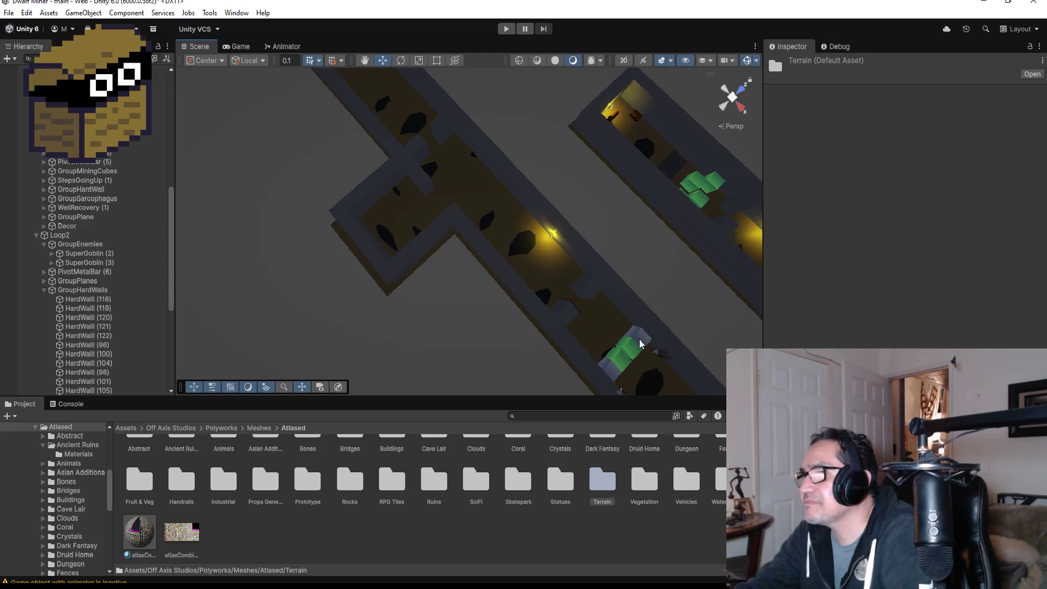
pyautogui.click(641, 342)
pyautogui.scroll(2, 641, 342)
pyautogui.press('f')
pyautogui.scroll(-6, 510, 261)
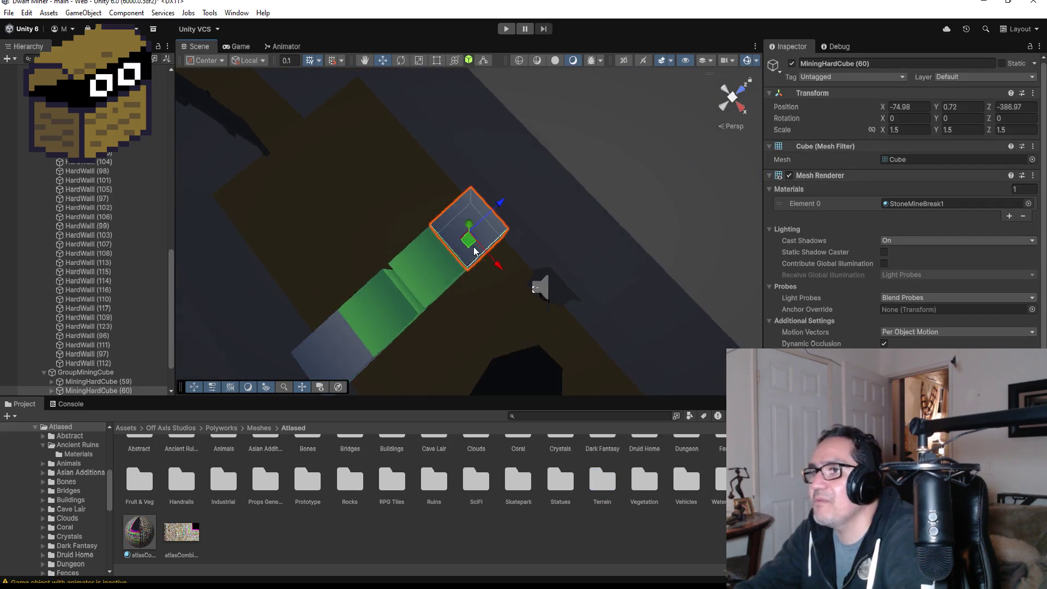
pyautogui.scroll(-2, 473, 254)
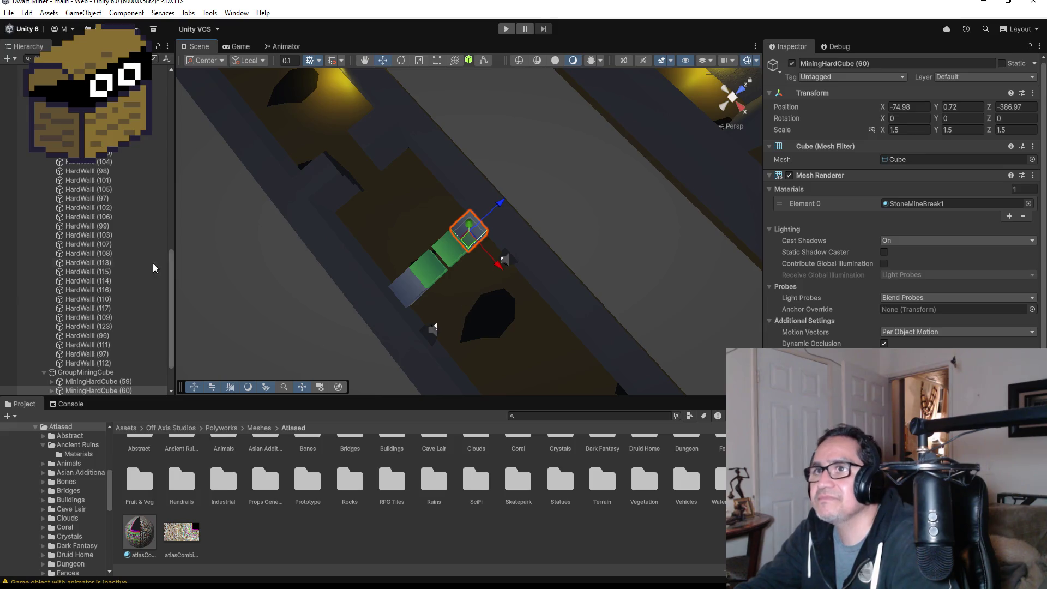
pyautogui.scroll(-3, 141, 281)
# Duplicate MiningJadeCube (10) and move the copy to X -77.38 beside the row
pyautogui.click(117, 345)
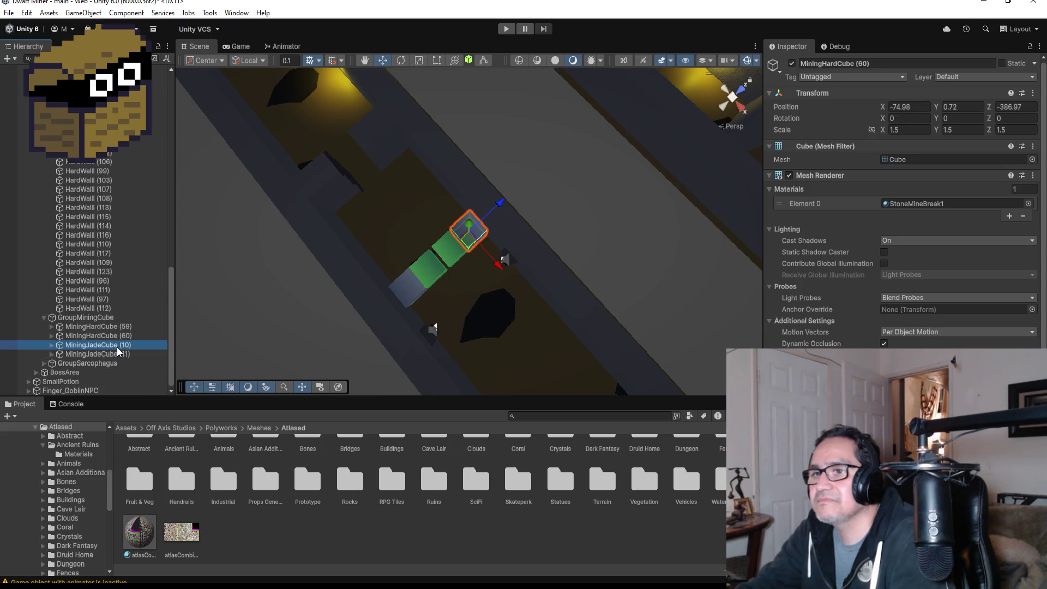
pyautogui.hotkey('ctrl', 'd')
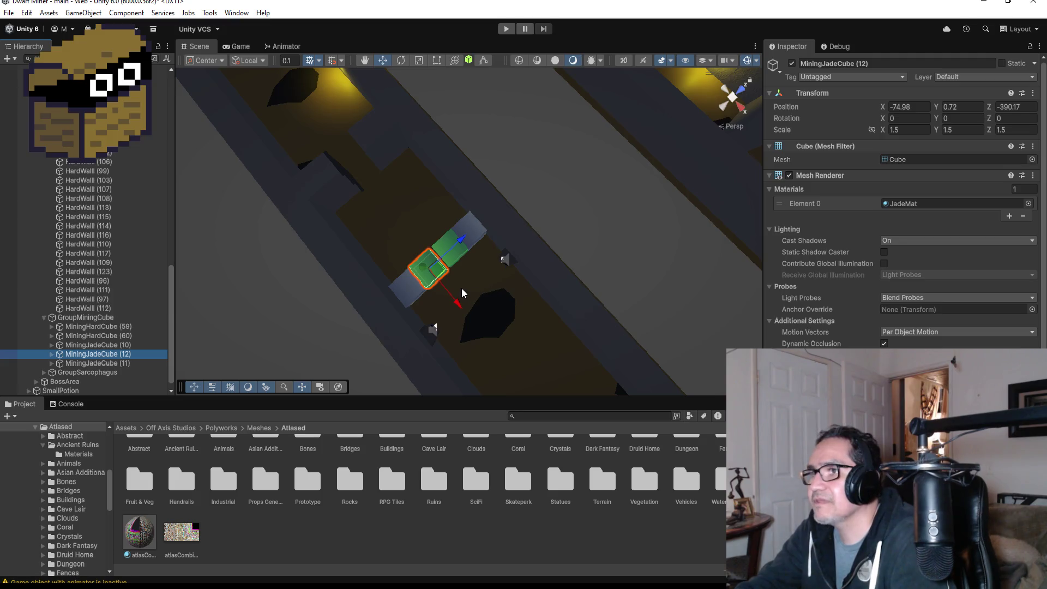
pyautogui.moveTo(456, 304); pyautogui.dragTo(430, 272)
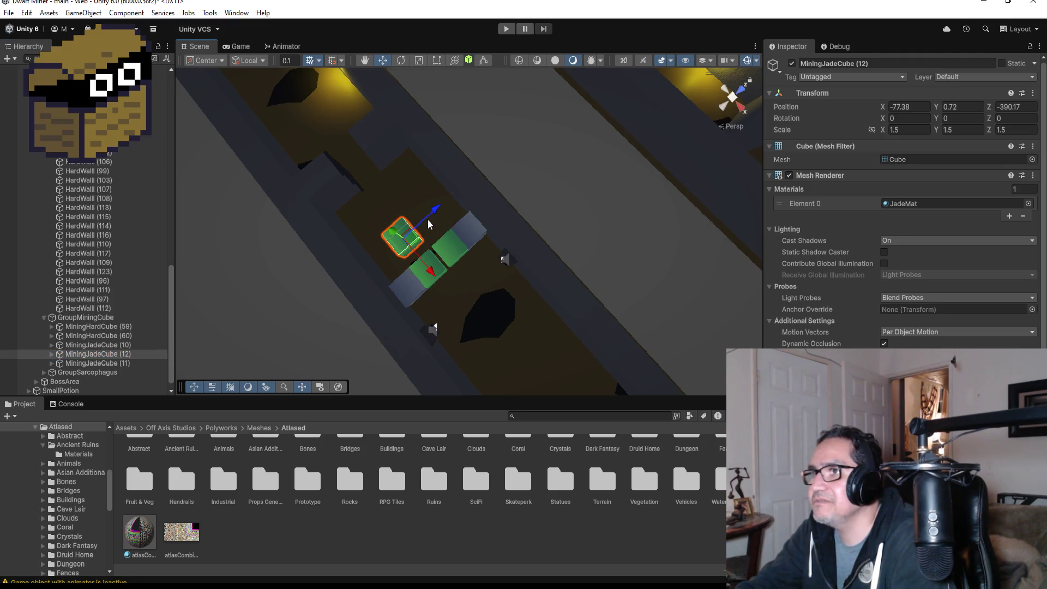
pyautogui.press('f')
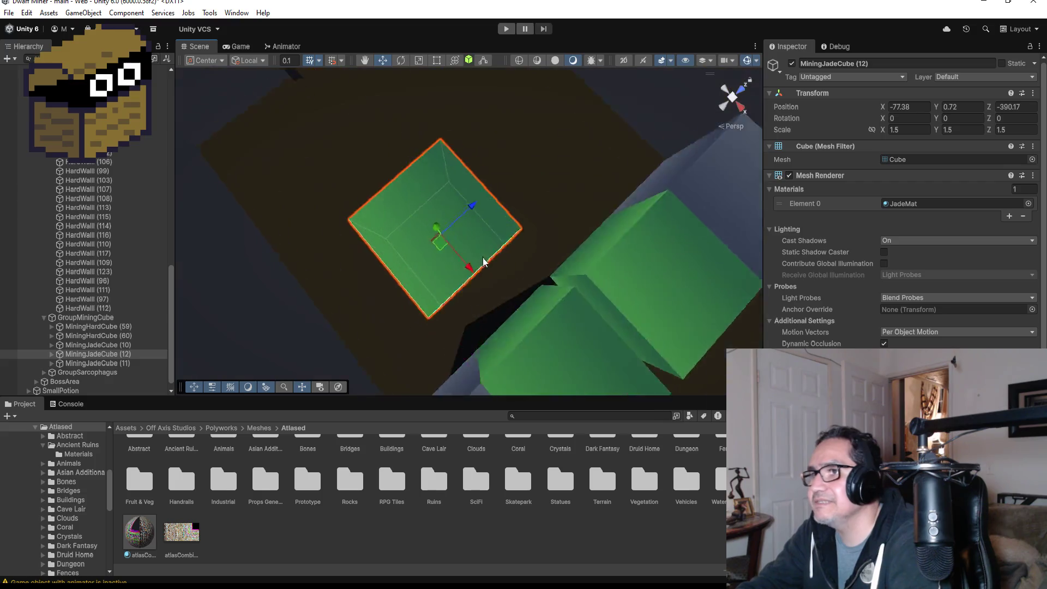
pyautogui.scroll(-3, 561, 294)
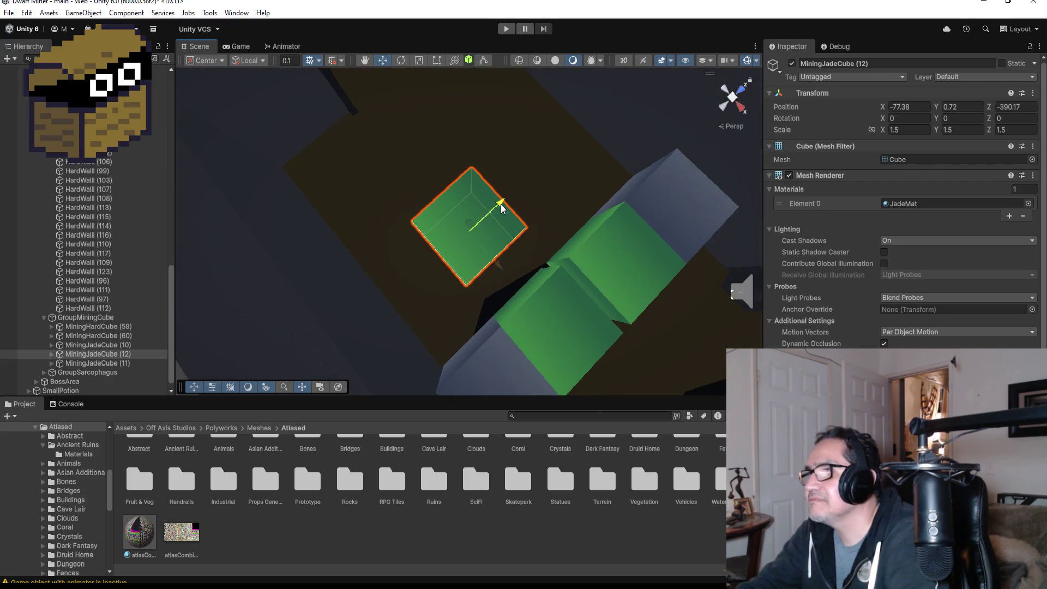
pyautogui.moveTo(501, 208)
pyautogui.mouseDown()
pyautogui.moveTo(553, 209)
pyautogui.moveTo(562, 248)
pyautogui.moveTo(561, 207)
pyautogui.moveTo(589, 227)
pyautogui.mouseUp()
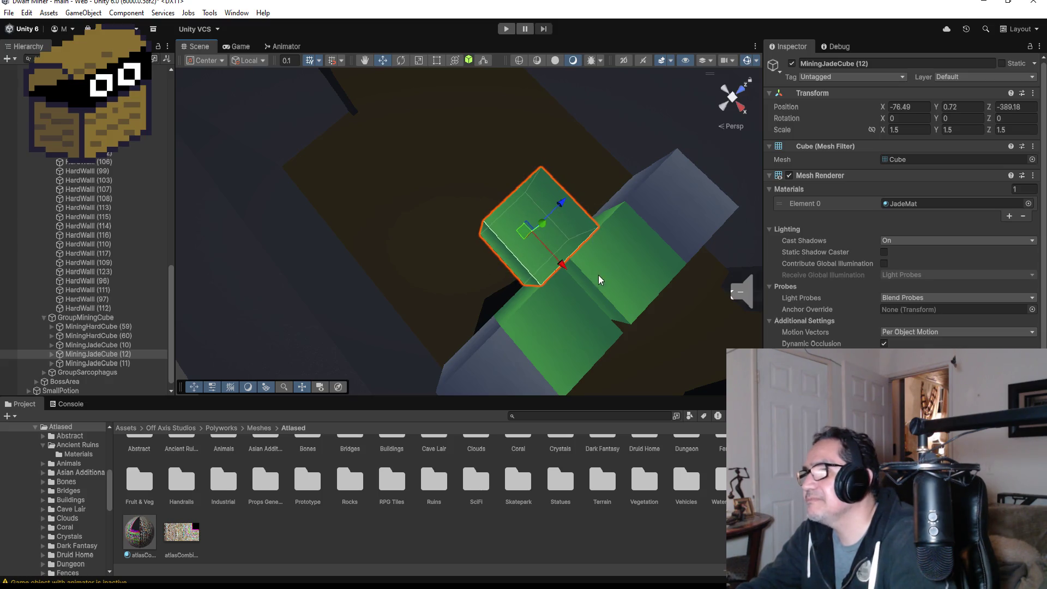
pyautogui.moveTo(600, 276)
pyautogui.mouseDown()
pyautogui.moveTo(563, 166)
pyautogui.moveTo(436, 170)
pyautogui.moveTo(395, 211)
pyautogui.mouseUp()
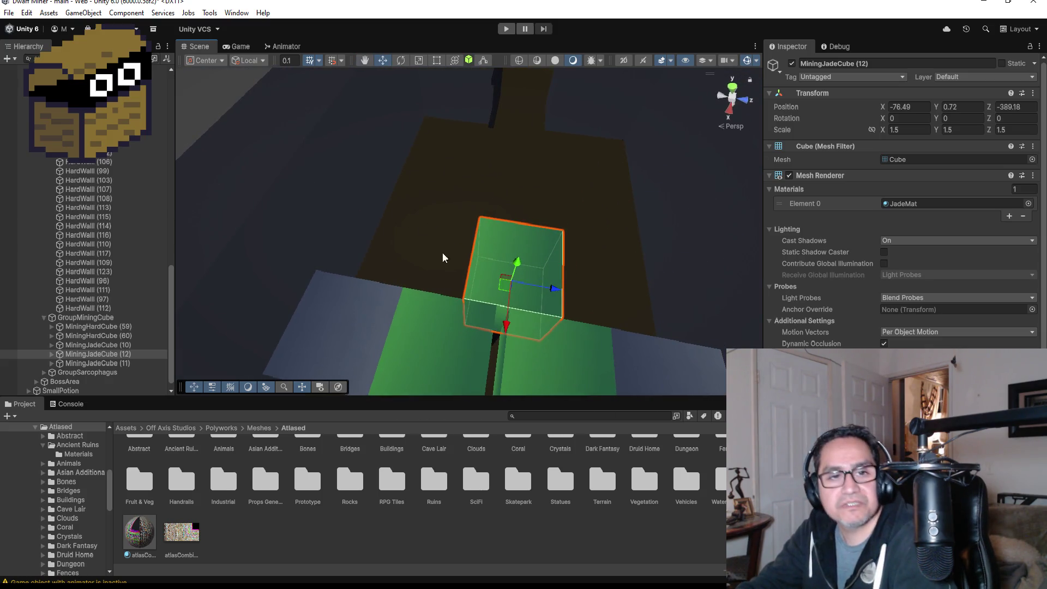
pyautogui.moveTo(506, 327); pyautogui.dragTo(507, 328)
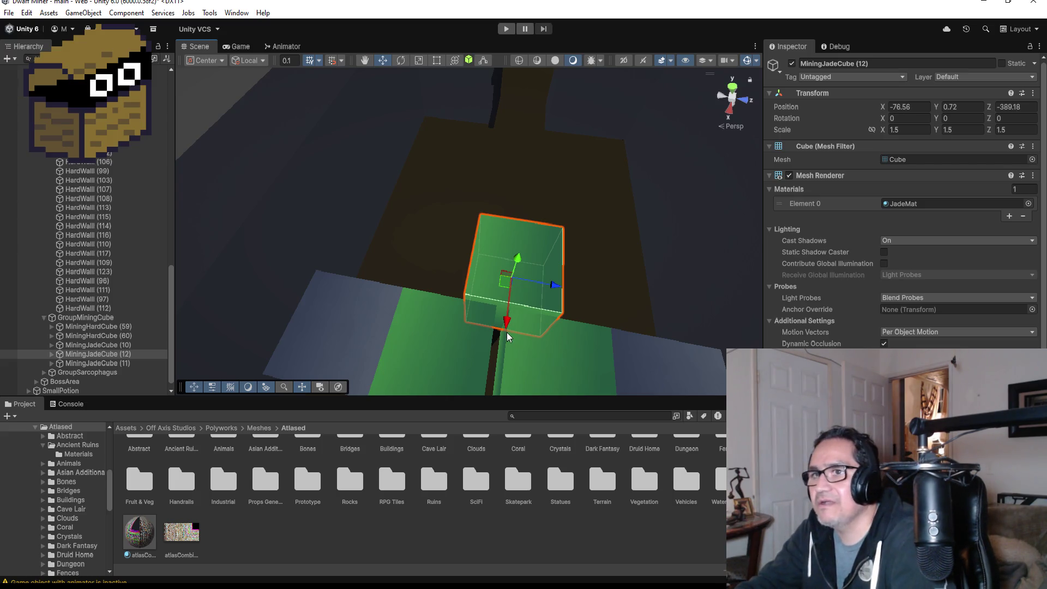
# Add two more jade cube copies with vertex snapping, the last at Z -387.08
pyautogui.hotkey('ctrl', 'd')
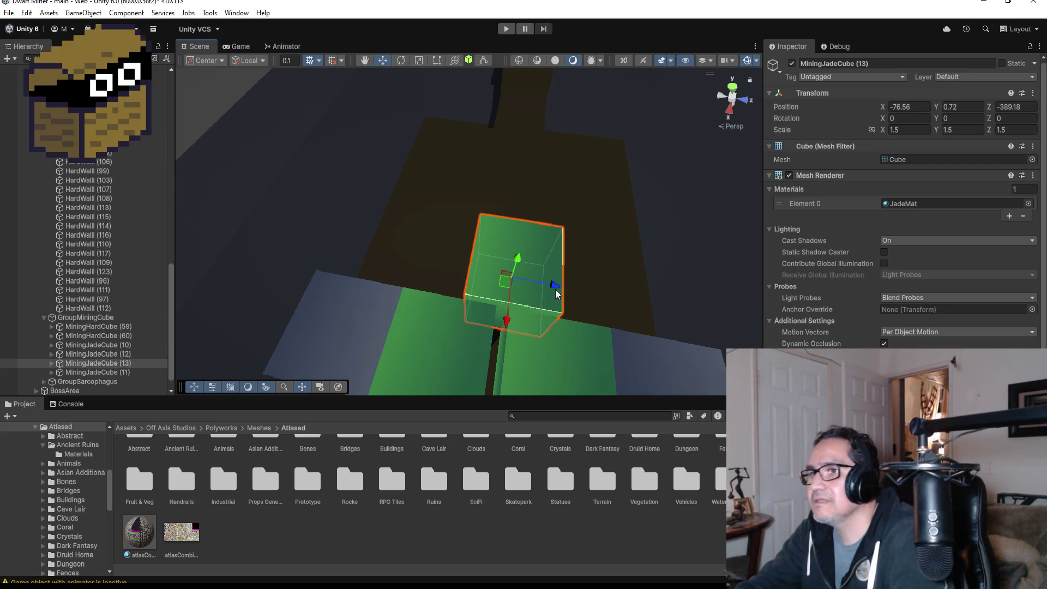
pyautogui.moveTo(554, 285); pyautogui.dragTo(474, 270)
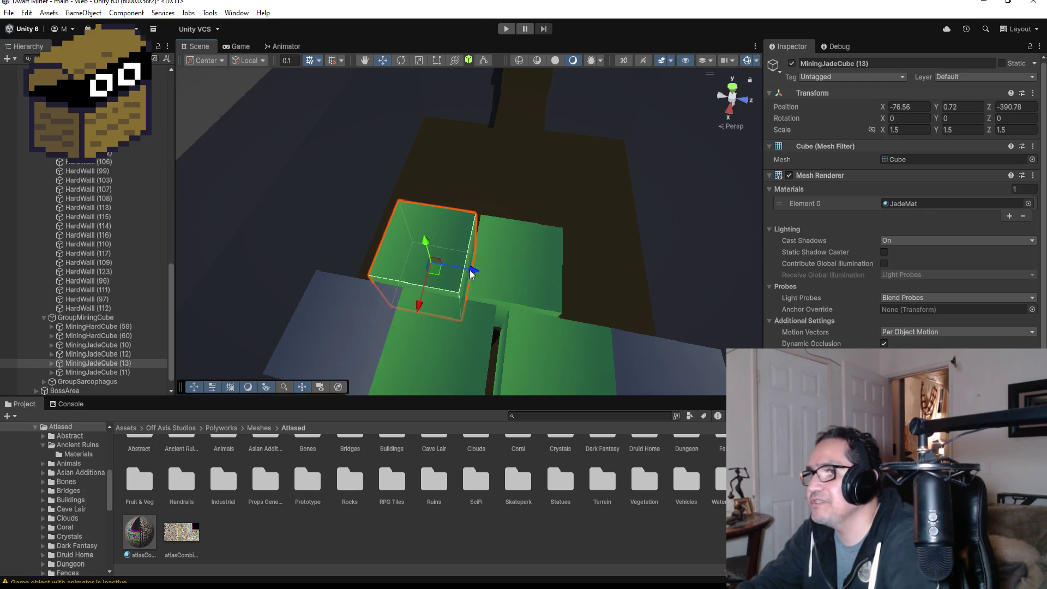
pyautogui.press('v')
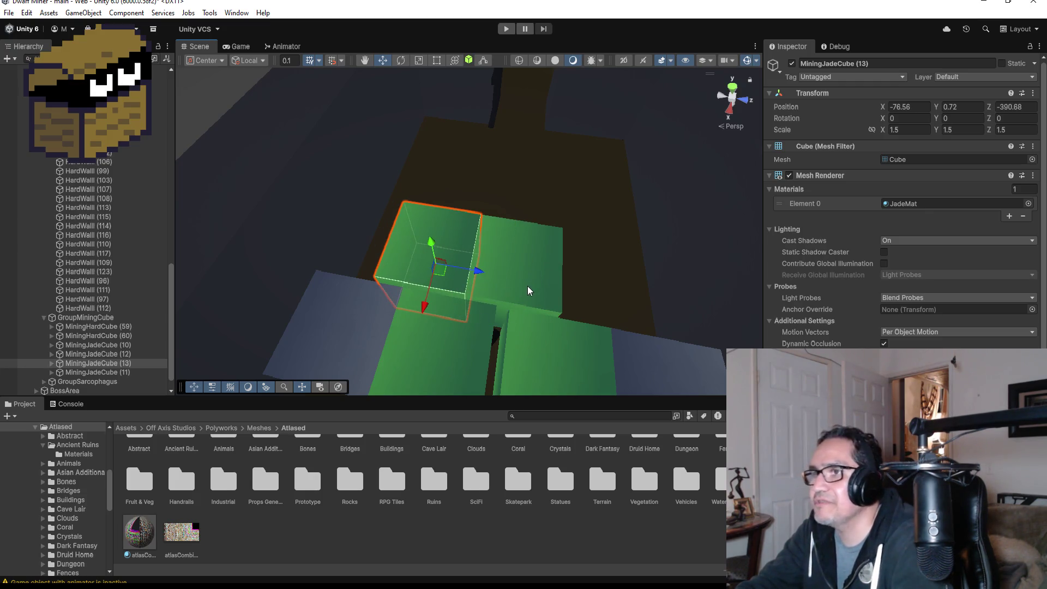
pyautogui.hotkey('ctrl', 'd')
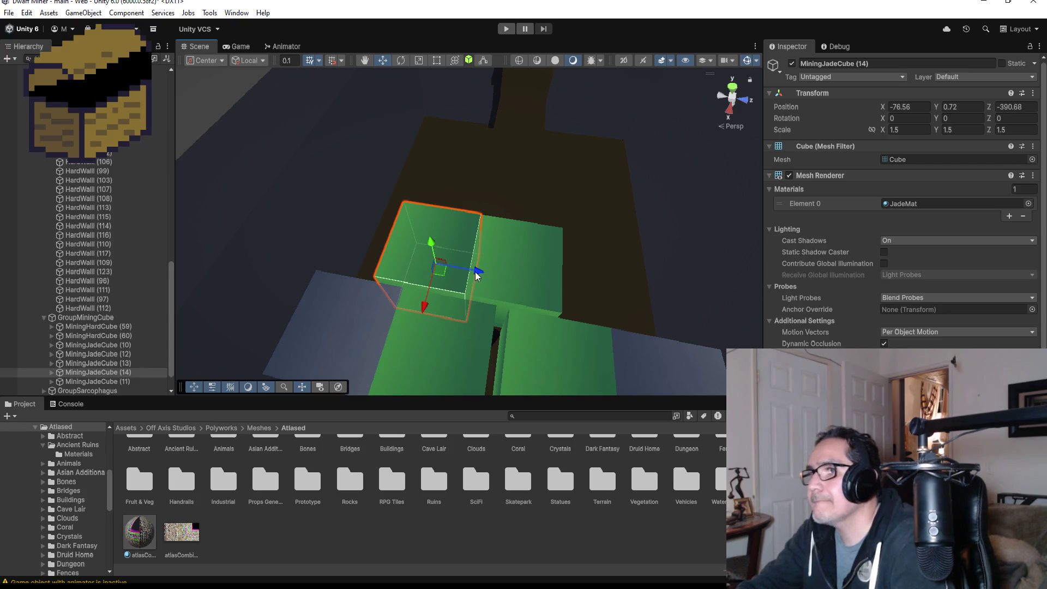
pyautogui.moveTo(475, 275)
pyautogui.mouseDown()
pyautogui.moveTo(684, 297)
pyautogui.moveTo(676, 297)
pyautogui.mouseUp()
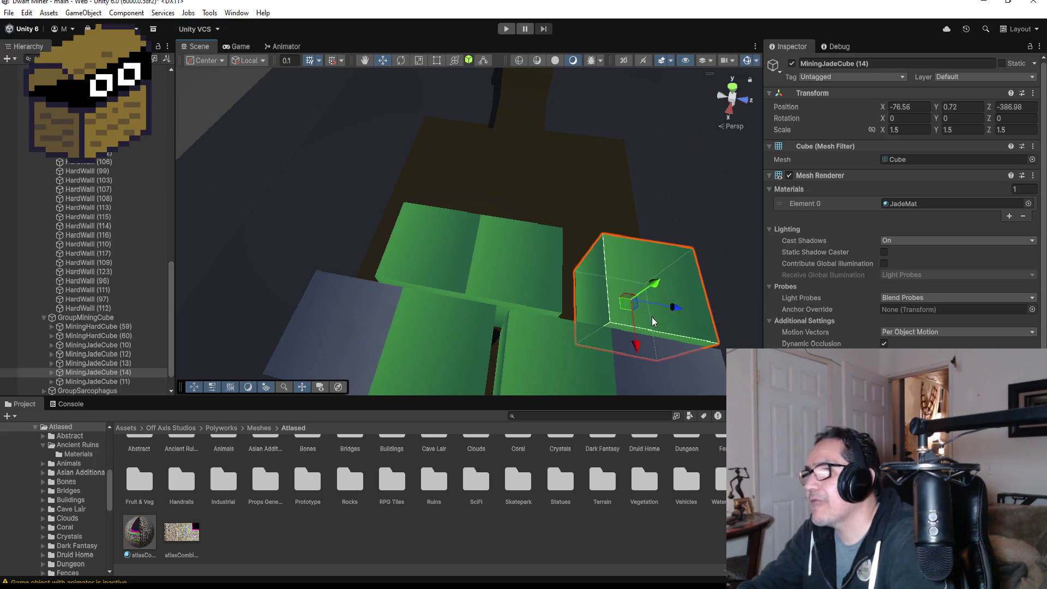
pyautogui.scroll(-2, 653, 321)
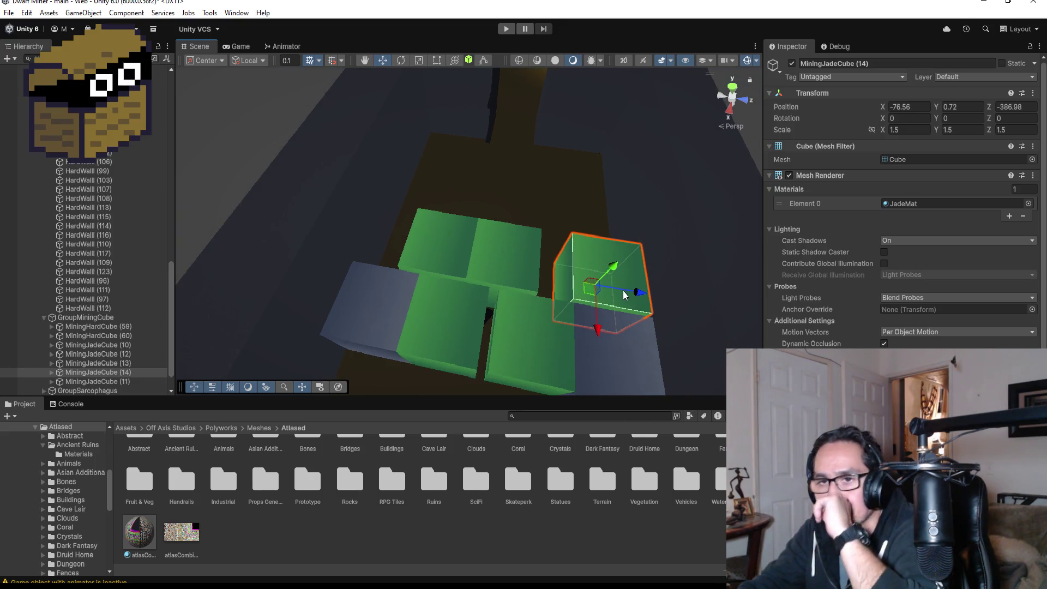
pyautogui.scroll(-2, 592, 288)
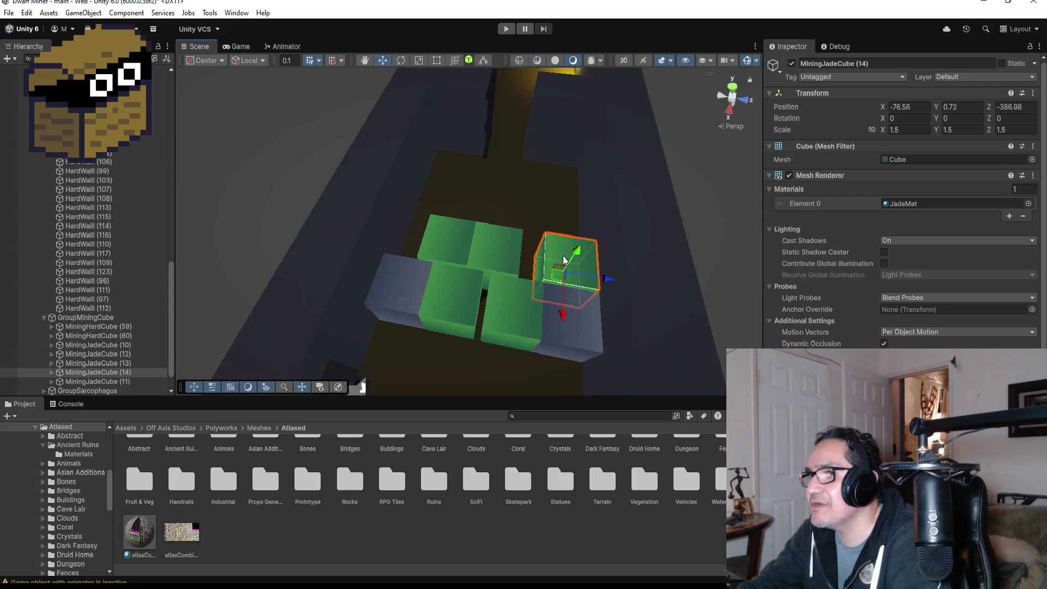
# Duplicate the grey MiningHardCube and place the copy beside the jade cubes
pyautogui.click(518, 299)
pyautogui.click(564, 309)
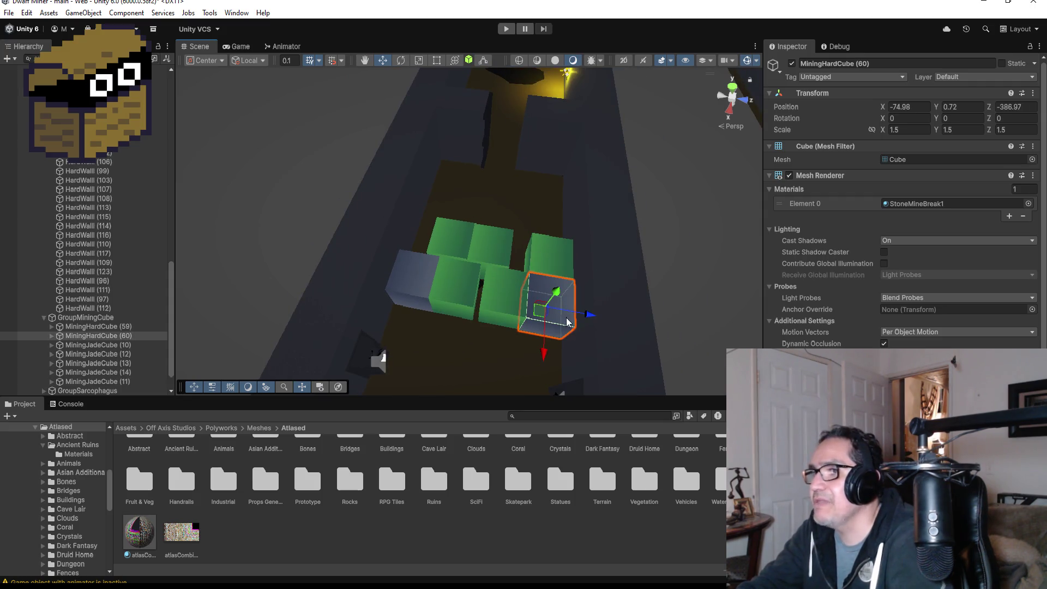
pyautogui.hotkey('ctrl', 'd')
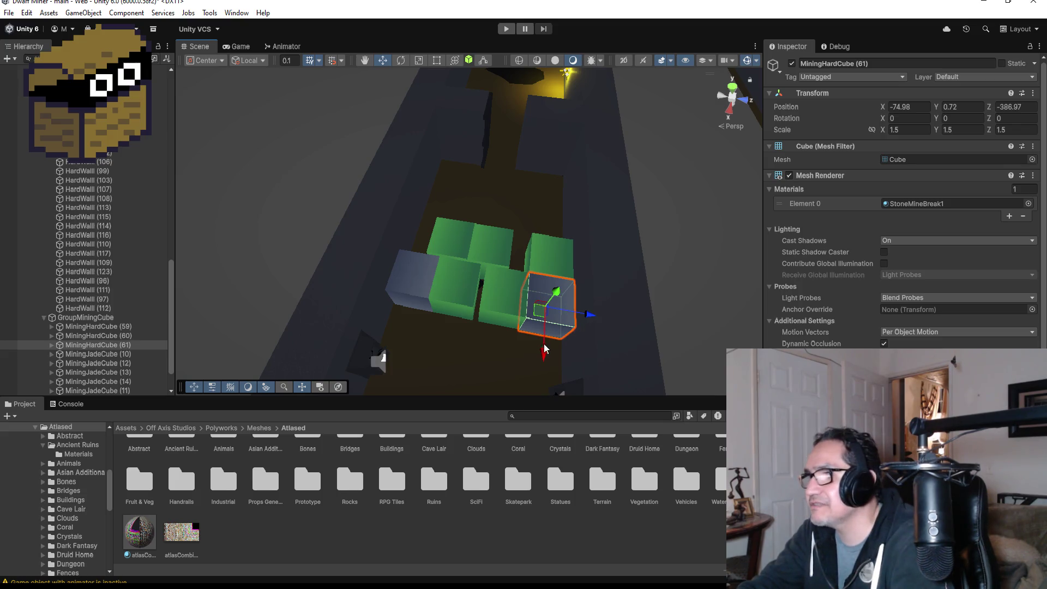
pyautogui.moveTo(545, 353); pyautogui.dragTo(552, 255)
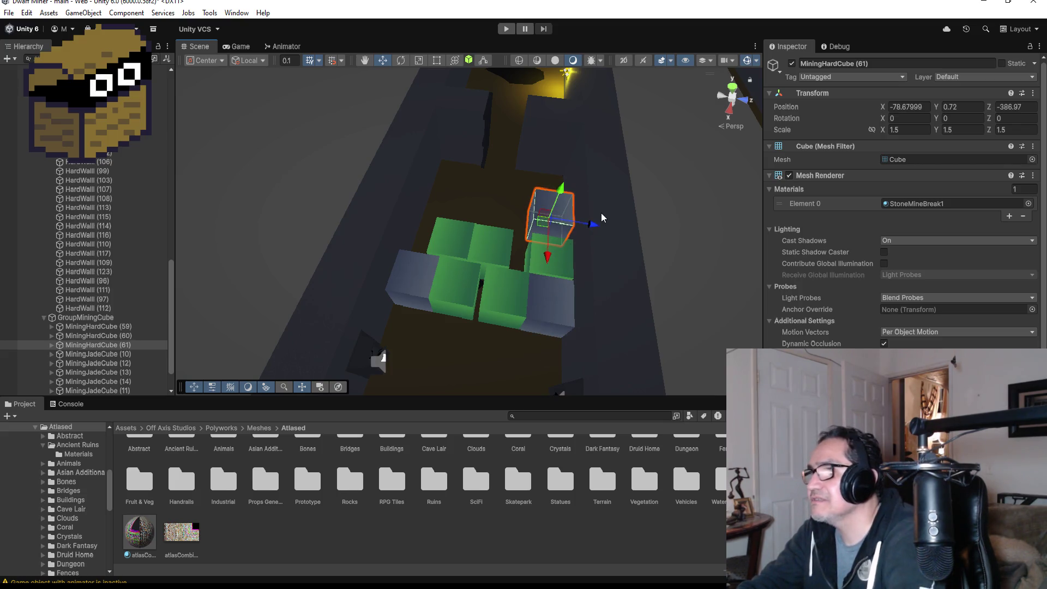
pyautogui.moveTo(594, 227); pyautogui.dragTo(584, 226)
pyautogui.press('f')
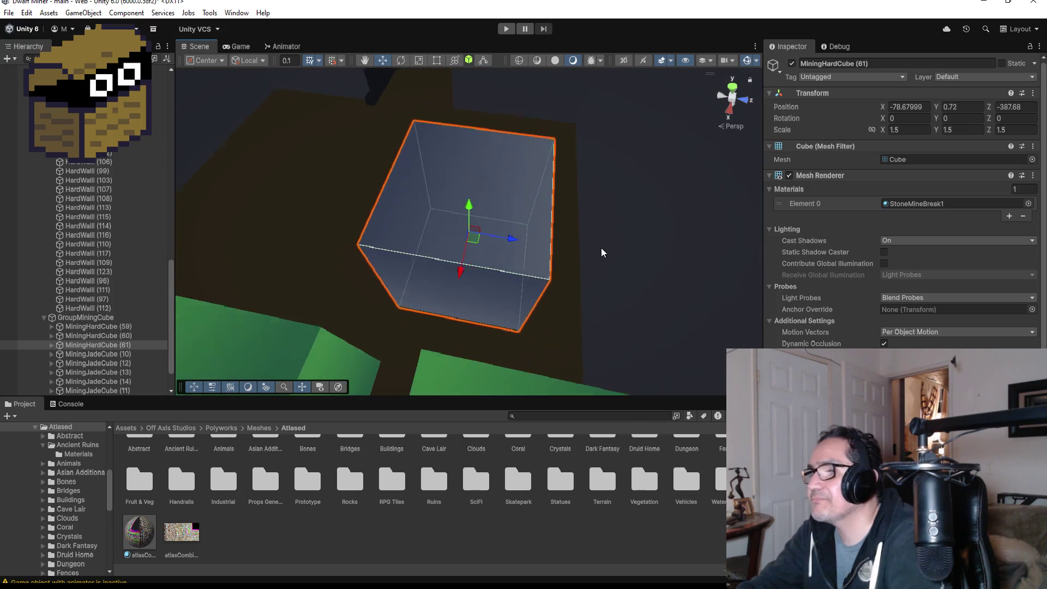
pyautogui.moveTo(456, 265); pyautogui.dragTo(457, 300)
pyautogui.scroll(-2, 469, 305)
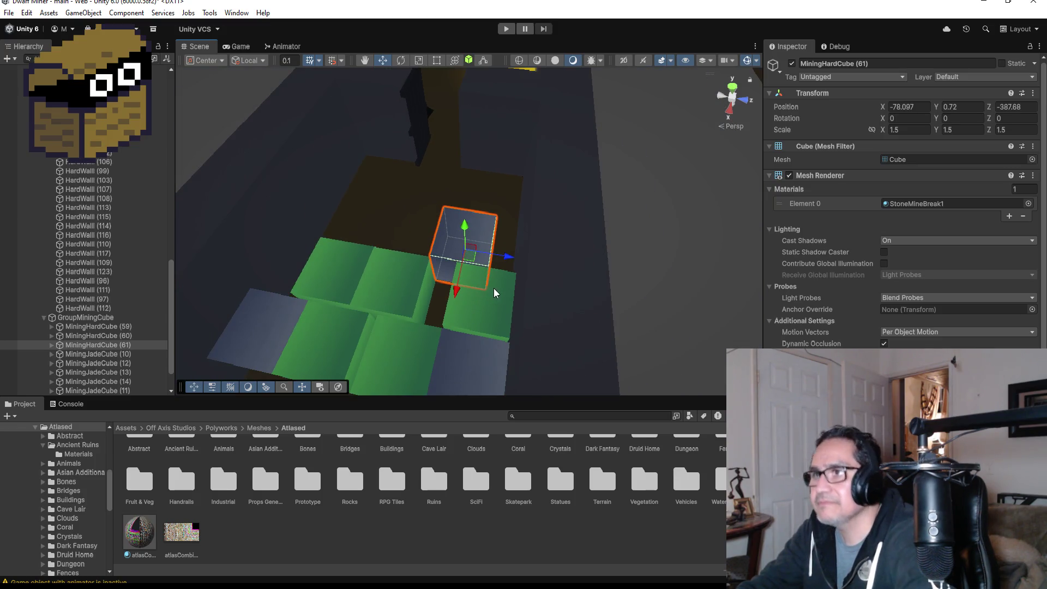
# Add two more stone cube copies, filling the gap at X -78.097, Z -389.97
pyautogui.hotkey('ctrl', 'd')
pyautogui.moveTo(509, 255); pyautogui.dragTo(403, 239)
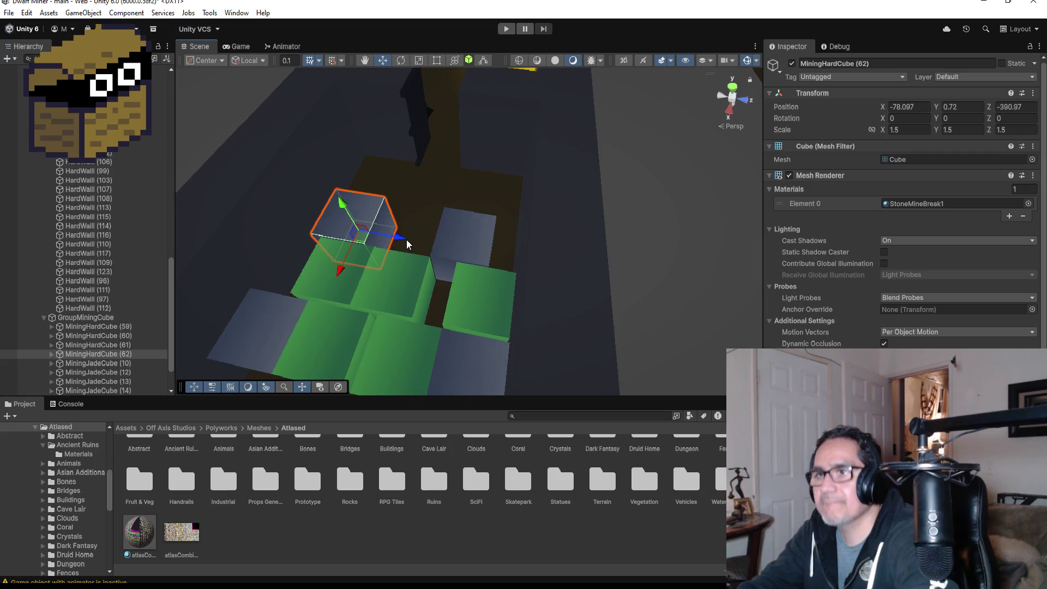
pyautogui.hotkey('ctrl', 'd')
pyautogui.moveTo(398, 238)
pyautogui.mouseDown()
pyautogui.moveTo(453, 250)
pyautogui.moveTo(437, 246)
pyautogui.mouseUp()
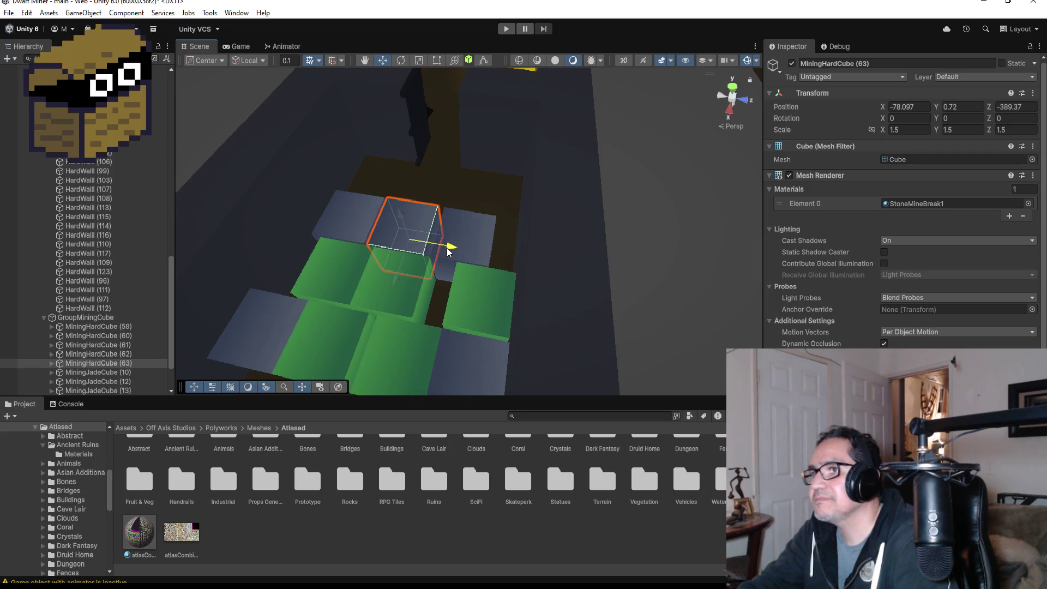
pyautogui.scroll(-6, 502, 294)
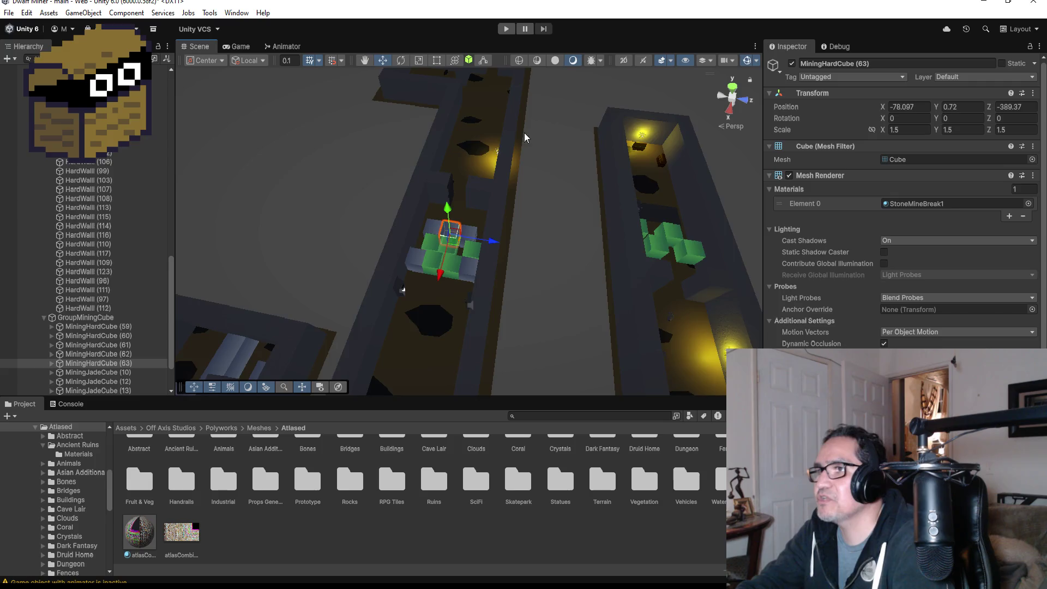
# Collapse LevelThree and drag Finger_GoblinNPC from the end of the Hierarchy up into a parent object
pyautogui.moveTo(524, 137); pyautogui.dragTo(491, 207)
pyautogui.scroll(3, 467, 236)
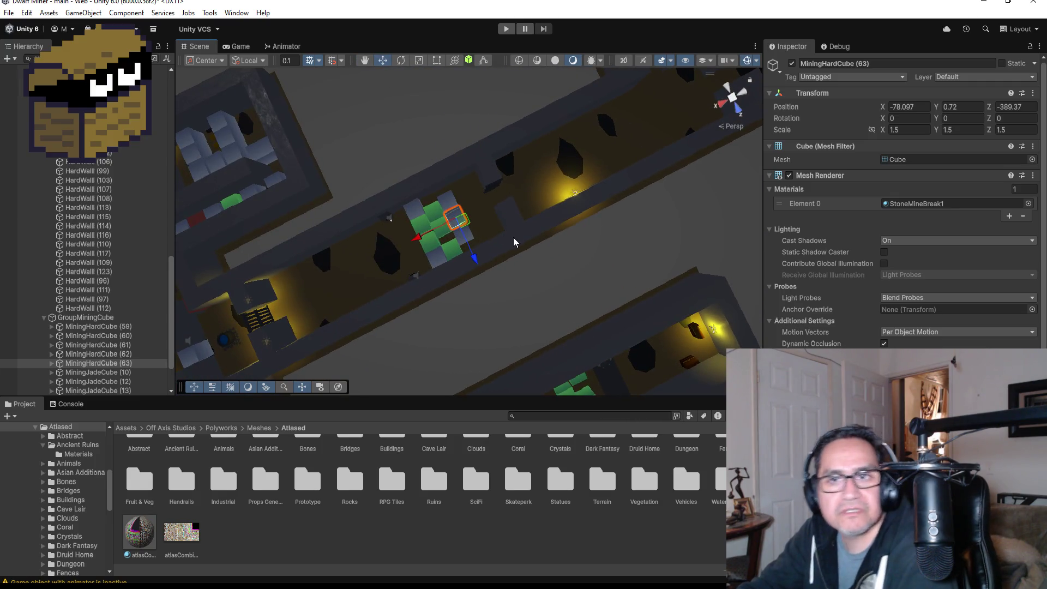
pyautogui.scroll(-4, 513, 237)
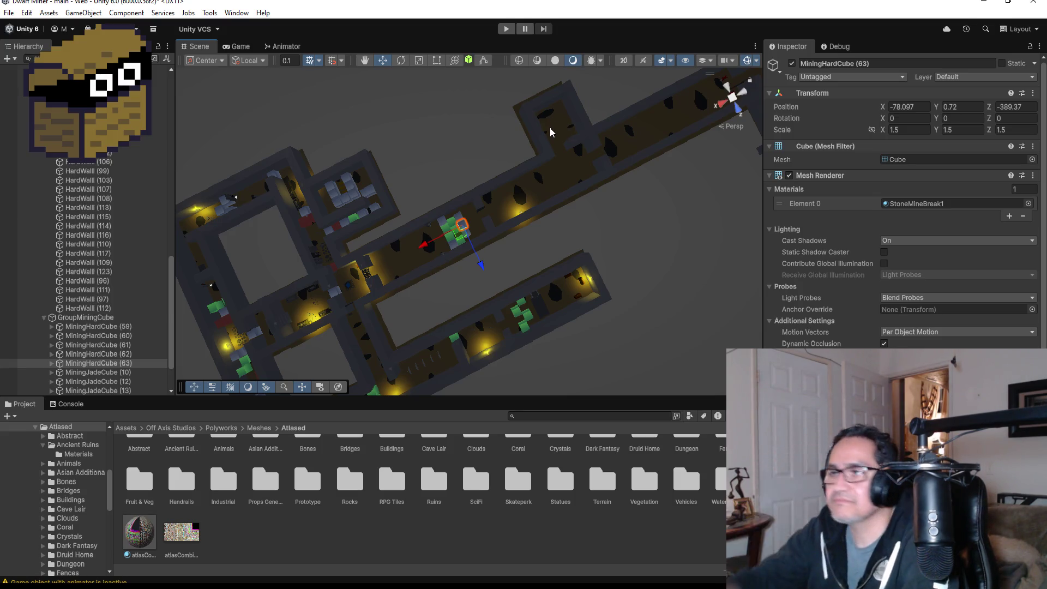
pyautogui.scroll(-6, 575, 199)
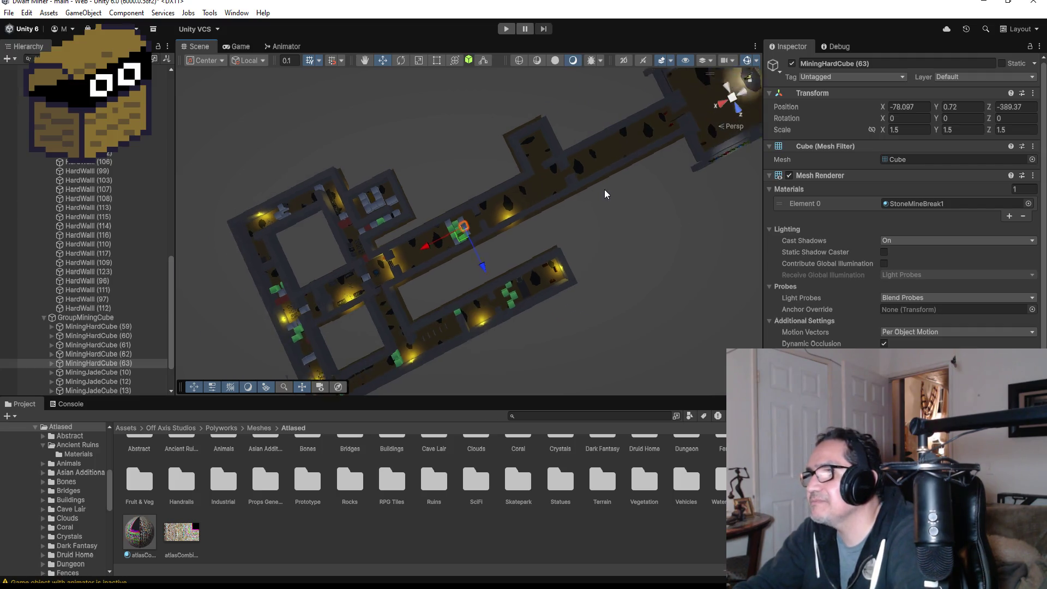
pyautogui.moveTo(473, 155)
pyautogui.mouseDown()
pyautogui.moveTo(705, 147)
pyautogui.moveTo(432, 267)
pyautogui.mouseUp()
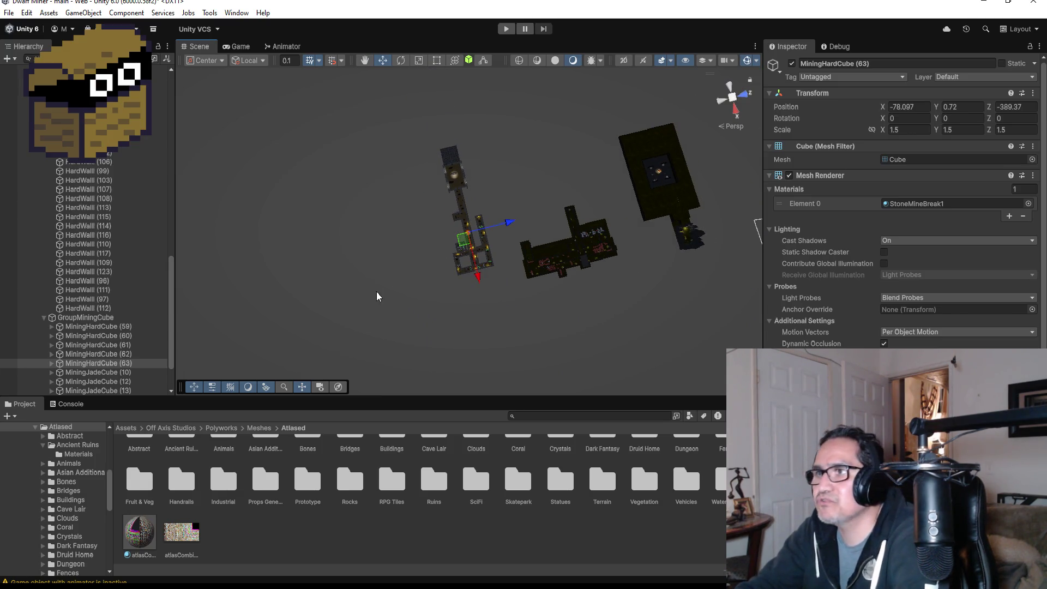
pyautogui.scroll(10, 44, 316)
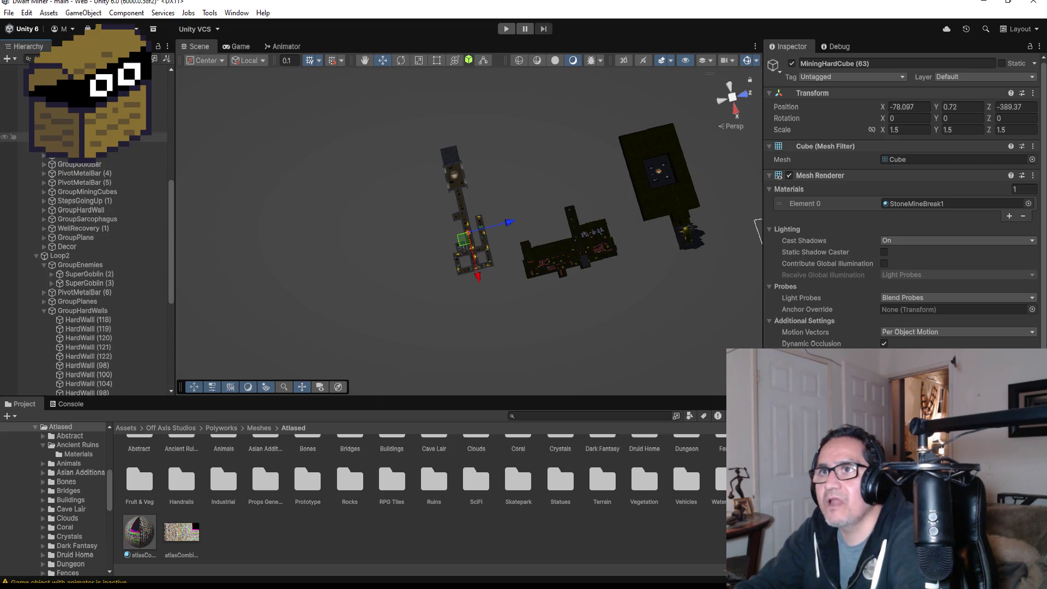
pyautogui.scroll(-5, 69, 222)
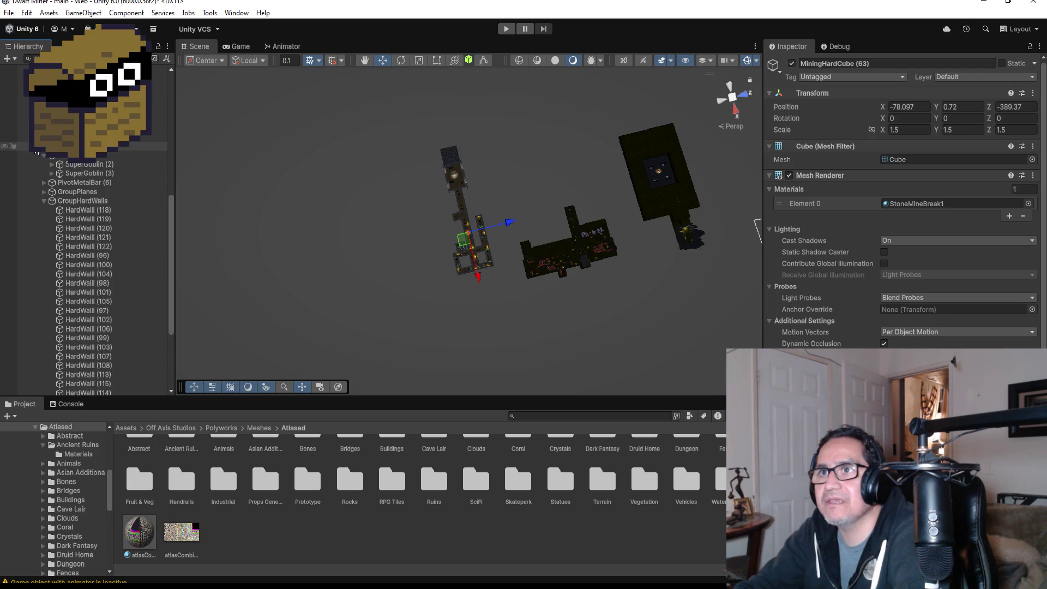
pyautogui.scroll(10, 87, 273)
pyautogui.click(28, 189)
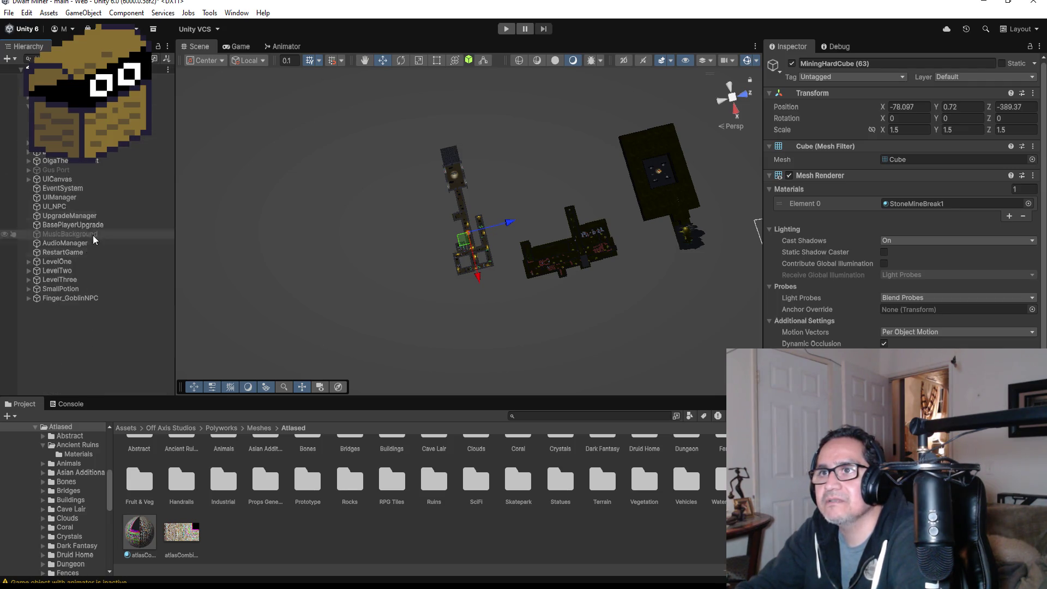
pyautogui.click(62, 299)
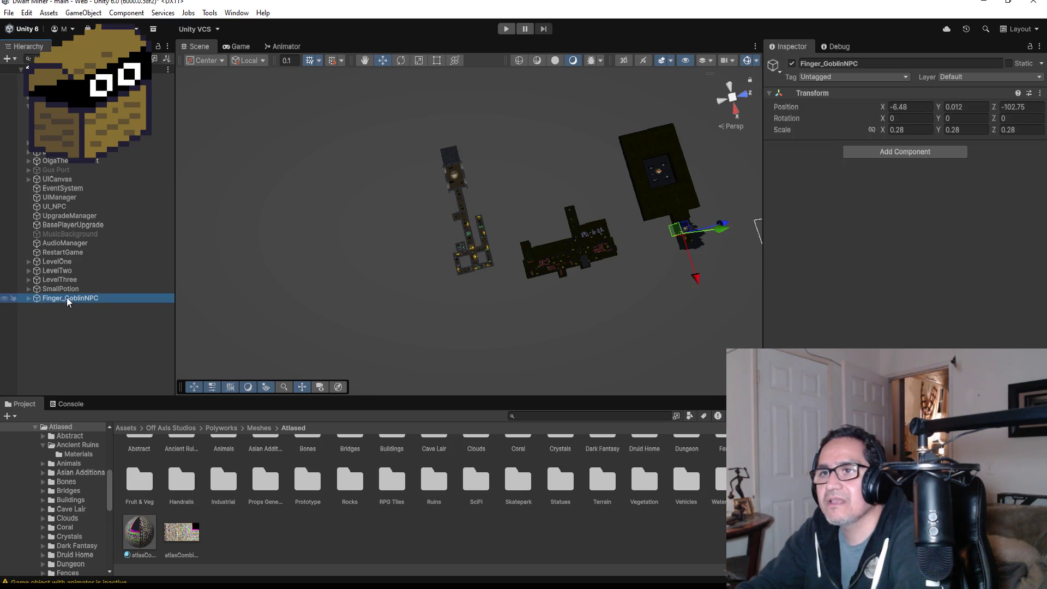
pyautogui.moveTo(73, 299); pyautogui.dragTo(73, 103)
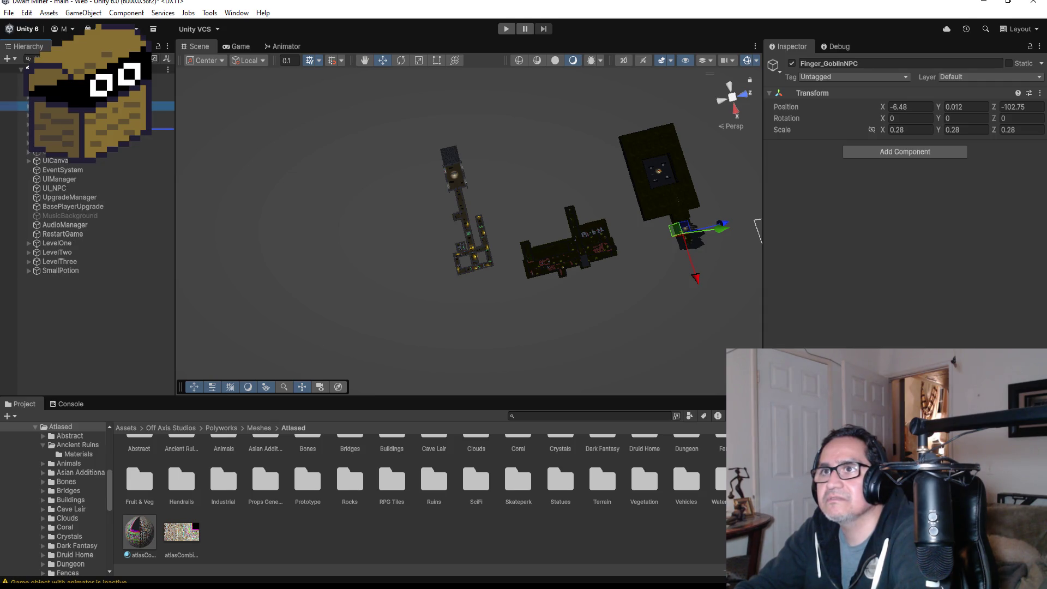
pyautogui.moveTo(74, 137)
pyautogui.mouseDown()
pyautogui.moveTo(73, 152)
pyautogui.moveTo(74, 142)
pyautogui.mouseUp()
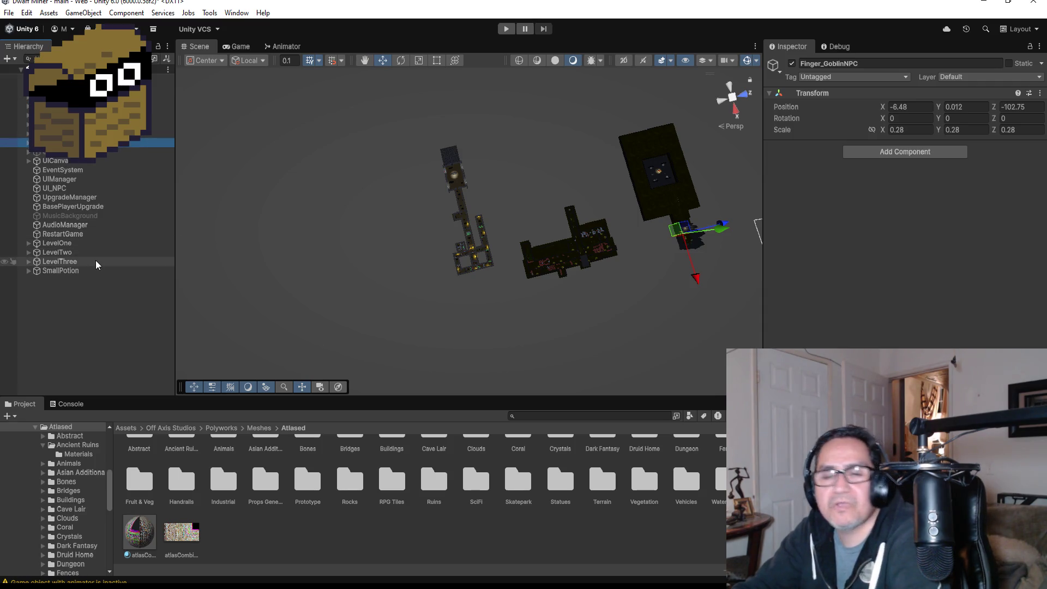
# Create an empty GameObject at the scene root, after SmallPotion, and name it LevelFour
pyautogui.click(66, 301)
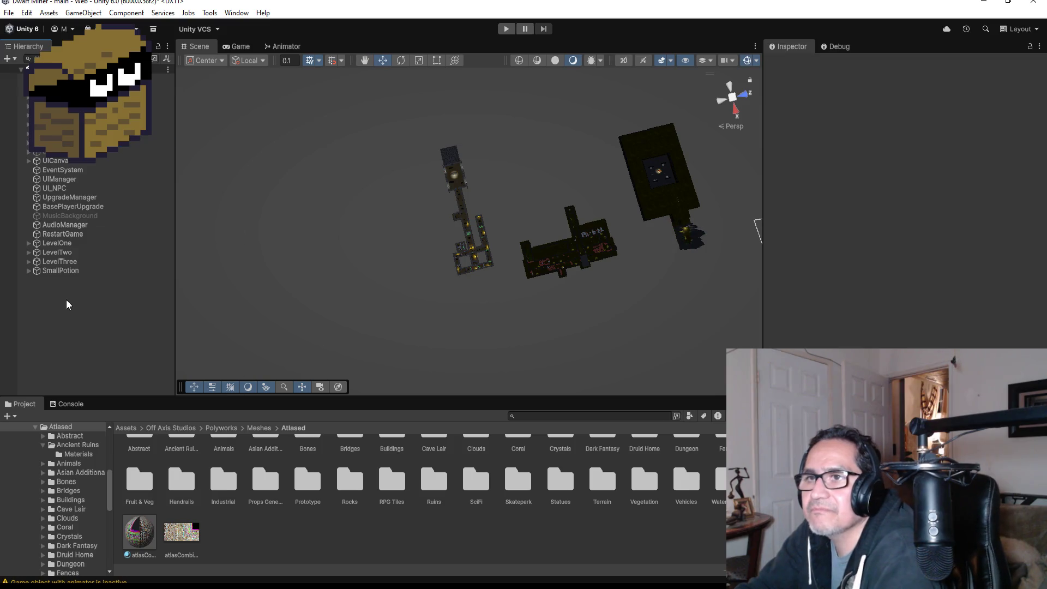
pyautogui.rightClick(66, 301)
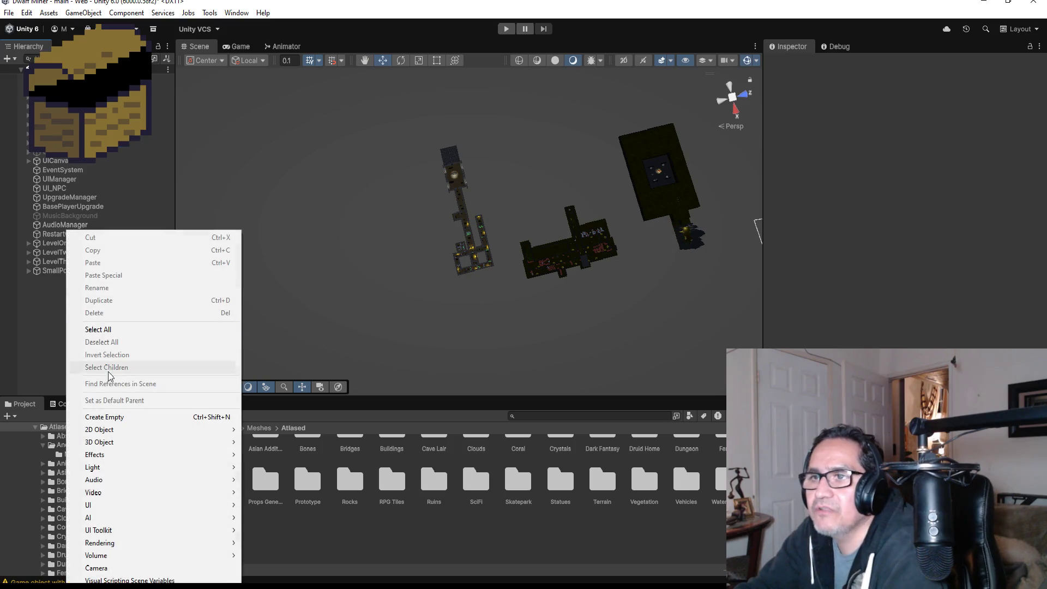
pyautogui.click(140, 418)
pyautogui.click(904, 64)
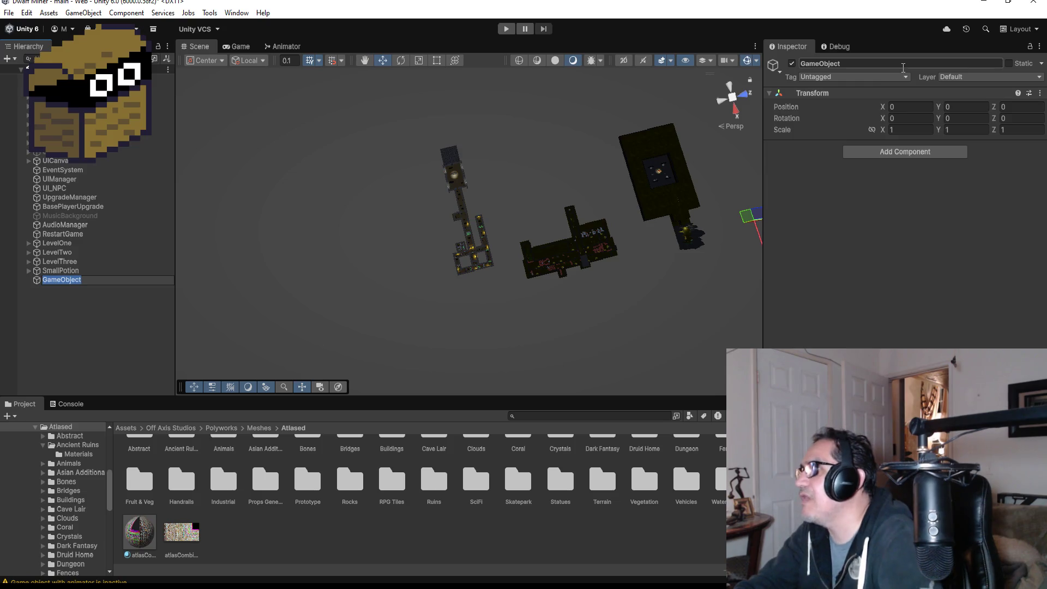
pyautogui.write('LevelFour')
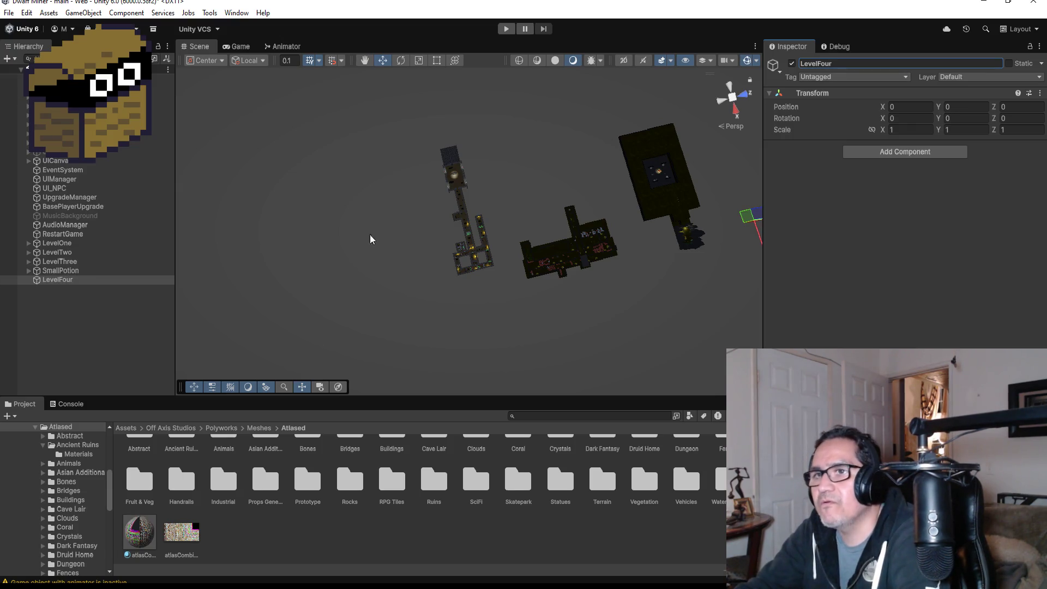
pyautogui.click(74, 261)
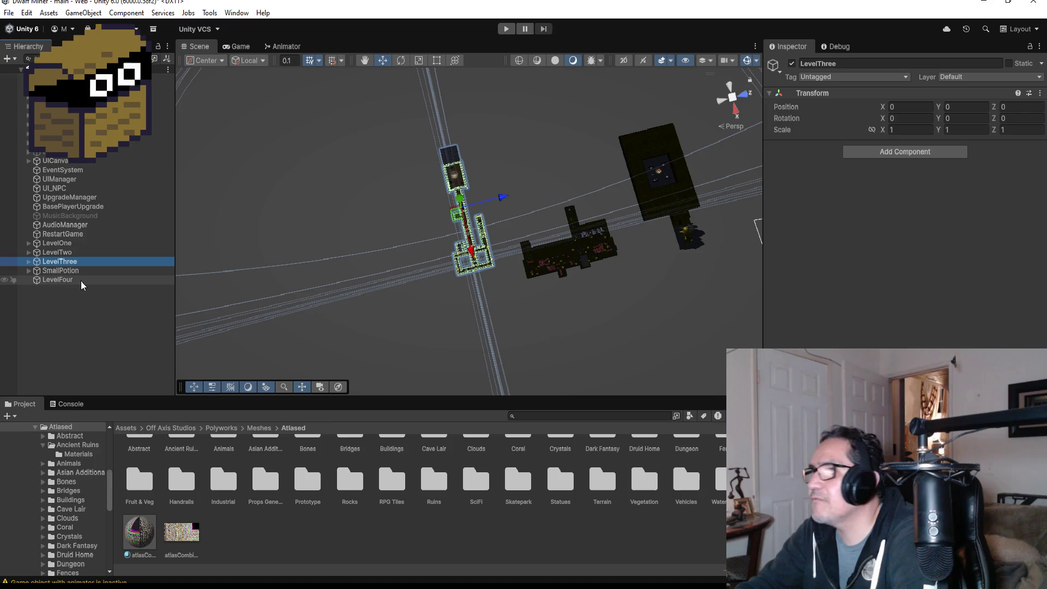
pyautogui.click(73, 280)
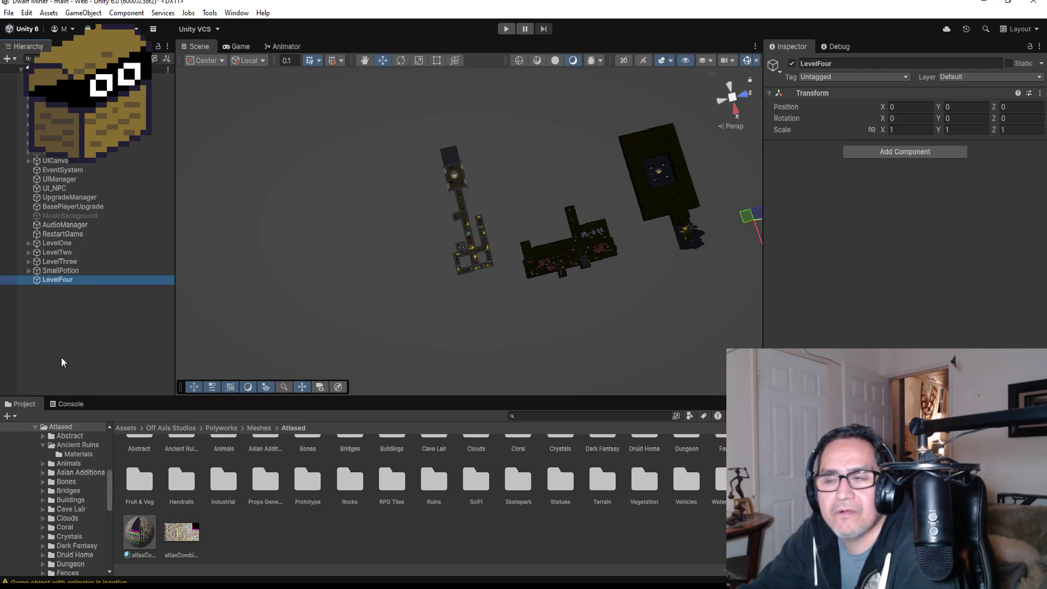
pyautogui.rightClick(70, 324)
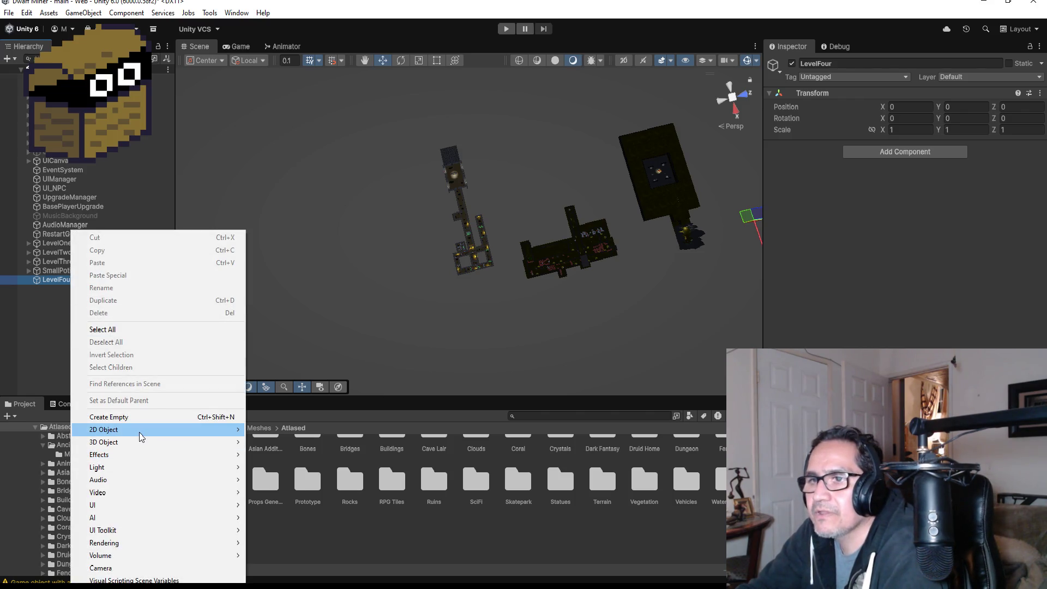
pyautogui.click(50, 327)
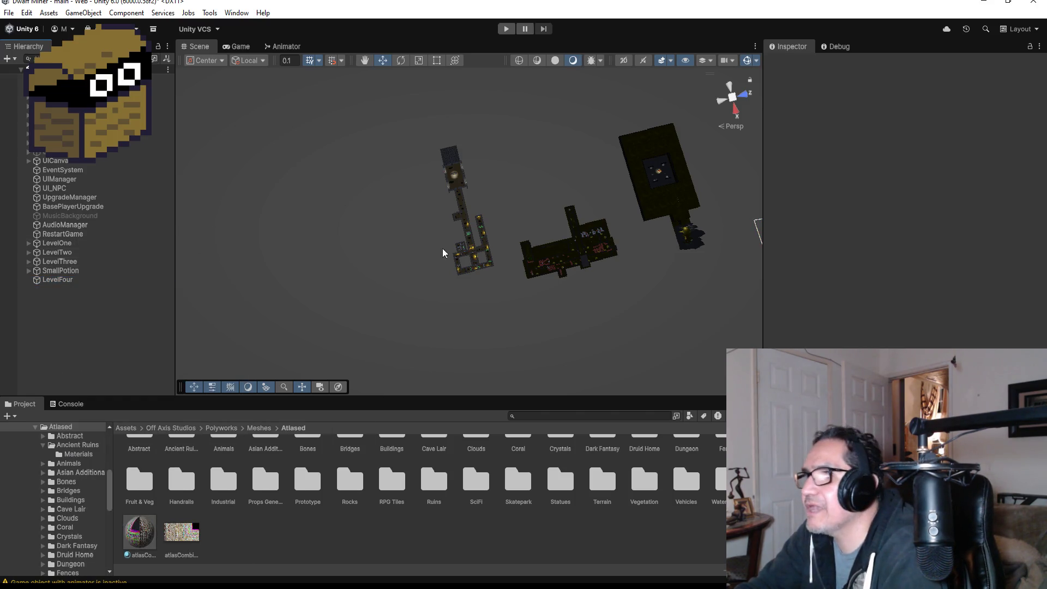
pyautogui.scroll(5, 452, 234)
# Duplicate the corridor's floor plane and move the copy, Plane (16), out of GroupPlanes to the root
pyautogui.click(459, 195)
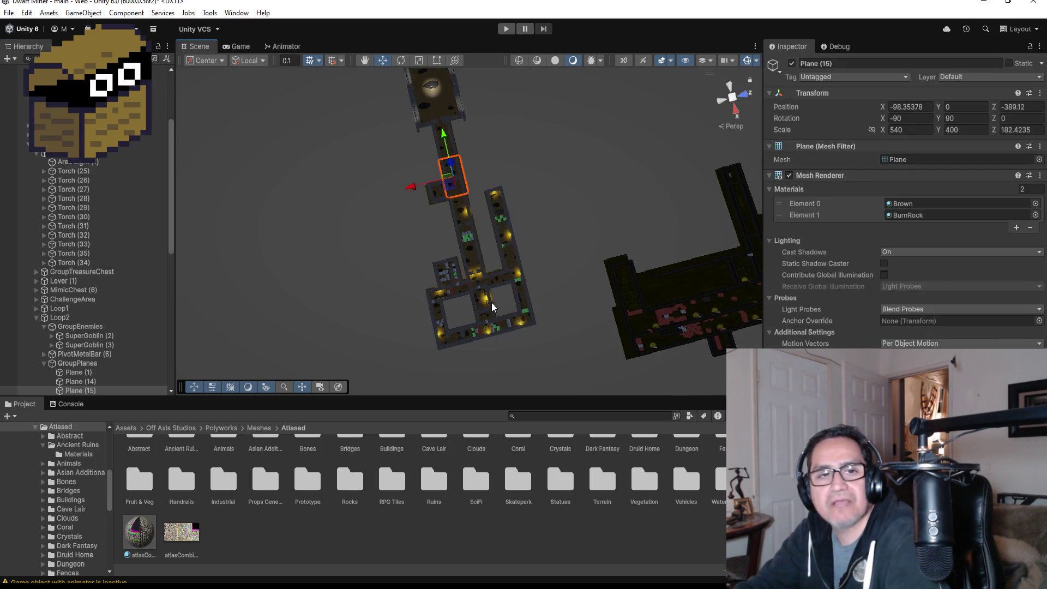
pyautogui.hotkey('ctrl', 'd')
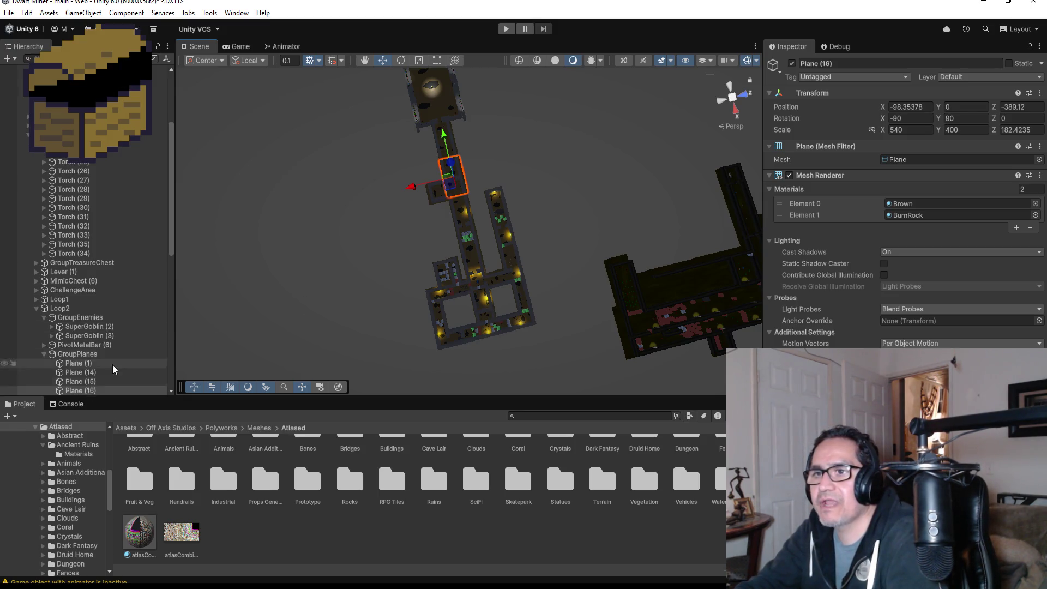
pyautogui.scroll(-6, 112, 365)
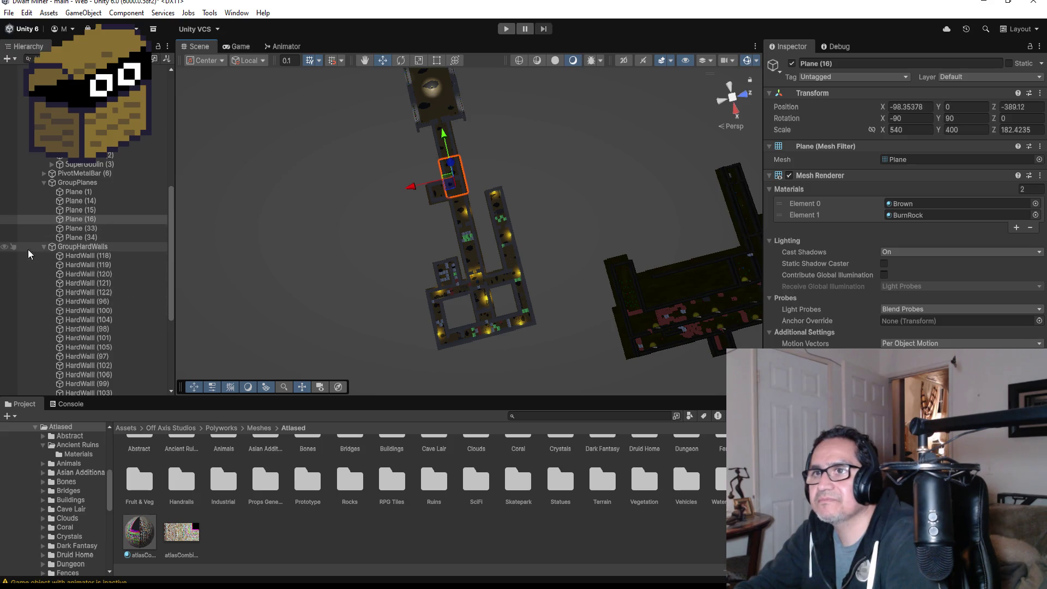
pyautogui.click(43, 247)
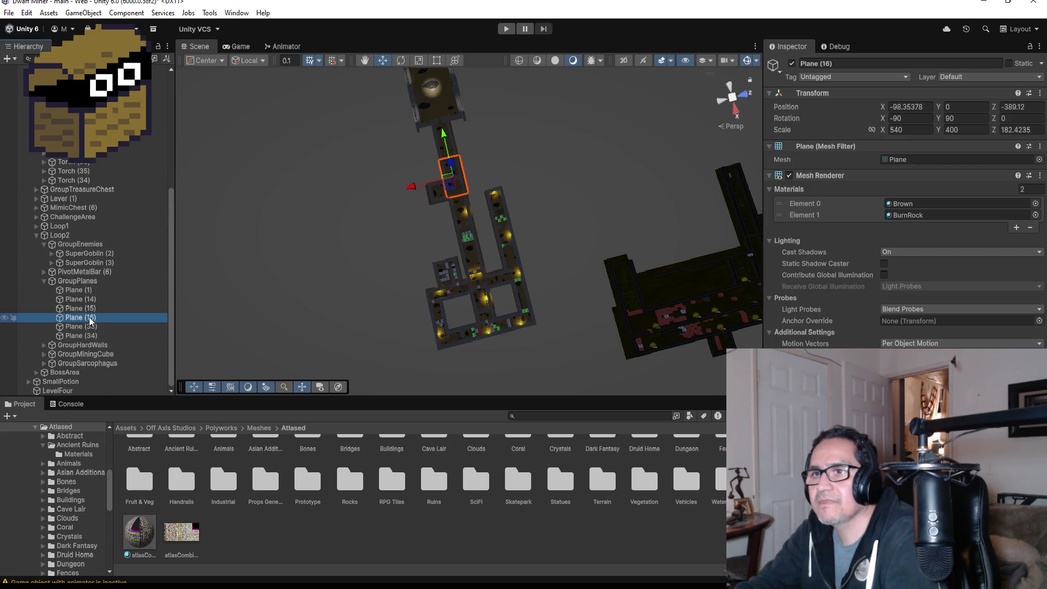
pyautogui.moveTo(90, 322); pyautogui.dragTo(84, 386)
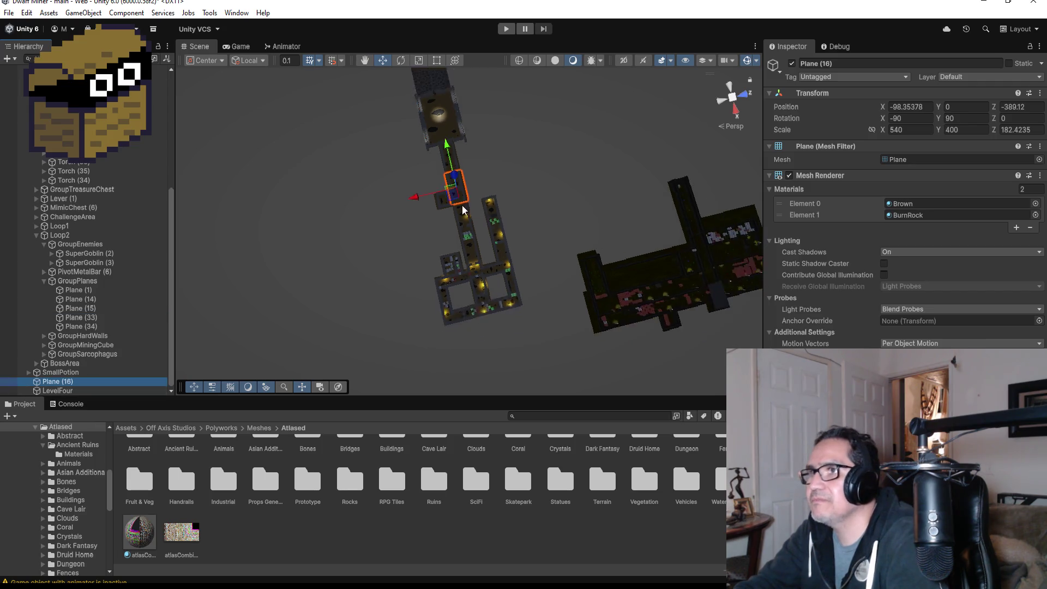
# Drag Plane (16) away from the dungeon to X -17.9, Z -509.6
pyautogui.moveTo(462, 209)
pyautogui.mouseDown()
pyautogui.moveTo(456, 201)
pyautogui.moveTo(274, 248)
pyautogui.moveTo(307, 198)
pyautogui.moveTo(339, 267)
pyautogui.mouseUp()
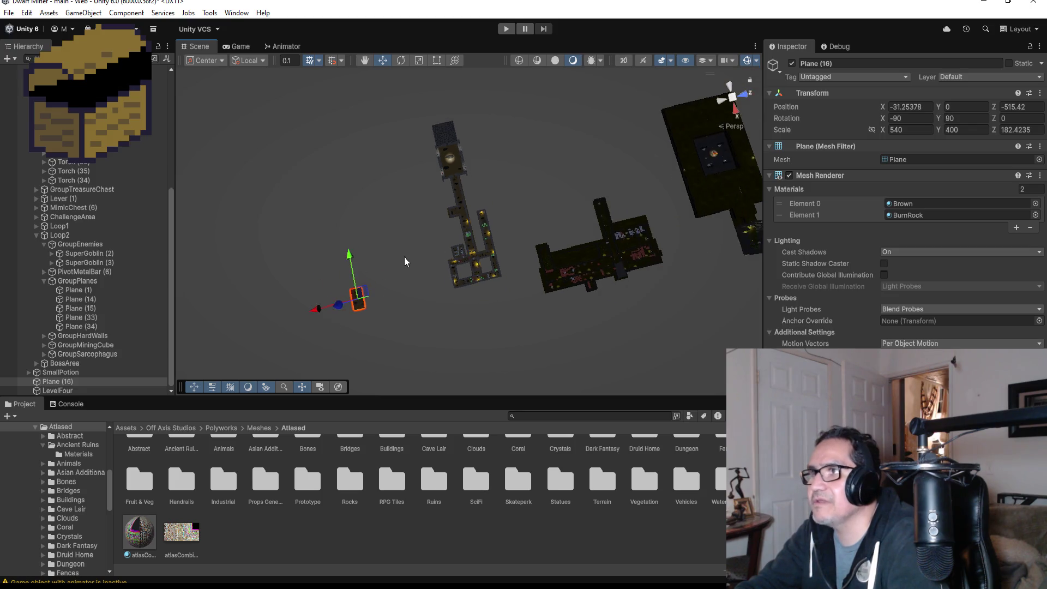
pyautogui.scroll(-2, 409, 262)
pyautogui.moveTo(386, 234); pyautogui.dragTo(387, 243)
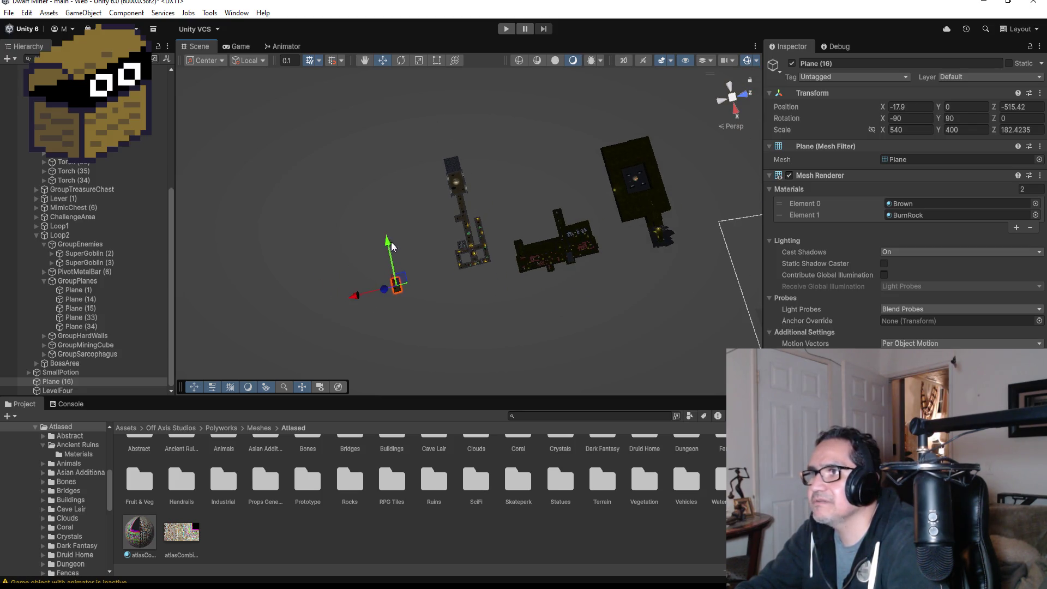
pyautogui.press('f')
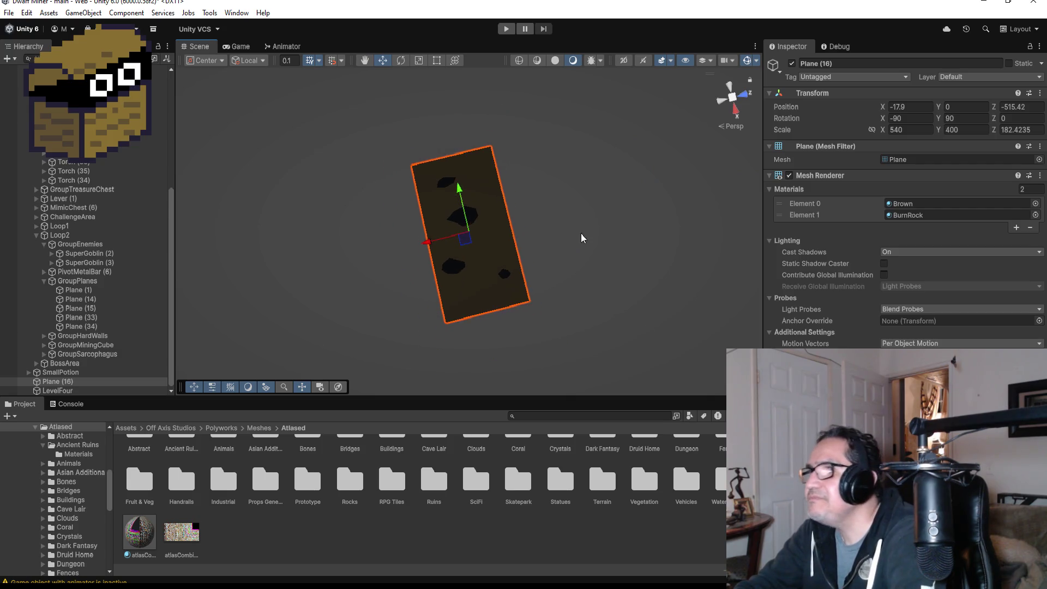
pyautogui.scroll(-3, 600, 175)
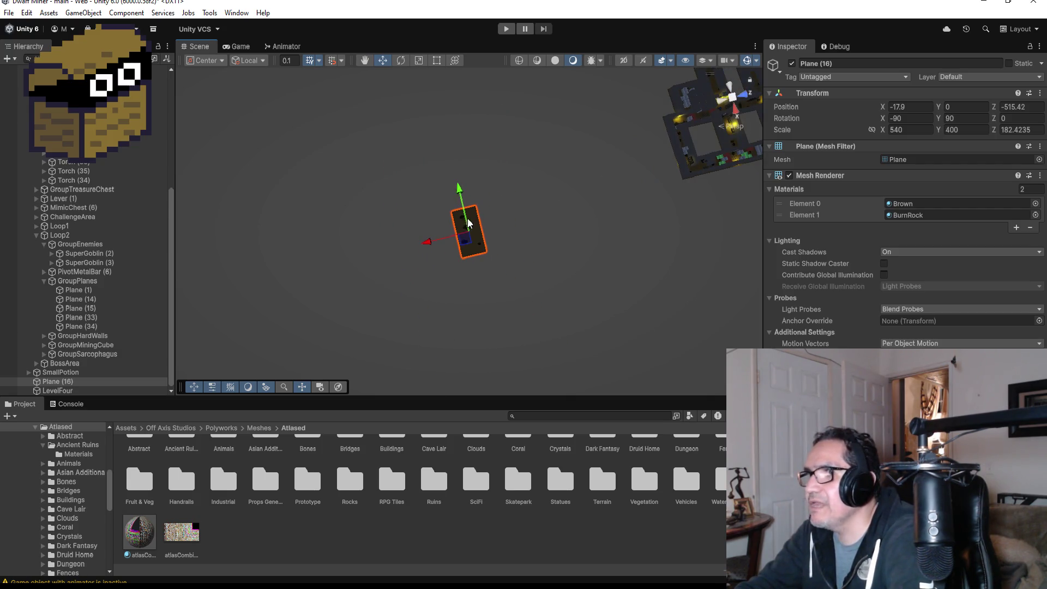
pyautogui.moveTo(426, 245); pyautogui.dragTo(445, 240)
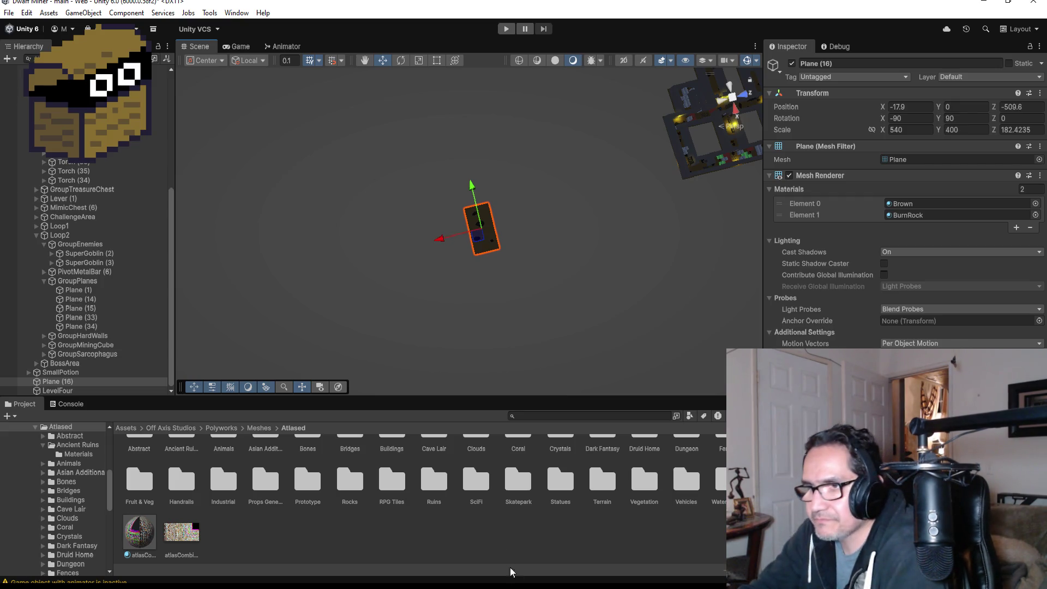
pyautogui.scroll(1, 397, 501)
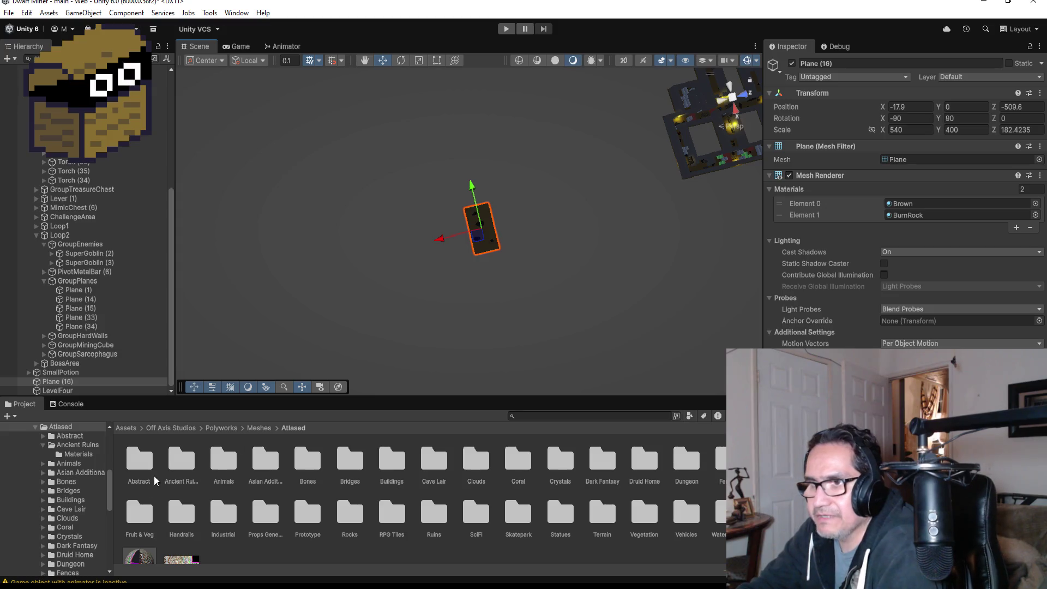
# Browse the Project window up to Assets and into the Materials folder
pyautogui.click(255, 429)
pyautogui.click(218, 429)
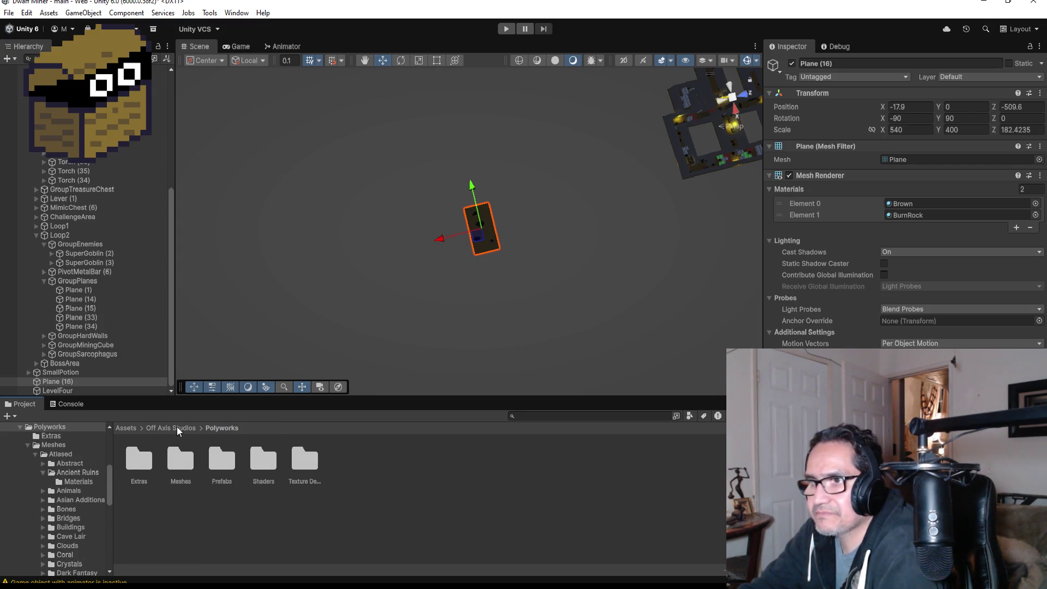
pyautogui.click(171, 427)
pyautogui.click(135, 427)
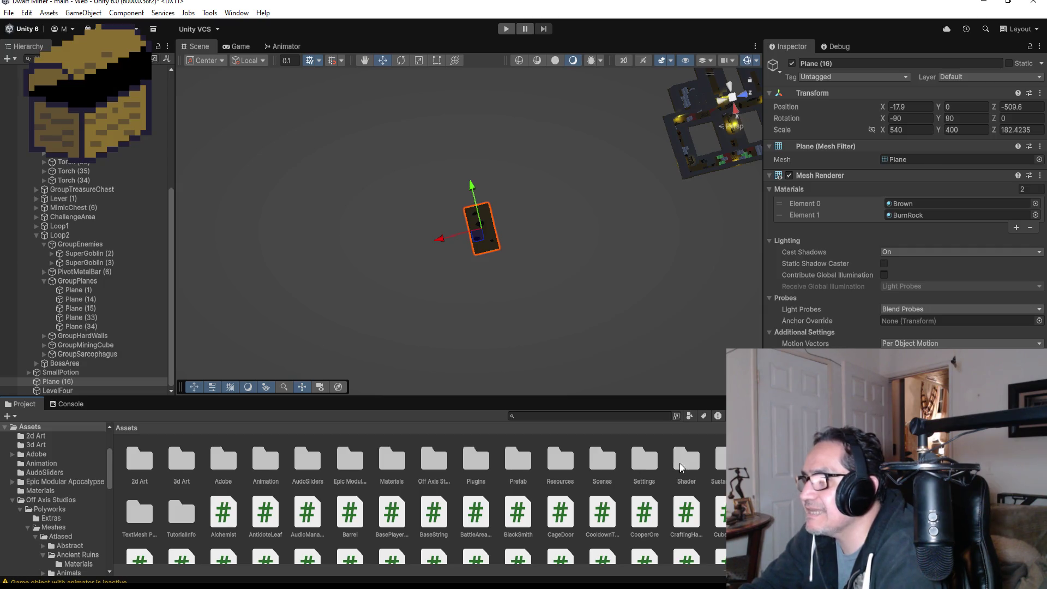
pyautogui.doubleClick(389, 461)
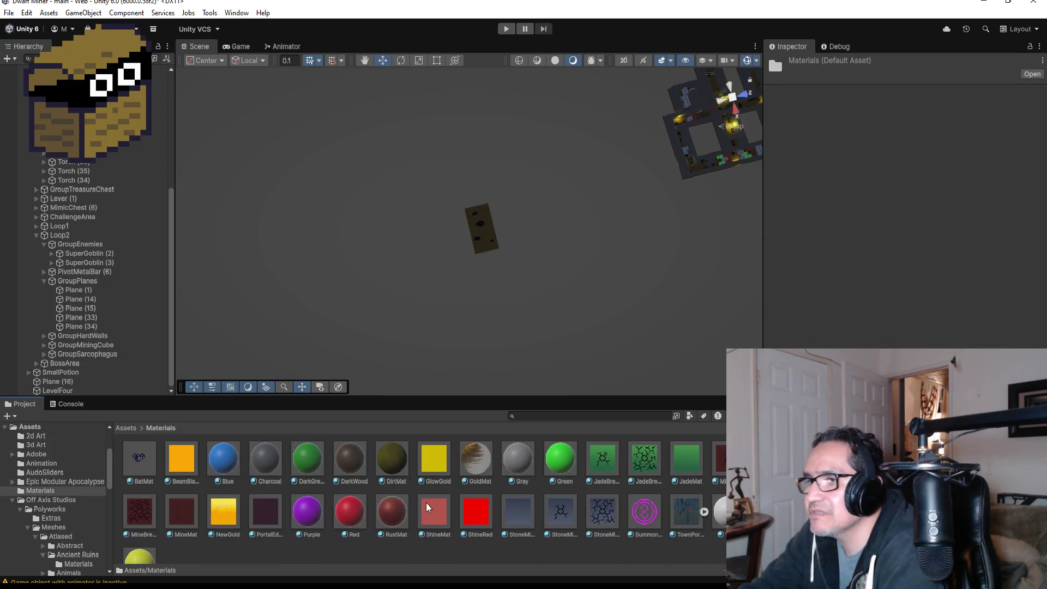
# Apply the DirtMat material to Plane (16) in the Scene view
pyautogui.scroll(-1, 397, 507)
pyautogui.scroll(1, 411, 462)
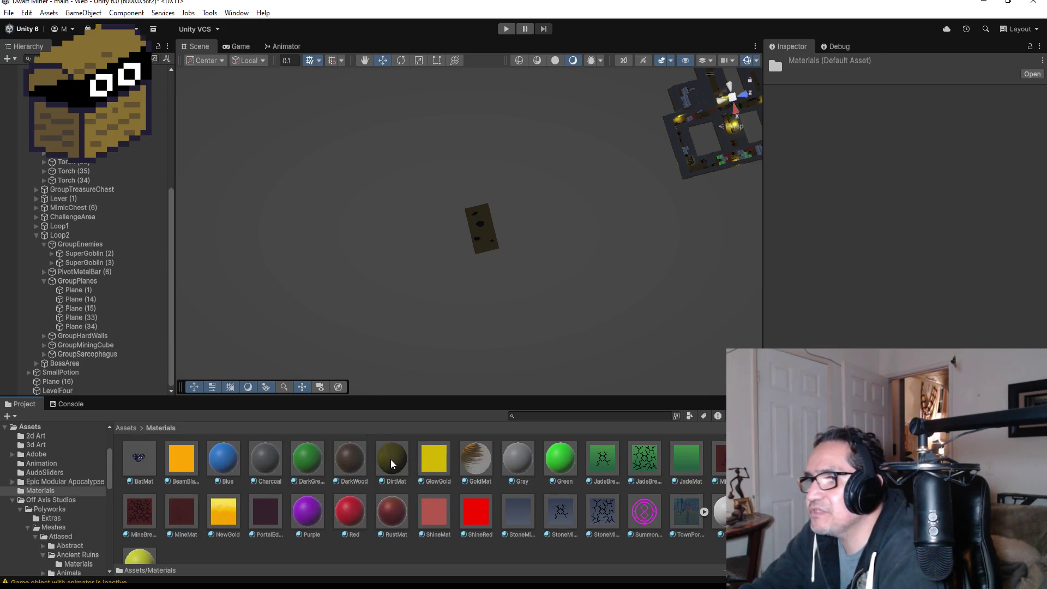
pyautogui.moveTo(391, 464); pyautogui.dragTo(477, 274)
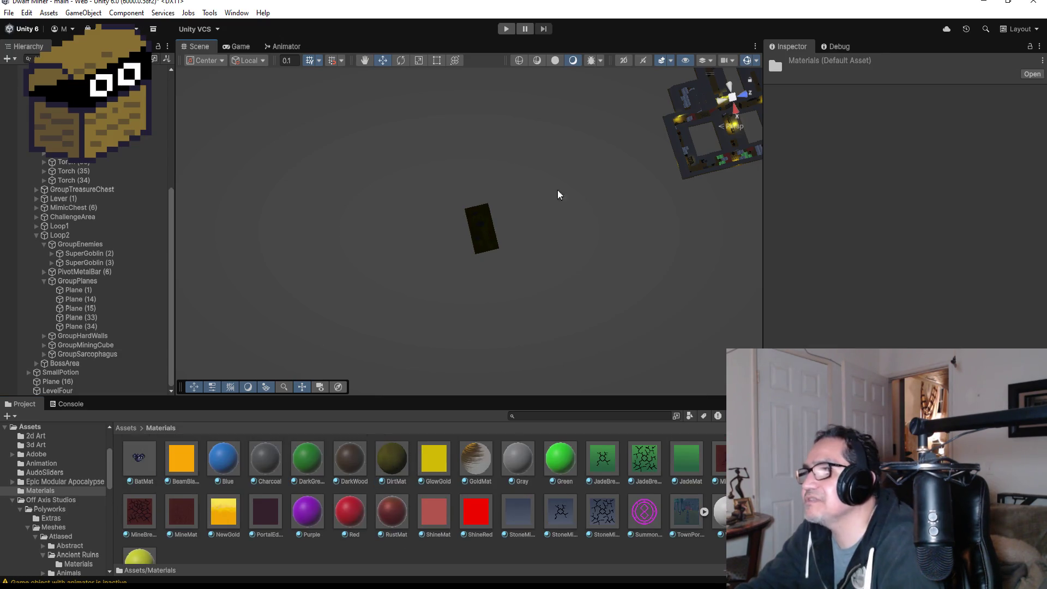
pyautogui.scroll(5, 557, 189)
pyautogui.scroll(3, 556, 223)
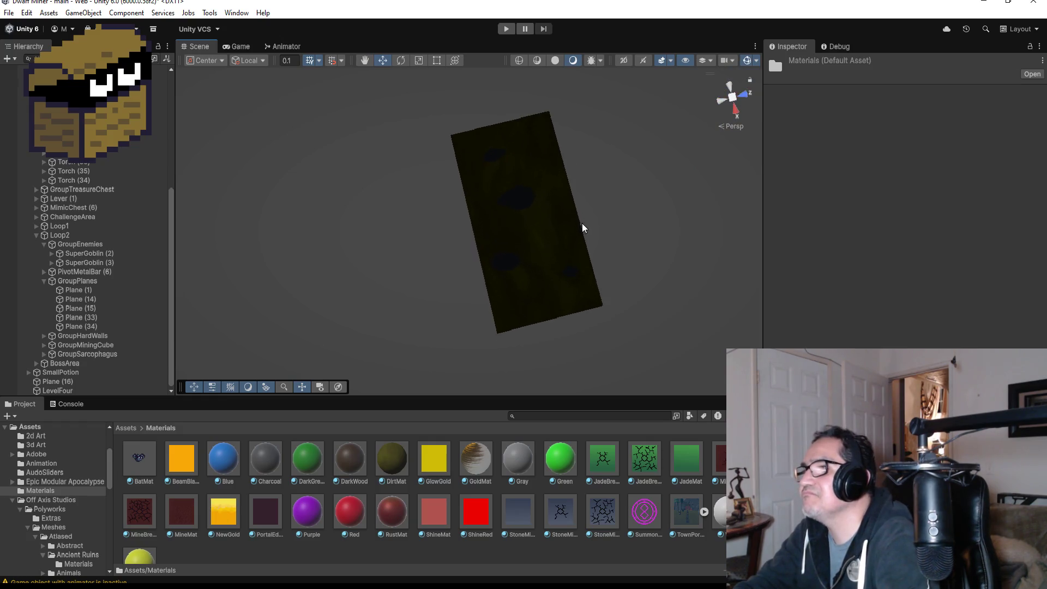
pyautogui.scroll(-3, 657, 212)
pyautogui.scroll(-6, 617, 225)
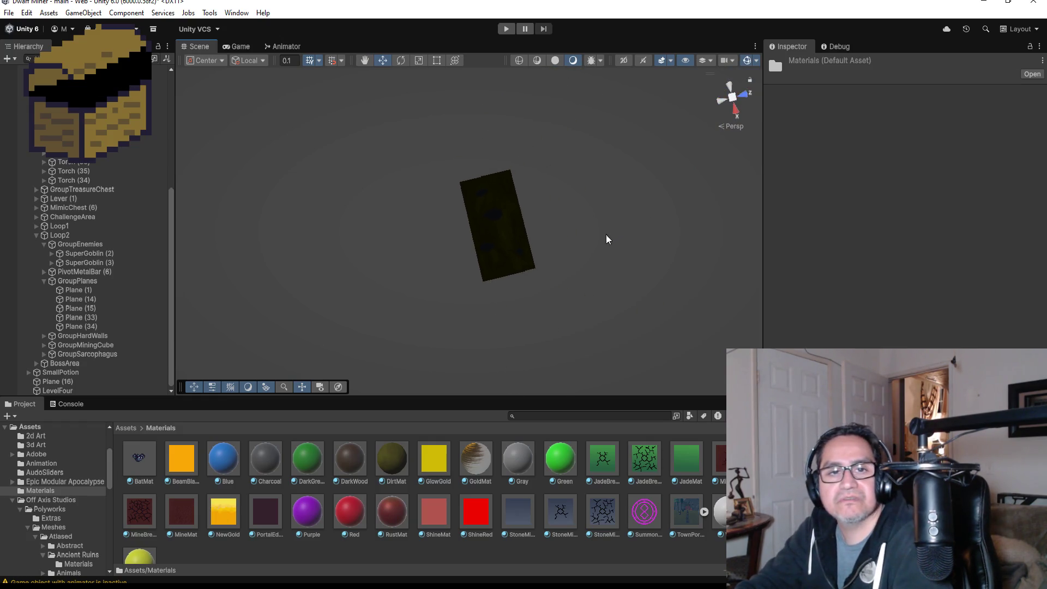
pyautogui.scroll(-2, 499, 189)
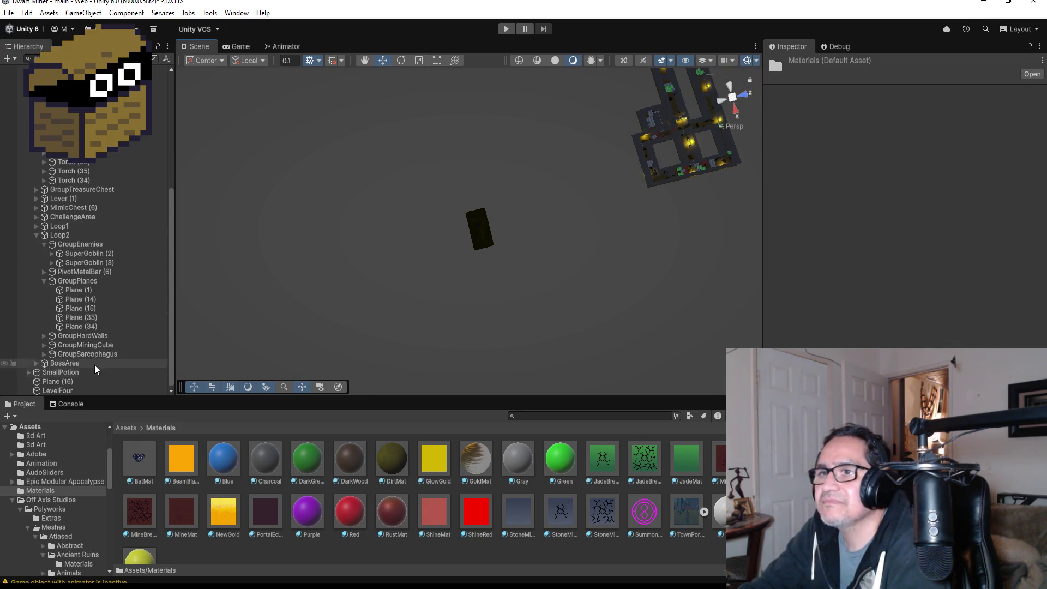
# Collapse Loop2 and LevelThree, then parent Plane (16) under LevelFour
pyautogui.click(35, 236)
pyautogui.click(24, 182)
pyautogui.click(28, 182)
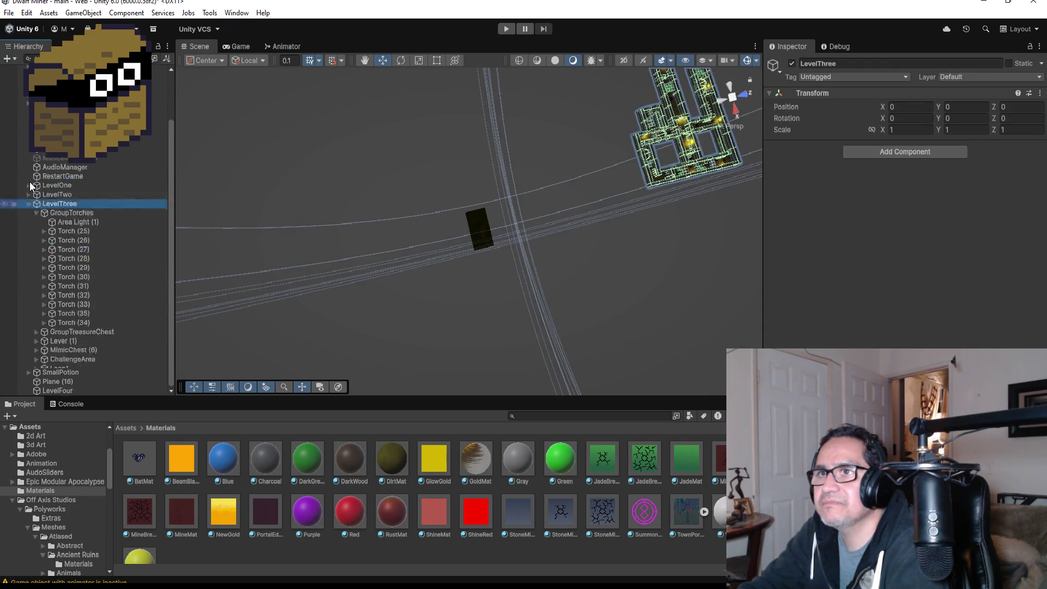
pyautogui.click(60, 289)
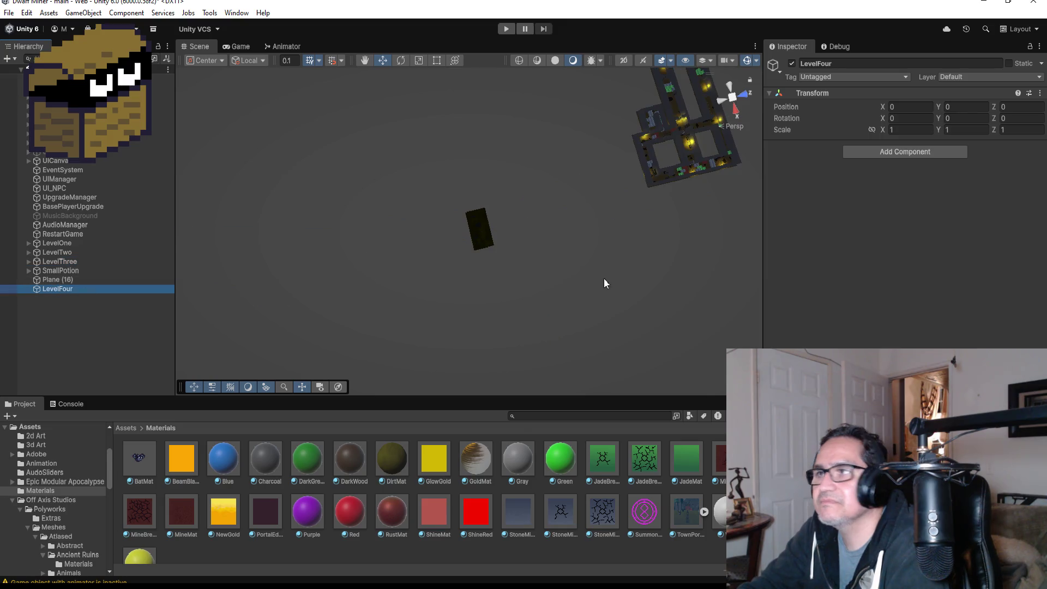
pyautogui.click(477, 224)
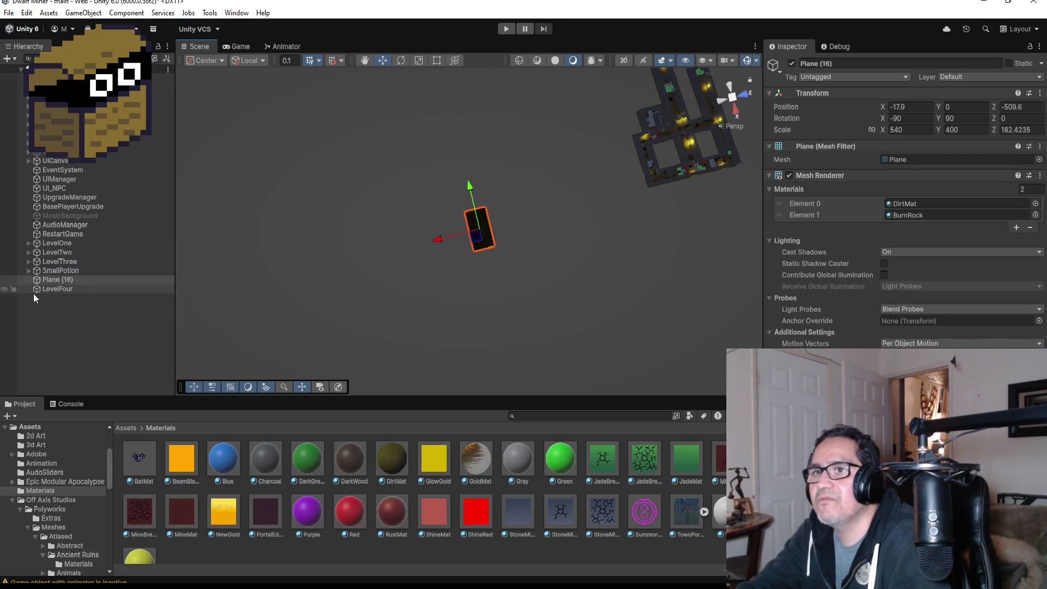
pyautogui.click(47, 292)
pyautogui.moveTo(60, 279); pyautogui.dragTo(62, 289)
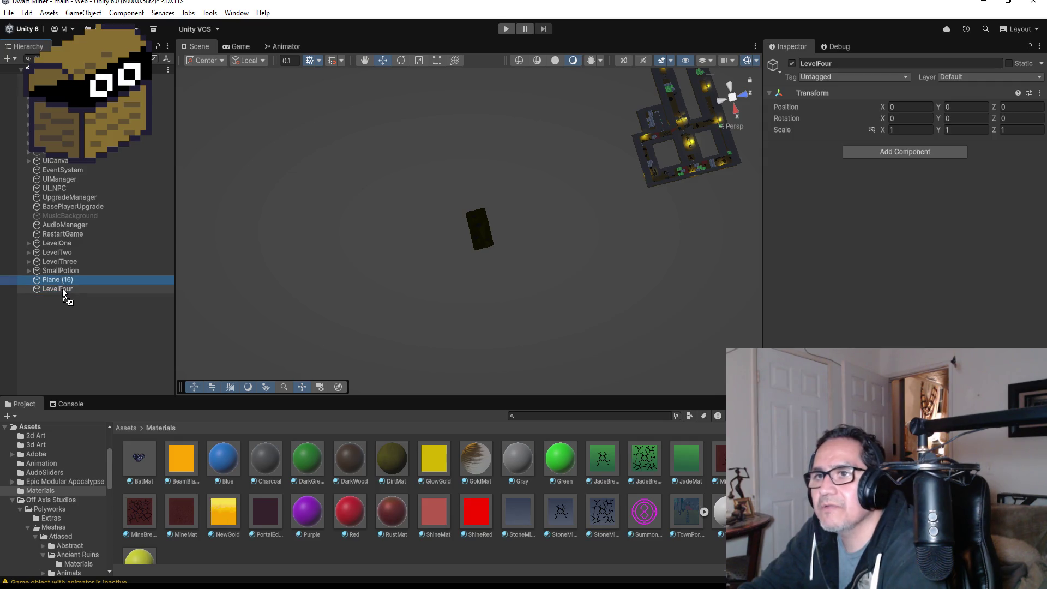
# Rename Plane (16) to Plane
pyautogui.click(848, 64)
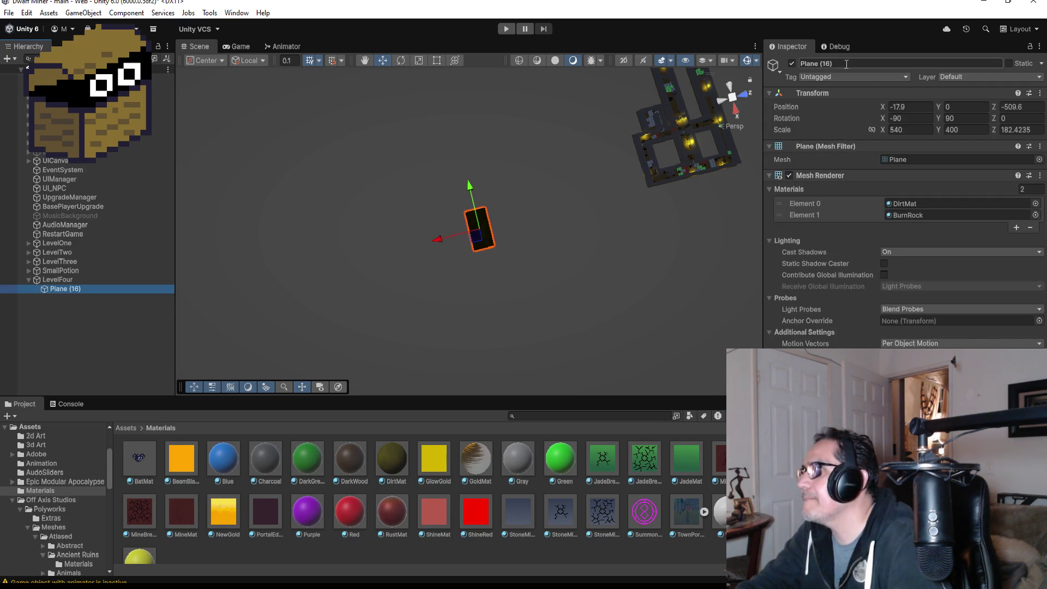
pyautogui.write('Plane (')
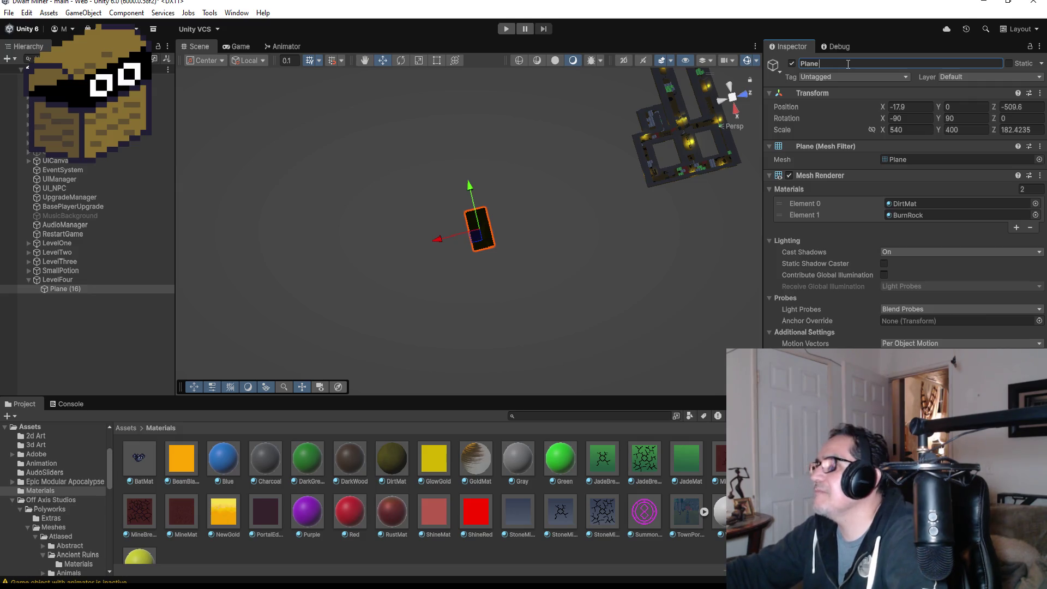
pyautogui.press('Return')
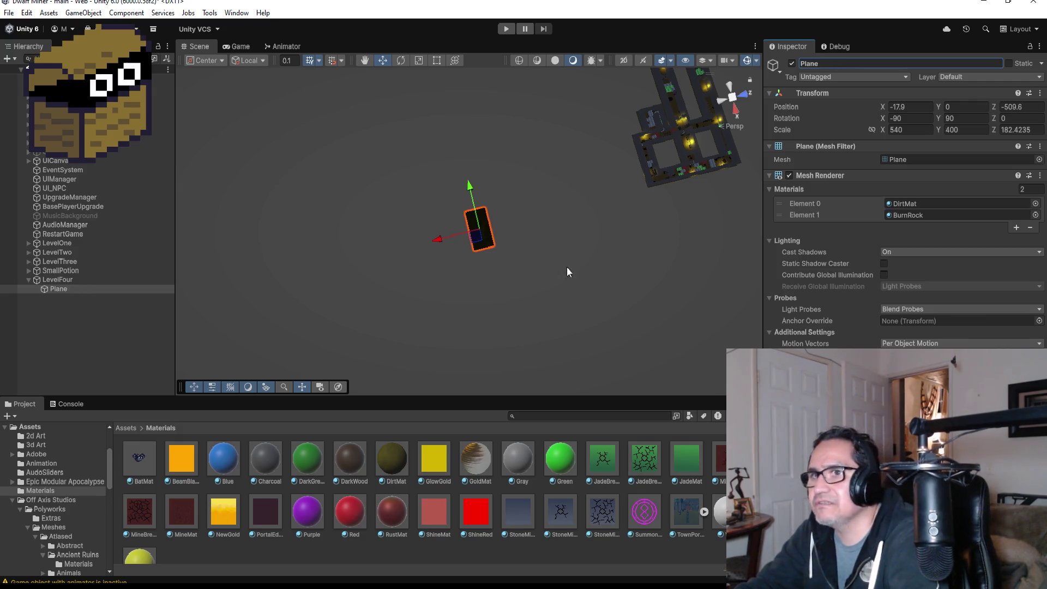
# Set the plane's X and Y scale to 600, keeping Z at 182.4235
pyautogui.click(928, 131)
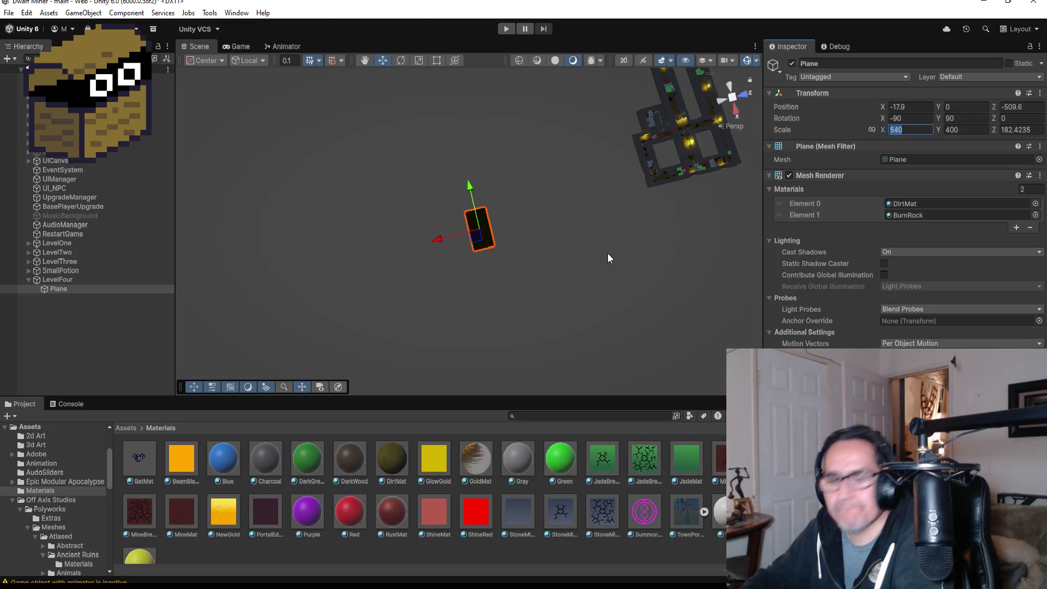
pyautogui.write('600')
pyautogui.press('Tab')
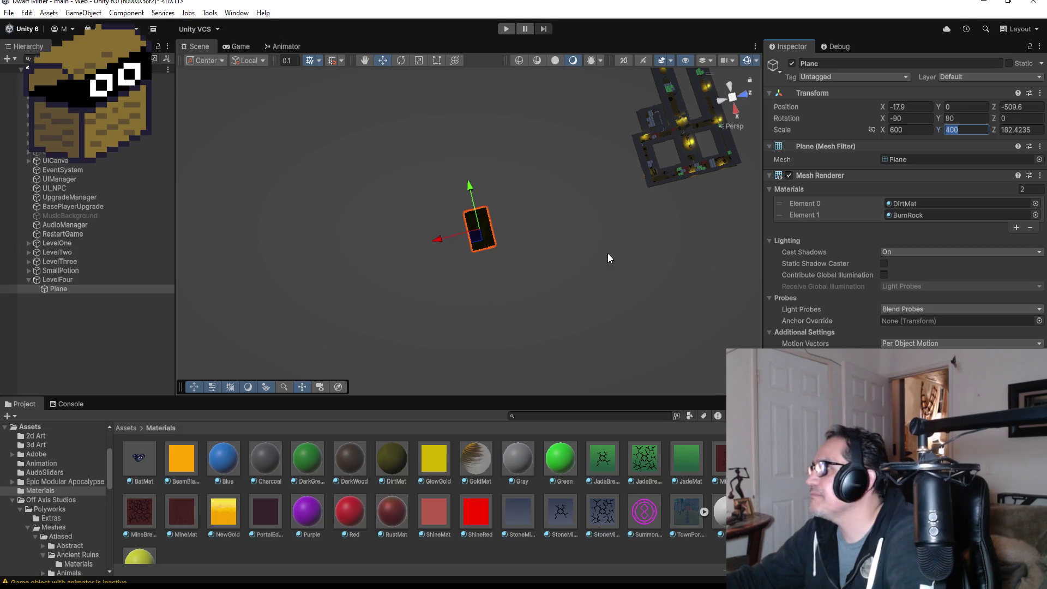
pyautogui.write('600')
pyautogui.press('Tab')
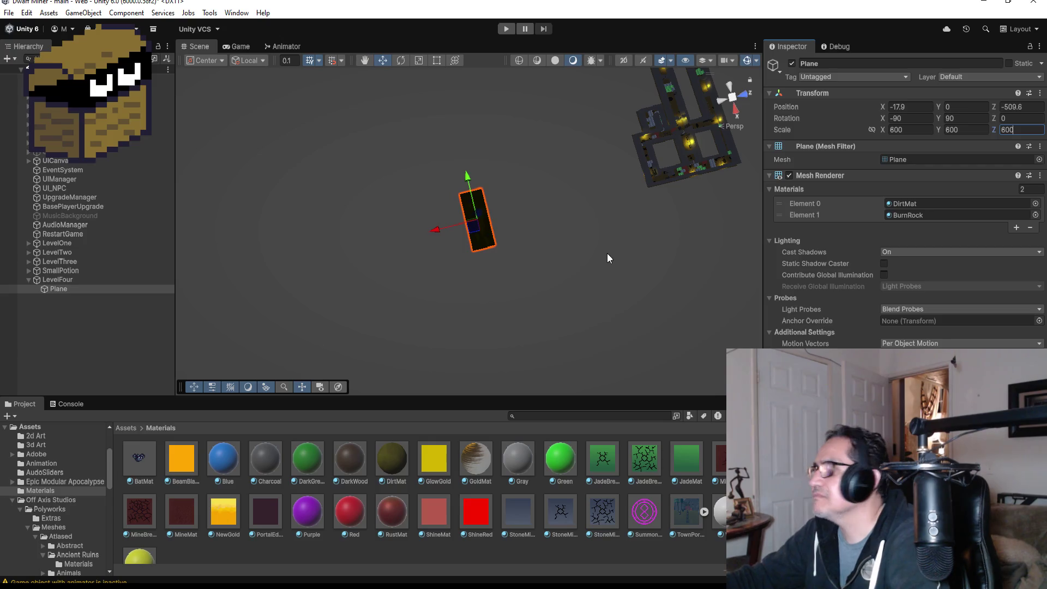
pyautogui.press('Return')
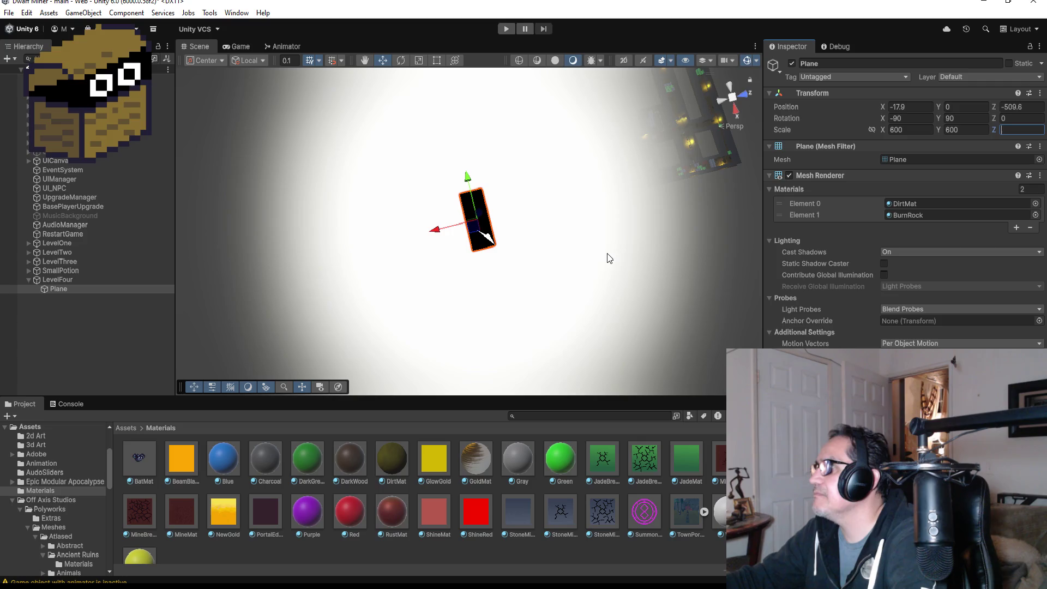
pyautogui.press('Escape')
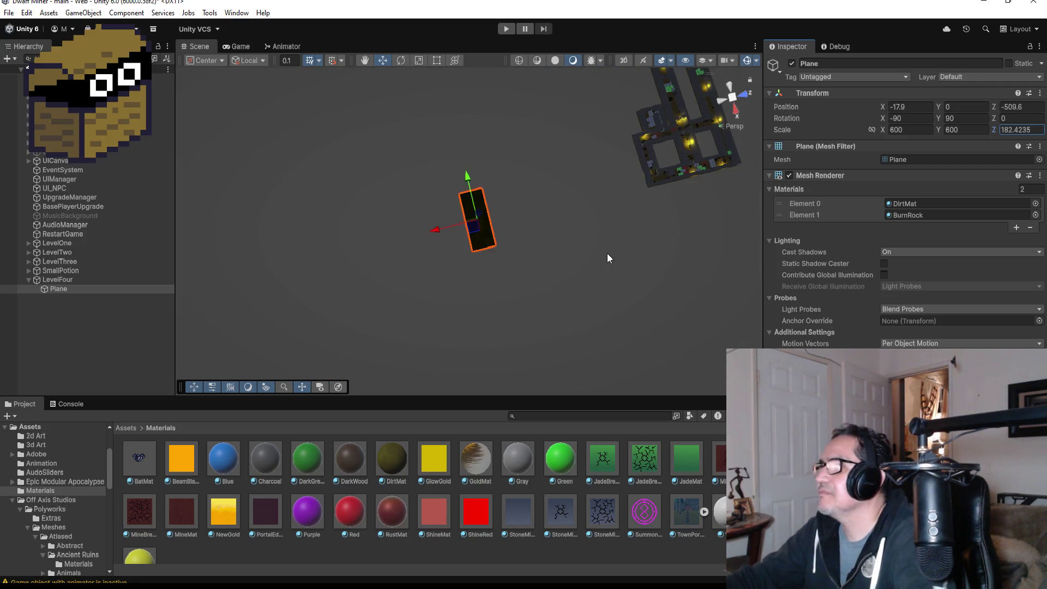
# Stretch the plane with the Rect tool left, right and upward to scale 2507.574 × 885.88
pyautogui.scroll(3, 492, 273)
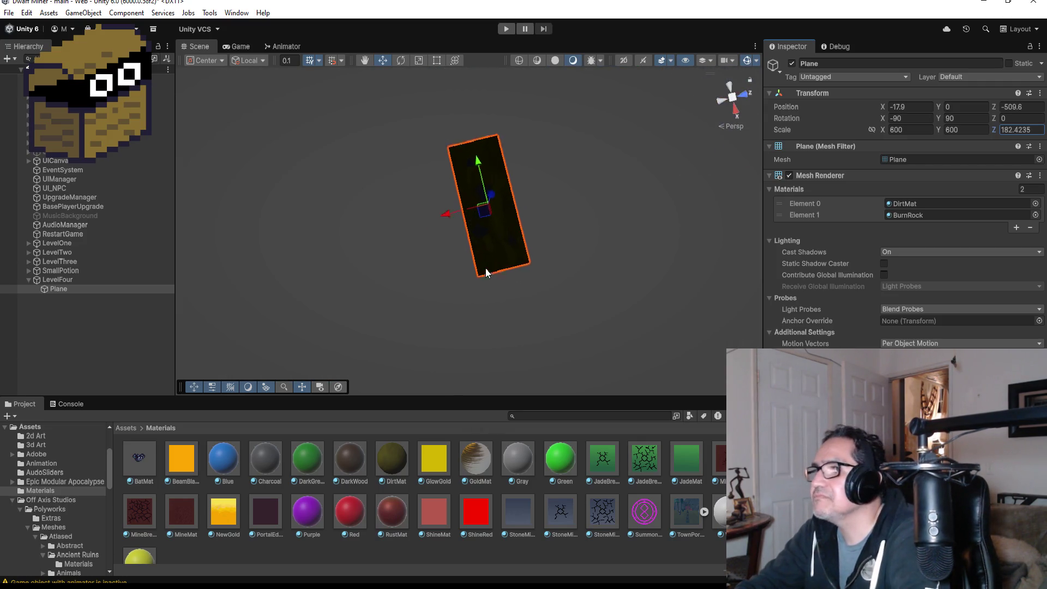
pyautogui.scroll(2, 552, 259)
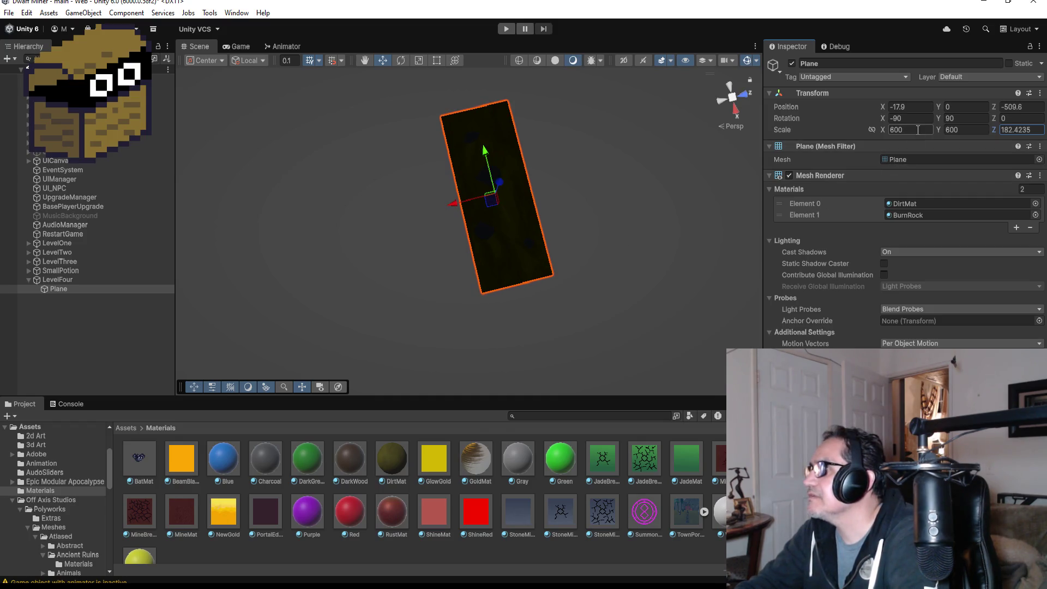
pyautogui.scroll(-4, 502, 228)
pyautogui.click(436, 60)
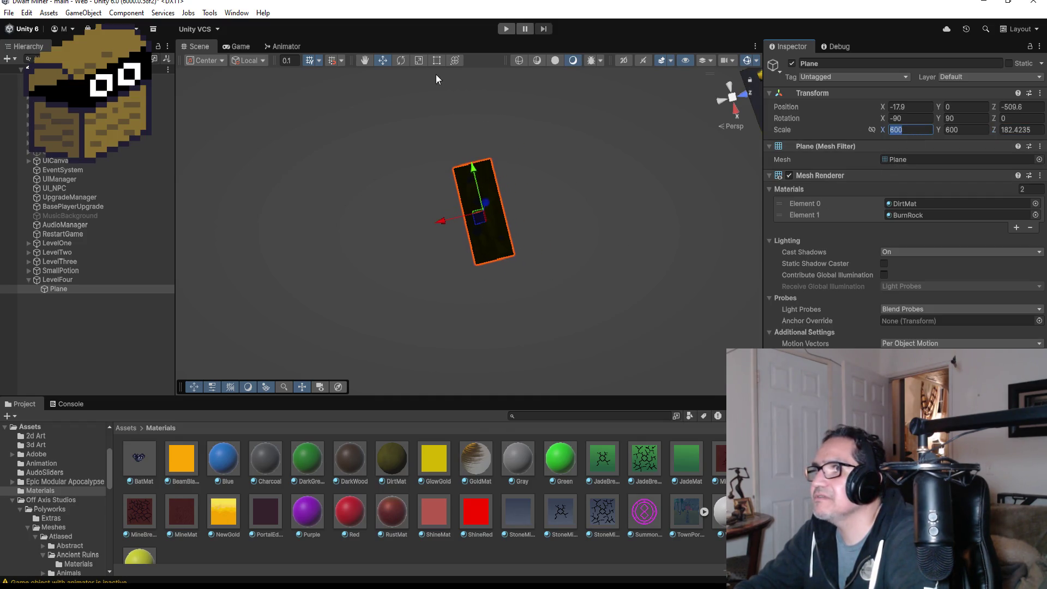
pyautogui.moveTo(471, 235); pyautogui.dragTo(401, 236)
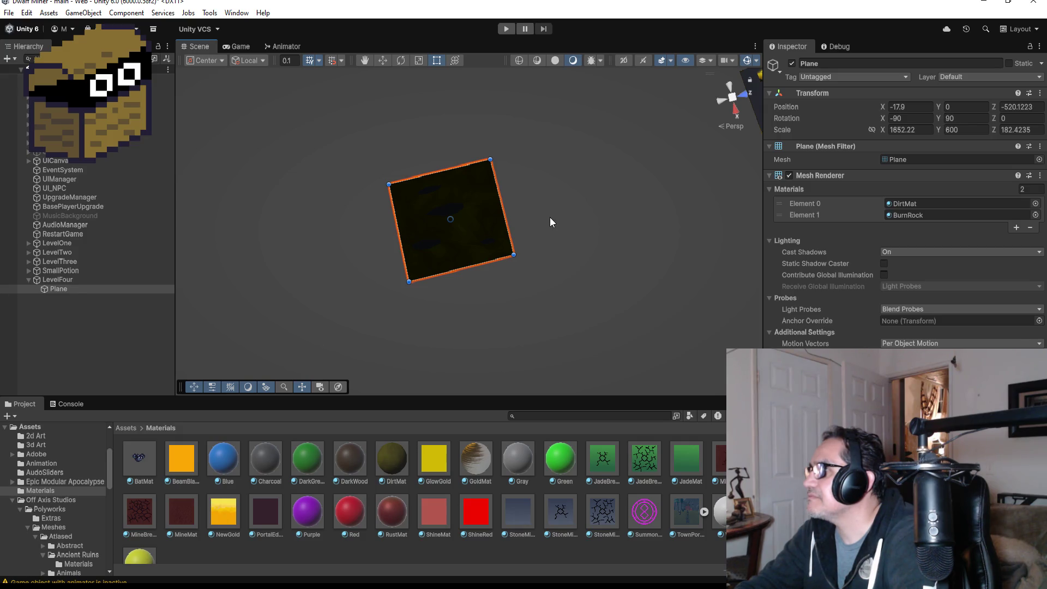
pyautogui.moveTo(511, 226); pyautogui.dragTo(562, 225)
pyautogui.moveTo(473, 163); pyautogui.dragTo(455, 124)
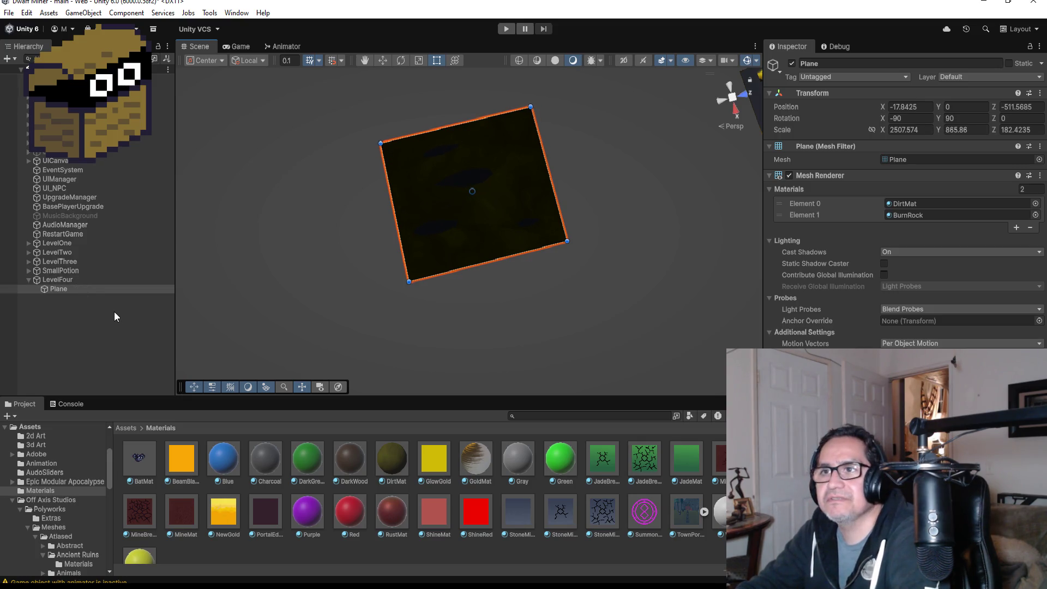
# Delete the old Plane under LevelFour
pyautogui.click(54, 288)
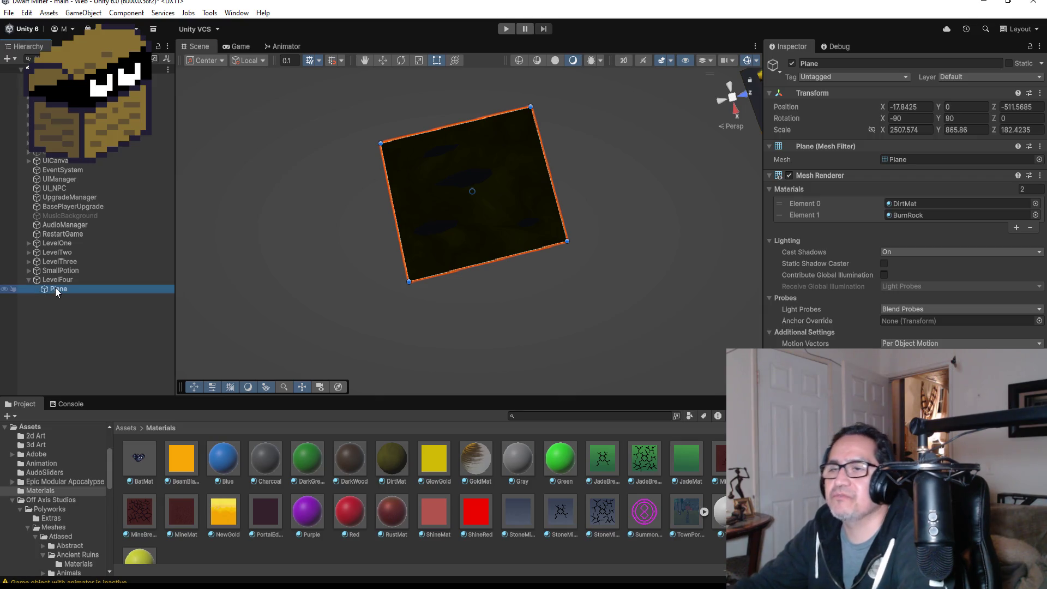
pyautogui.press('Delete')
pyautogui.click(55, 280)
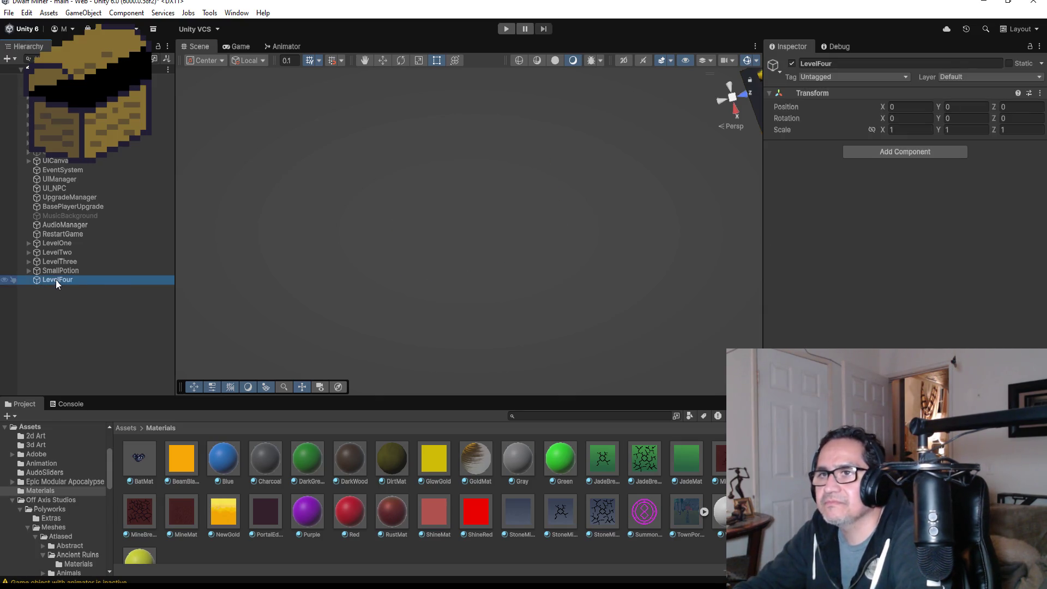
# Add a default 3D Plane under LevelFour and move it along Z to -507
pyautogui.rightClick(56, 279)
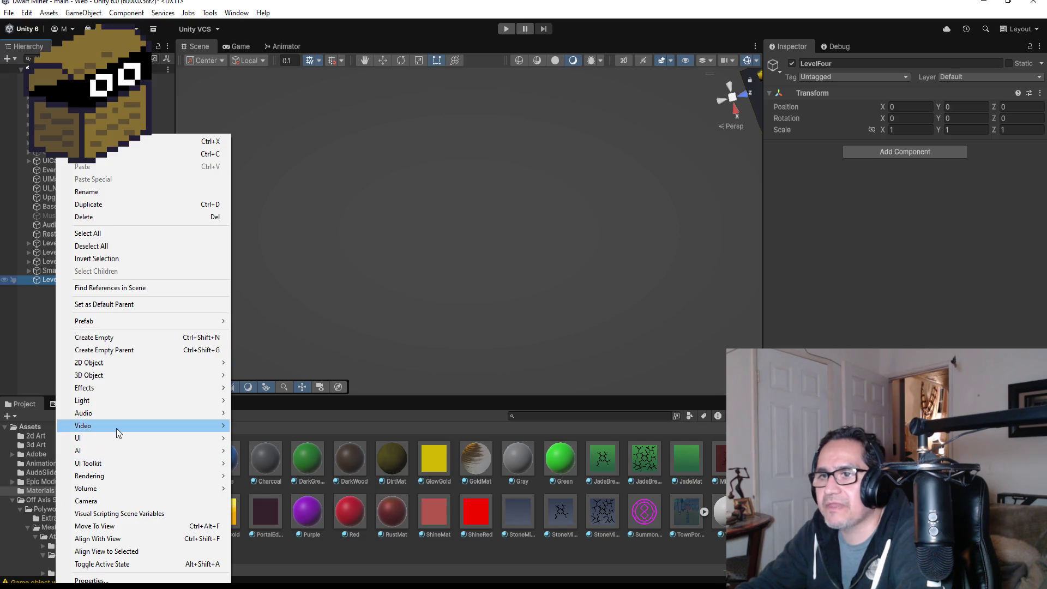
pyautogui.moveTo(123, 440)
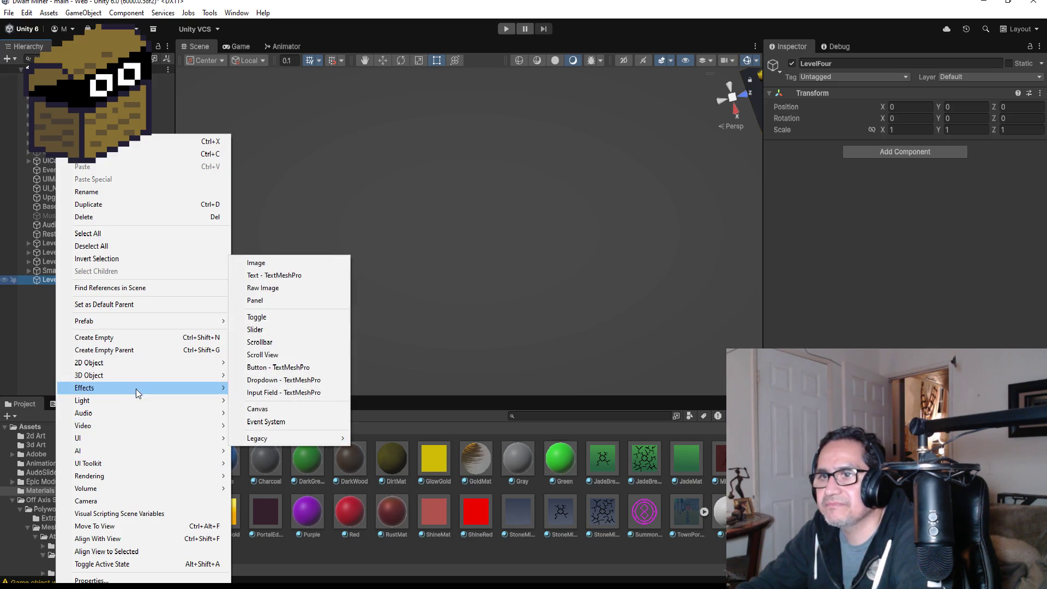
pyautogui.moveTo(139, 377)
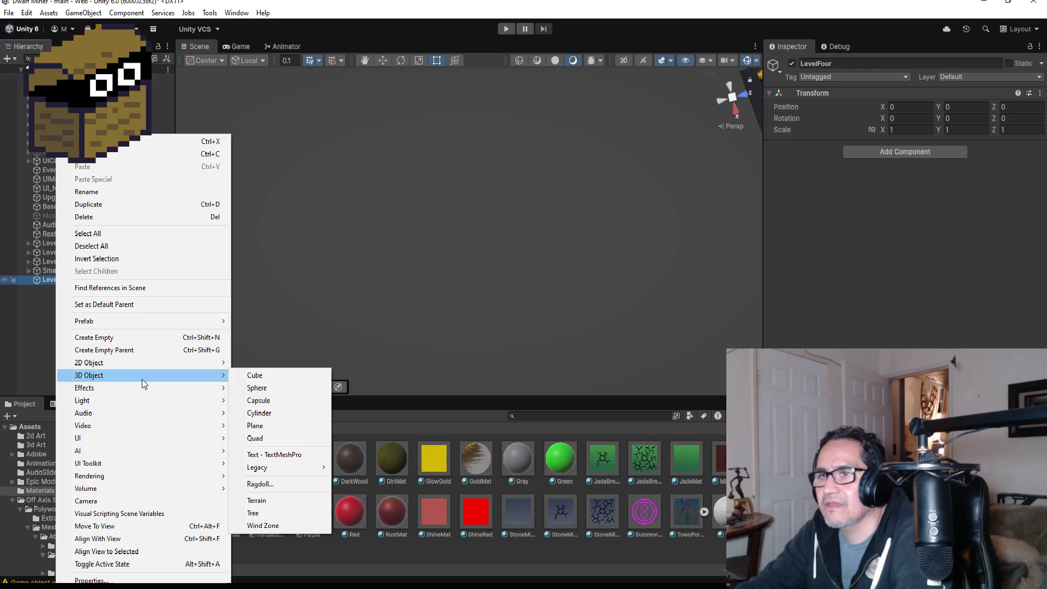
pyautogui.click(276, 423)
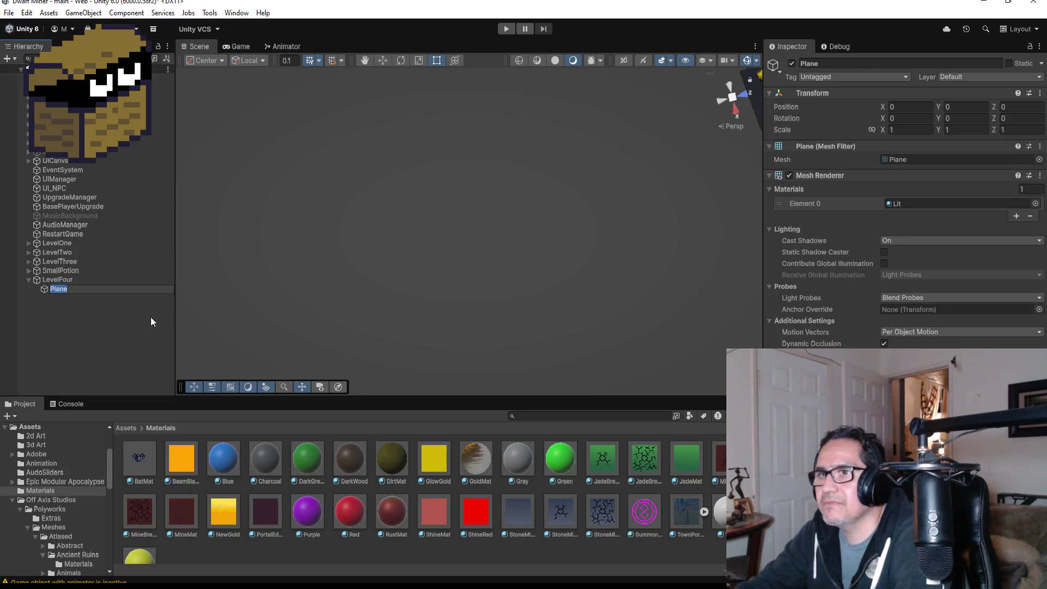
pyautogui.doubleClick(66, 288)
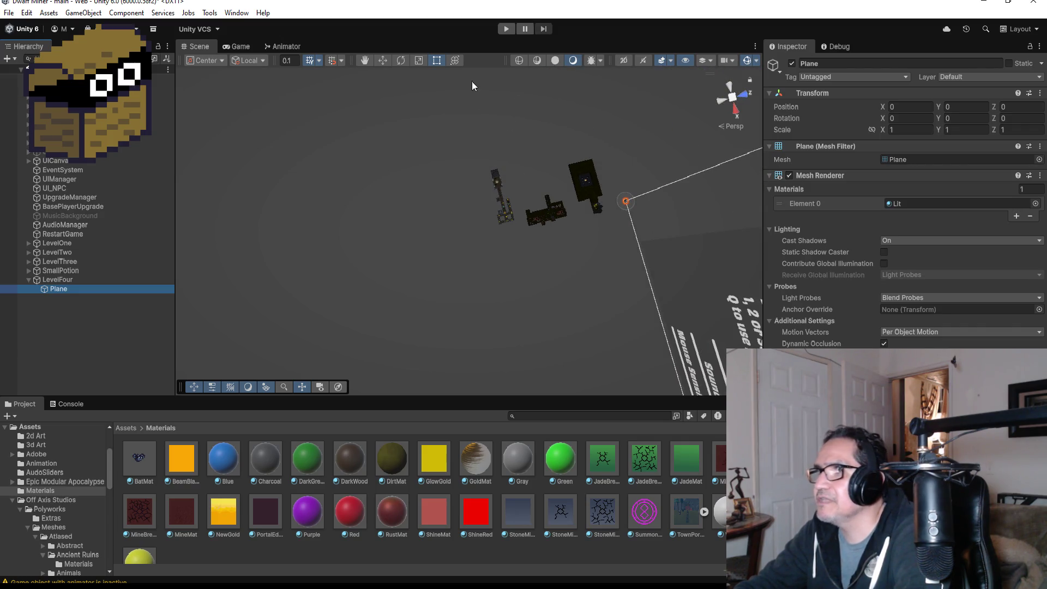
pyautogui.click(384, 61)
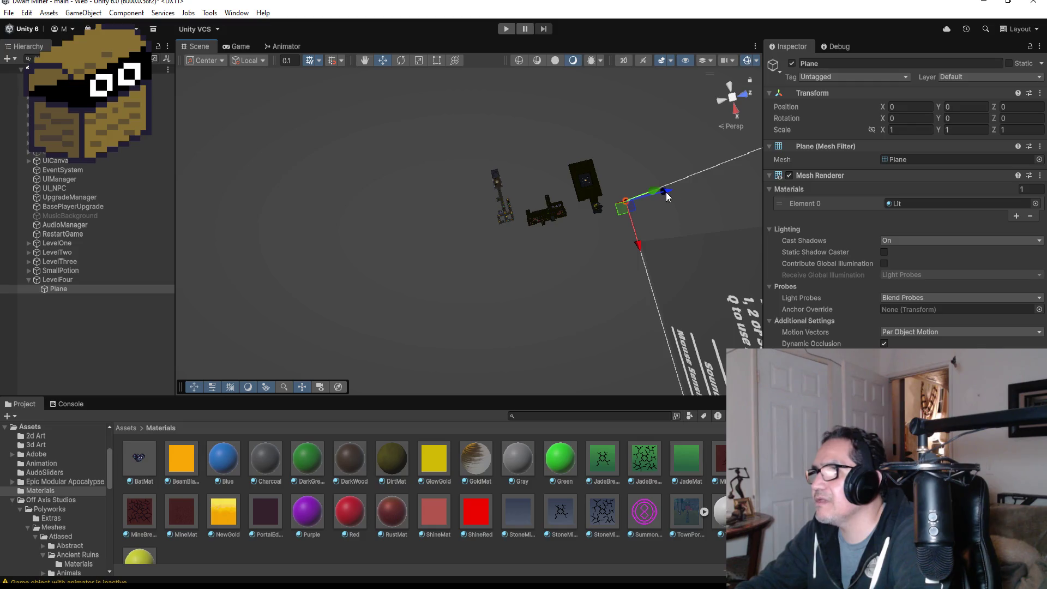
pyautogui.moveTo(667, 197)
pyautogui.mouseDown()
pyautogui.moveTo(553, 210)
pyautogui.moveTo(489, 286)
pyautogui.mouseUp()
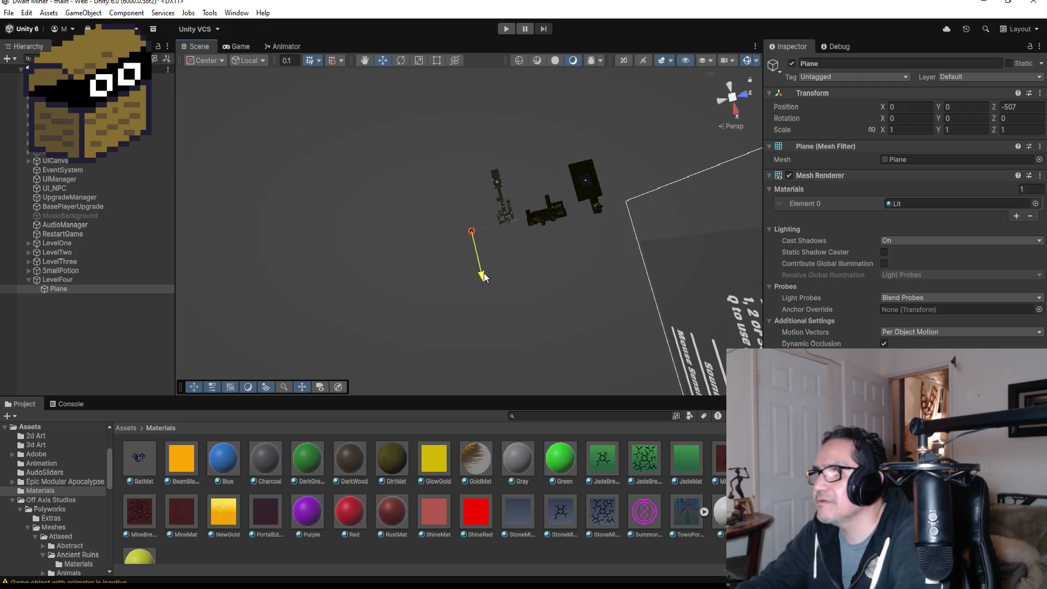
# Drag the new Plane to X -190.7, Z -501 and view it from the top
pyautogui.press('f')
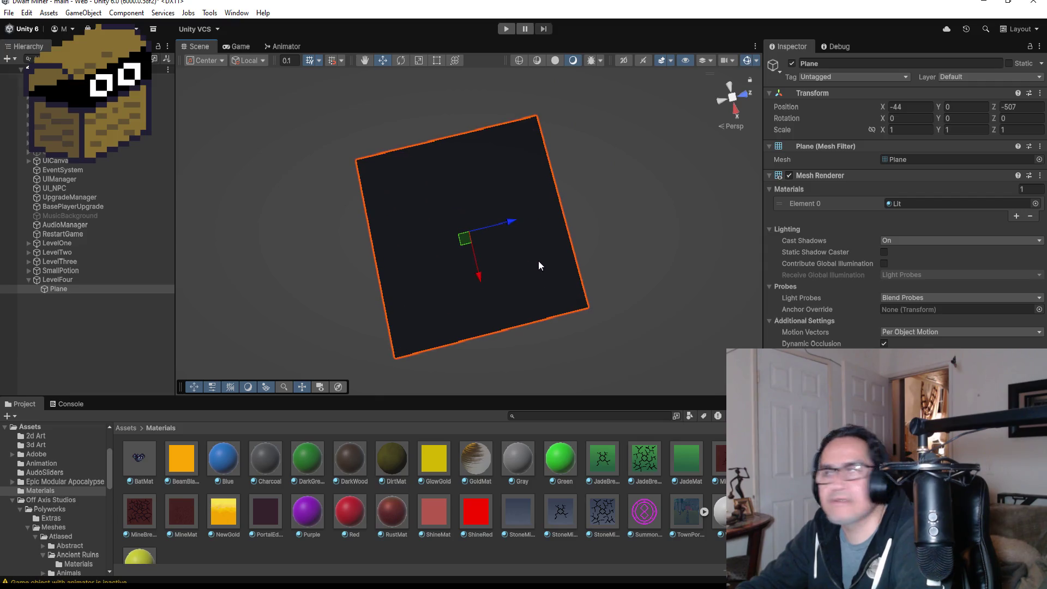
pyautogui.scroll(-5, 594, 218)
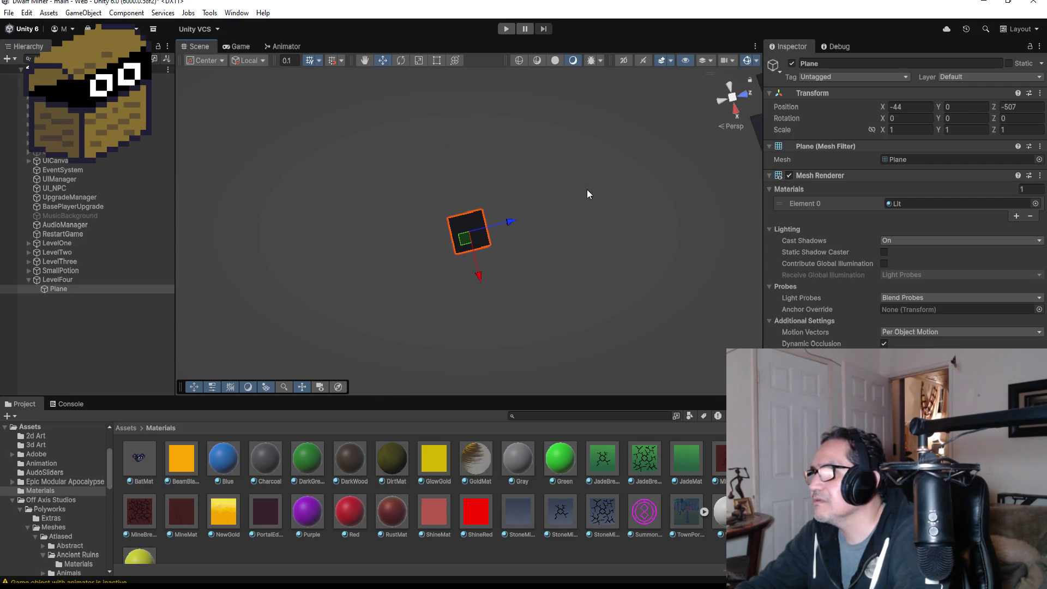
pyautogui.moveTo(509, 225); pyautogui.dragTo(526, 220)
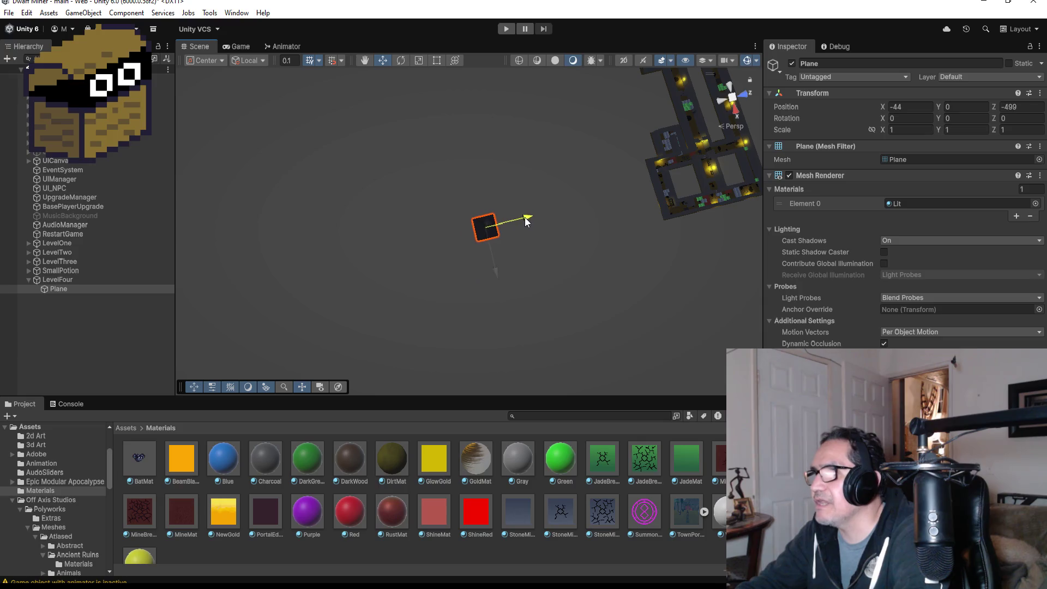
pyautogui.moveTo(497, 274)
pyautogui.mouseDown()
pyautogui.moveTo(507, 295)
pyautogui.moveTo(453, 221)
pyautogui.moveTo(542, 166)
pyautogui.moveTo(542, 187)
pyautogui.moveTo(469, 216)
pyautogui.moveTo(459, 158)
pyautogui.mouseUp()
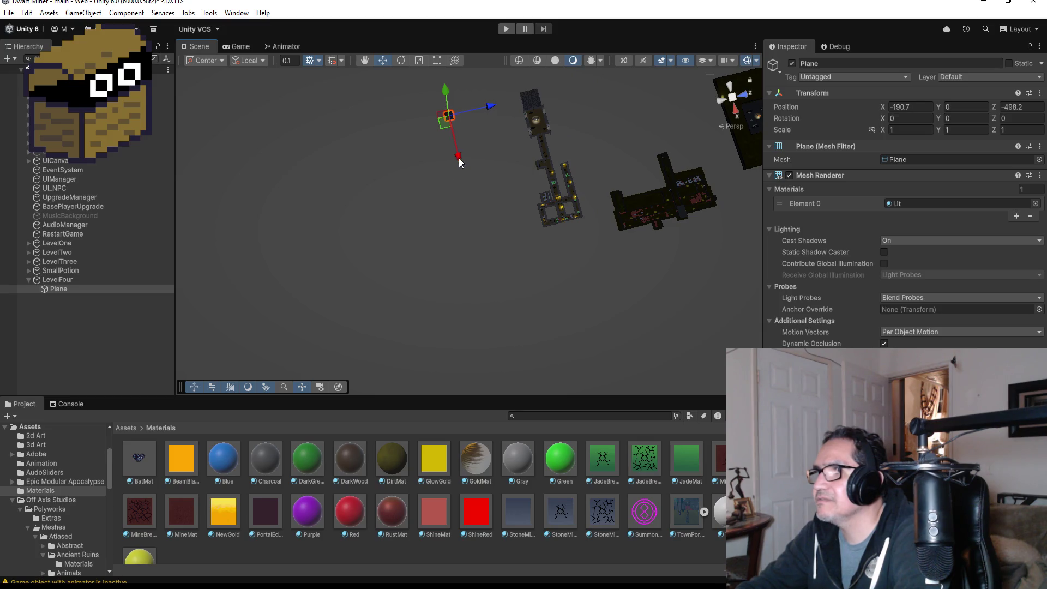
pyautogui.moveTo(494, 108); pyautogui.dragTo(492, 108)
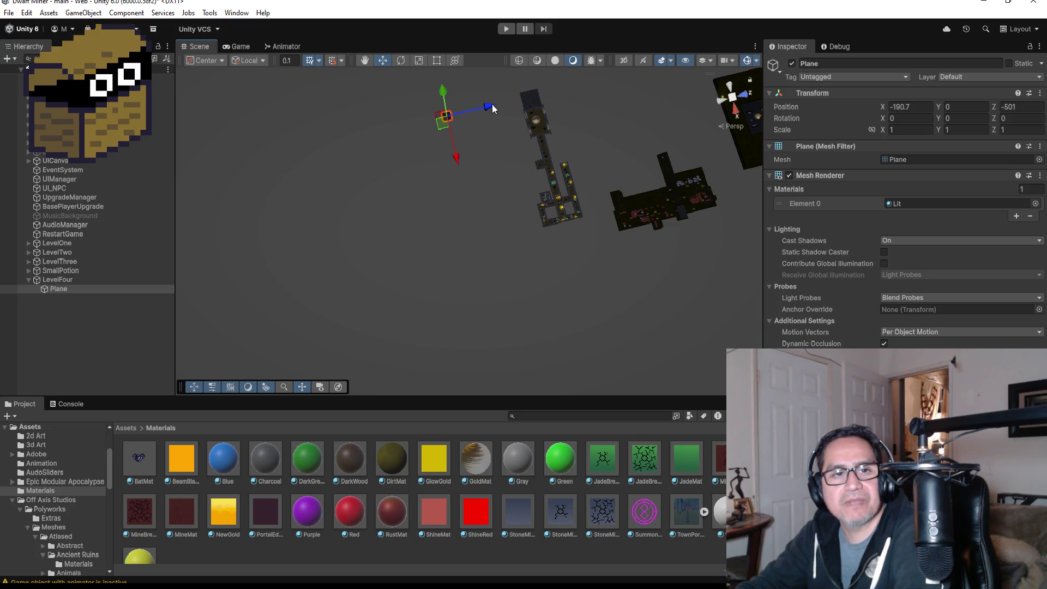
pyautogui.press('f')
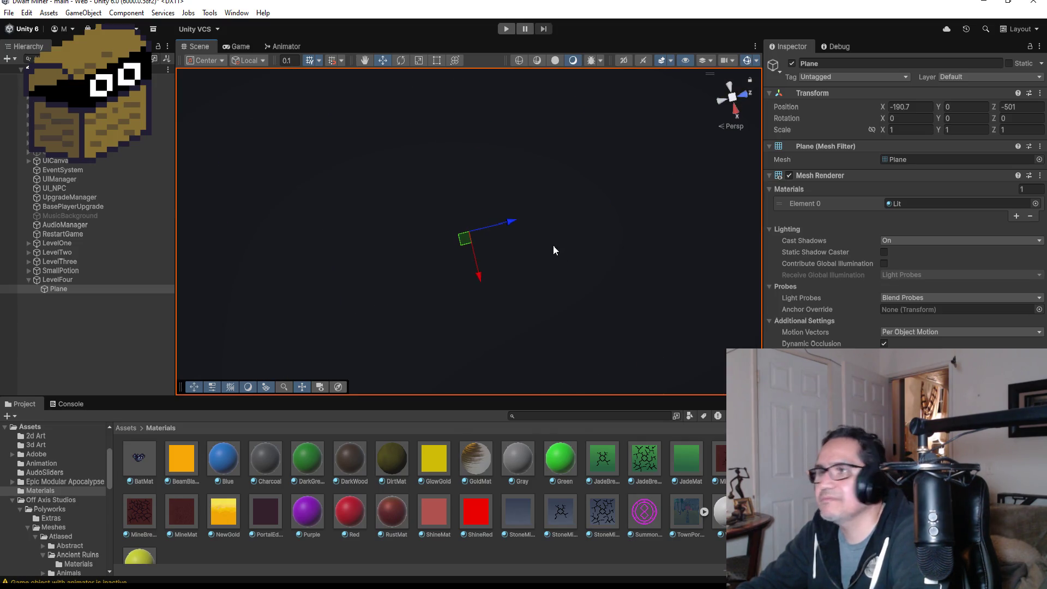
pyautogui.scroll(-8, 527, 243)
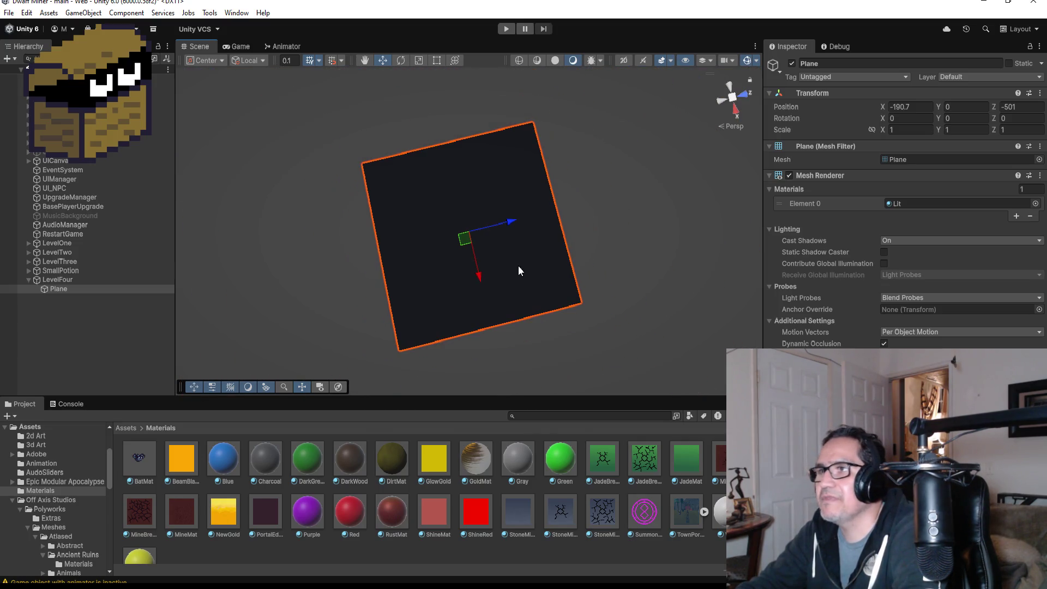
pyautogui.click(729, 92)
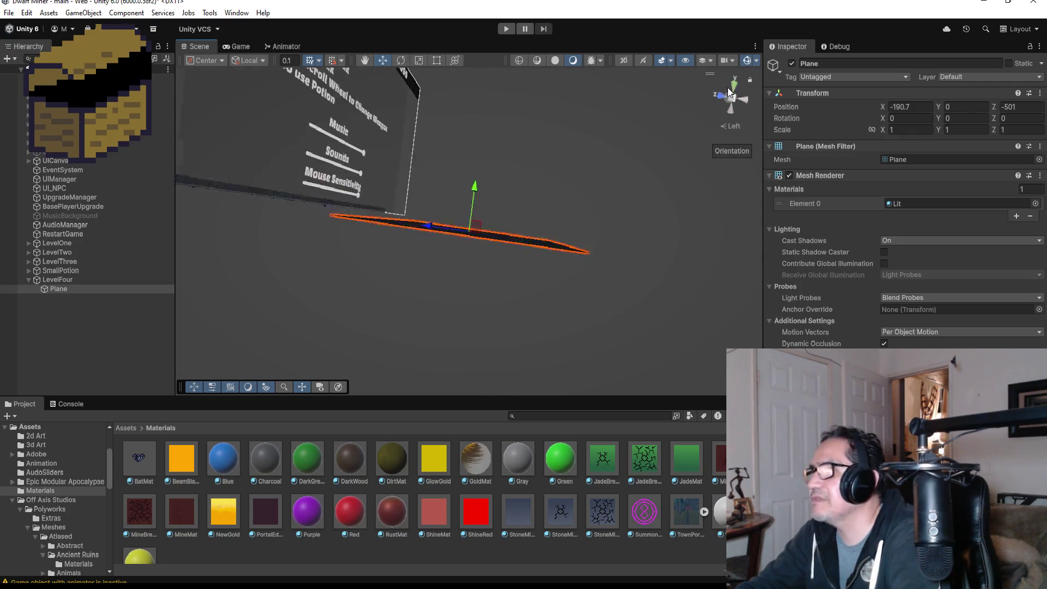
pyautogui.click(737, 86)
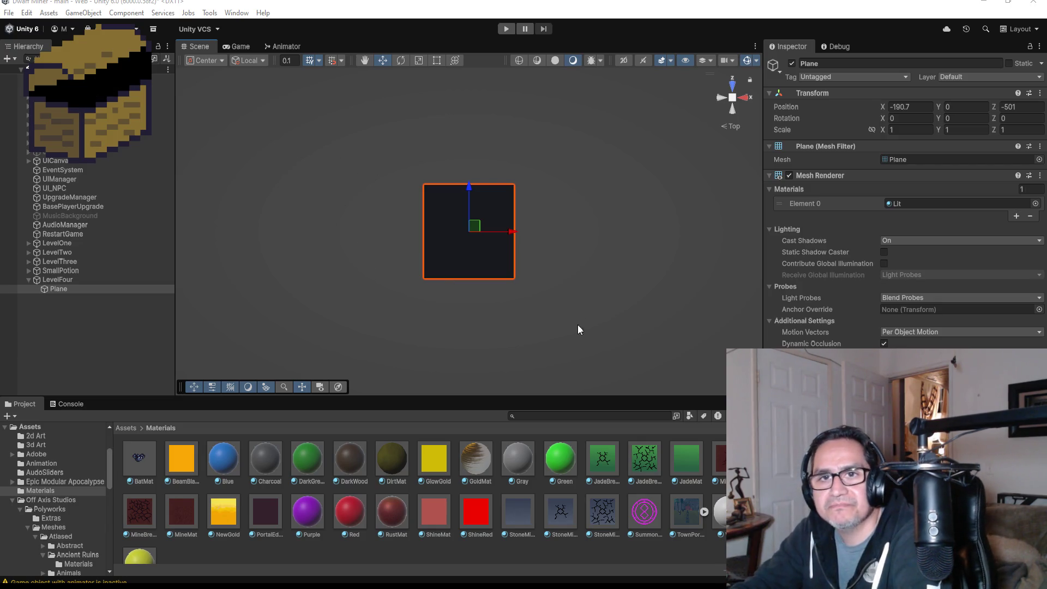
# Set the LevelFour plane's scale to 5, 1, 5 in the Inspector
pyautogui.scroll(-2, 578, 313)
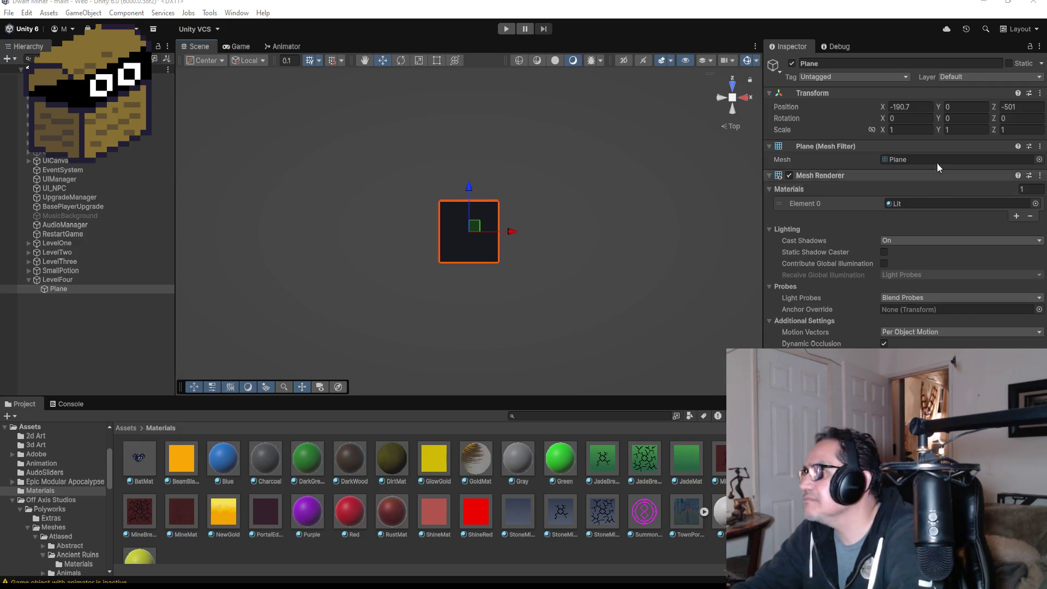
pyautogui.click(917, 131)
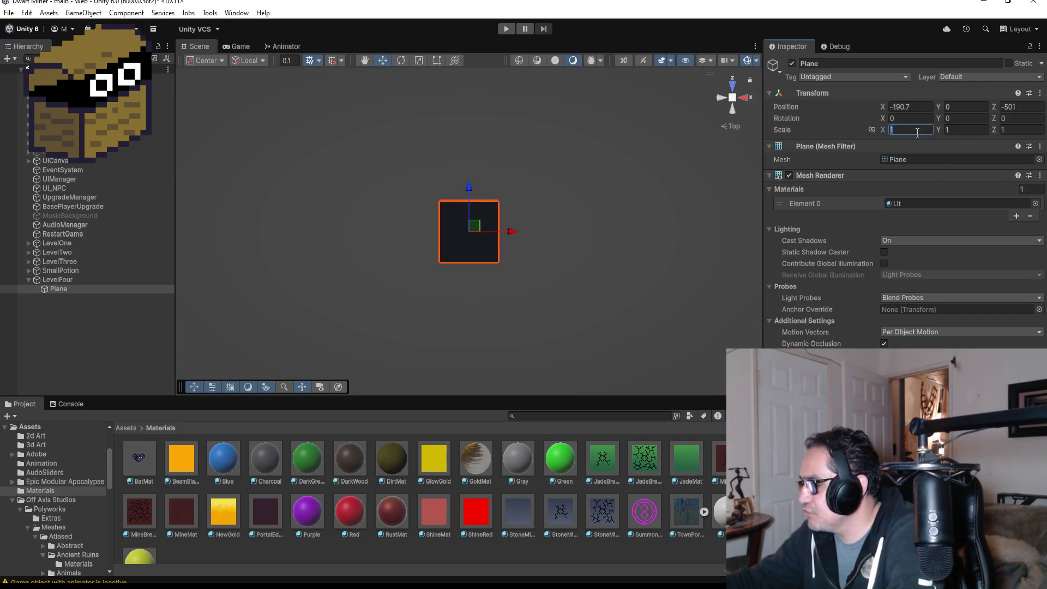
pyautogui.write('10')
pyautogui.press('Tab')
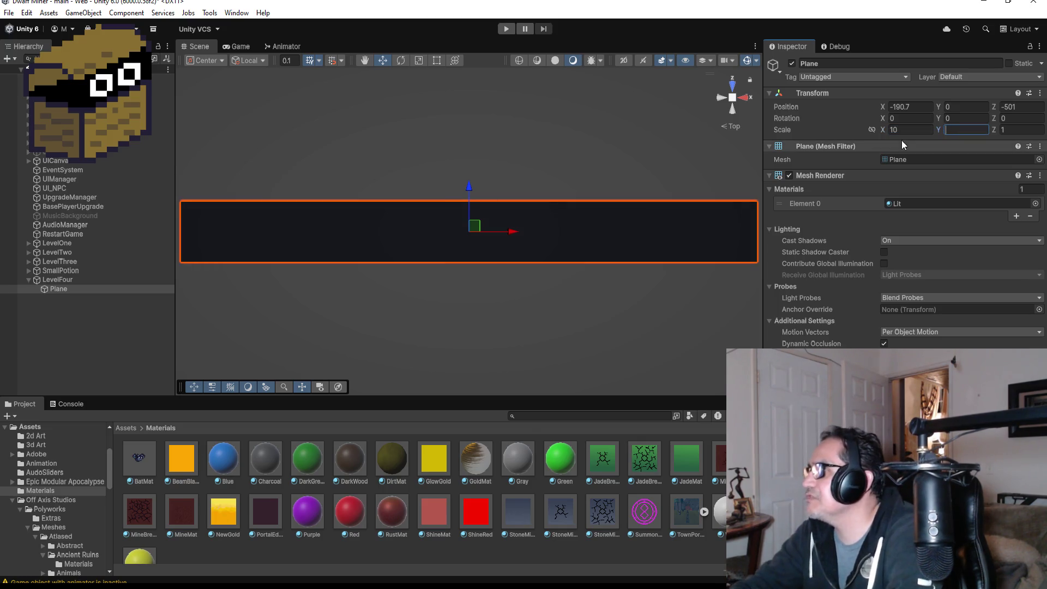
pyautogui.click(914, 131)
pyautogui.write('5')
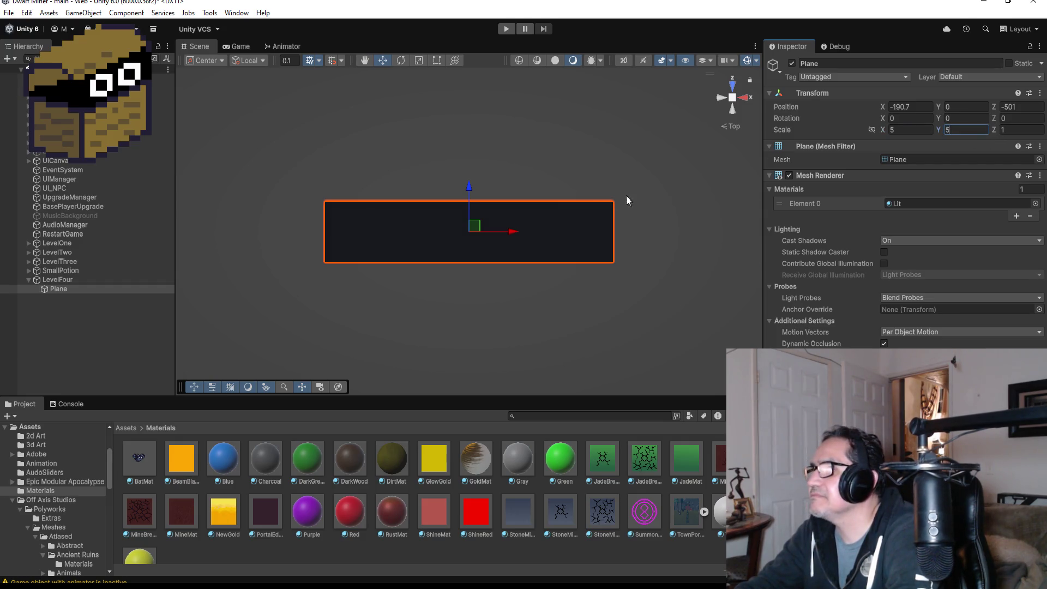
pyautogui.click(1020, 132)
pyautogui.write('5')
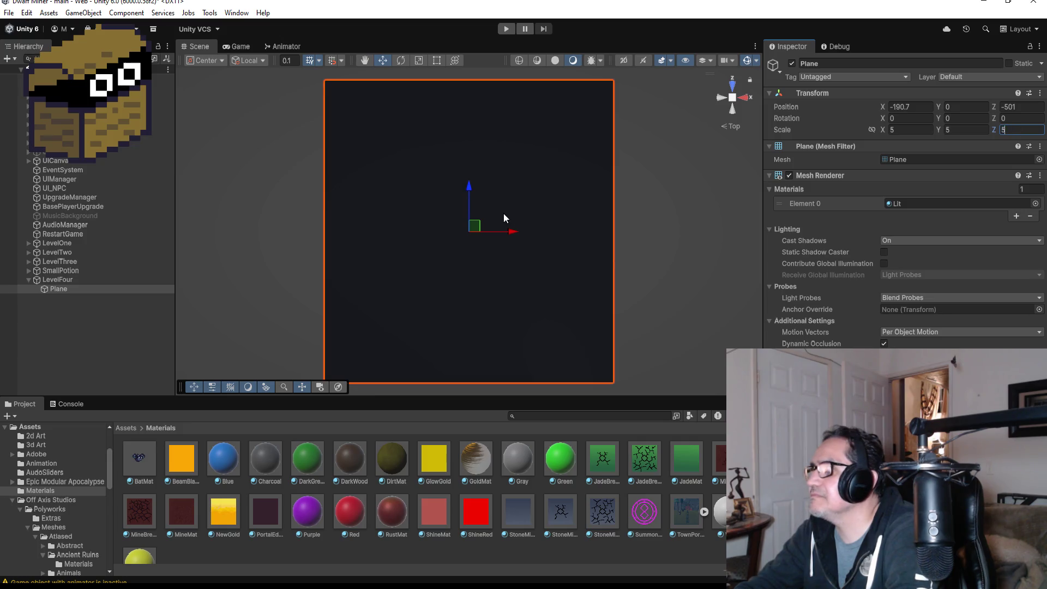
pyautogui.scroll(-3, 616, 220)
pyautogui.click(963, 131)
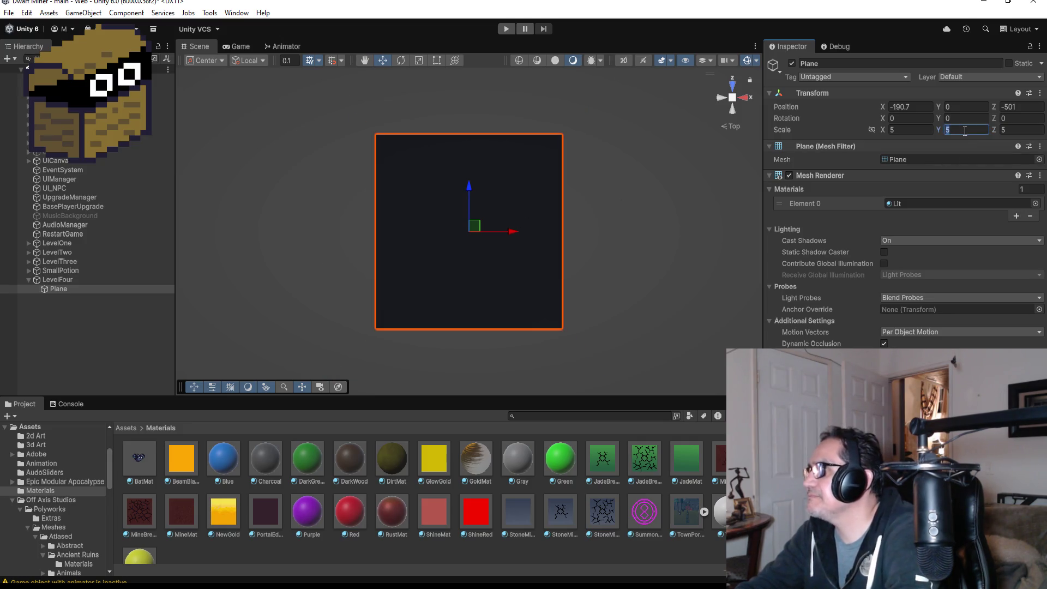
pyautogui.write('1')
pyautogui.click(617, 197)
# Nudge the plane along X to -191.2
pyautogui.click(539, 230)
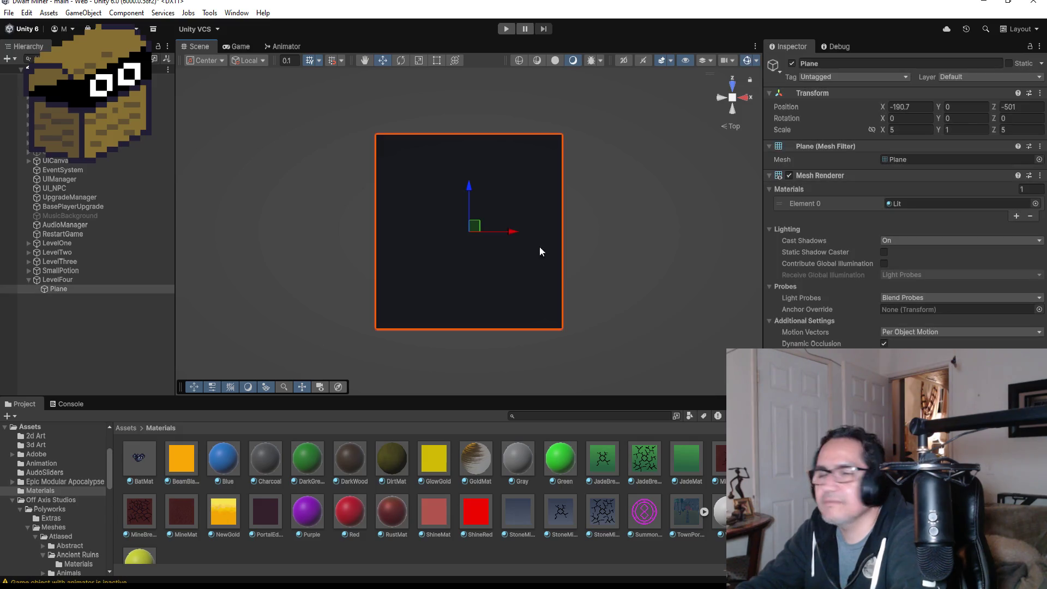
pyautogui.scroll(-5, 542, 240)
pyautogui.scroll(-2, 580, 234)
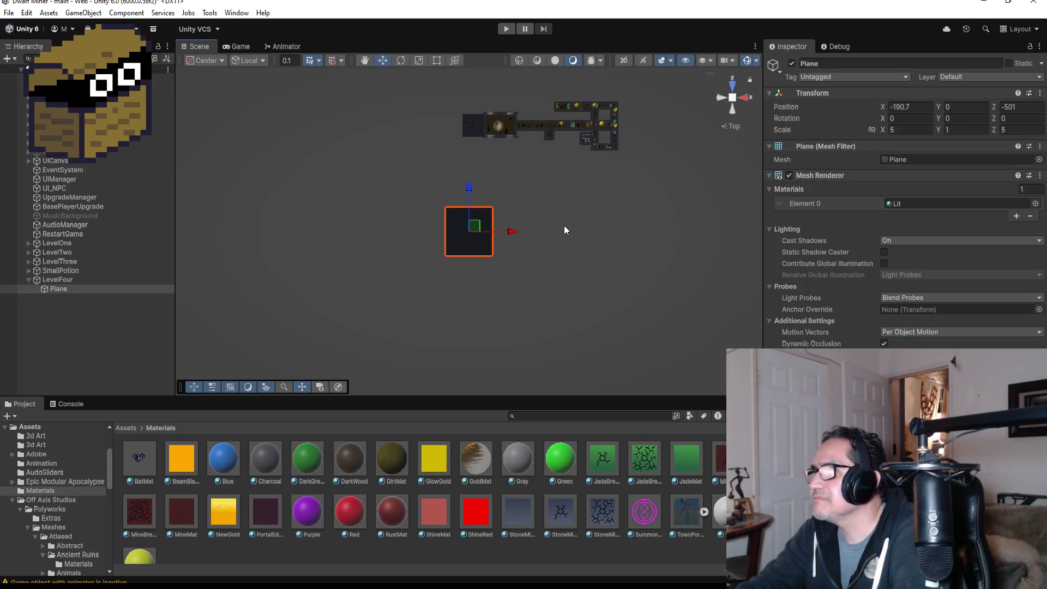
pyautogui.scroll(6, 539, 218)
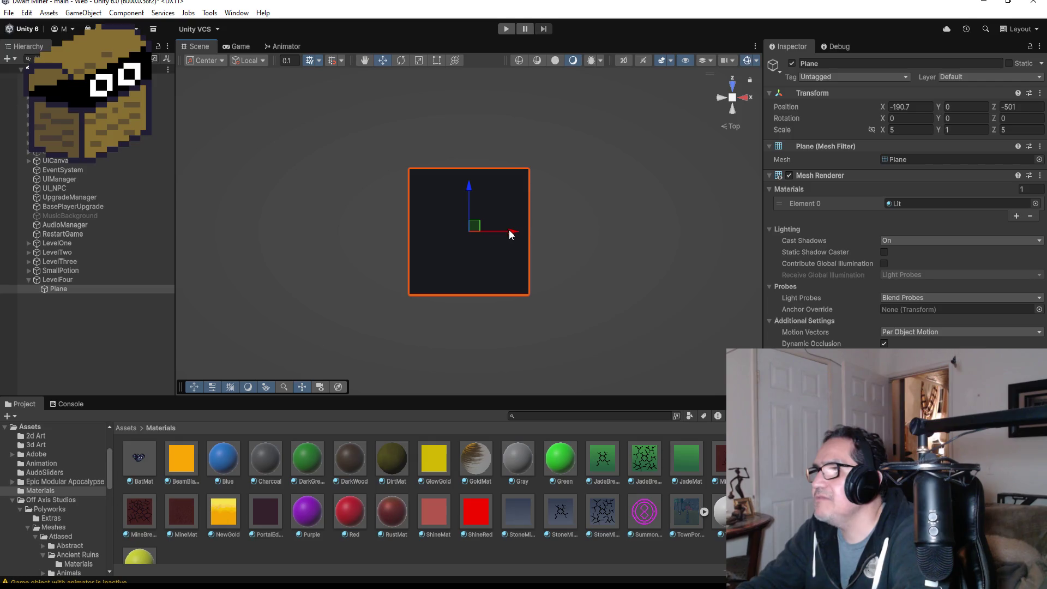
pyautogui.moveTo(509, 234); pyautogui.dragTo(498, 238)
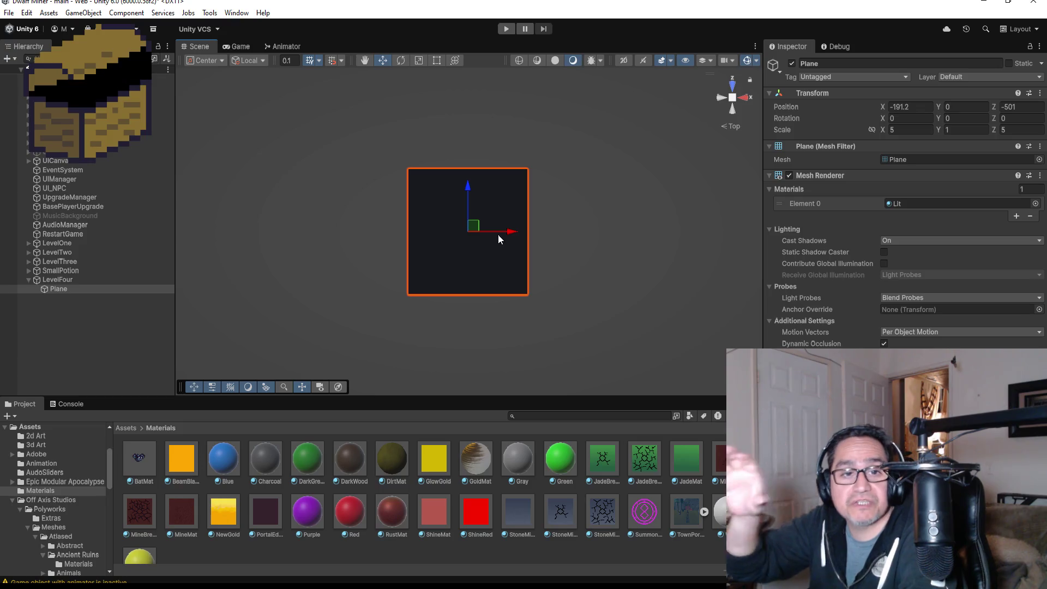
pyautogui.scroll(1, 504, 241)
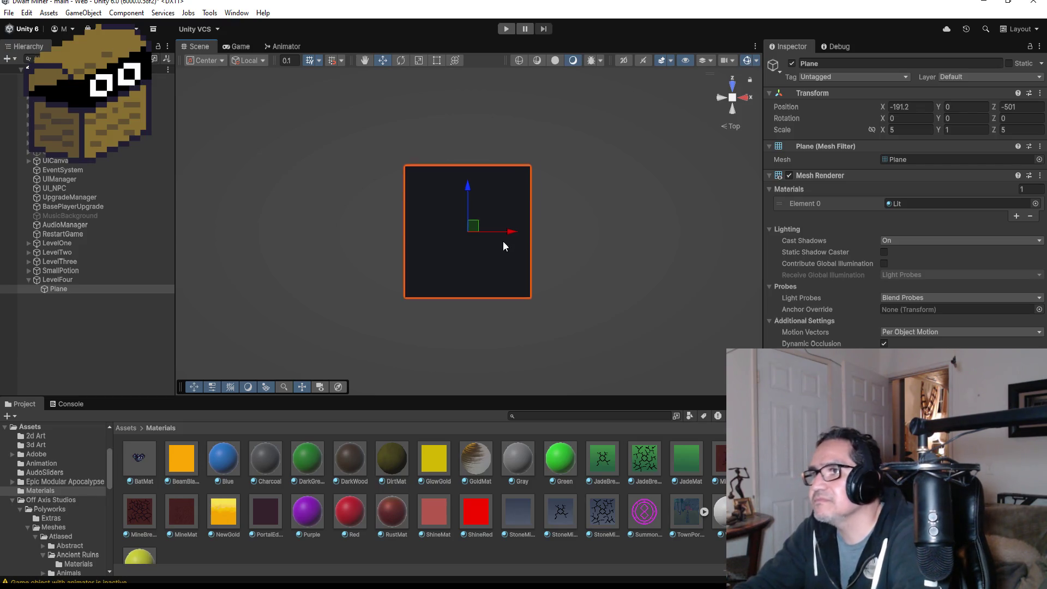
pyautogui.scroll(2, 480, 239)
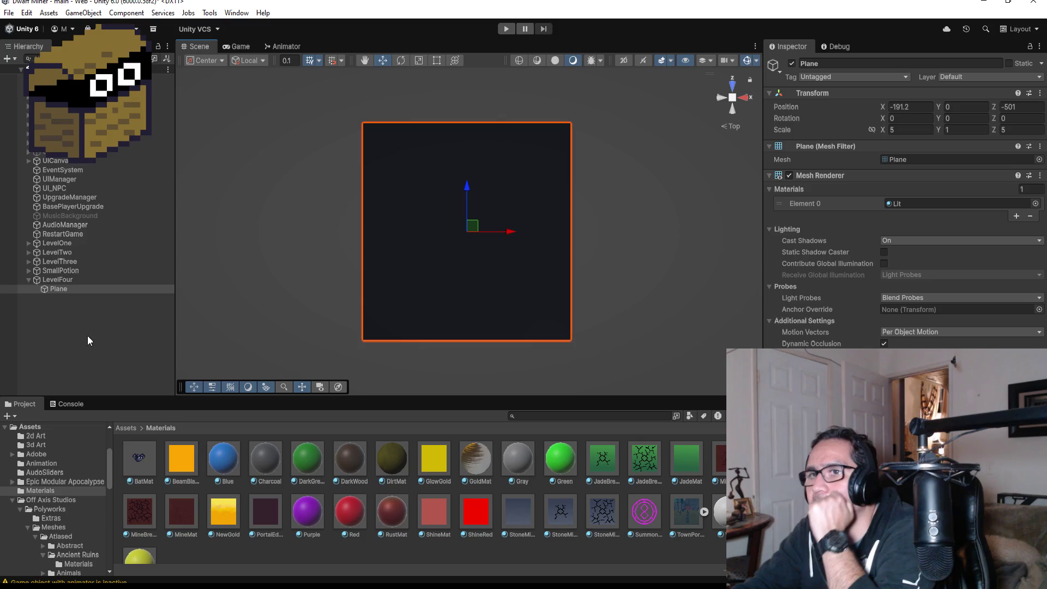
# Create an empty child of LevelFour named GroupPlanes and move the scaled Plane into it
pyautogui.click(63, 280)
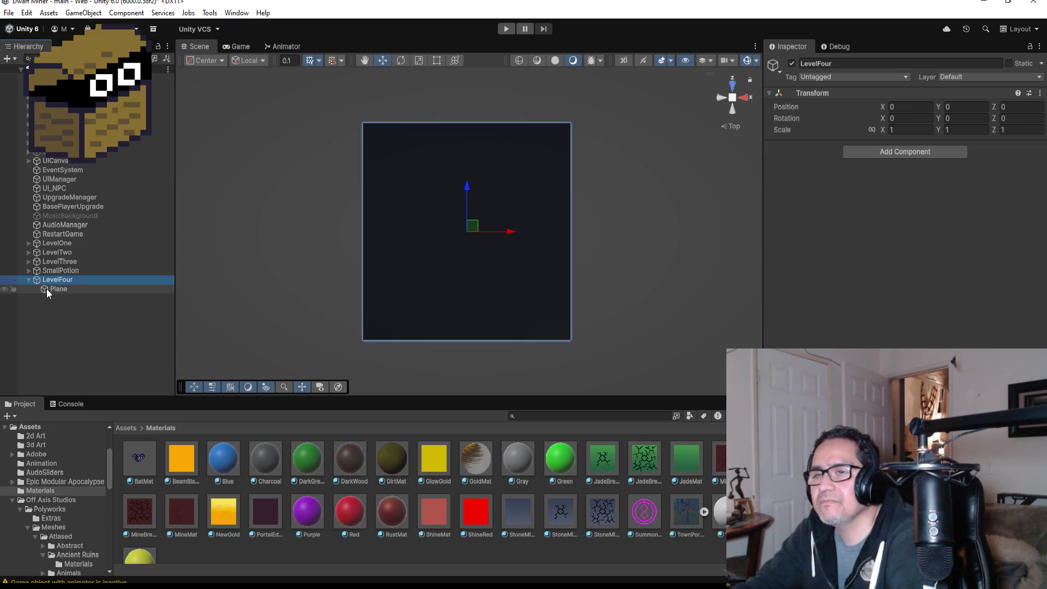
pyautogui.rightClick(64, 281)
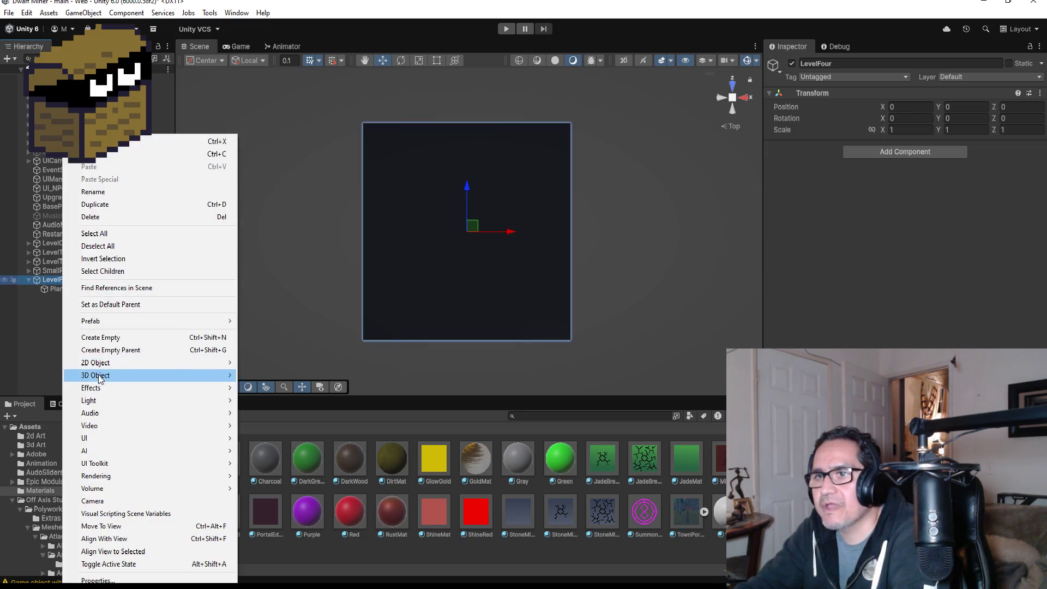
pyautogui.click(110, 336)
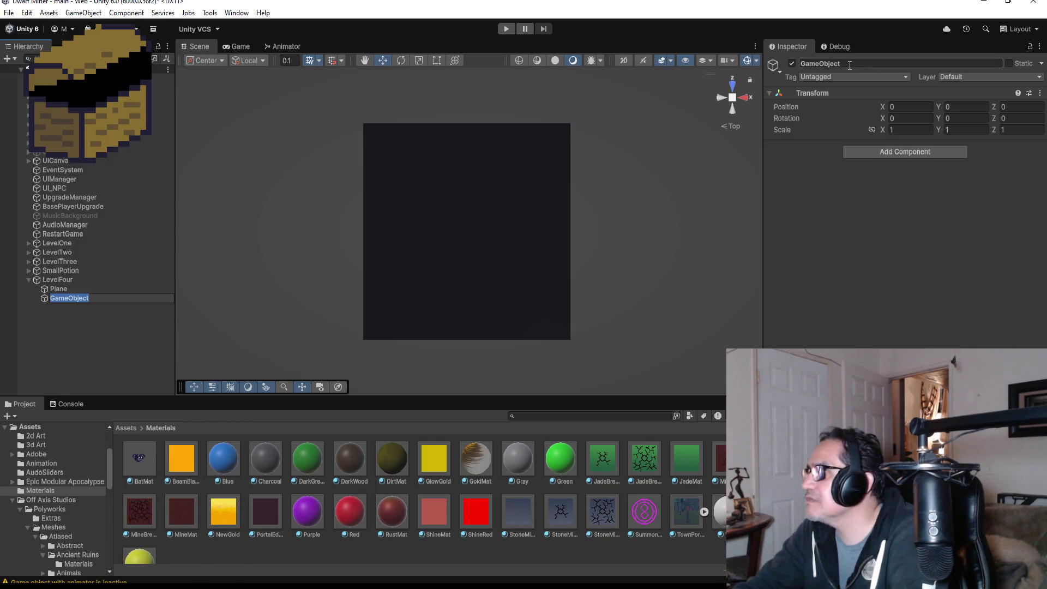
pyautogui.click(866, 64)
pyautogui.write('GroupPlanes')
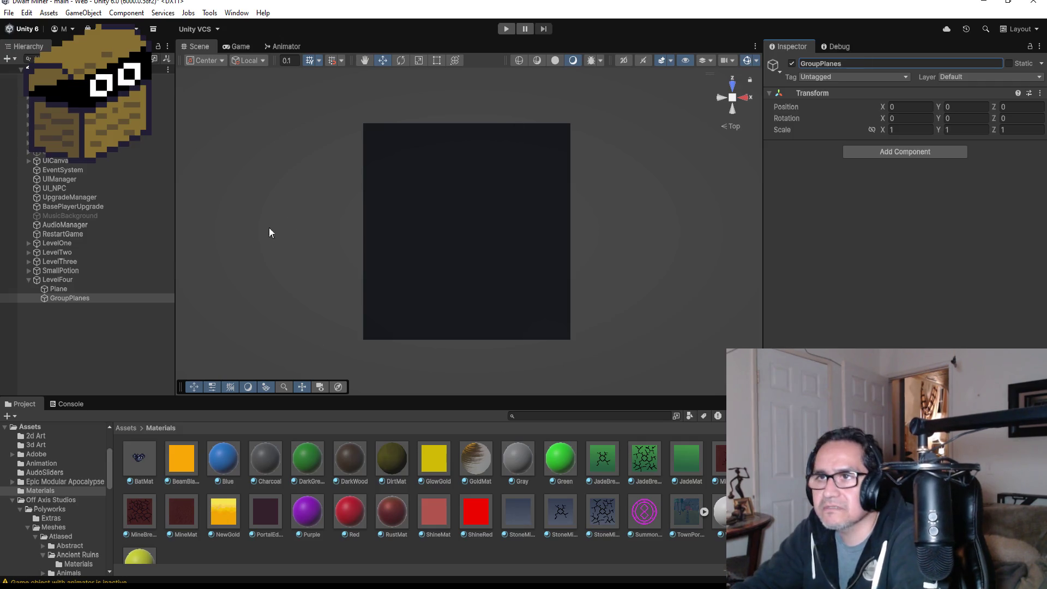
pyautogui.moveTo(72, 289); pyautogui.dragTo(79, 300)
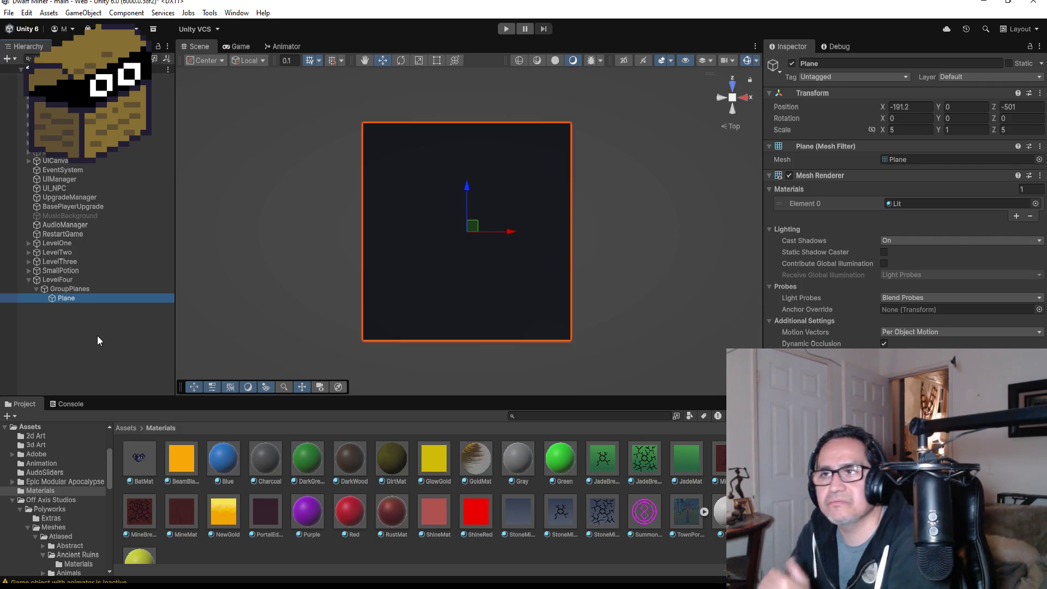
pyautogui.click(36, 289)
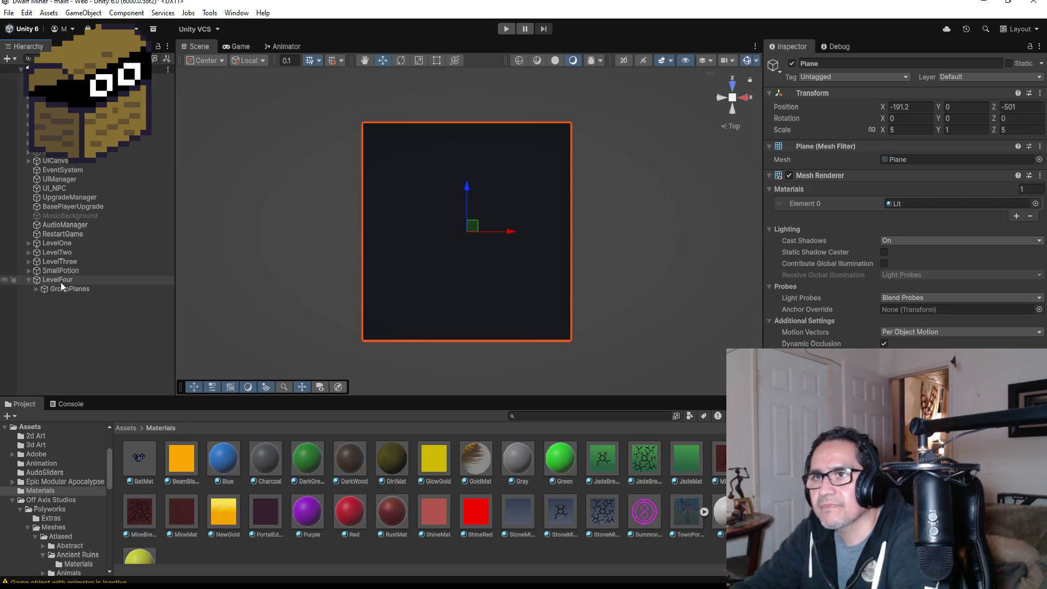
pyautogui.click(61, 281)
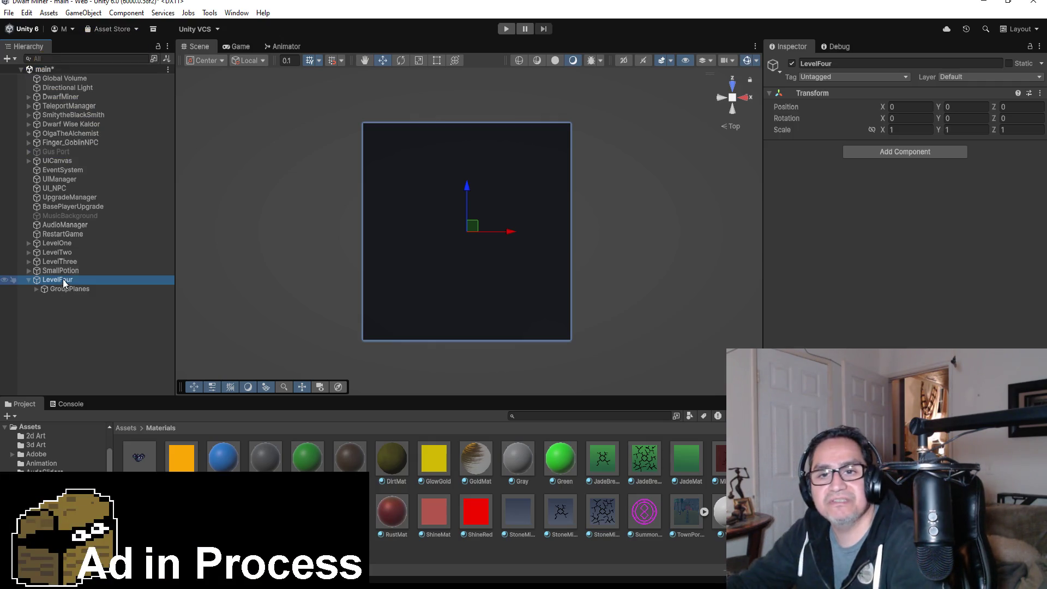
pyautogui.press('XF86AudioLowerVolume')
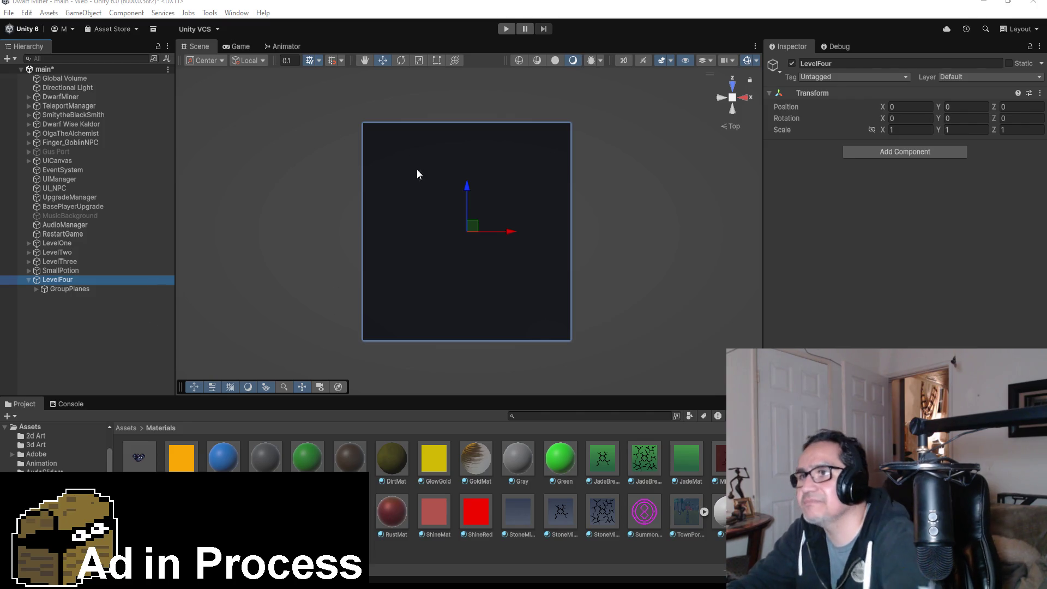
# Create an empty child of LevelFour and name it GroupMiningCubes
pyautogui.scroll(-5, 590, 256)
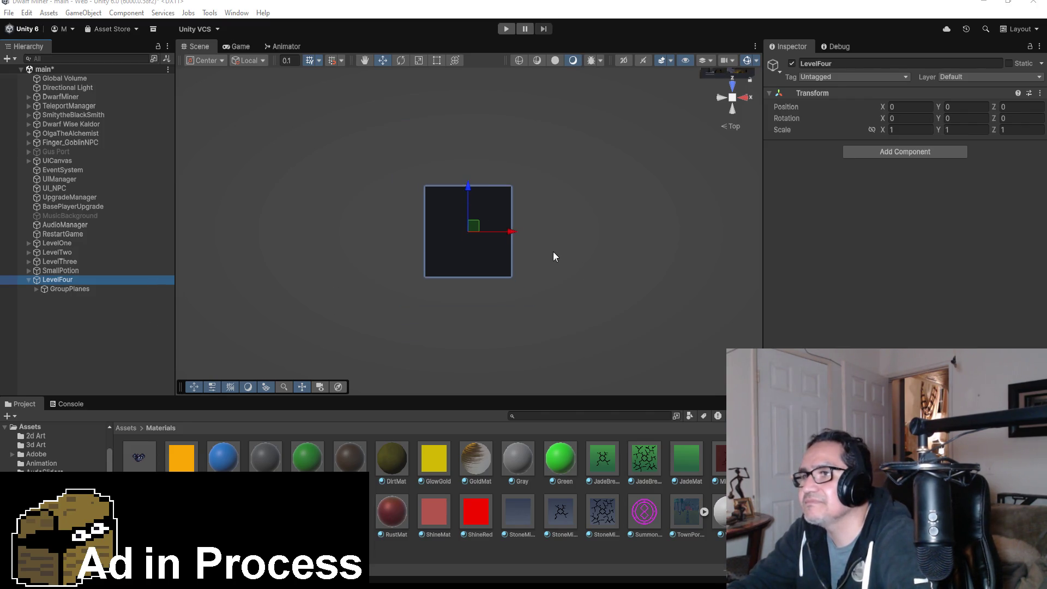
pyautogui.rightClick(76, 279)
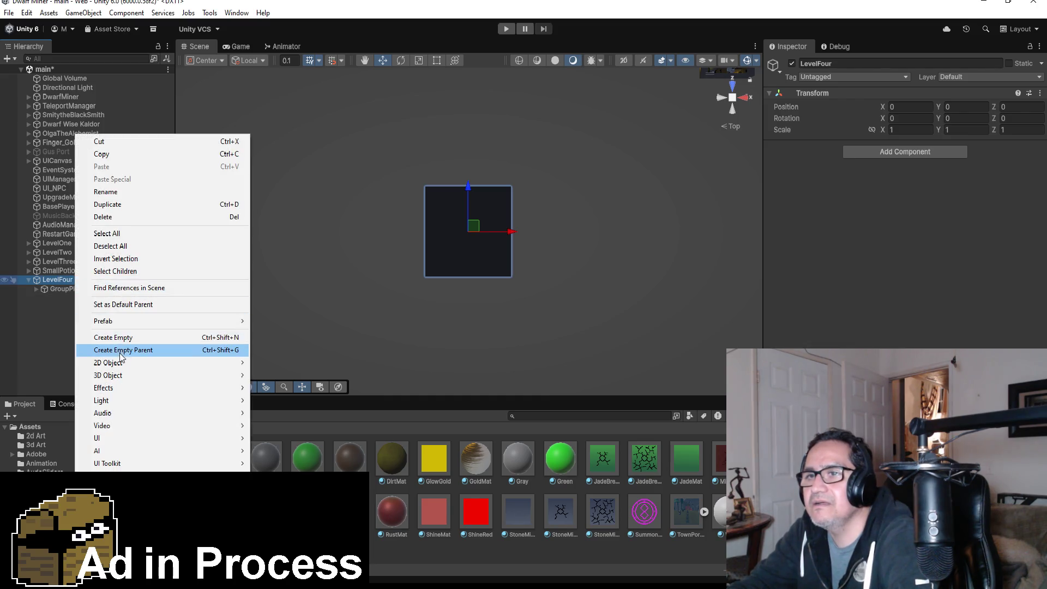
pyautogui.click(132, 338)
pyautogui.click(861, 63)
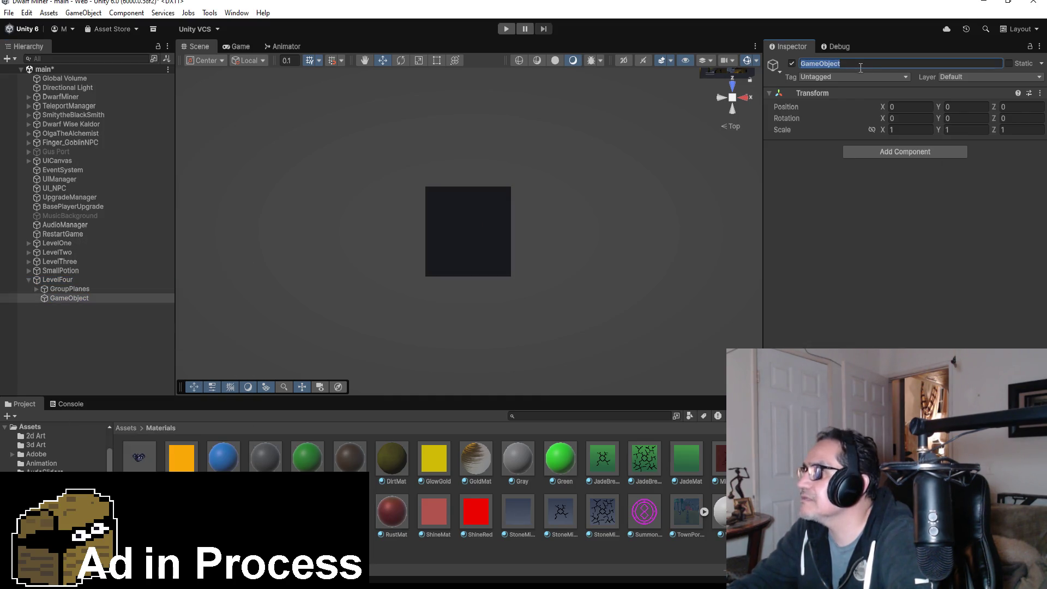
pyautogui.write('Group')
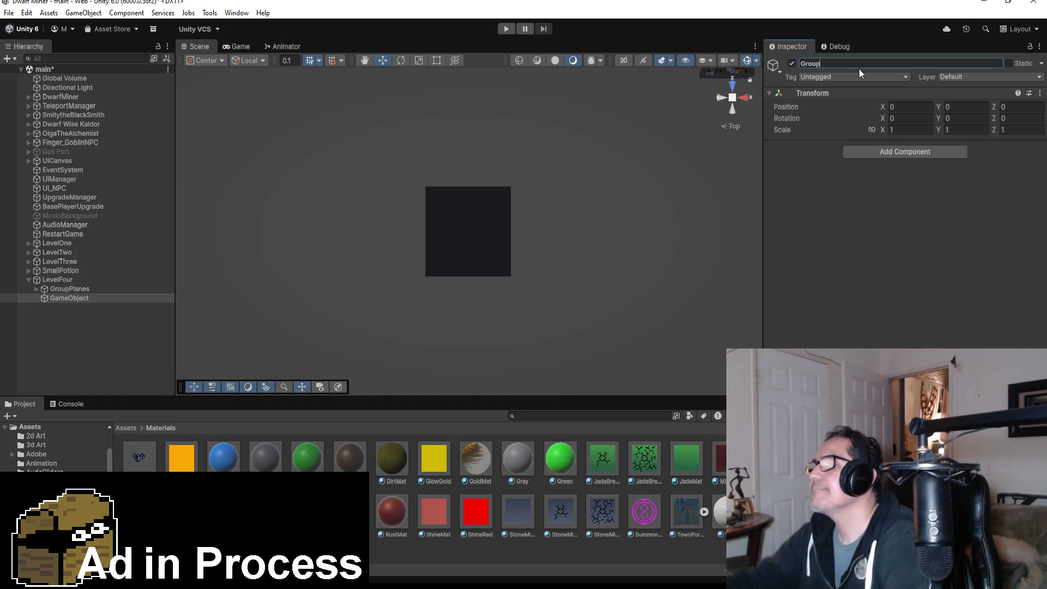
pyautogui.write('MiningCubes')
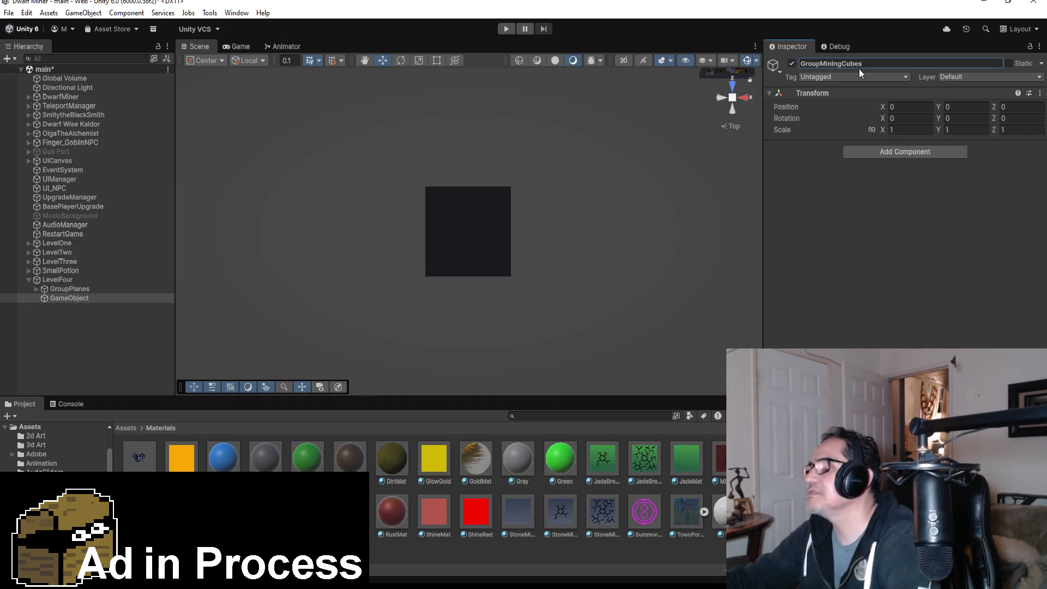
pyautogui.press('Return')
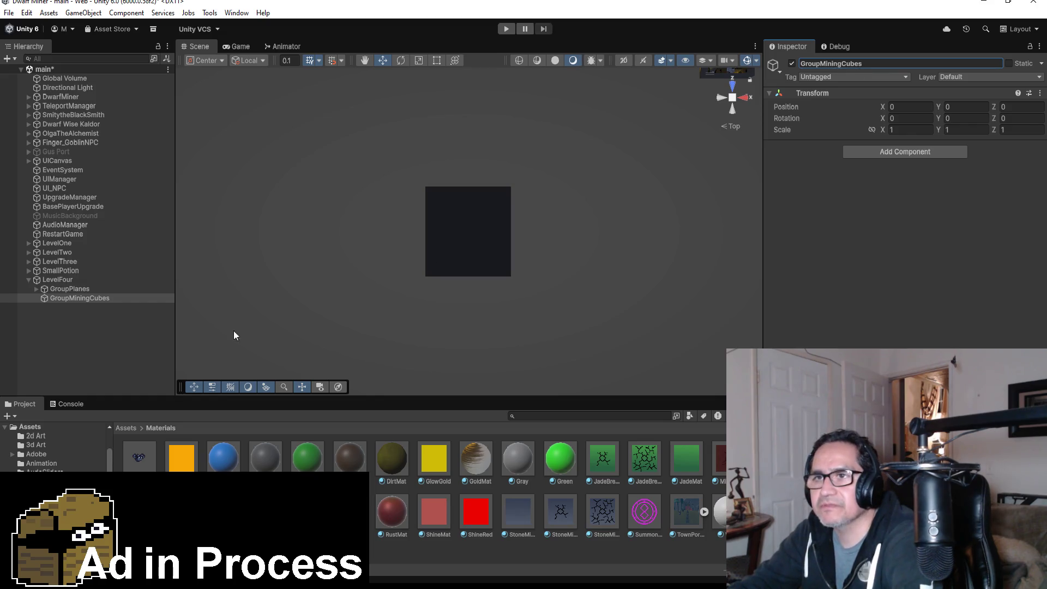
pyautogui.scroll(-5, 485, 235)
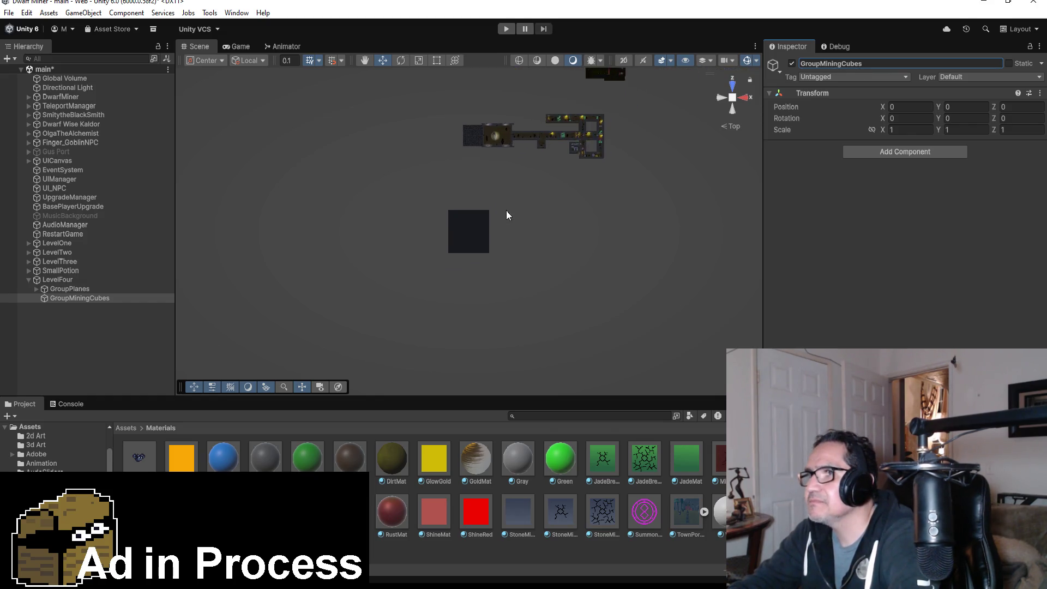
# Drag the LevelFour plane along its X axis to position -178
pyautogui.scroll(3, 506, 210)
pyautogui.click(484, 223)
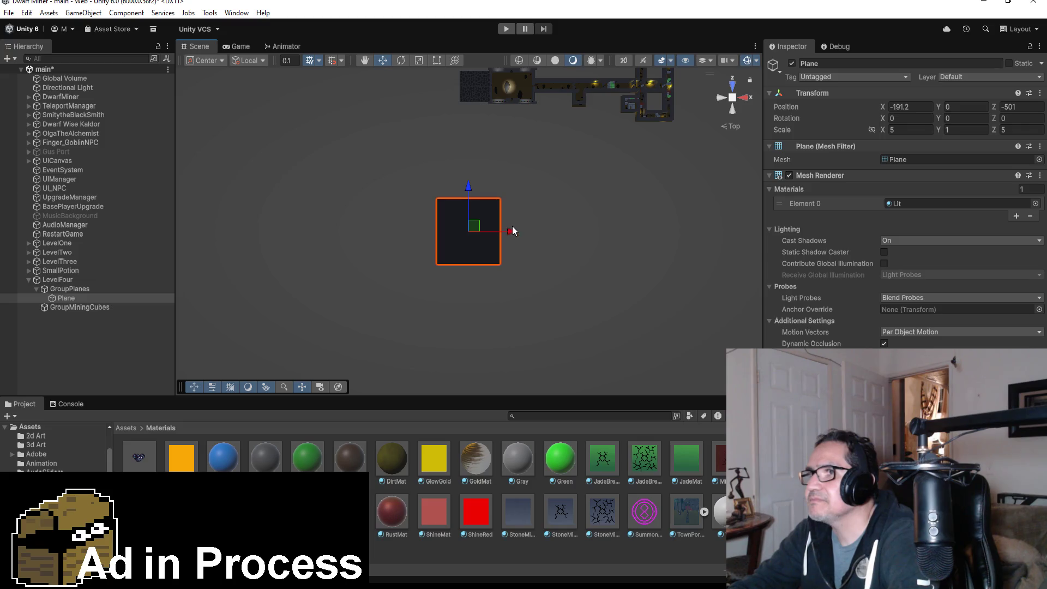
pyautogui.moveTo(512, 227); pyautogui.dragTo(528, 229)
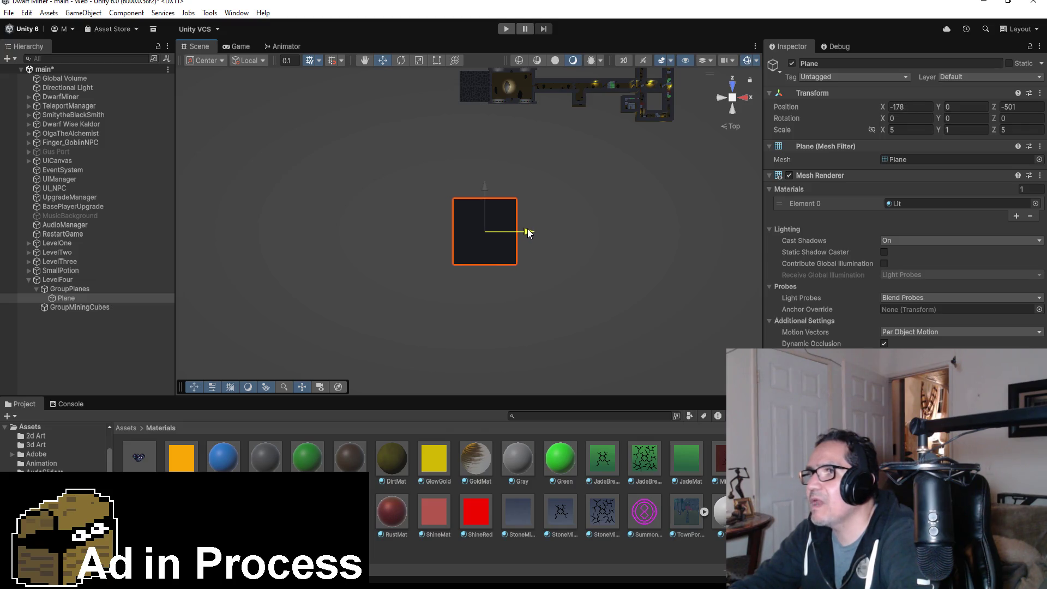
pyautogui.scroll(-5, 528, 228)
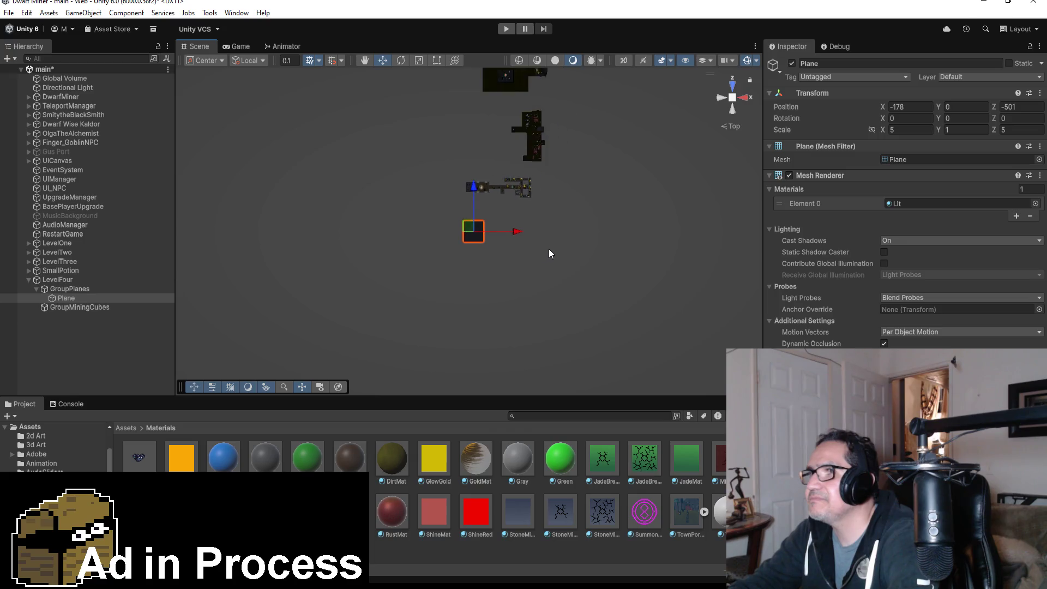
pyautogui.scroll(-2, 545, 252)
pyautogui.scroll(3, 532, 201)
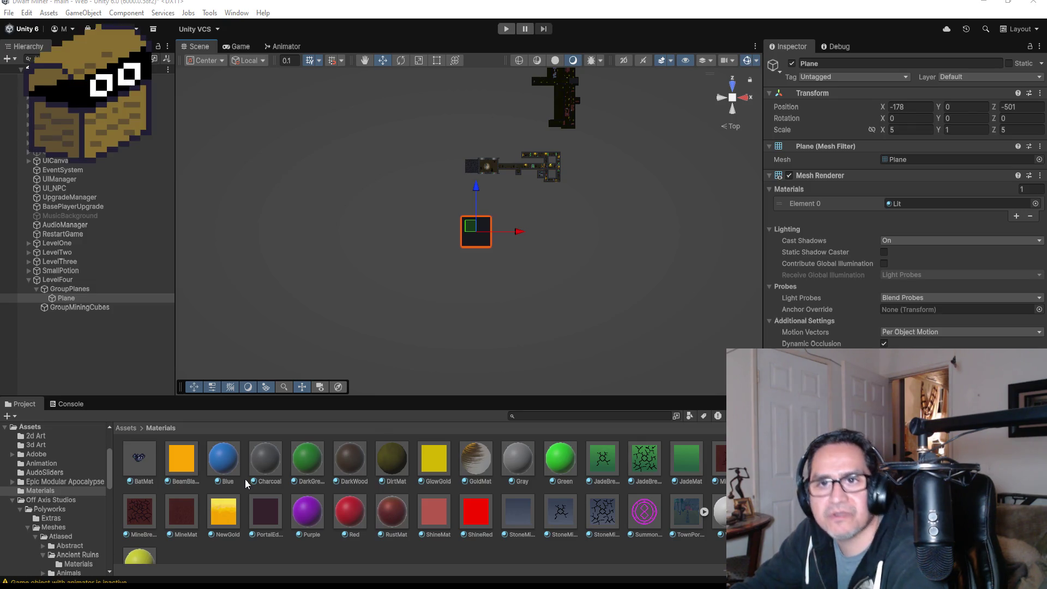
pyautogui.scroll(5, 490, 102)
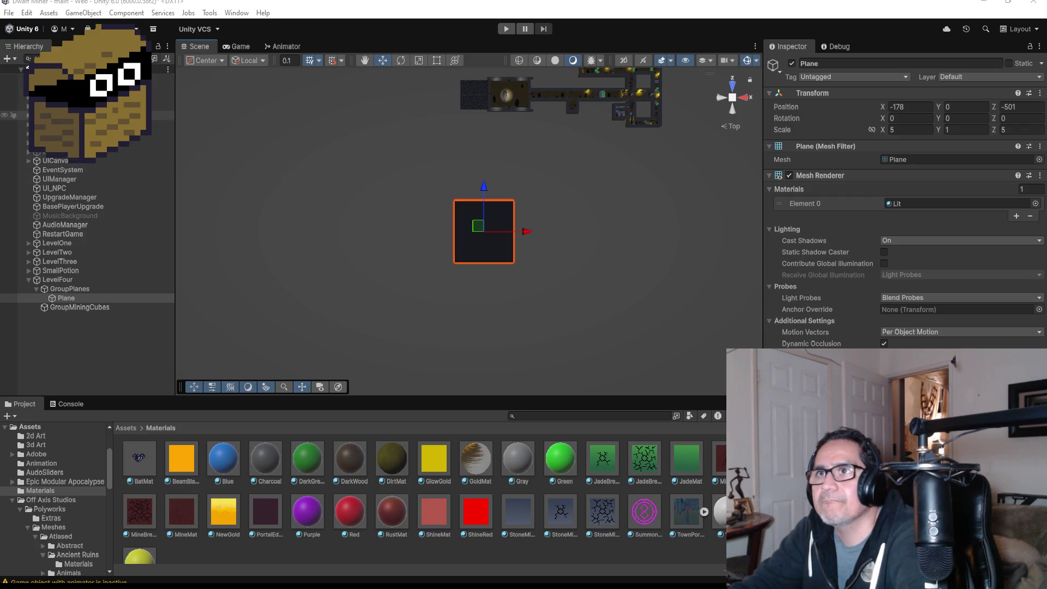
pyautogui.scroll(1, 62, 162)
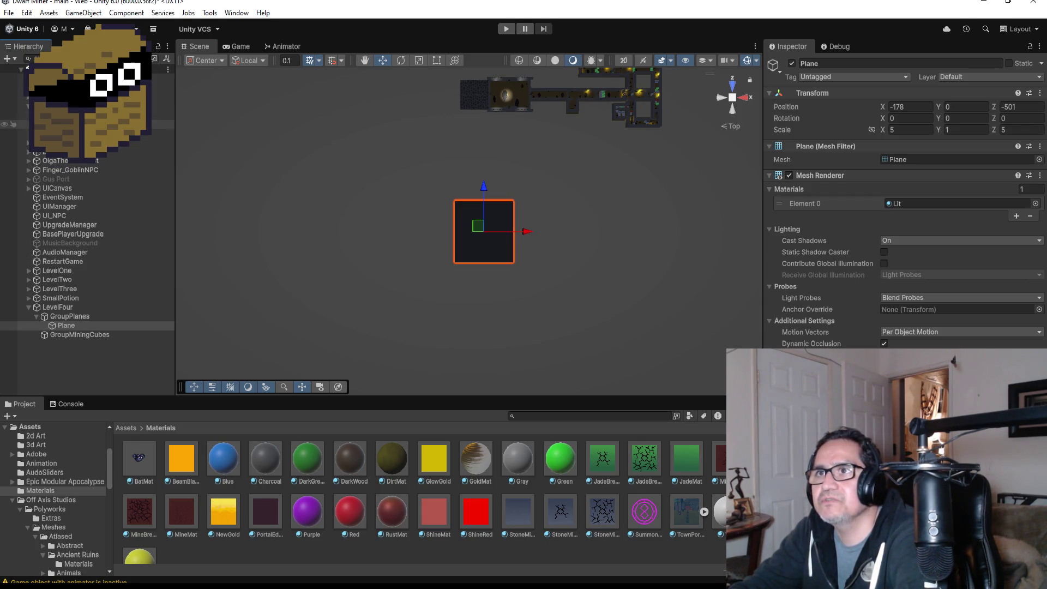
# Duplicate the Zone3 spawn point and rename the copy Zone4
pyautogui.click(60, 133)
pyautogui.press('f')
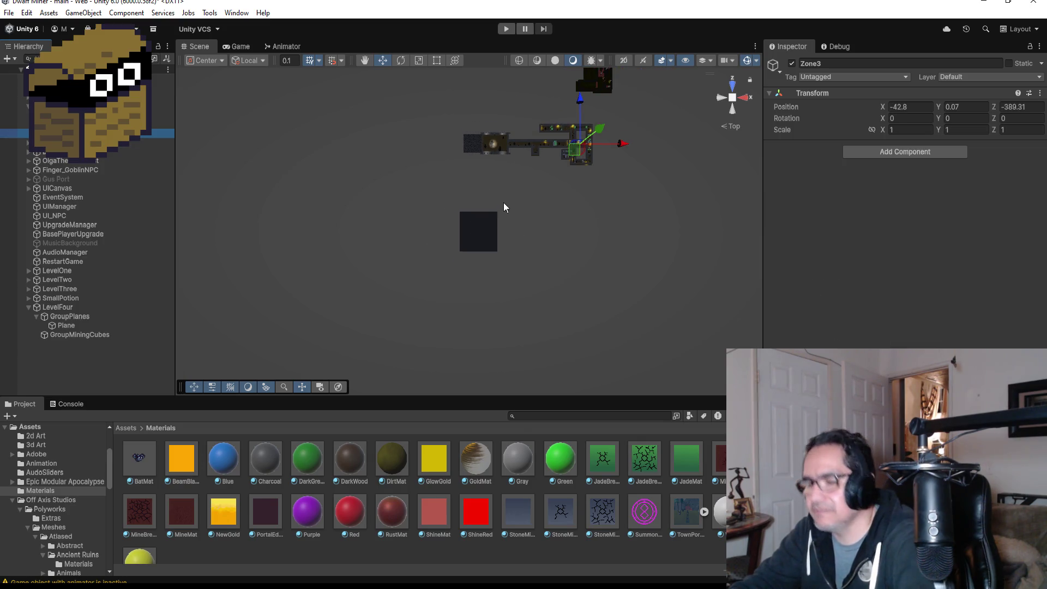
pyautogui.hotkey('ctrl', 'd')
pyautogui.click(862, 64)
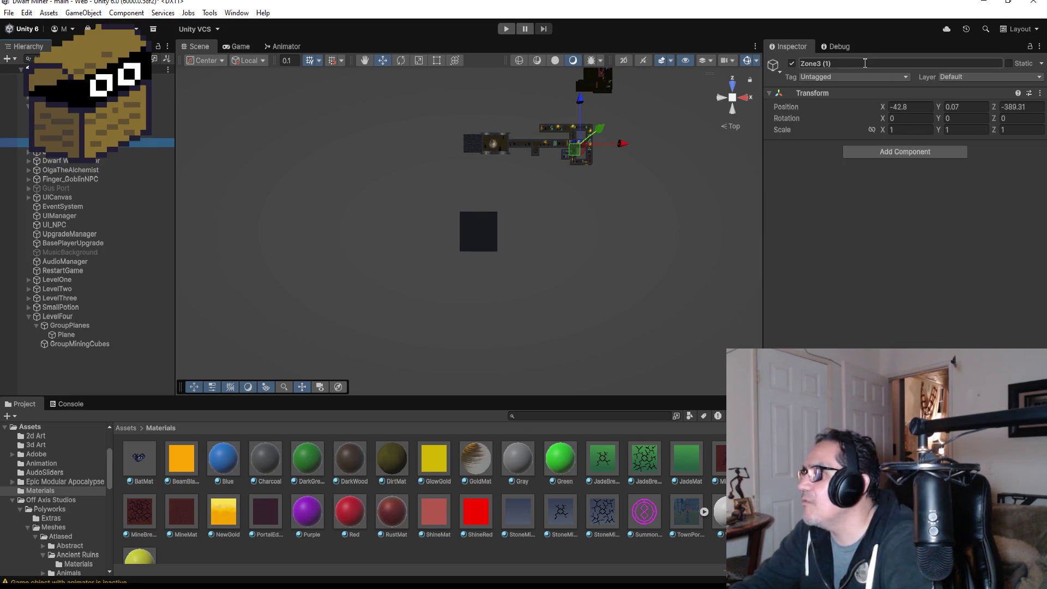
pyautogui.write('Zone')
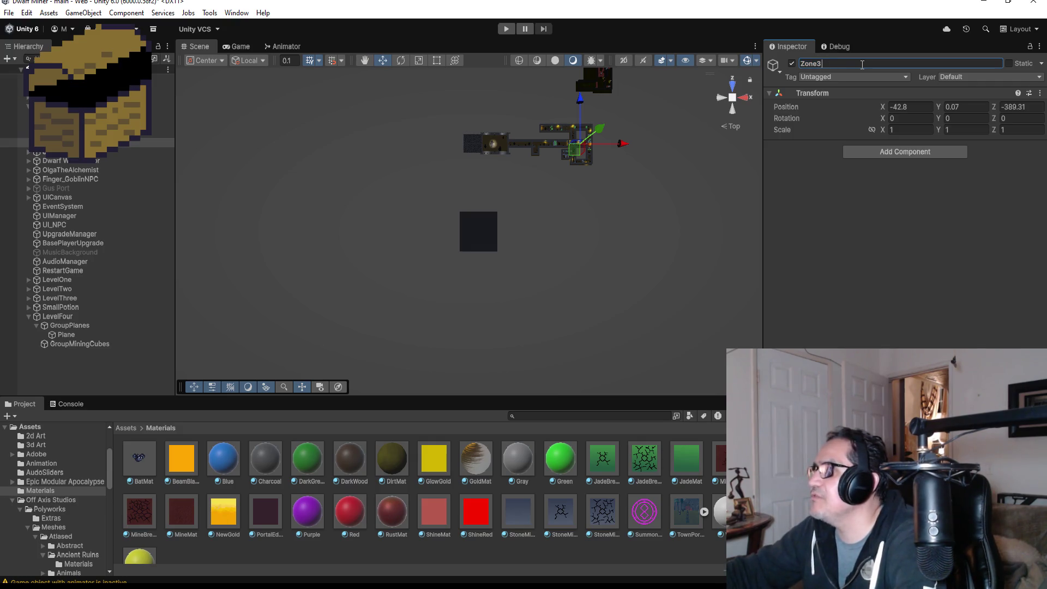
pyautogui.write('4')
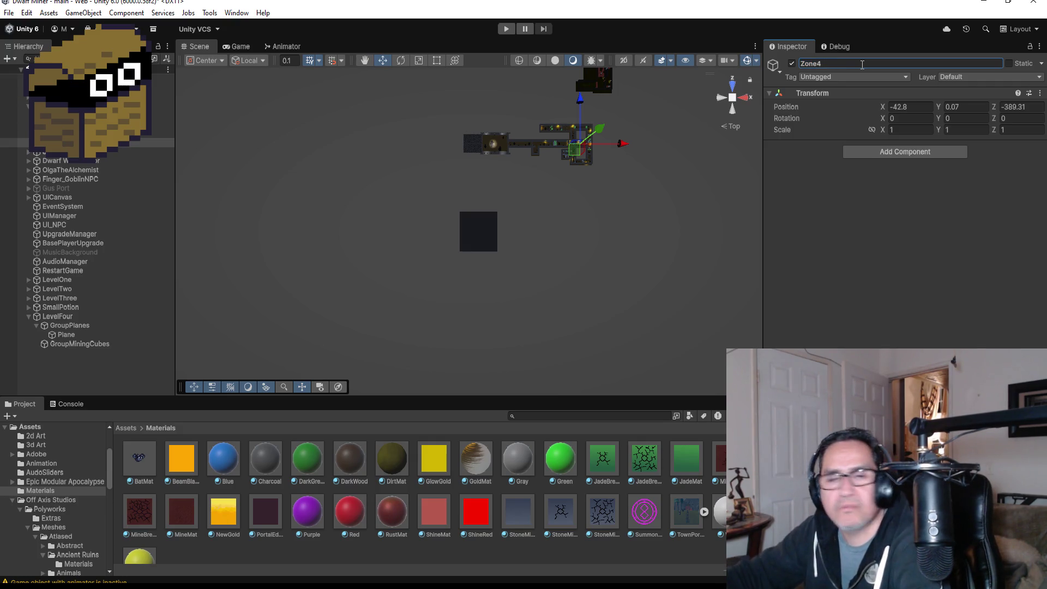
# Move Zone4 over the LevelFour plane to X -192.7, Z -501.71
pyautogui.moveTo(580, 99); pyautogui.dragTo(580, 191)
pyautogui.moveTo(620, 233); pyautogui.dragTo(512, 232)
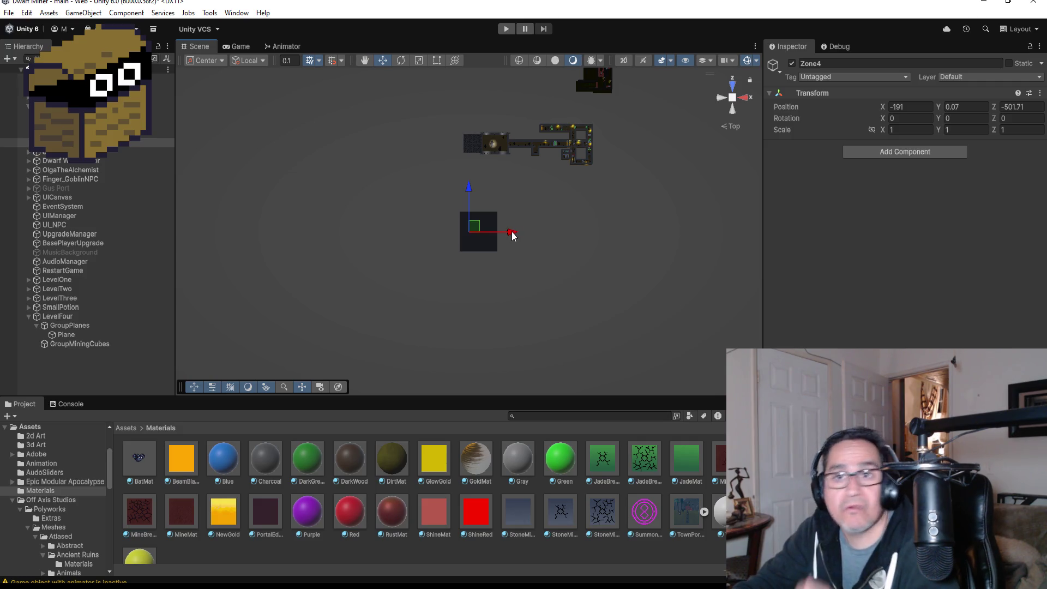
pyautogui.scroll(5, 513, 237)
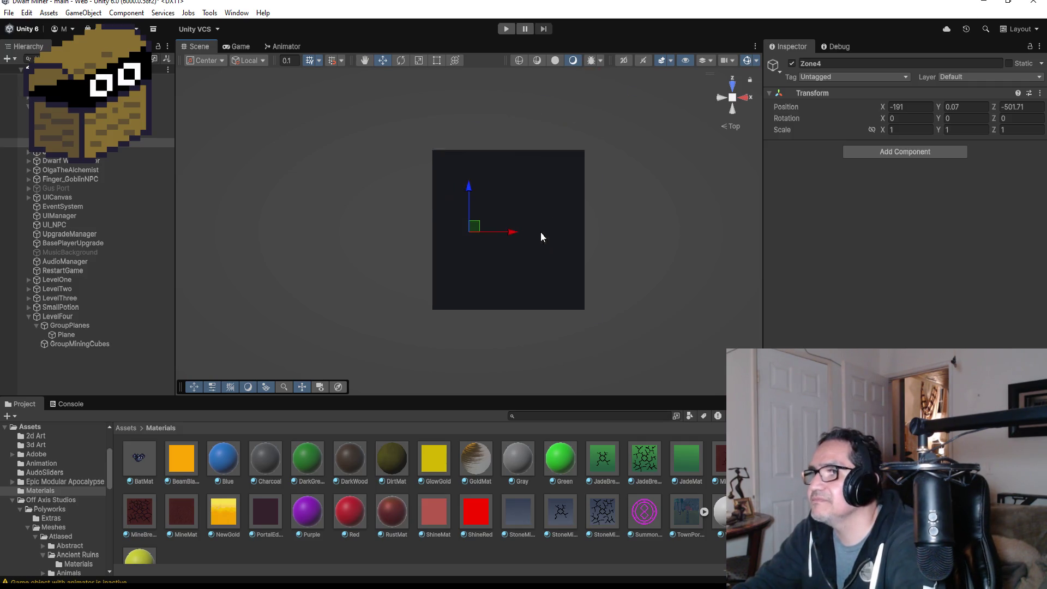
pyautogui.scroll(-3, 550, 229)
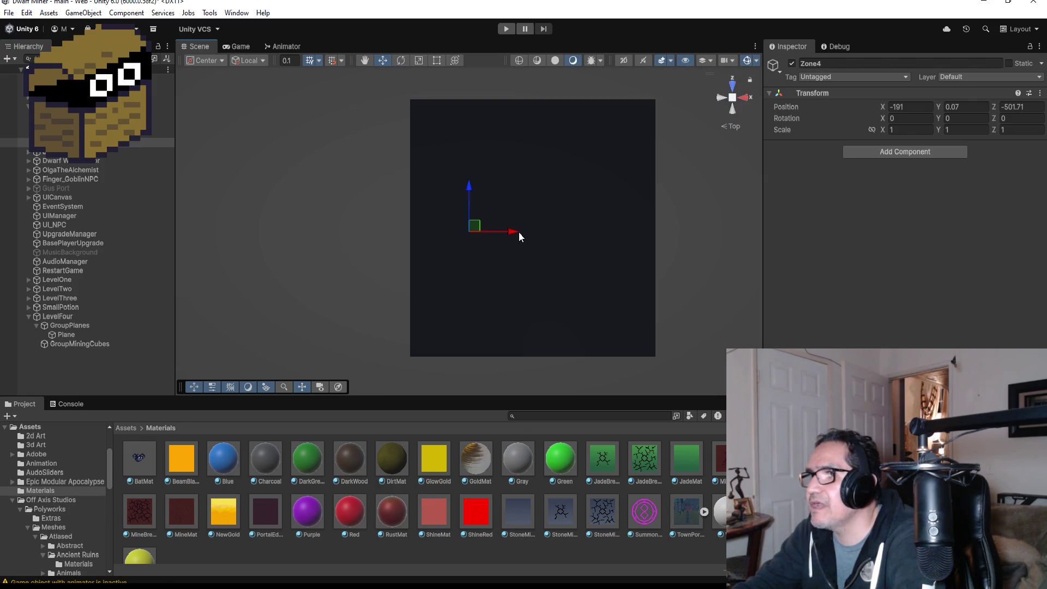
pyautogui.moveTo(519, 232); pyautogui.dragTo(504, 233)
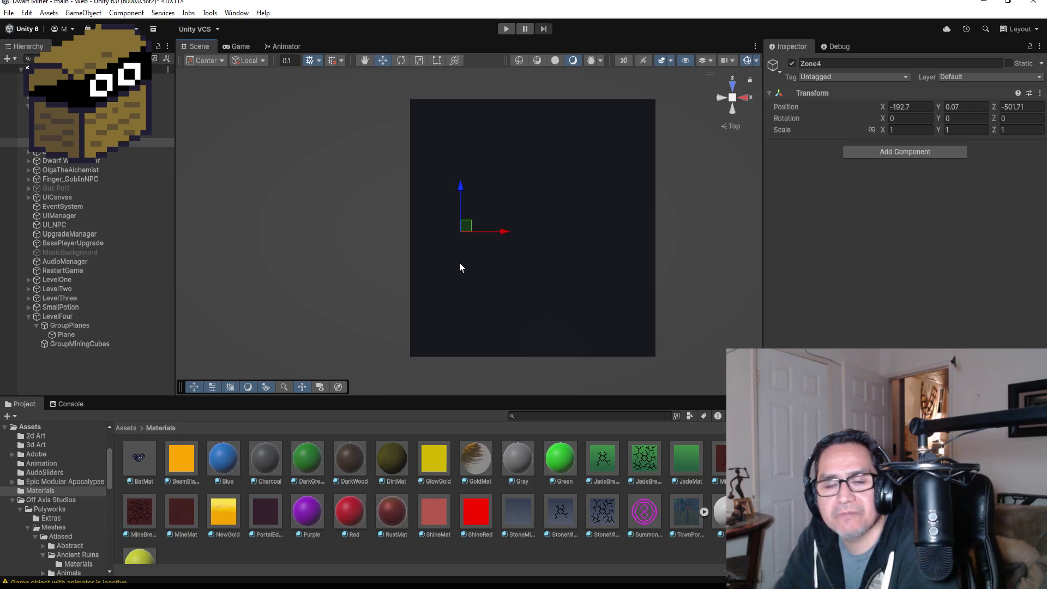
pyautogui.click(75, 343)
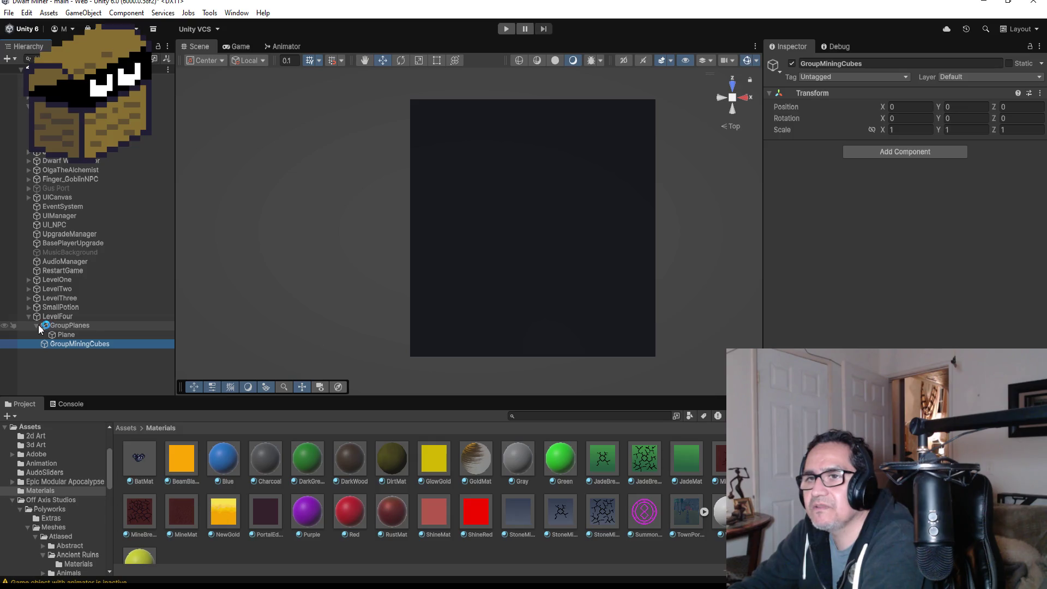
# Review the player's Pos Level list of Zone1–Zone3, then switch to Visual Studio
pyautogui.click(16, 97)
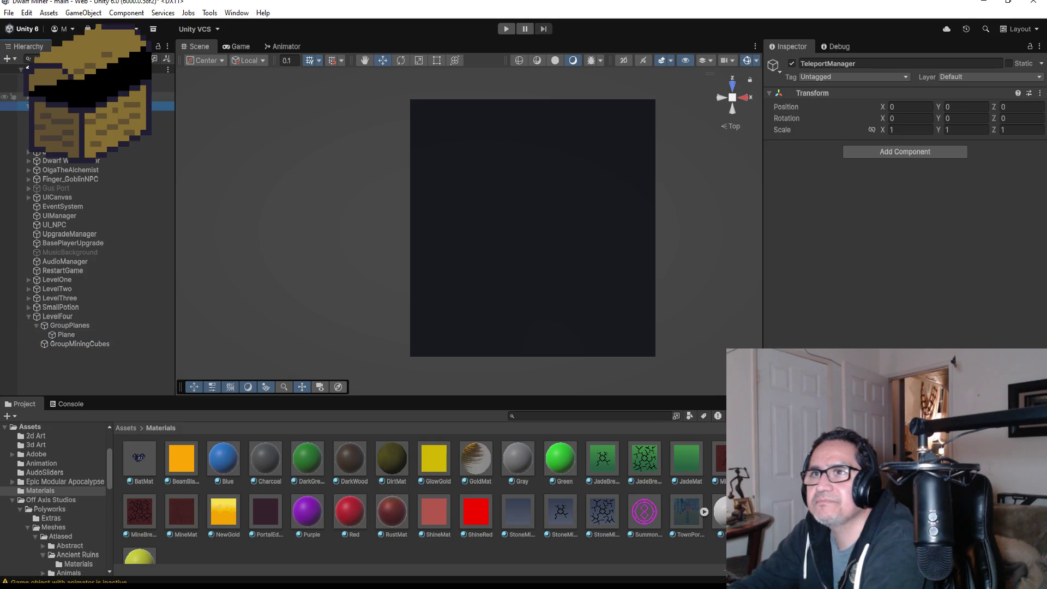
pyautogui.click(17, 106)
pyautogui.scroll(-10, 905, 207)
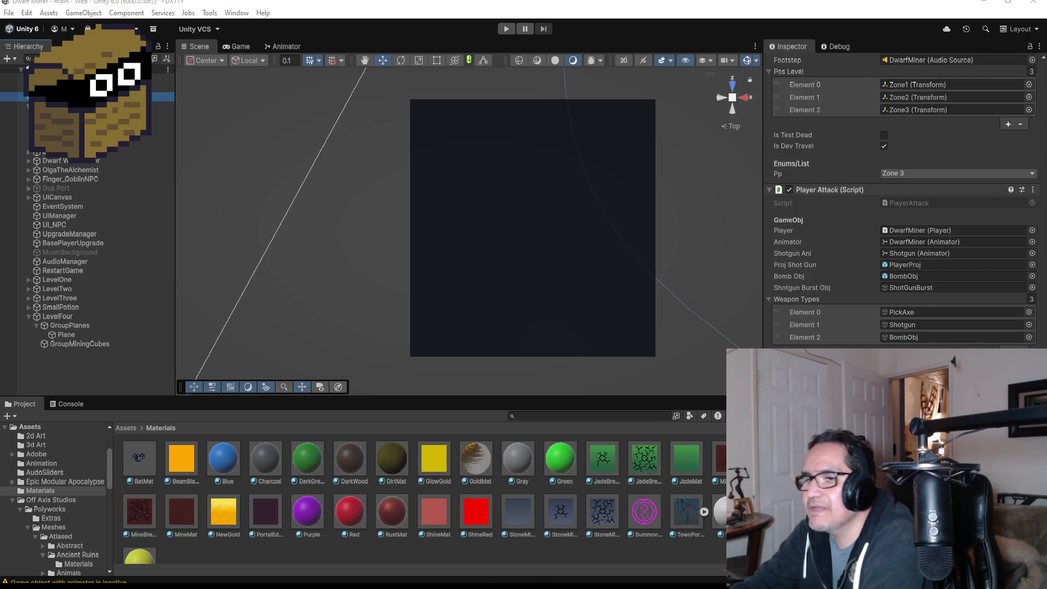
pyautogui.hotkey('alt', 'Tab')
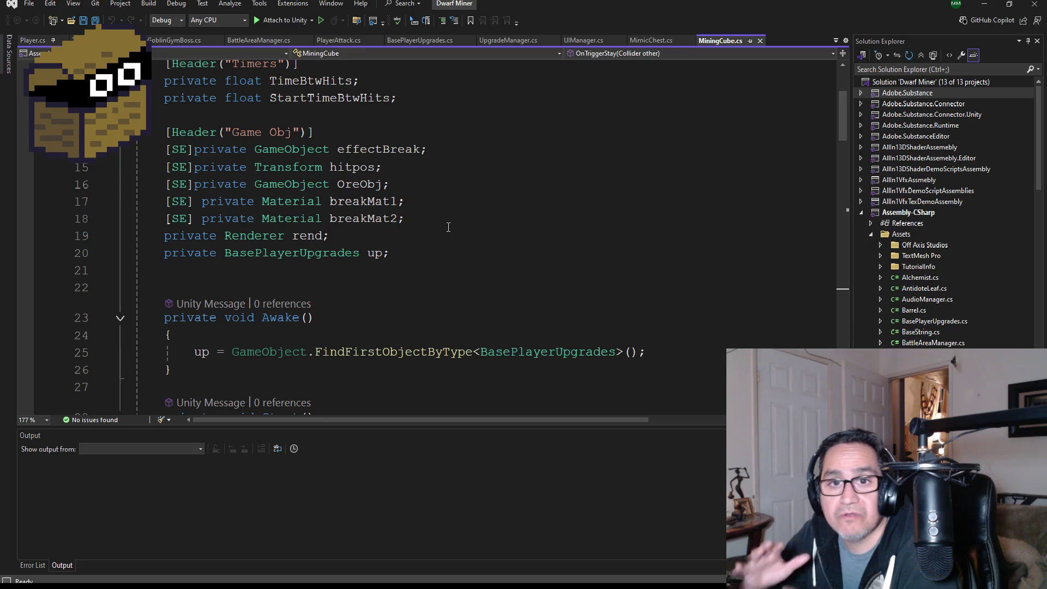
# In Player.cs, add a Zone4 = 3 entry after Zone3 in the PlayerPos enum
pyautogui.scroll(1, 414, 197)
pyautogui.scroll(2, 413, 198)
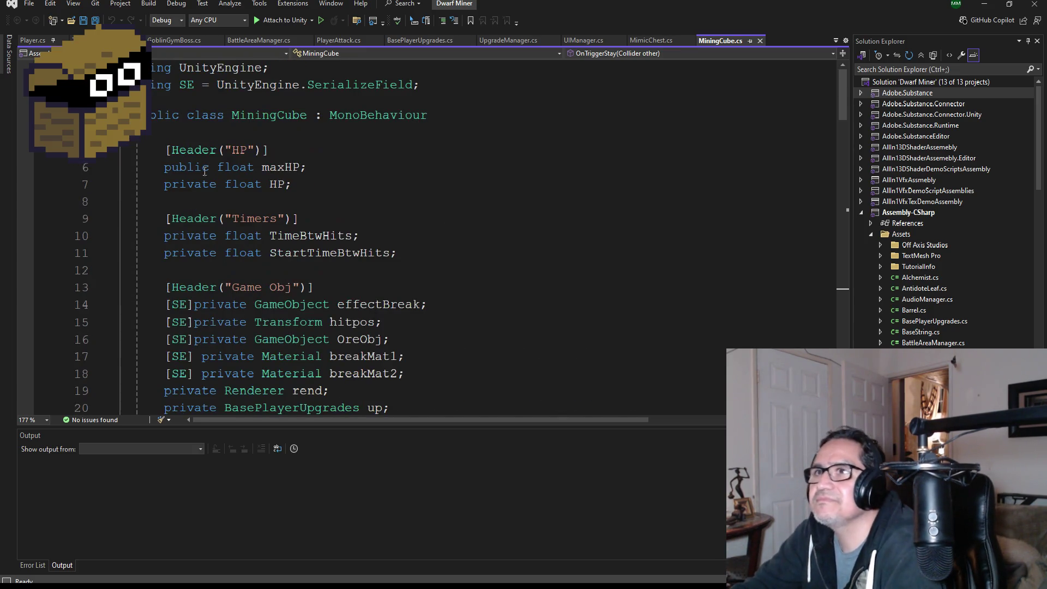
pyautogui.hotkey('ctrl', 'Tab')
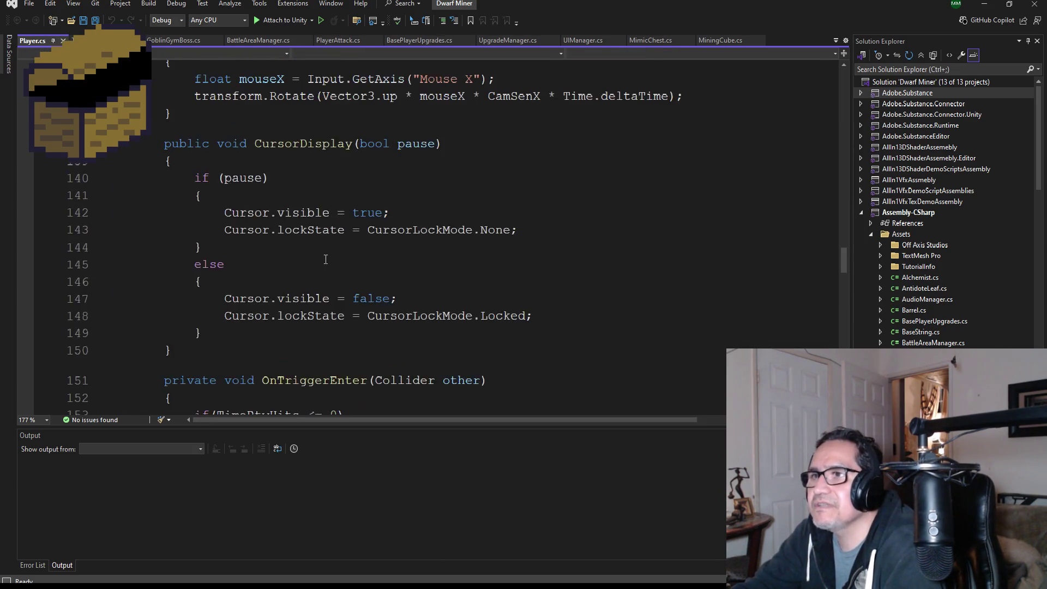
pyautogui.scroll(20, 301, 237)
pyautogui.scroll(20, 301, 236)
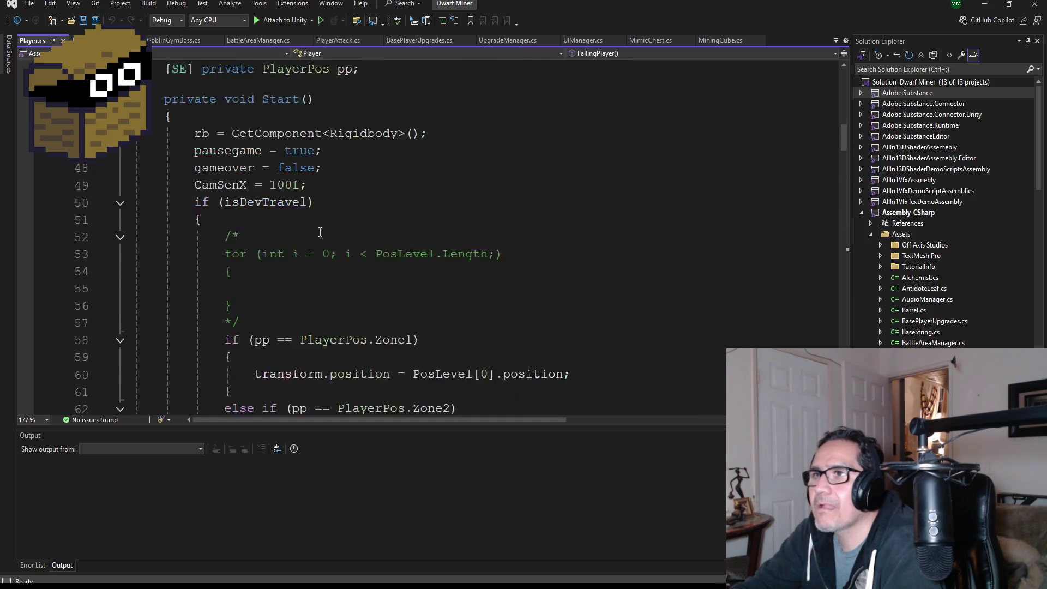
pyautogui.scroll(-9, 311, 308)
pyautogui.scroll(-1, 311, 309)
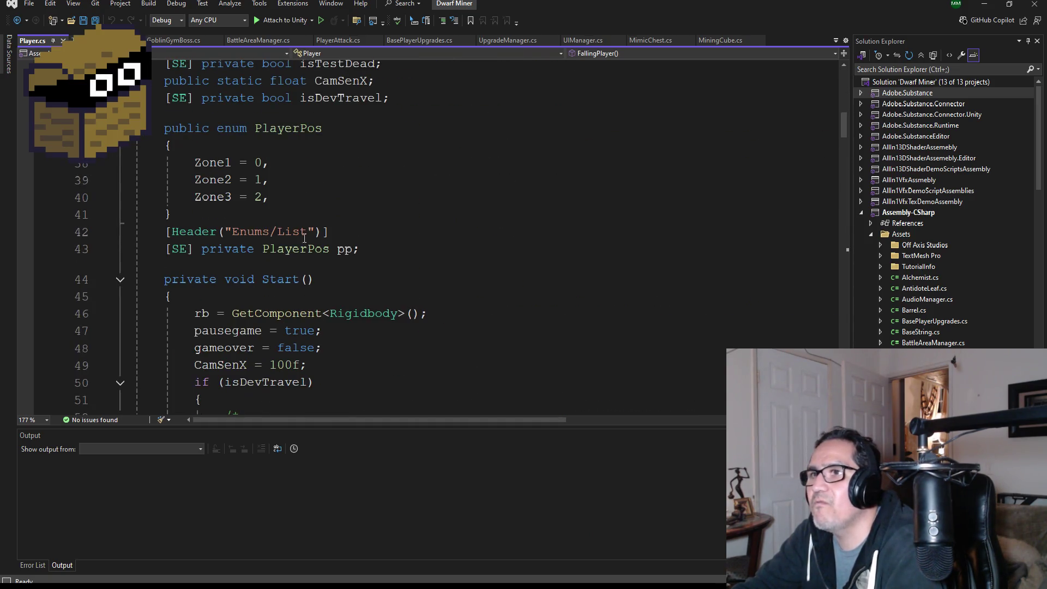
pyautogui.click(295, 196)
pyautogui.press('Return')
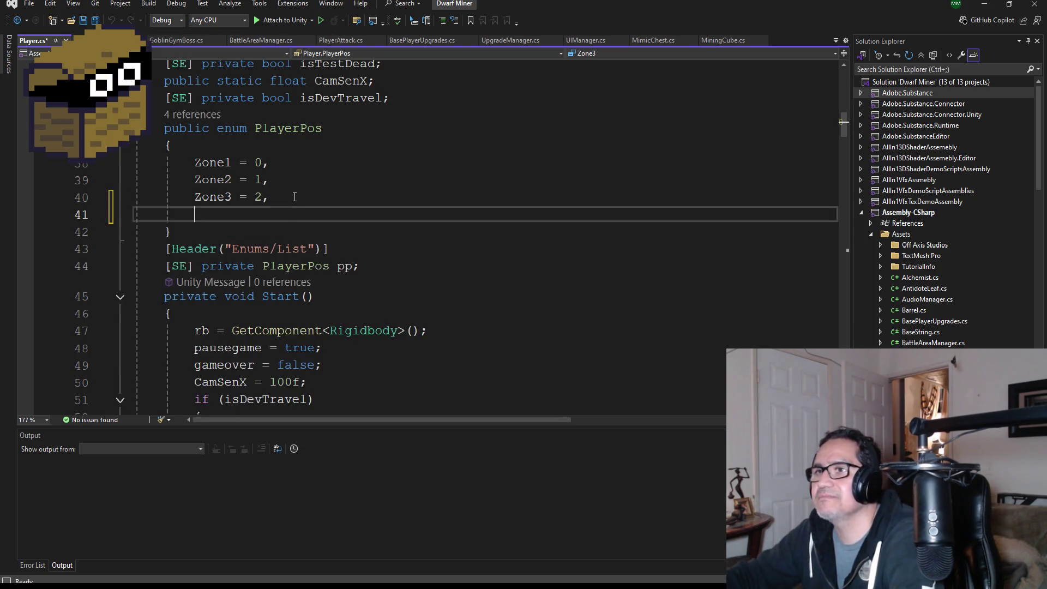
pyautogui.write('Zo')
pyautogui.press('BackSpace')
pyautogui.press('BackSpace')
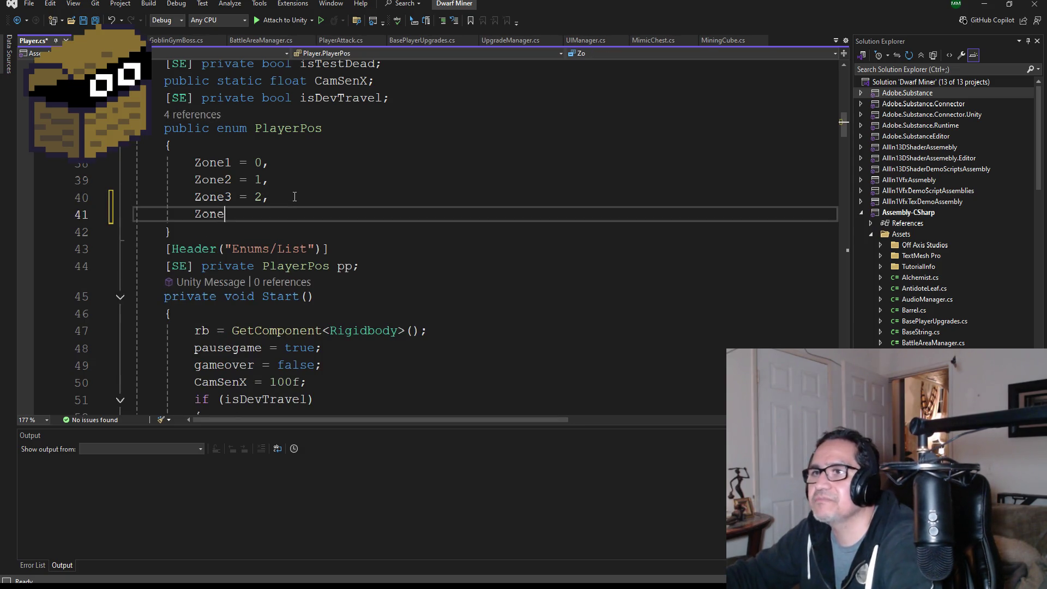
pyautogui.write('4 = 3,')
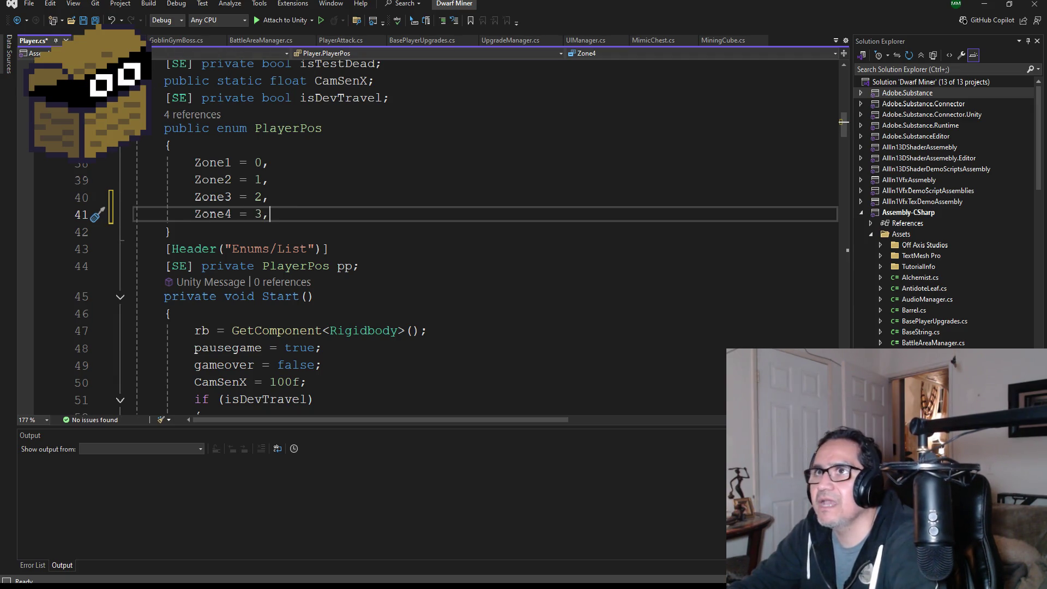
# Select the Zone3 else-if block in Player.cs
pyautogui.scroll(-4, 319, 302)
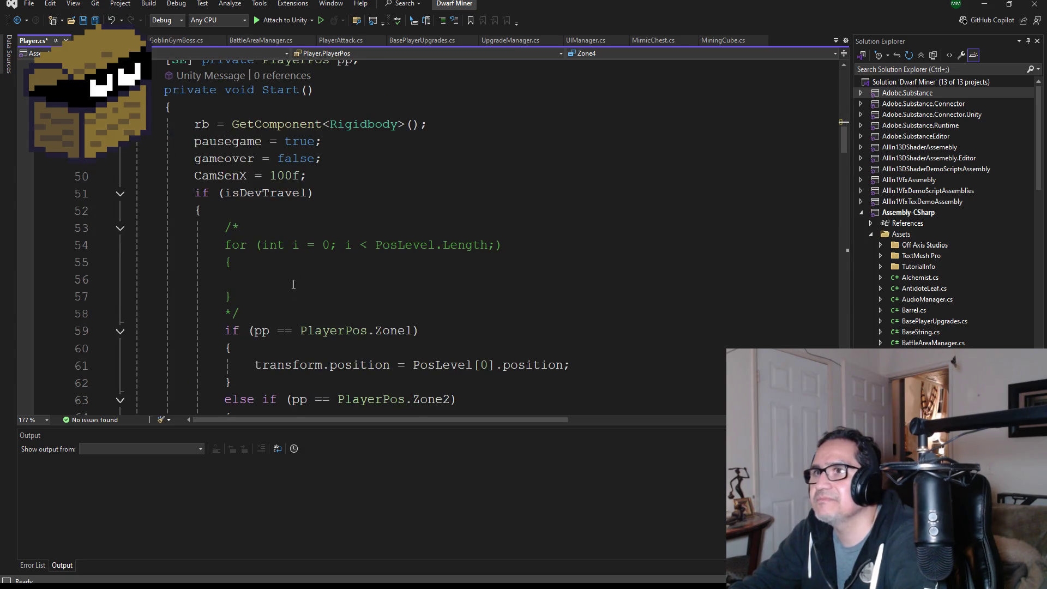
pyautogui.scroll(10, 293, 284)
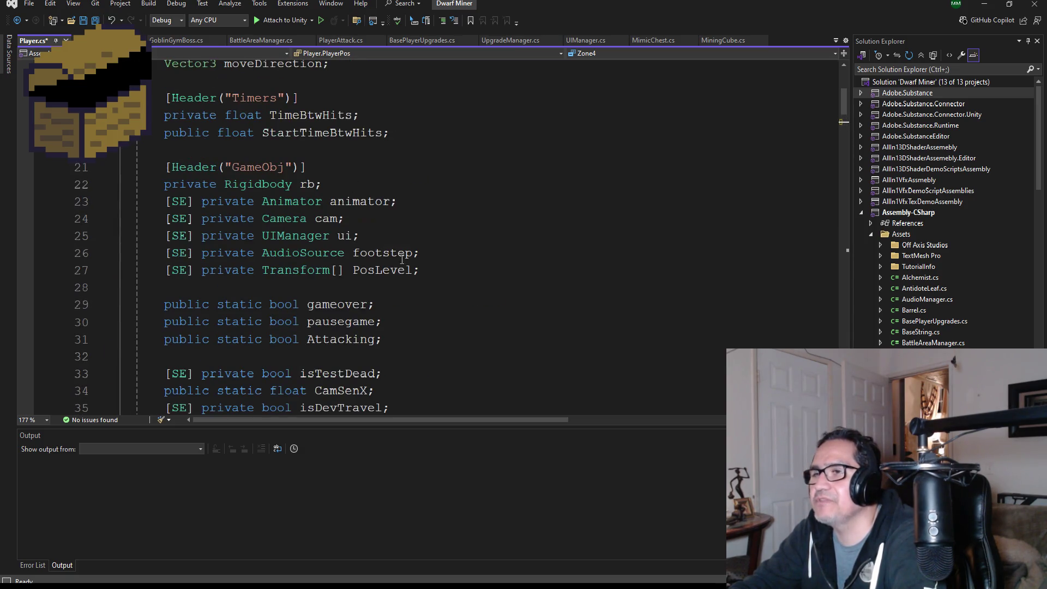
pyautogui.scroll(-17, 433, 256)
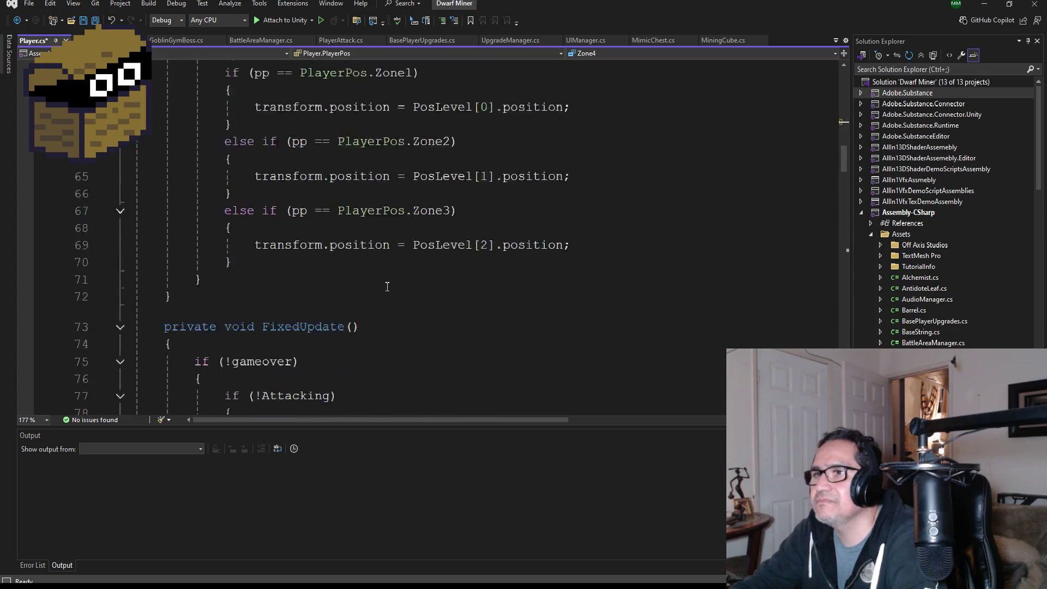
pyautogui.scroll(2, 323, 254)
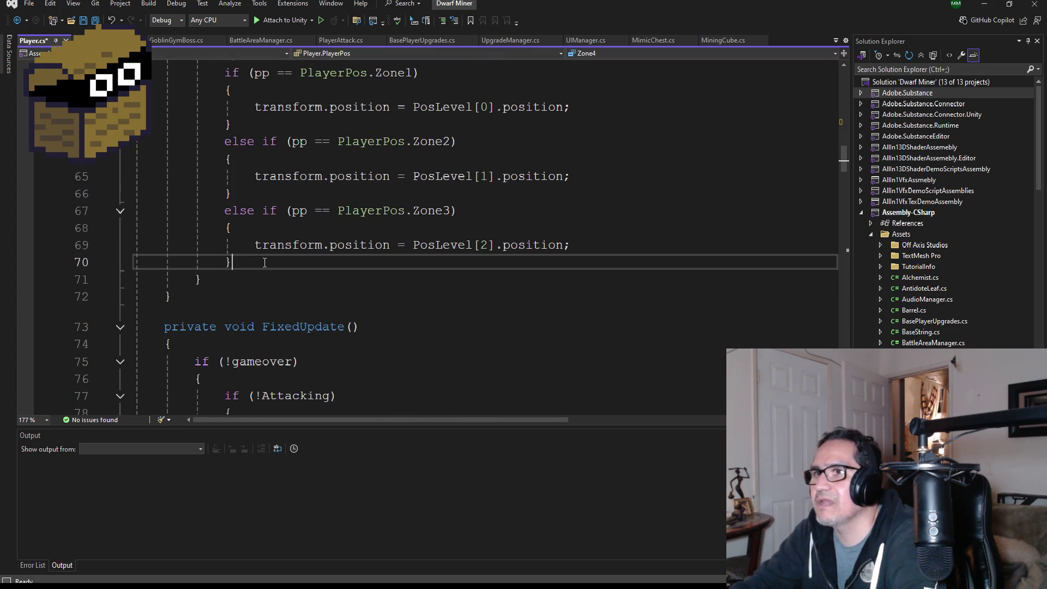
pyautogui.moveTo(271, 264); pyautogui.dragTo(136, 211)
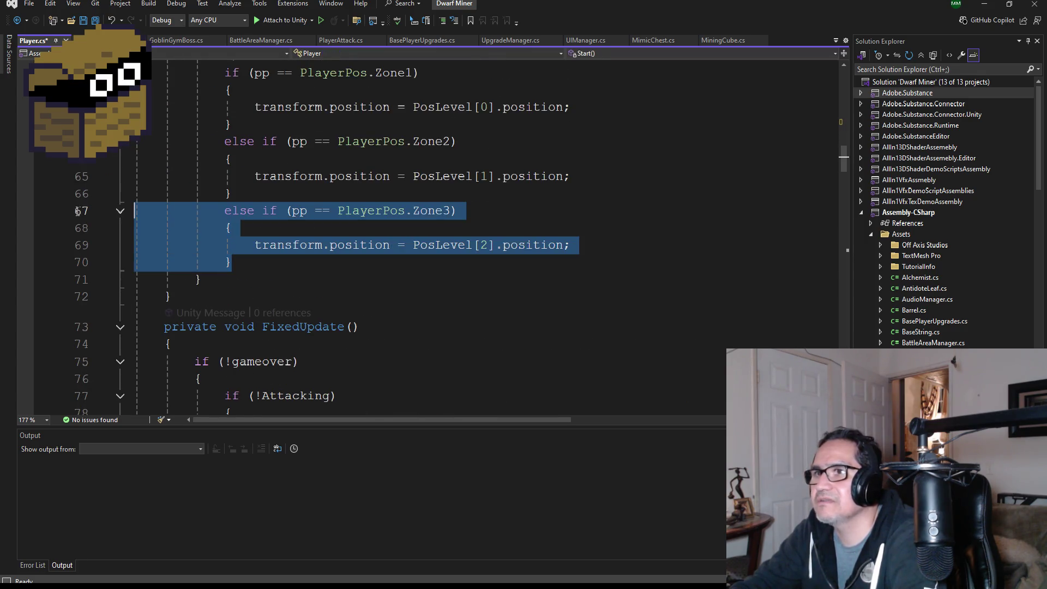
# Duplicate the Zone3 else-if block as a Zone4 branch using PosLevel[3]
pyautogui.hotkey('ctrl', 'c')
pyautogui.click(254, 268)
pyautogui.press('Return')
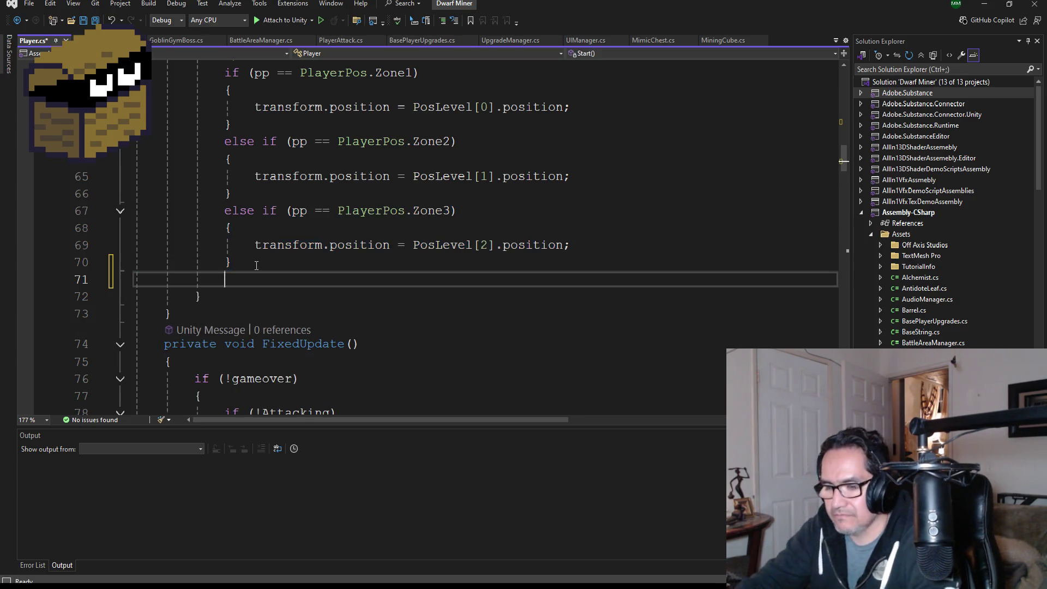
pyautogui.hotkey('ctrl', 'v')
pyautogui.click(451, 279)
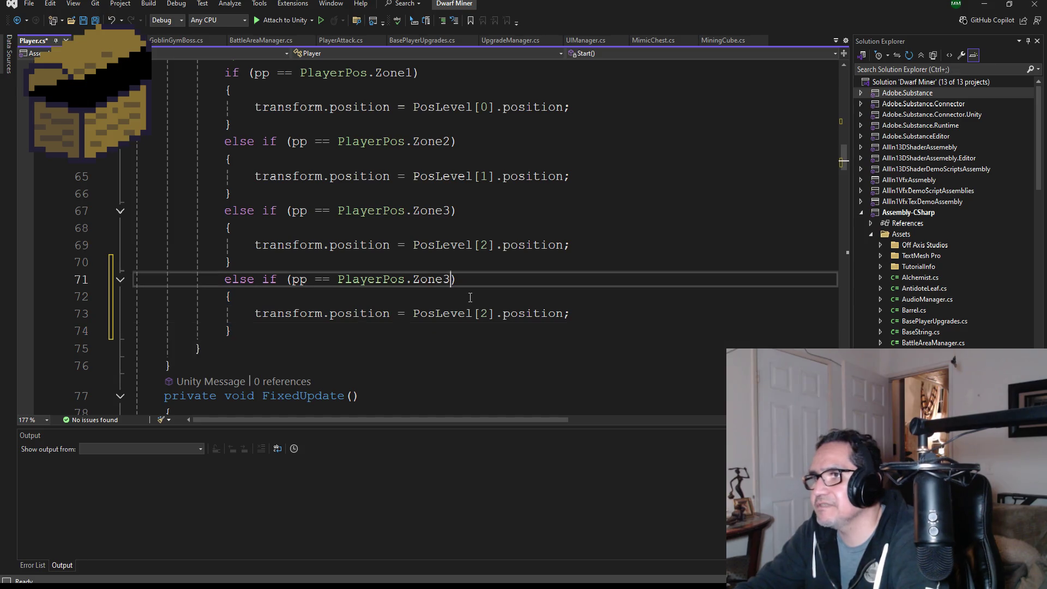
pyautogui.press('BackSpace')
pyautogui.write('4')
pyautogui.click(493, 313)
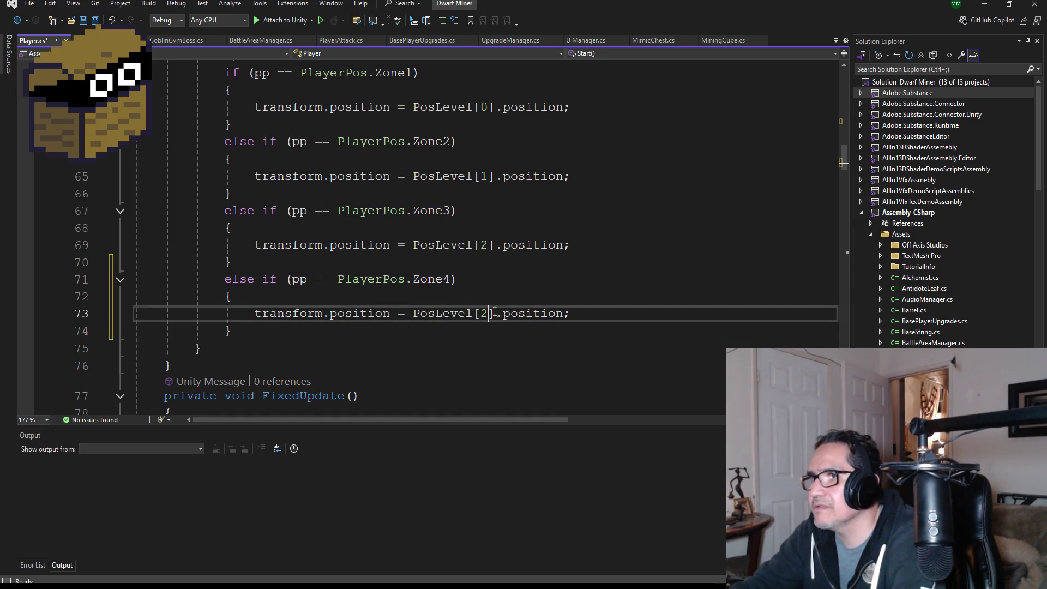
pyautogui.press('BackSpace')
pyautogui.write('3')
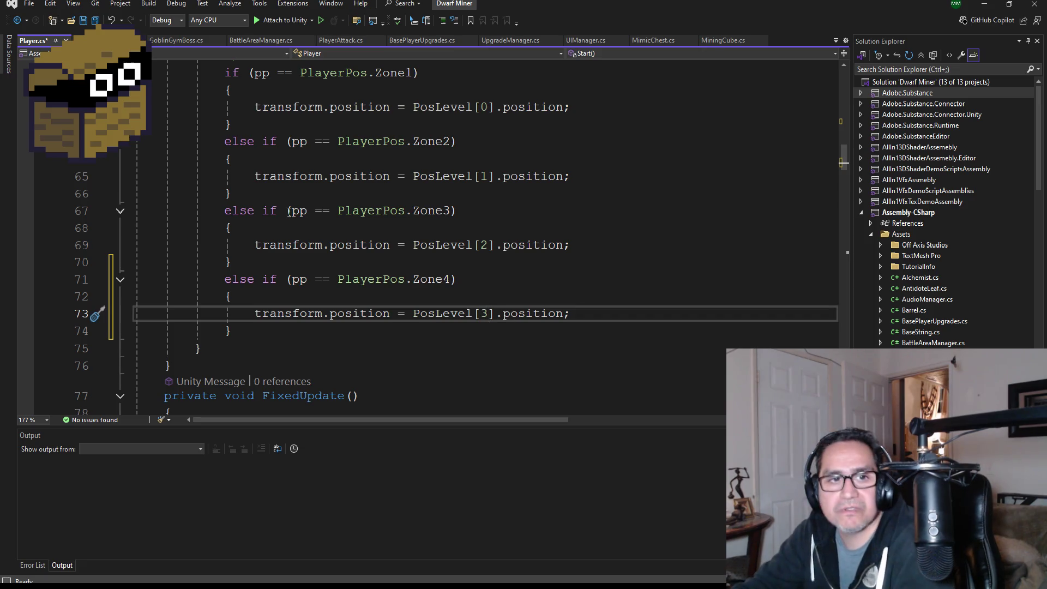
# Save Player.cs and return to Unity to recompile
pyautogui.hotkey('ctrl', 's')
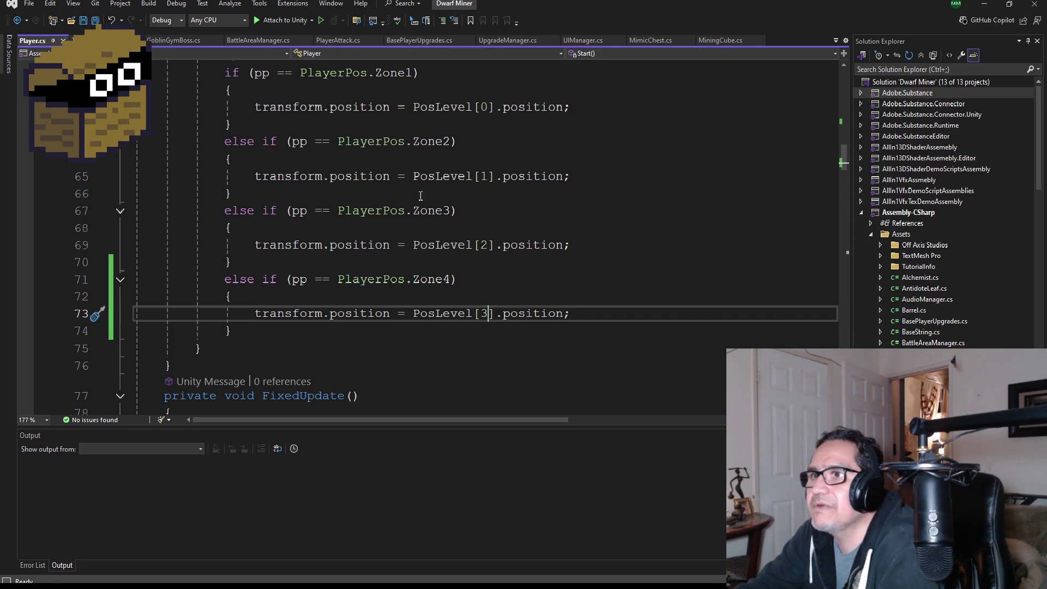
pyautogui.scroll(-4, 408, 270)
pyautogui.scroll(4, 425, 274)
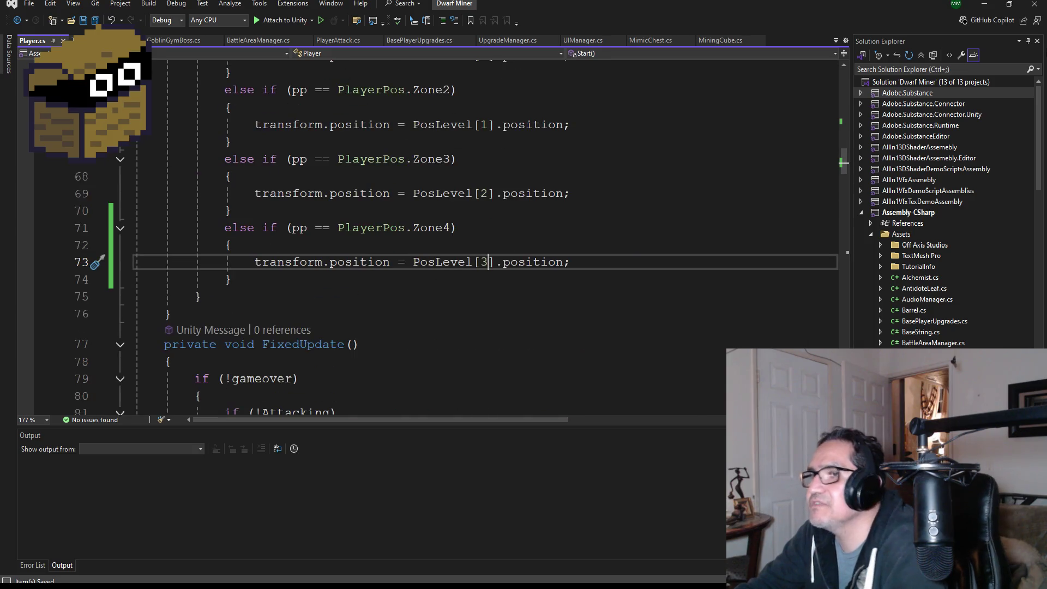
pyautogui.hotkey('alt', 'Tab')
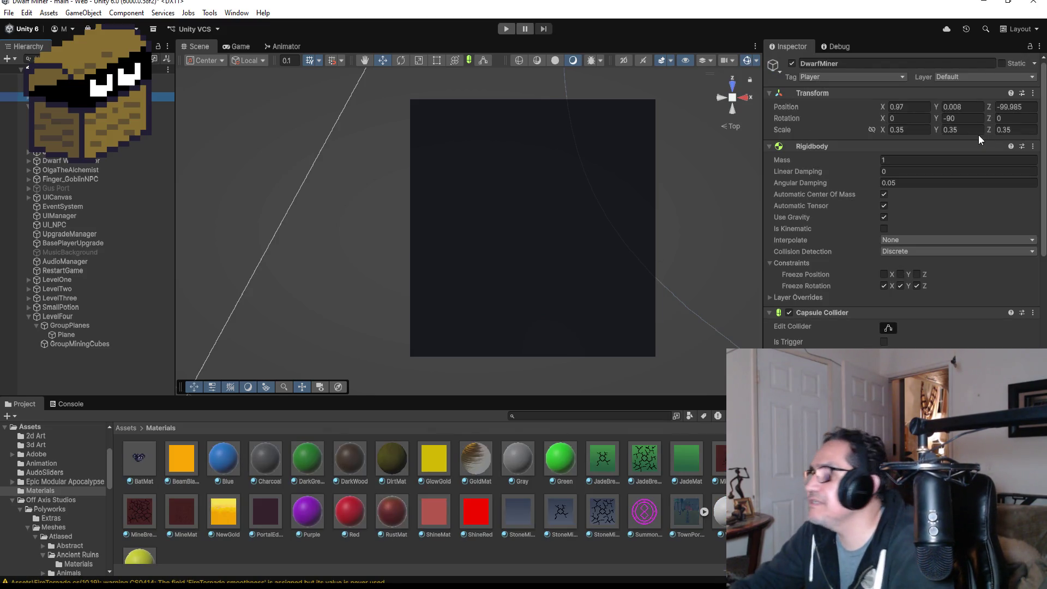
# Show DwarfMiner's Player script Pos Level settings and enter Play mode
pyautogui.scroll(-3, 973, 271)
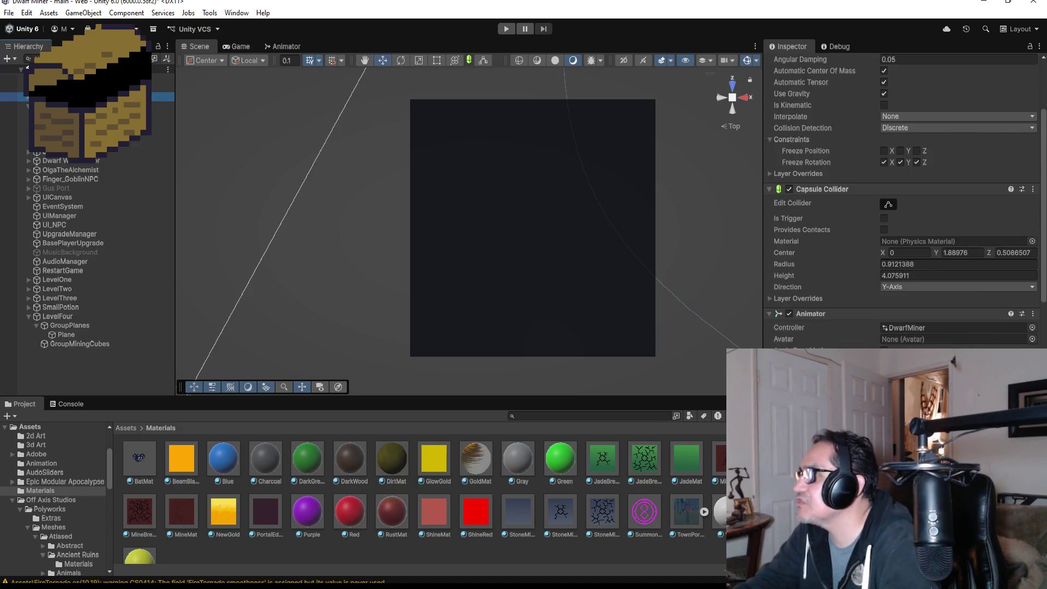
pyautogui.scroll(-8, 902, 196)
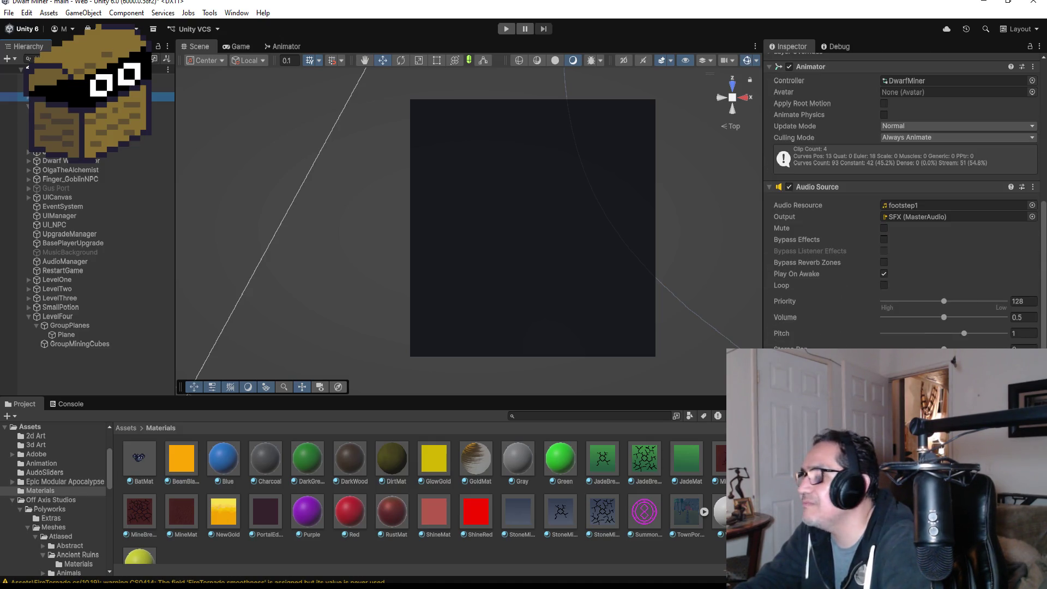
pyautogui.scroll(-8, 905, 202)
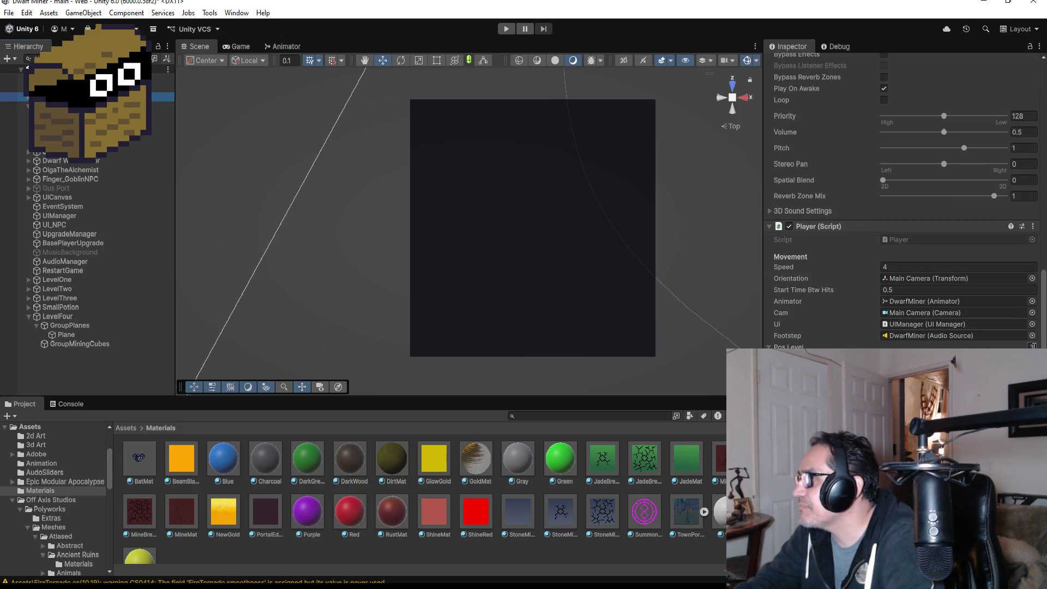
pyautogui.click(1032, 346)
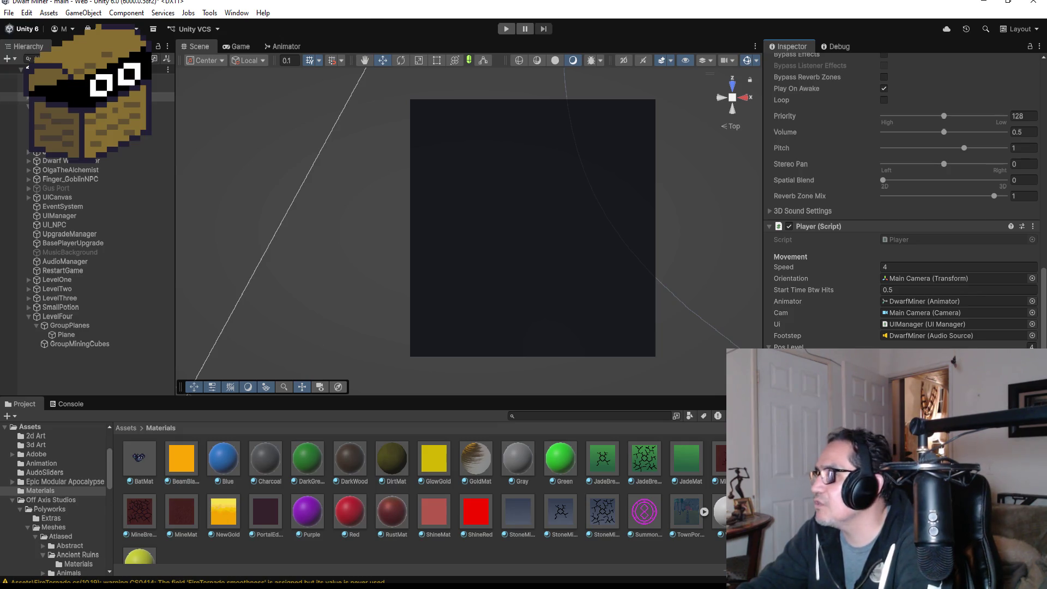
pyautogui.click(505, 27)
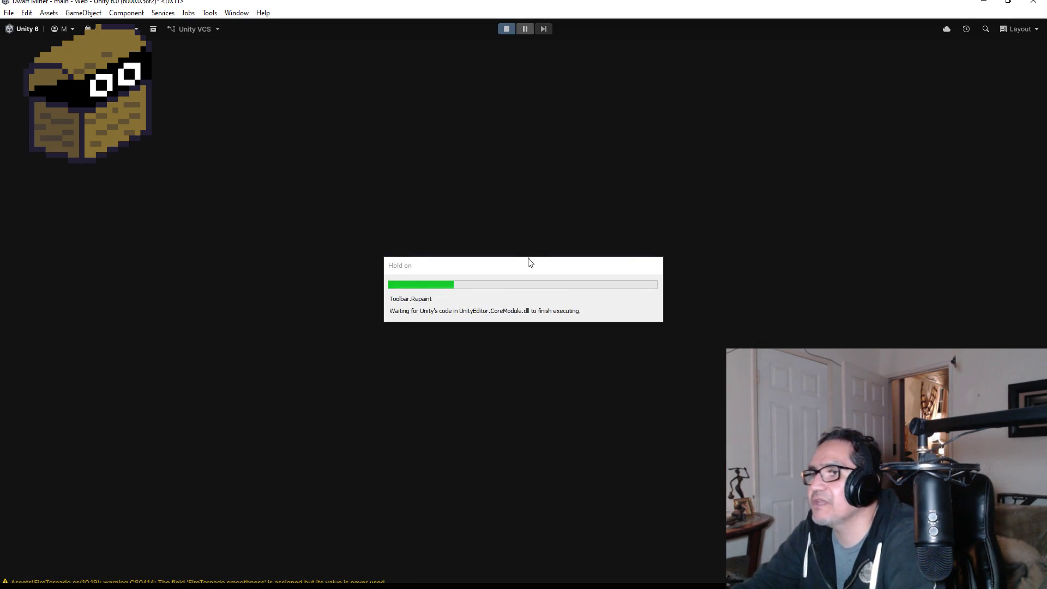
# Start and pause the game, exit Play mode, and collapse GroupPlanes under LevelFour
pyautogui.press('Escape')
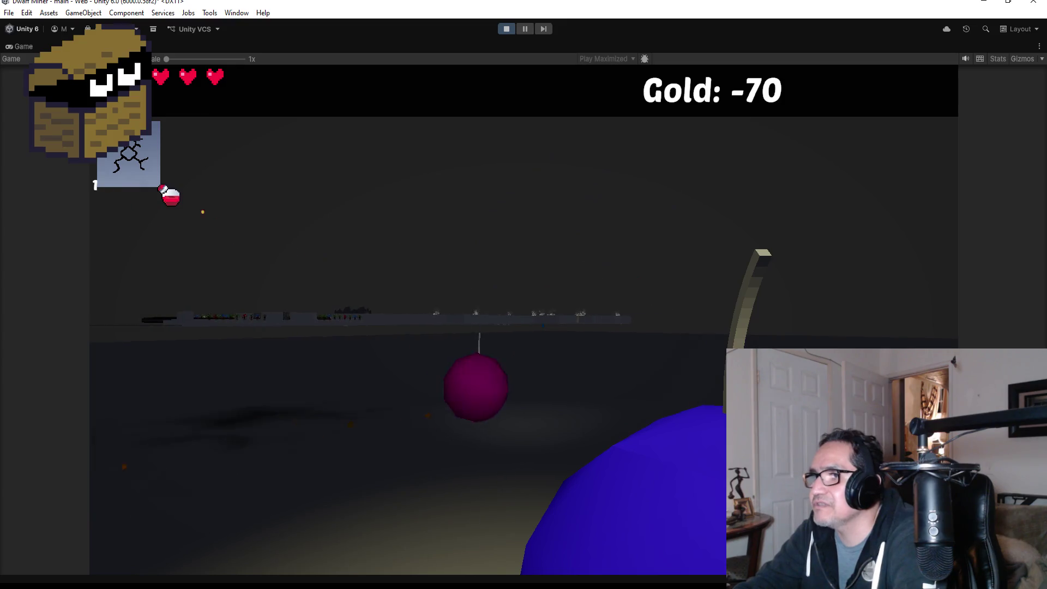
pyautogui.press('Escape')
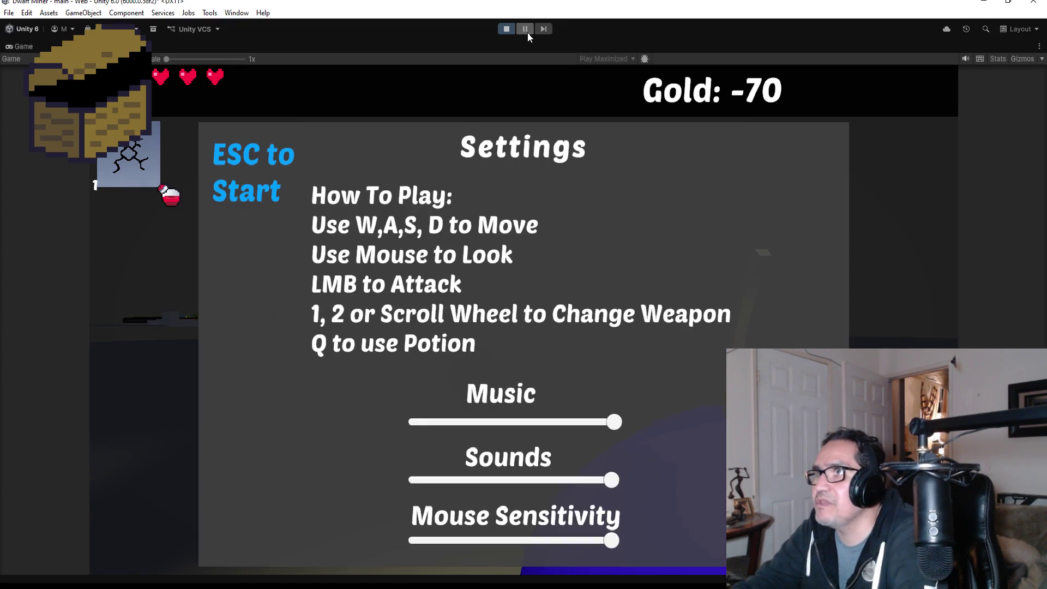
pyautogui.click(505, 27)
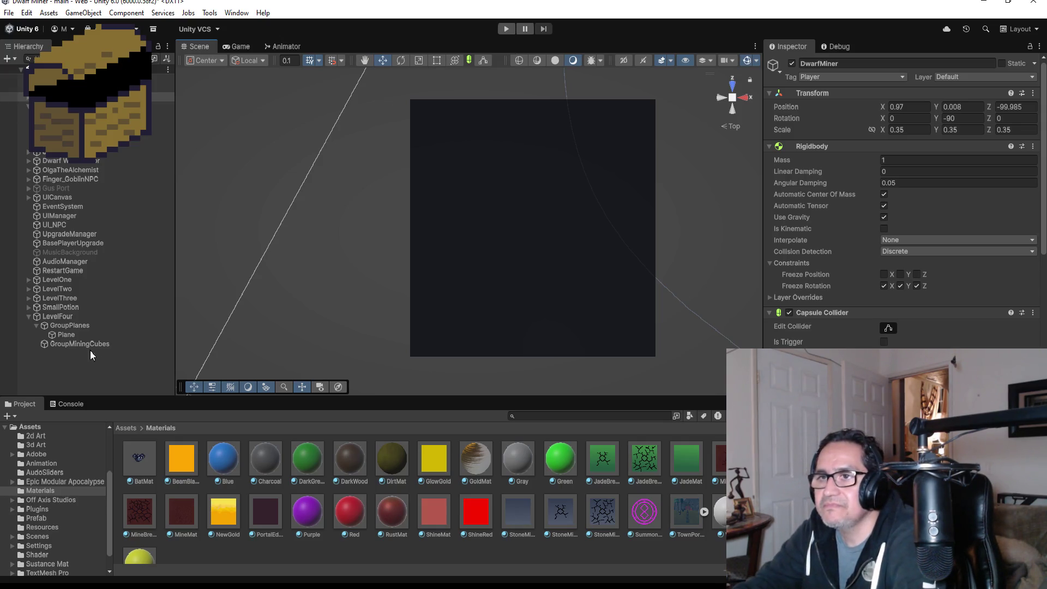
pyautogui.click(36, 324)
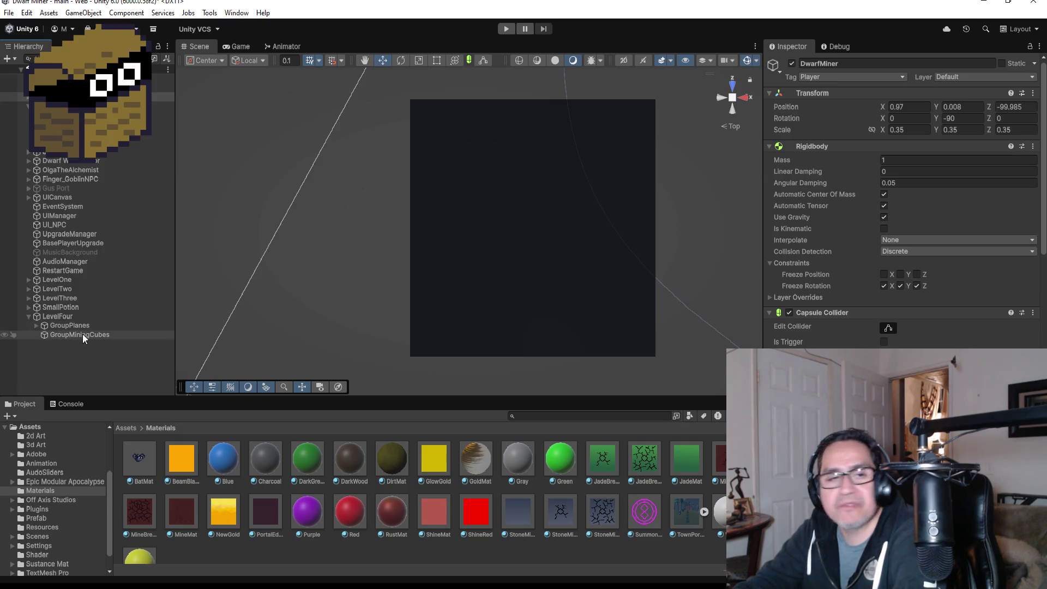
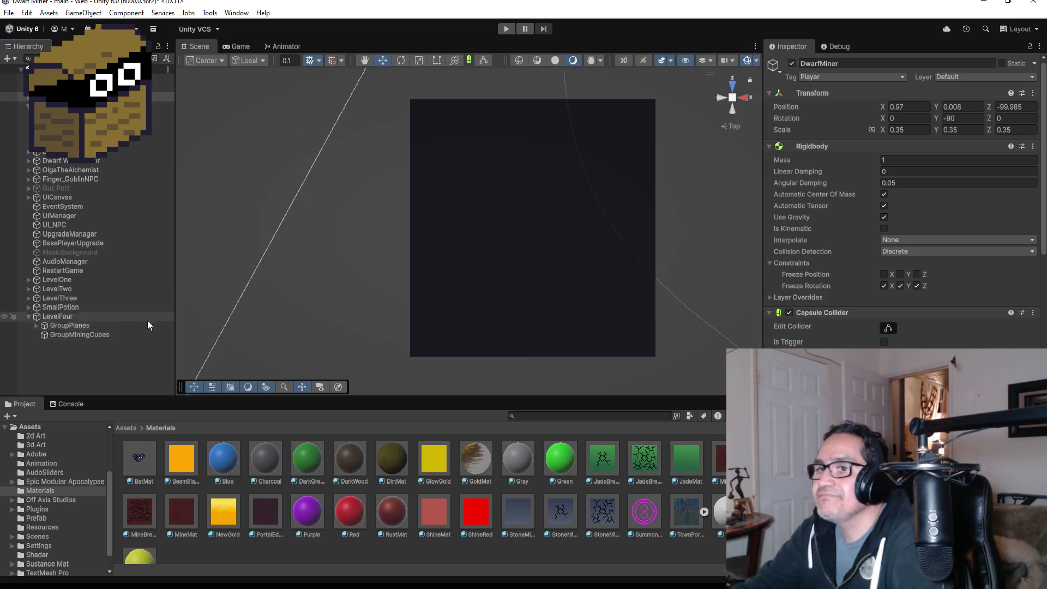
# Select LevelFour's empty GroupMiningCubes and frame the Scene view on it at the origin
pyautogui.click(96, 336)
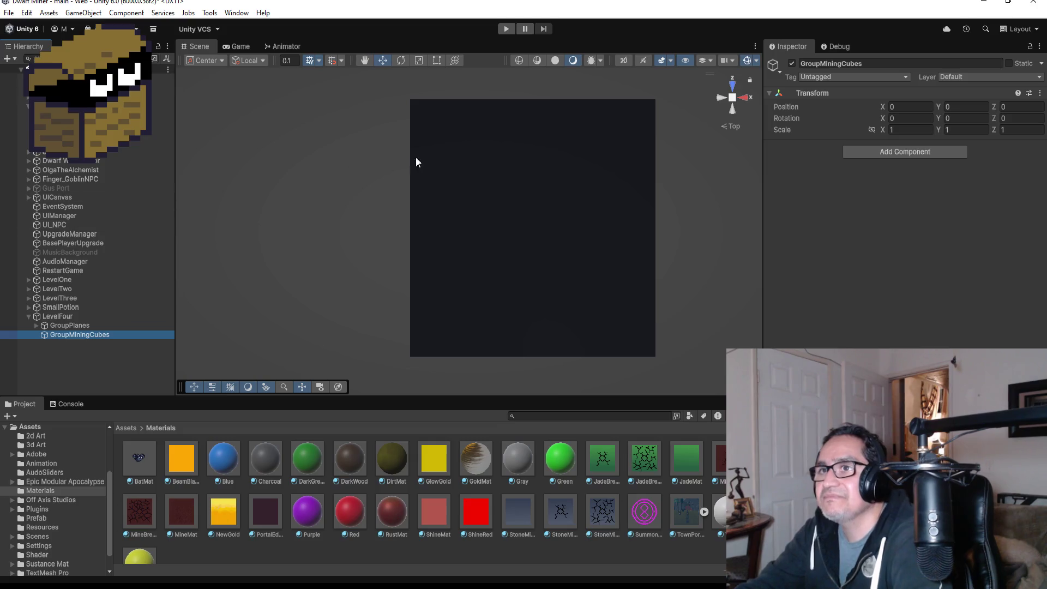
pyautogui.scroll(-2, 414, 169)
pyautogui.scroll(-8, 414, 193)
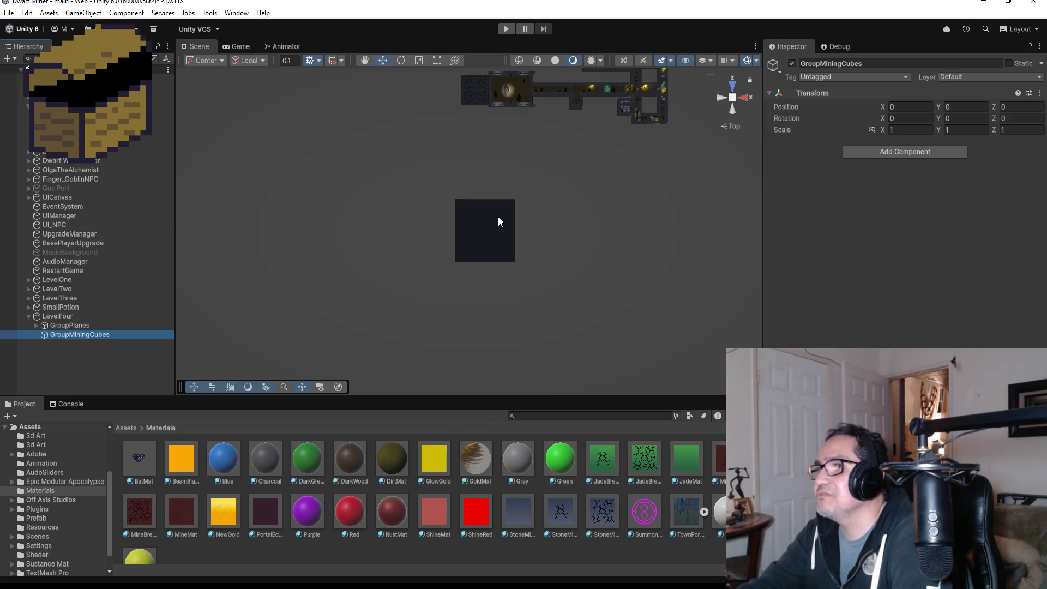
pyautogui.scroll(-5, 497, 228)
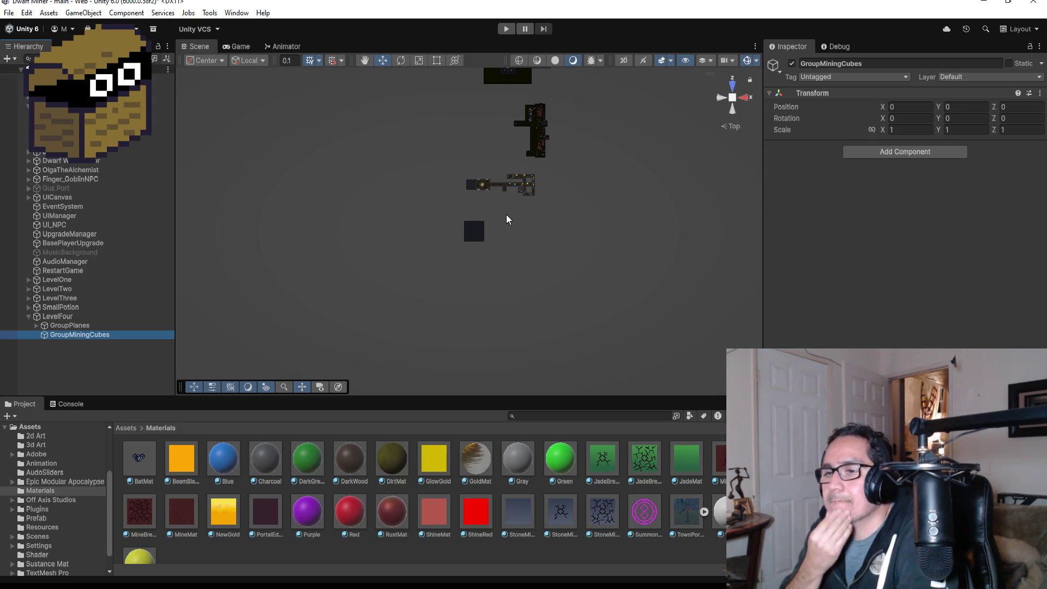
pyautogui.doubleClick(90, 336)
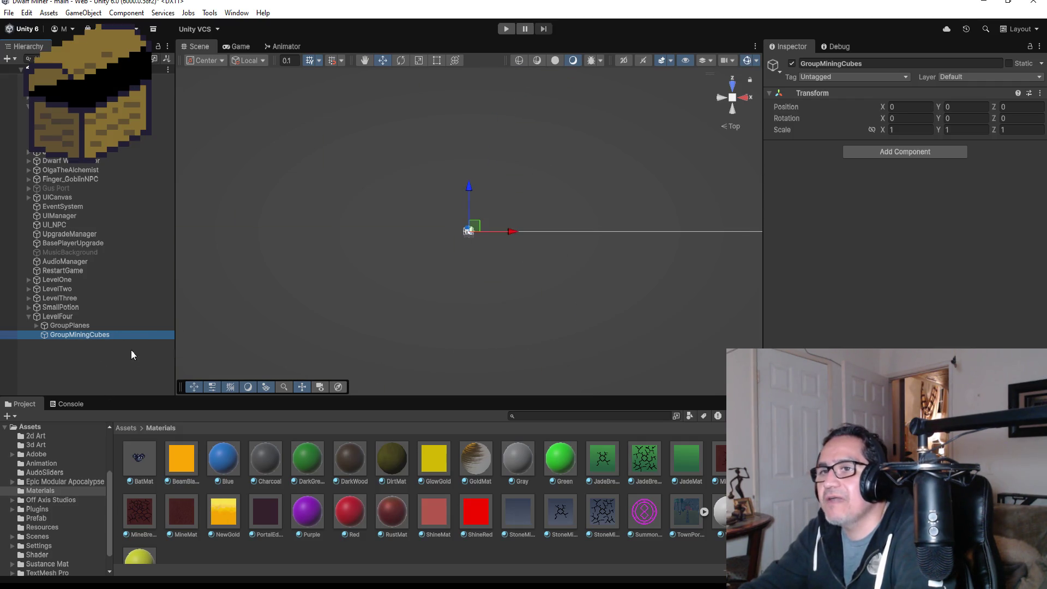
# Frame the Scene view on LevelFour to show its dark floor plane
pyautogui.doubleClick(61, 318)
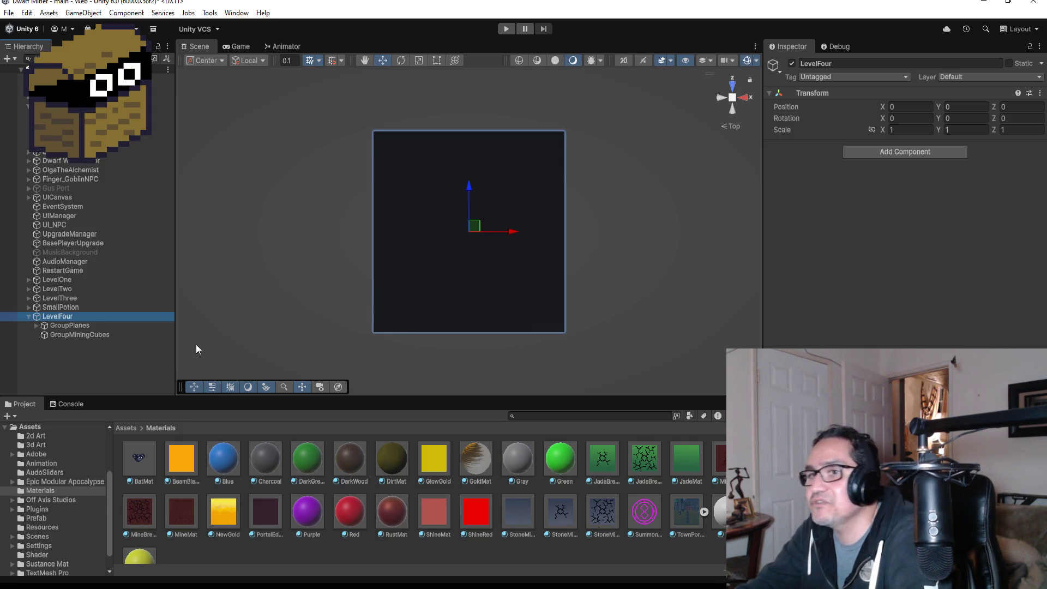
# Move SmallPotion below LevelFour in the Hierarchy, keeping LevelFour's groups expanded
pyautogui.click(62, 299)
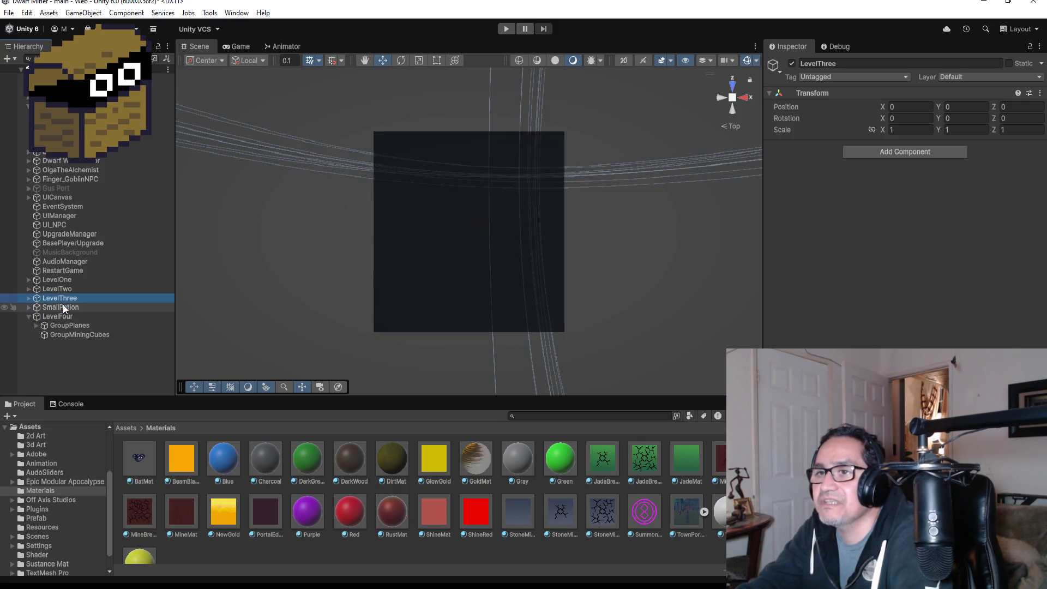
pyautogui.click(63, 308)
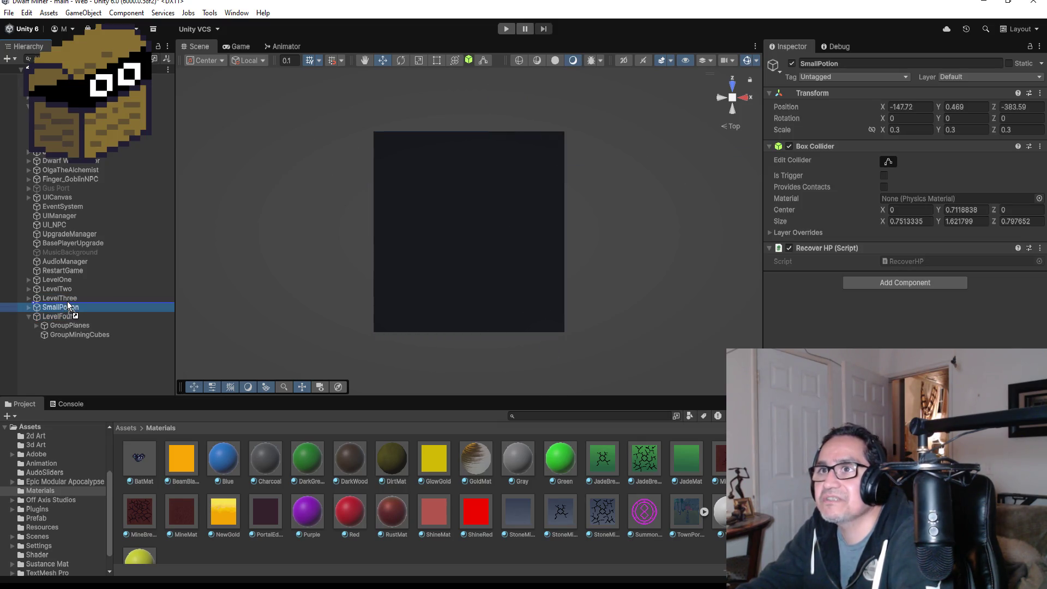
pyautogui.moveTo(68, 305)
pyautogui.mouseDown()
pyautogui.moveTo(64, 345)
pyautogui.moveTo(55, 344)
pyautogui.moveTo(54, 312)
pyautogui.moveTo(54, 322)
pyautogui.mouseUp()
pyautogui.click(28, 316)
pyautogui.click(30, 306)
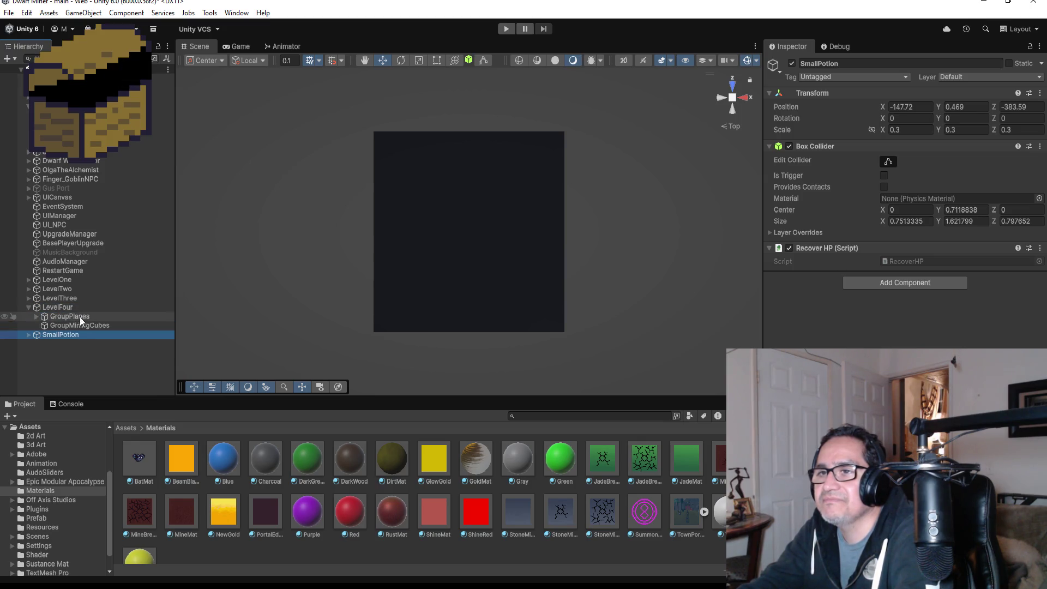
pyautogui.click(81, 325)
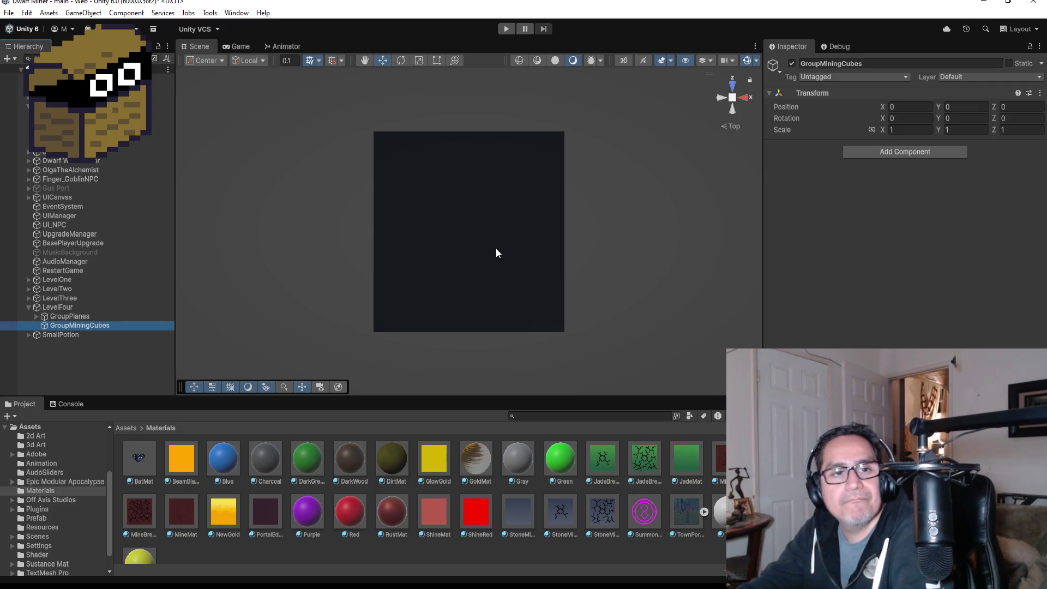
pyautogui.scroll(-3, 493, 249)
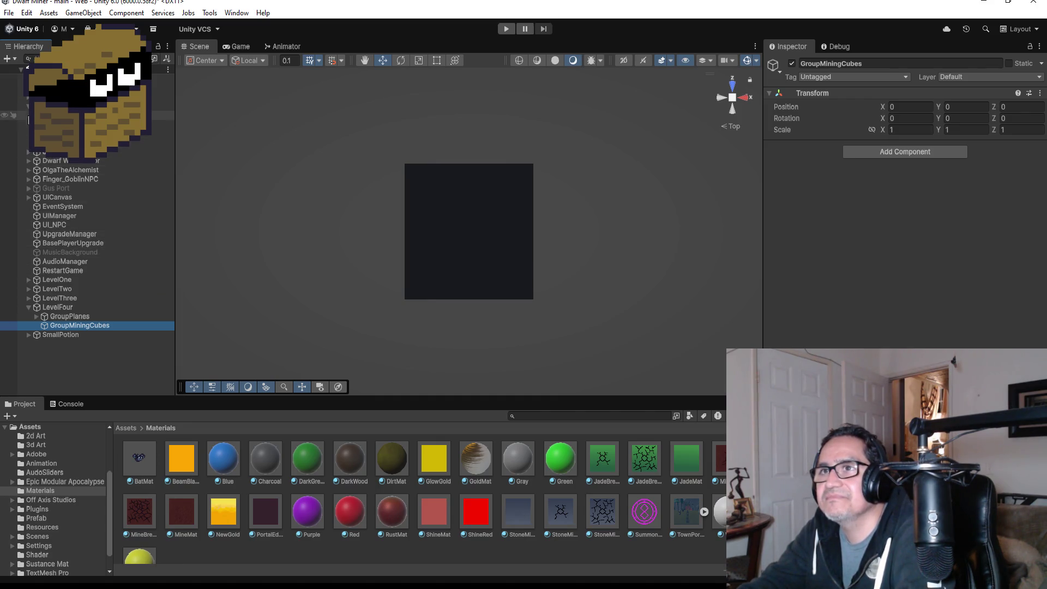
pyautogui.scroll(-3, 60, 234)
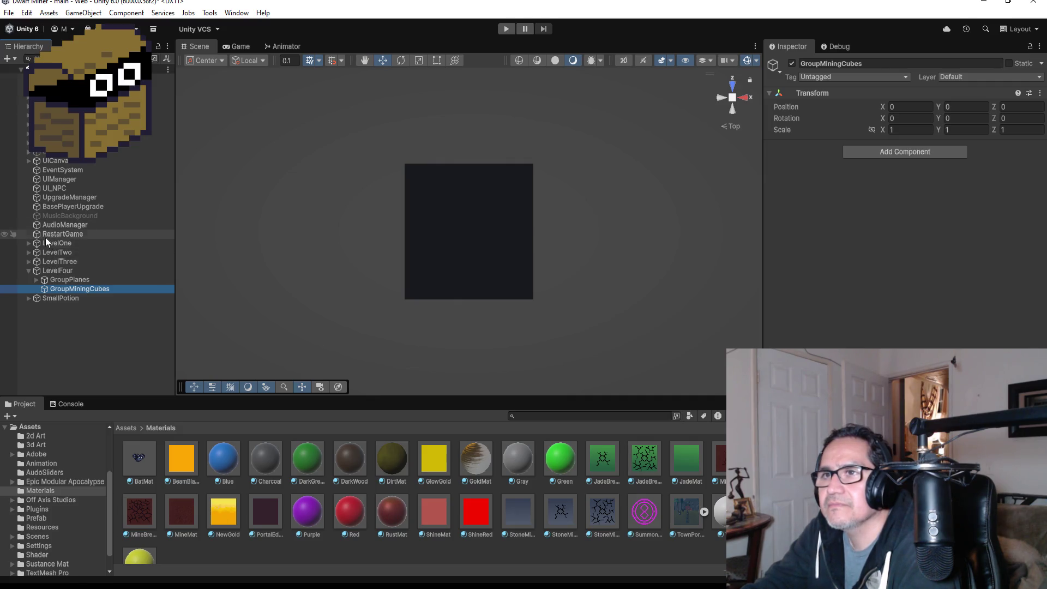
# Expand LevelThree and its Loop1, then select Loop1's GroupMiningCubes group
pyautogui.click(28, 261)
pyautogui.click(36, 270)
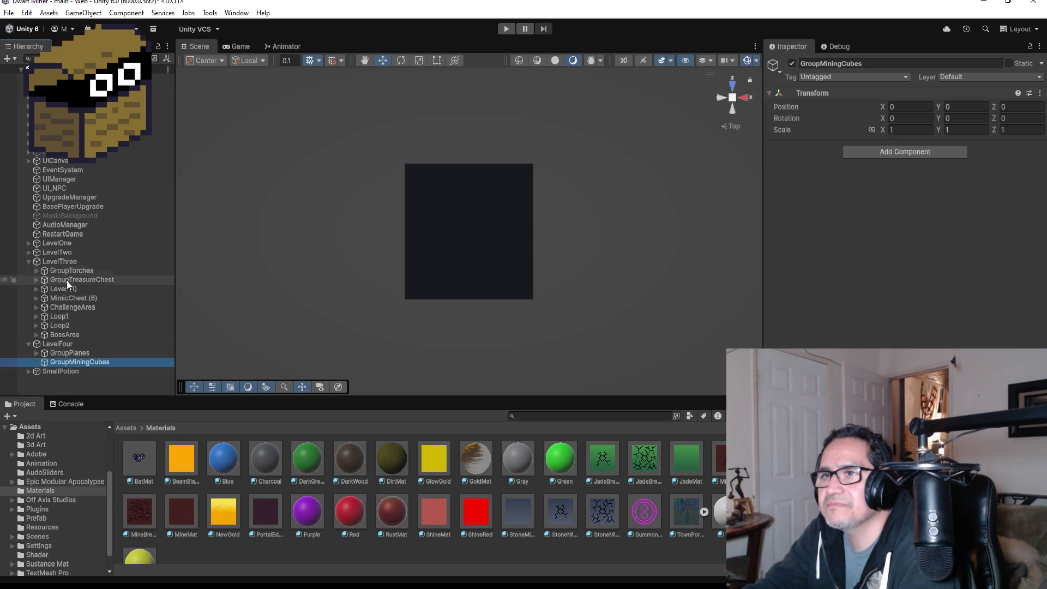
pyautogui.click(71, 298)
pyautogui.click(70, 307)
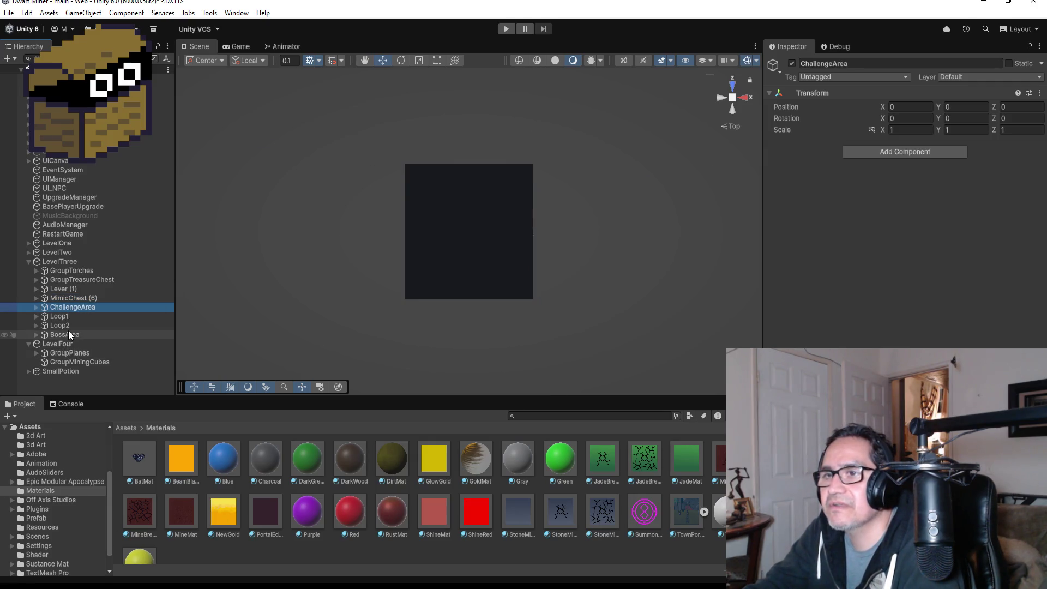
pyautogui.click(36, 317)
pyautogui.scroll(-3, 93, 324)
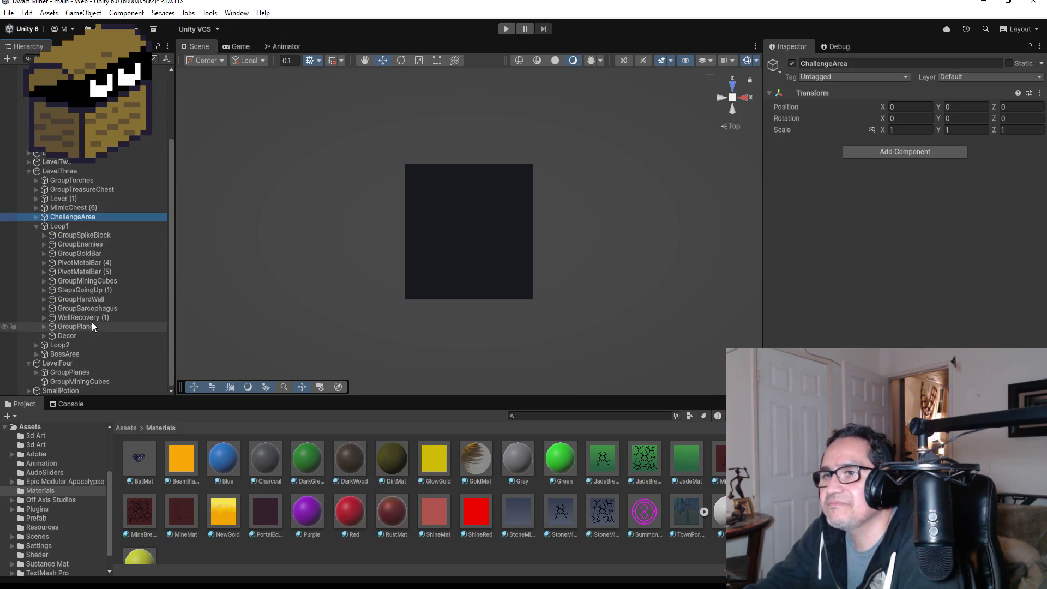
pyautogui.click(94, 281)
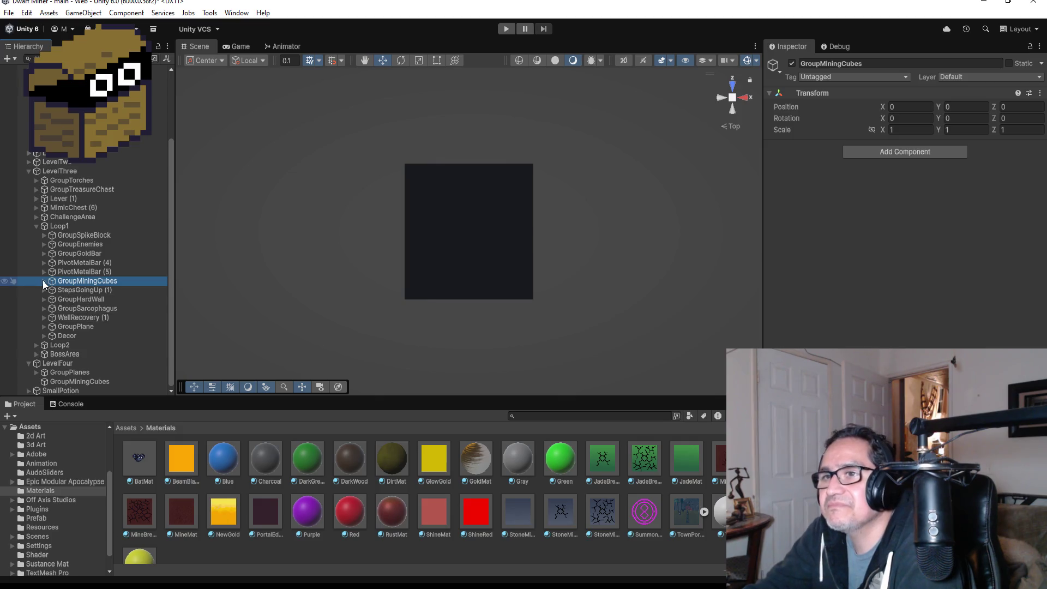
# Duplicate MiningCube (44) and move the copy, MiningCube (52), under LevelFour
pyautogui.click(43, 281)
pyautogui.click(84, 288)
pyautogui.scroll(-6, 113, 304)
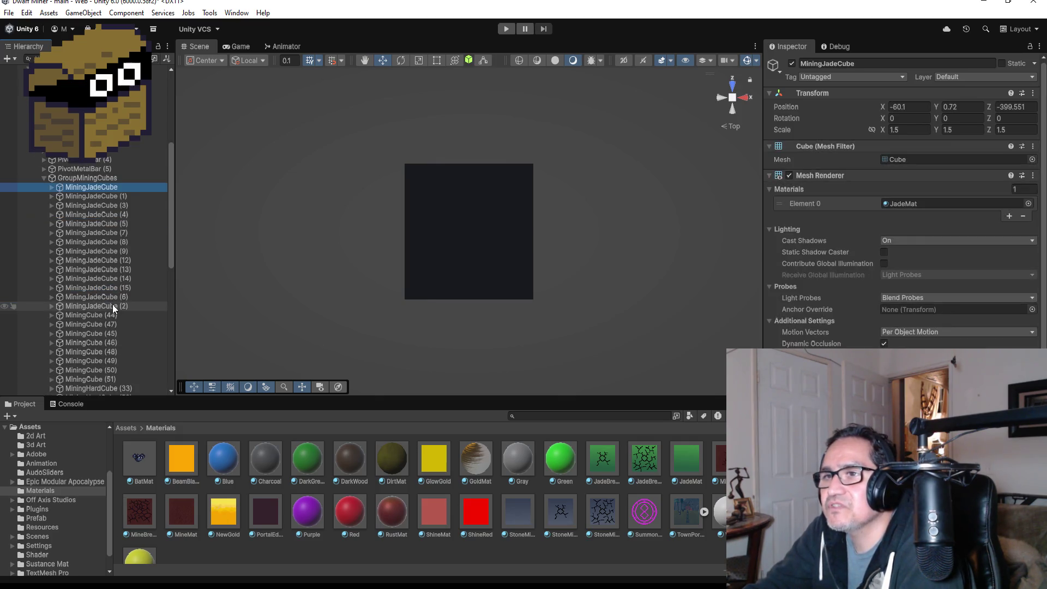
pyautogui.scroll(-2, 109, 316)
pyautogui.scroll(-1, 104, 283)
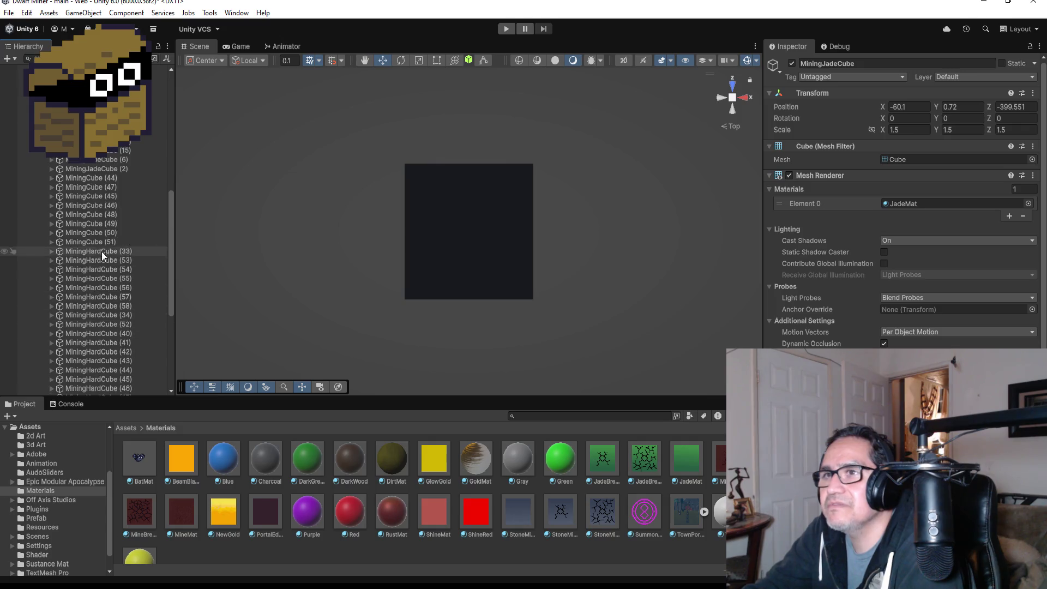
pyautogui.click(105, 177)
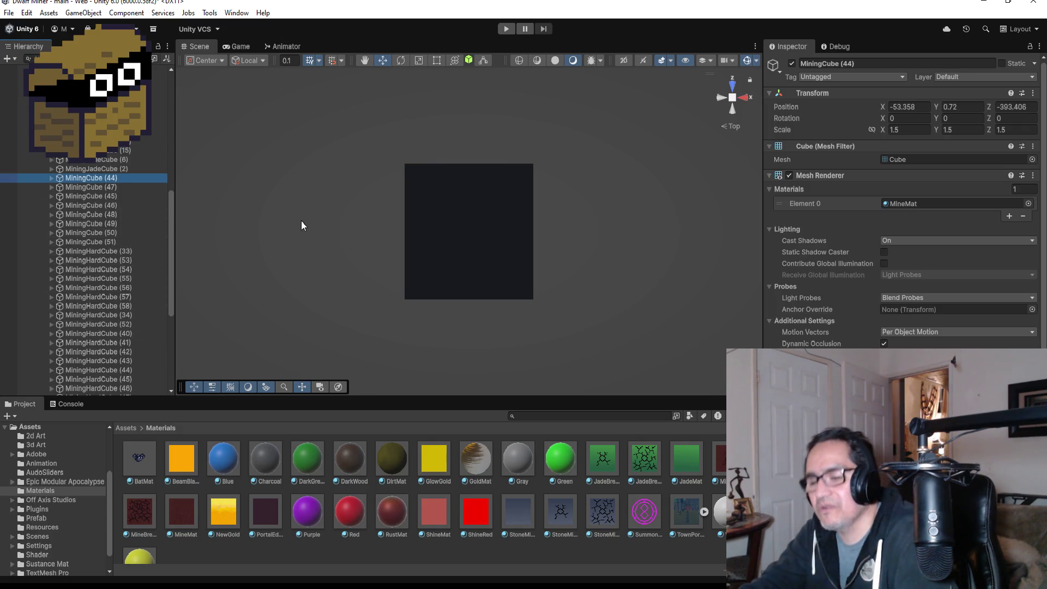
pyautogui.hotkey('ctrl', 'd')
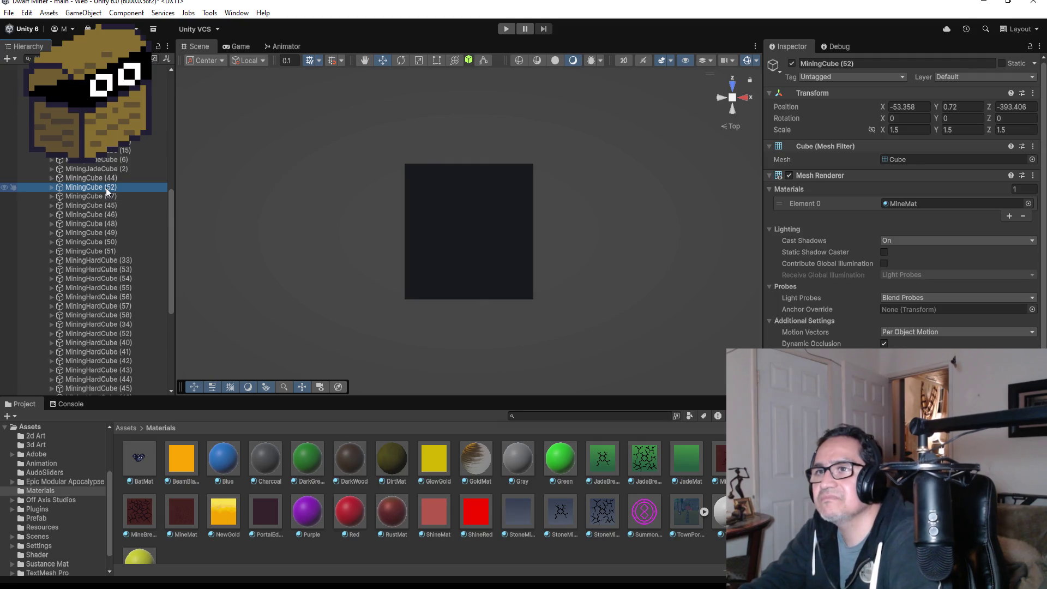
pyautogui.moveTo(116, 283)
pyautogui.mouseDown()
pyautogui.moveTo(113, 397)
pyautogui.moveTo(107, 377)
pyautogui.mouseUp()
# Collapse Loop1's GroupMiningCubes, Loop1 and LevelThree to tidy the Hierarchy
pyautogui.scroll(10, 108, 224)
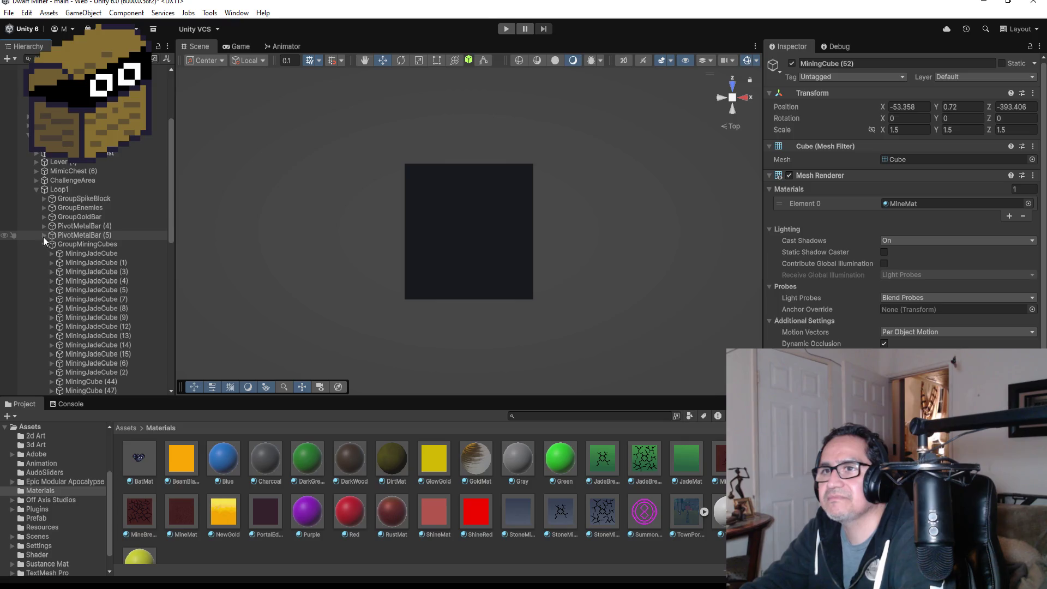
pyautogui.click(39, 243)
pyautogui.click(44, 244)
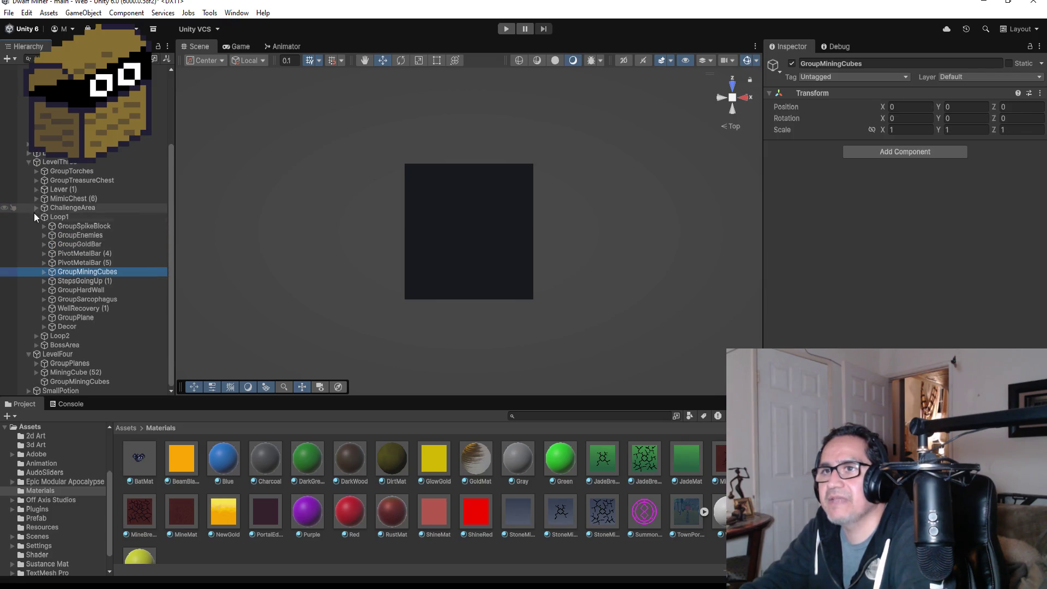
pyautogui.click(33, 212)
pyautogui.click(29, 260)
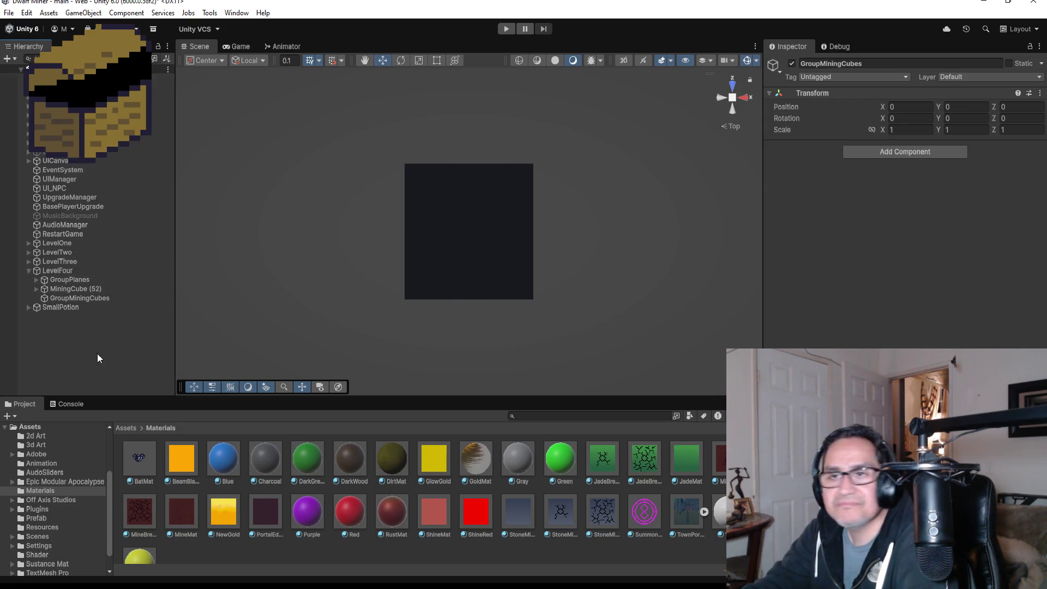
# Copy the floor Plane's position and paste it onto LevelFour's GroupMiningCubes
pyautogui.click(84, 298)
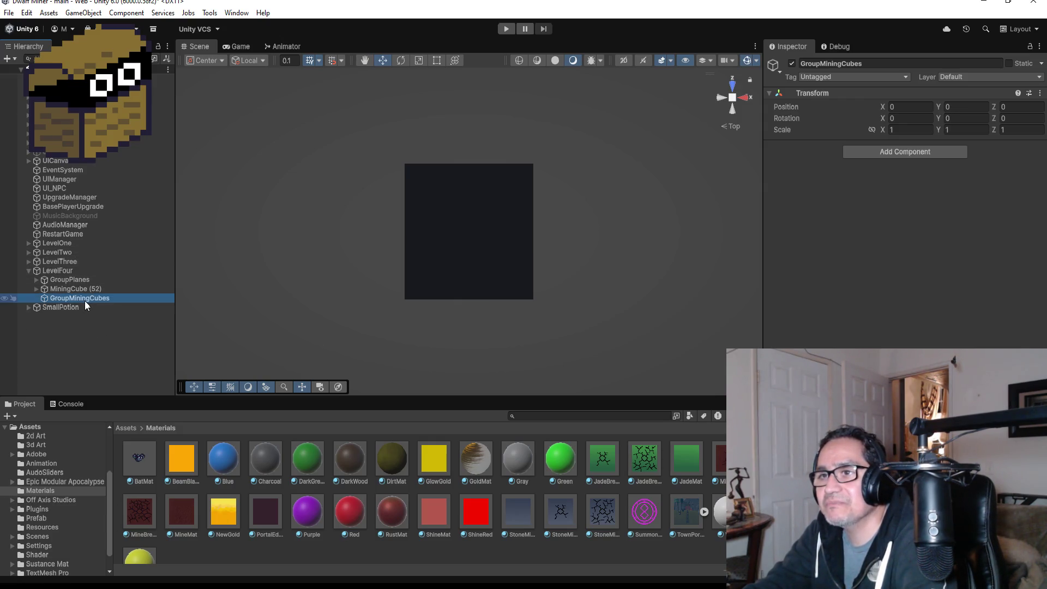
pyautogui.click(83, 289)
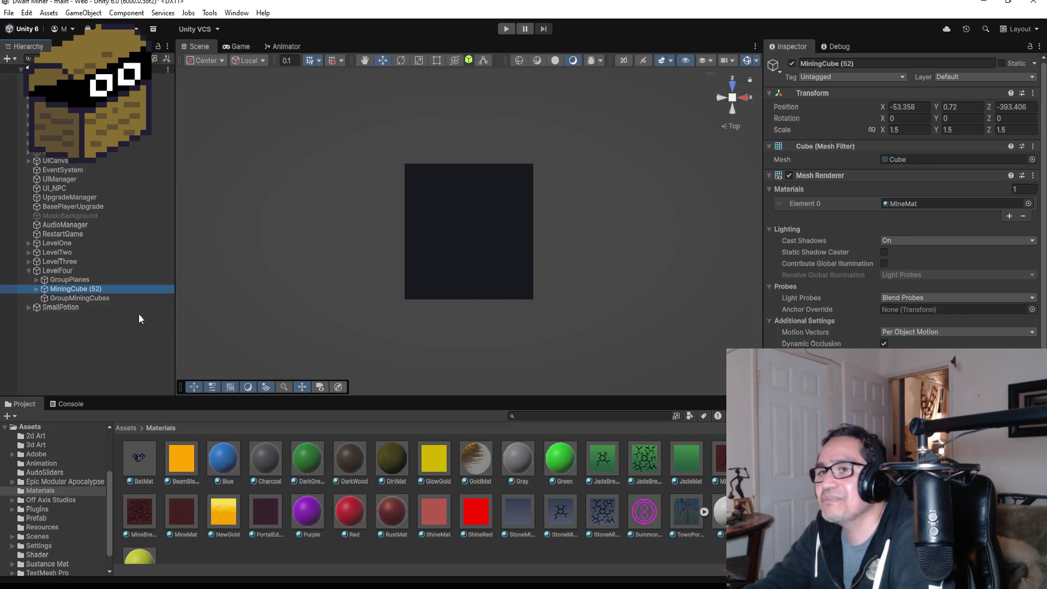
pyautogui.click(54, 279)
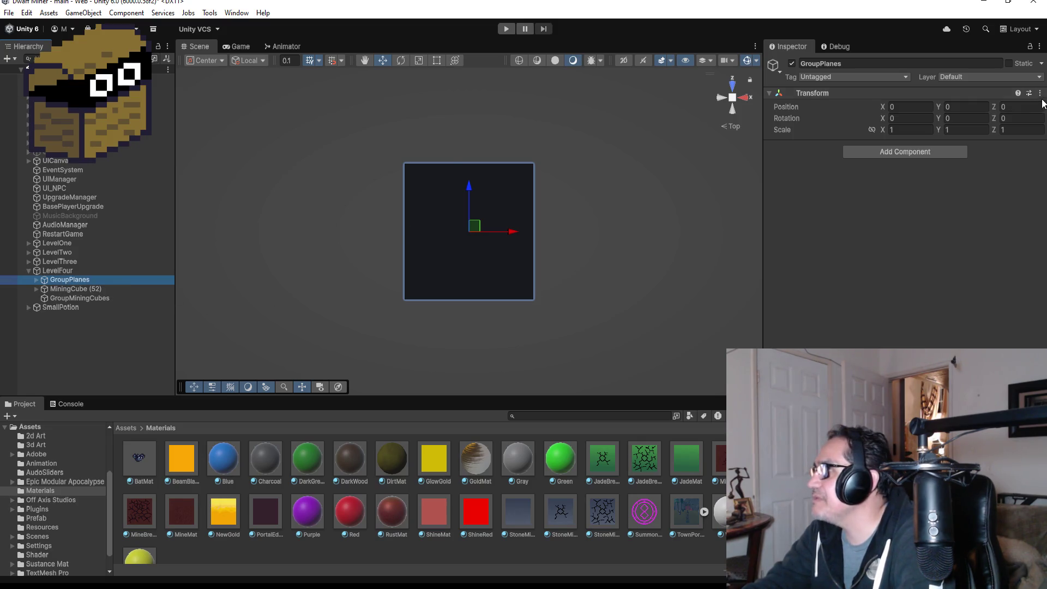
pyautogui.click(36, 279)
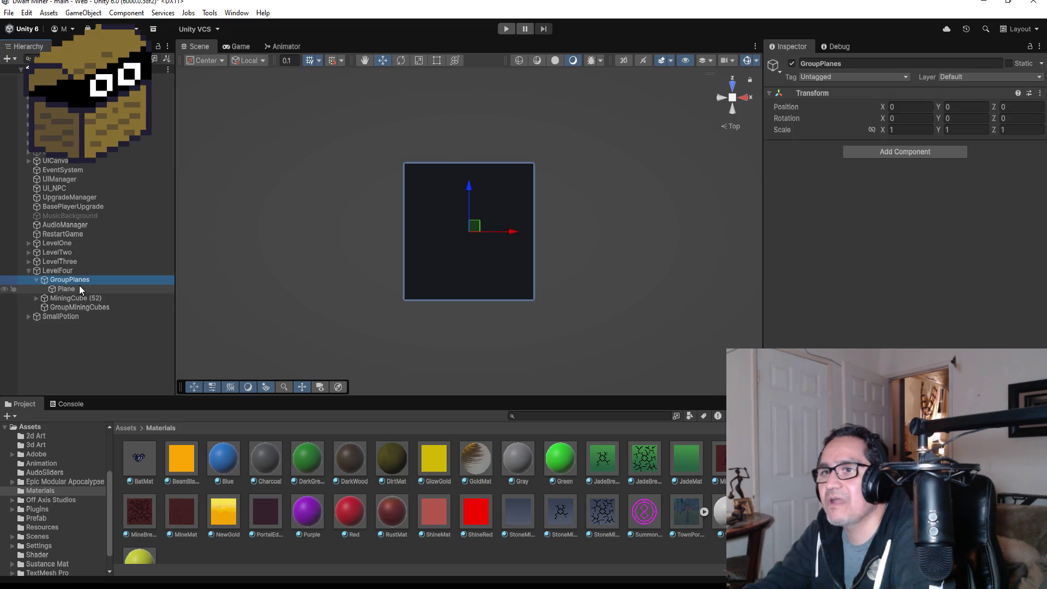
pyautogui.click(79, 286)
pyautogui.click(1039, 93)
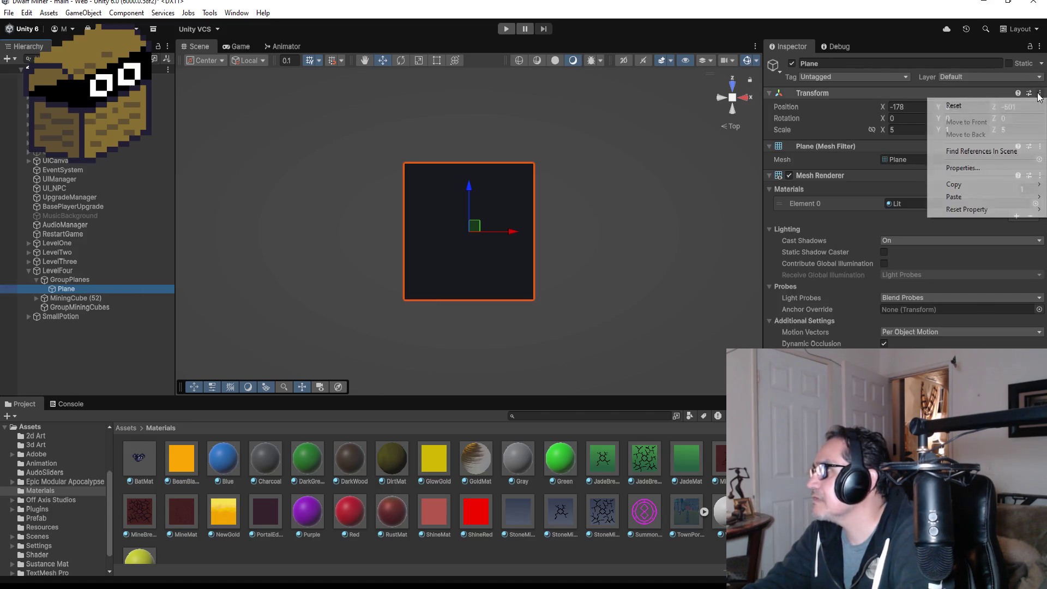
pyautogui.moveTo(967, 184)
pyautogui.click(861, 185)
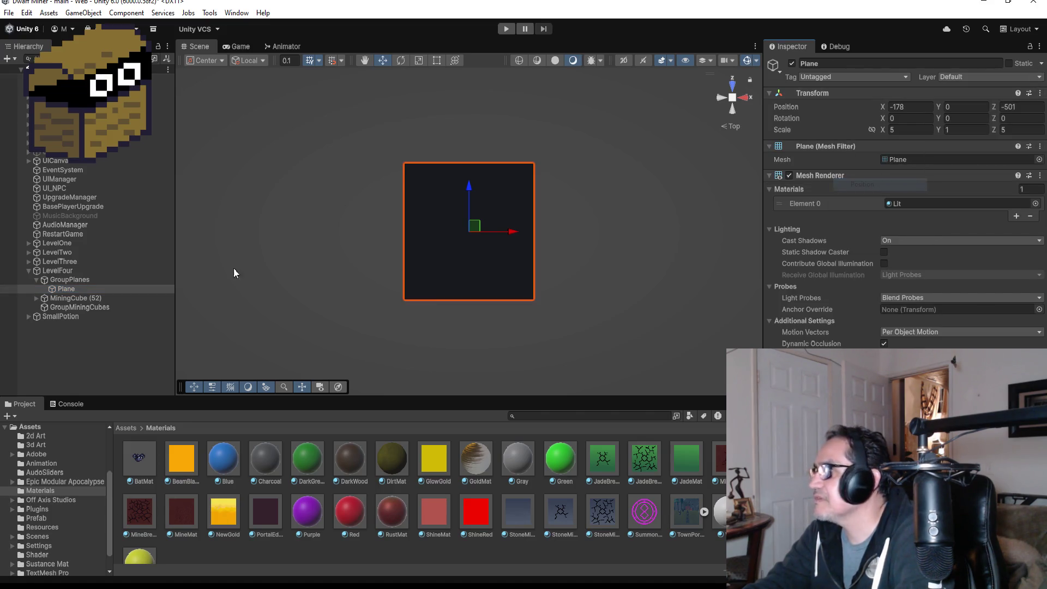
pyautogui.click(87, 308)
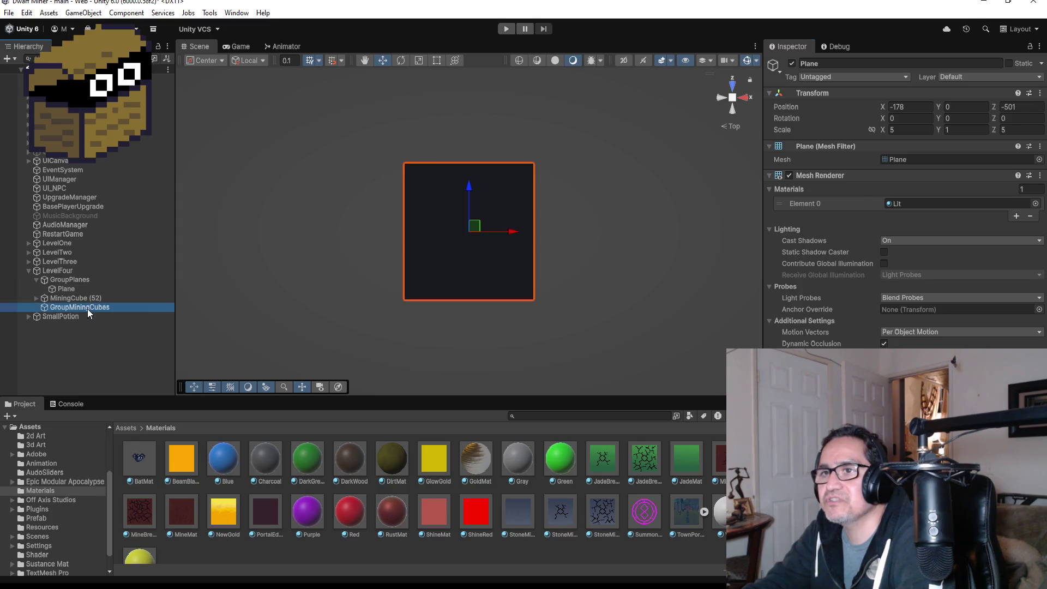
pyautogui.click(1039, 93)
pyautogui.moveTo(963, 197)
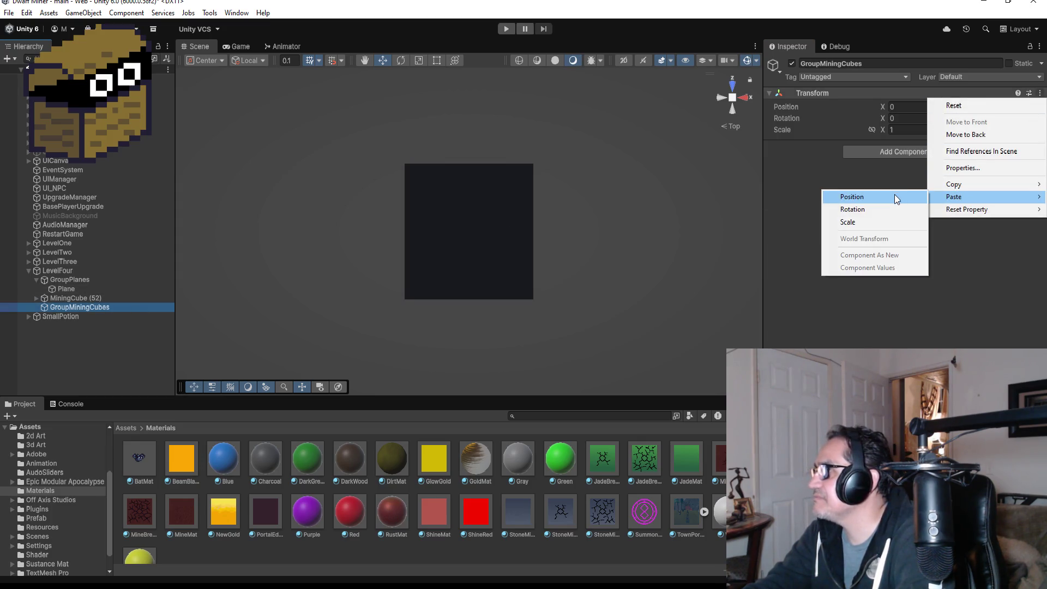
pyautogui.click(894, 197)
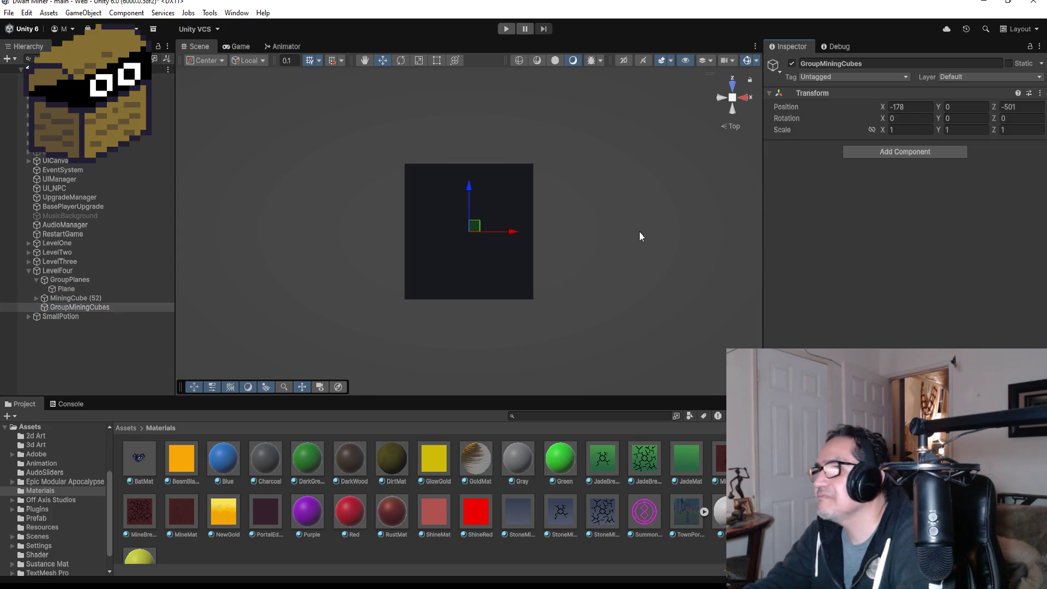
# Reset the GroupMiningCubes transform back to the origin
pyautogui.click(71, 306)
pyautogui.click(76, 299)
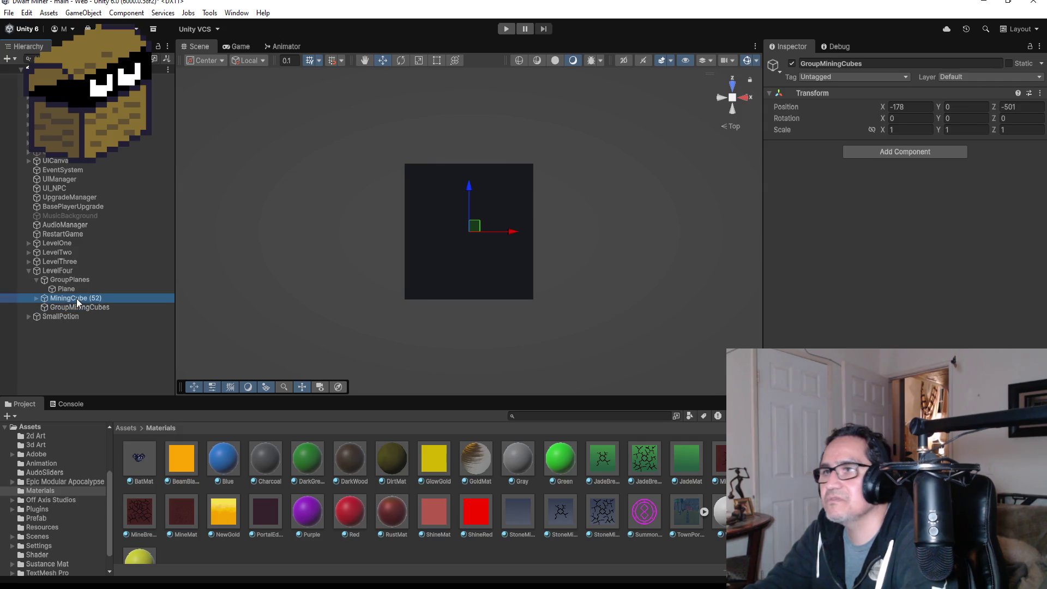
pyautogui.click(77, 306)
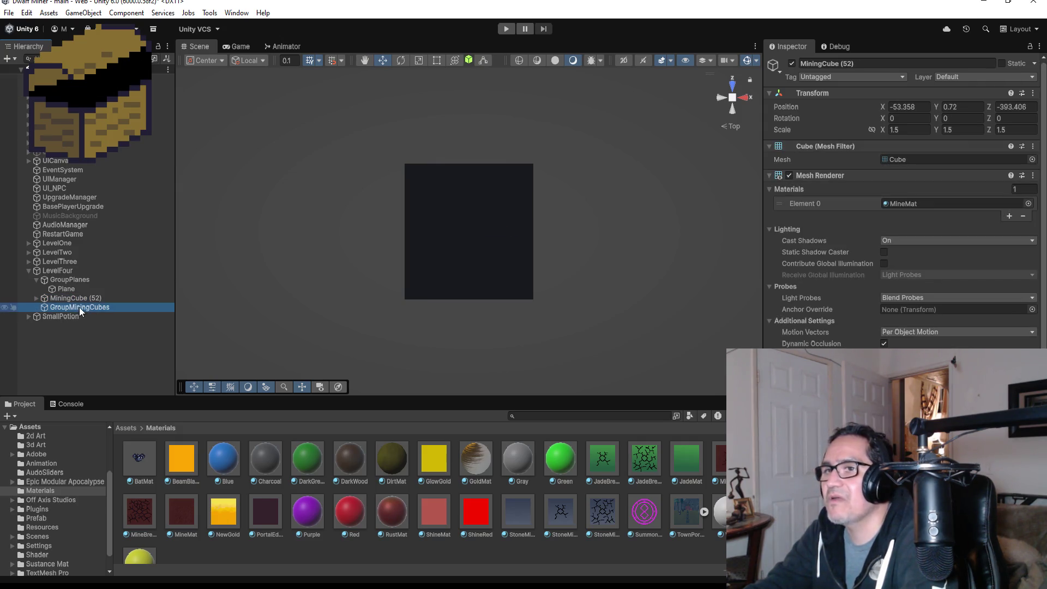
pyautogui.click(1040, 92)
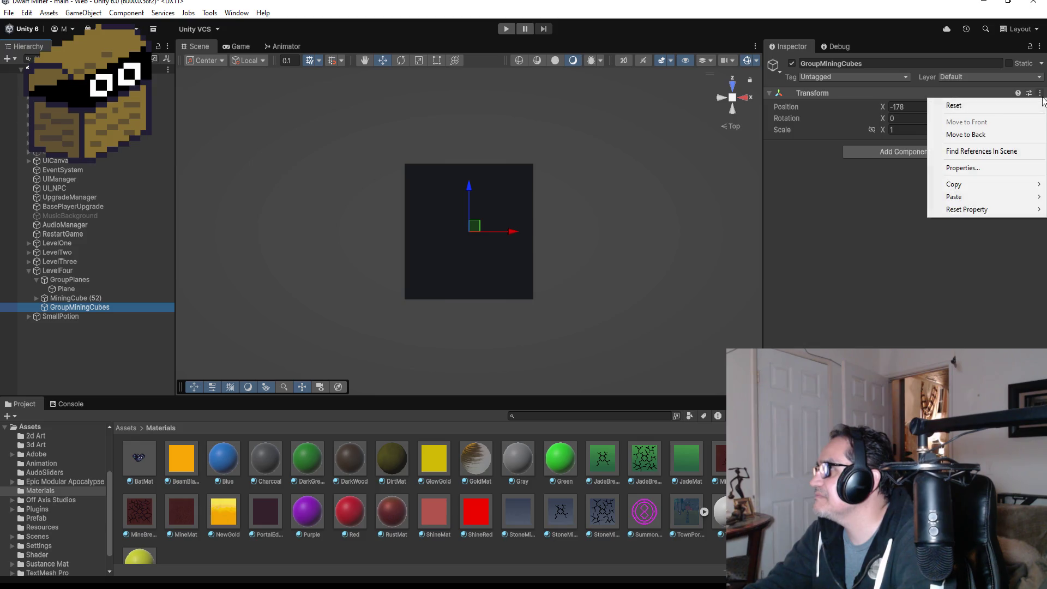
pyautogui.click(995, 109)
# Paste the position -178, 0, -501 onto MiningCube (52)
pyautogui.click(101, 297)
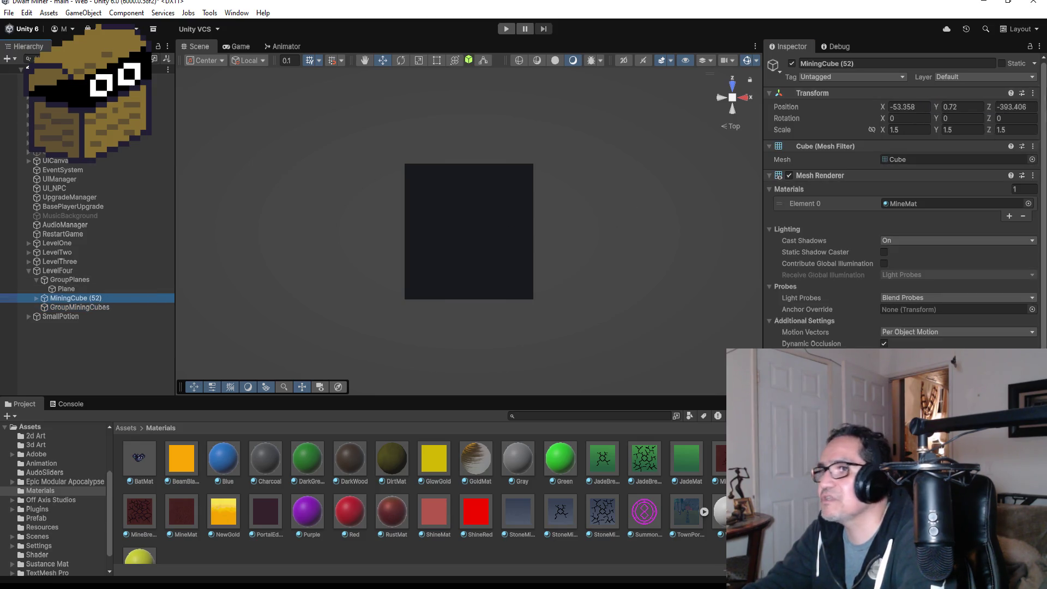
pyautogui.click(1034, 94)
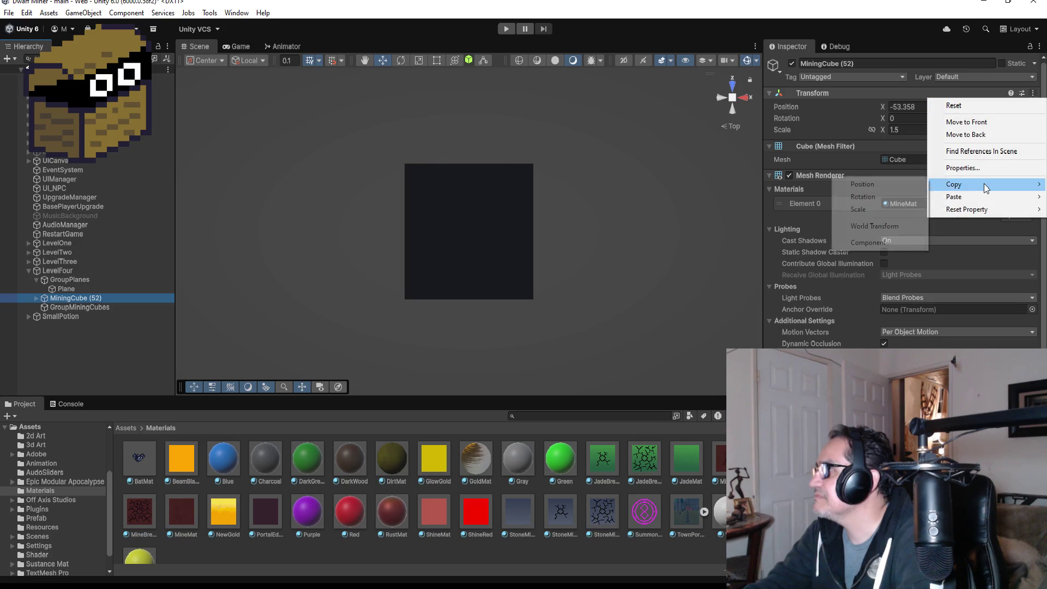
pyautogui.moveTo(969, 194)
pyautogui.click(892, 200)
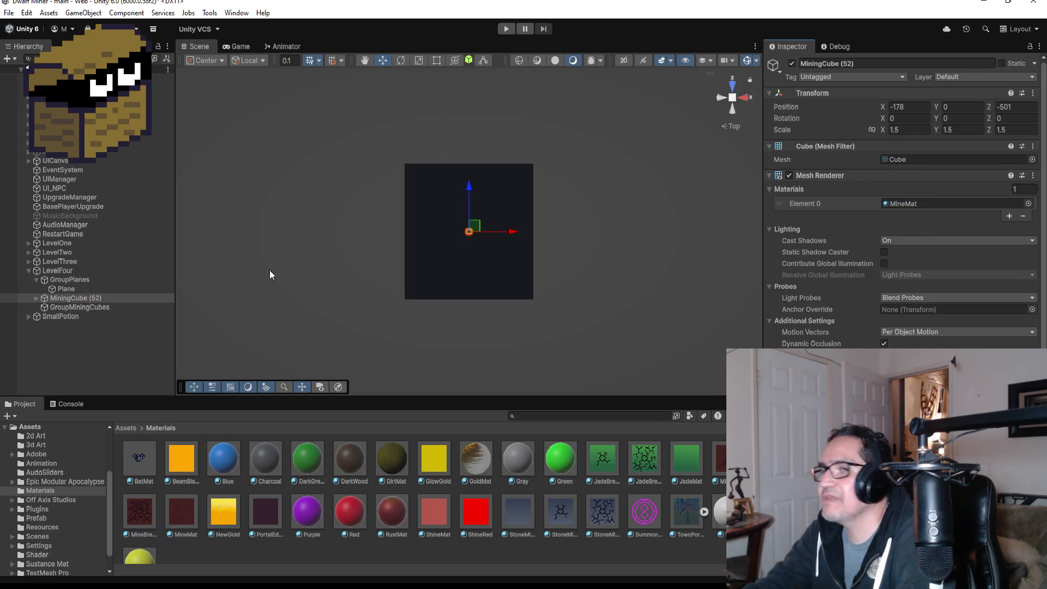
# Parent MiningCube (52) under GroupMiningCubes, cancelling the accidental renames
pyautogui.moveTo(70, 297); pyautogui.dragTo(74, 308)
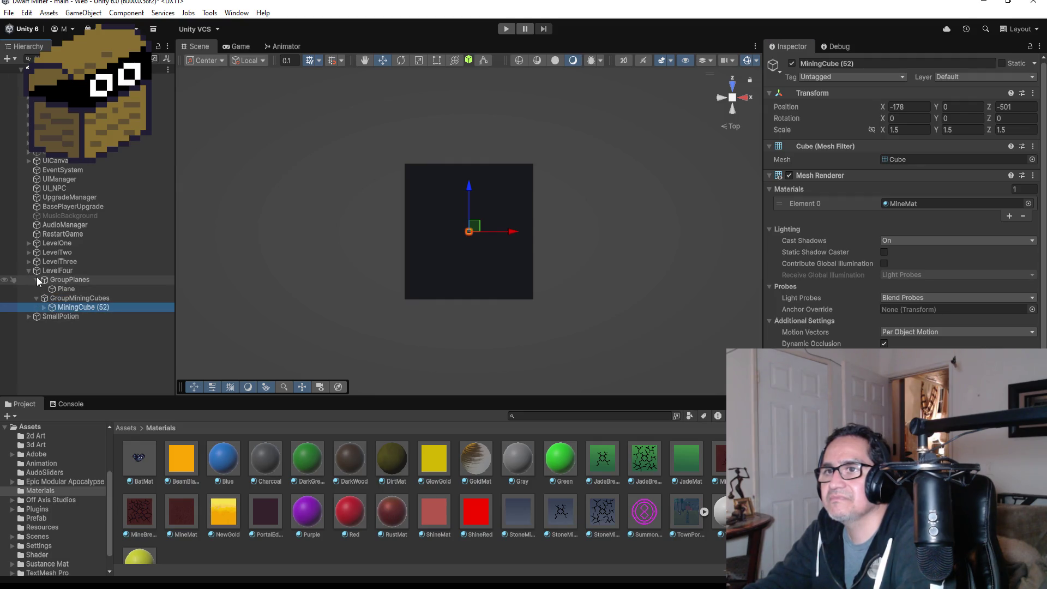
pyautogui.click(37, 279)
pyautogui.click(98, 303)
pyautogui.write('f')
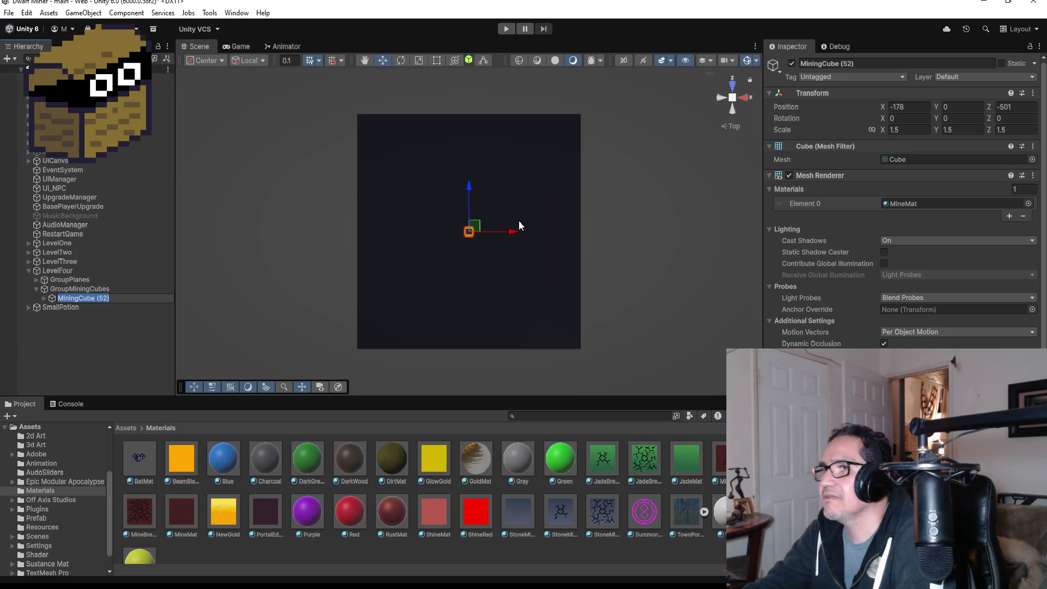
pyautogui.write('f')
pyautogui.click(106, 330)
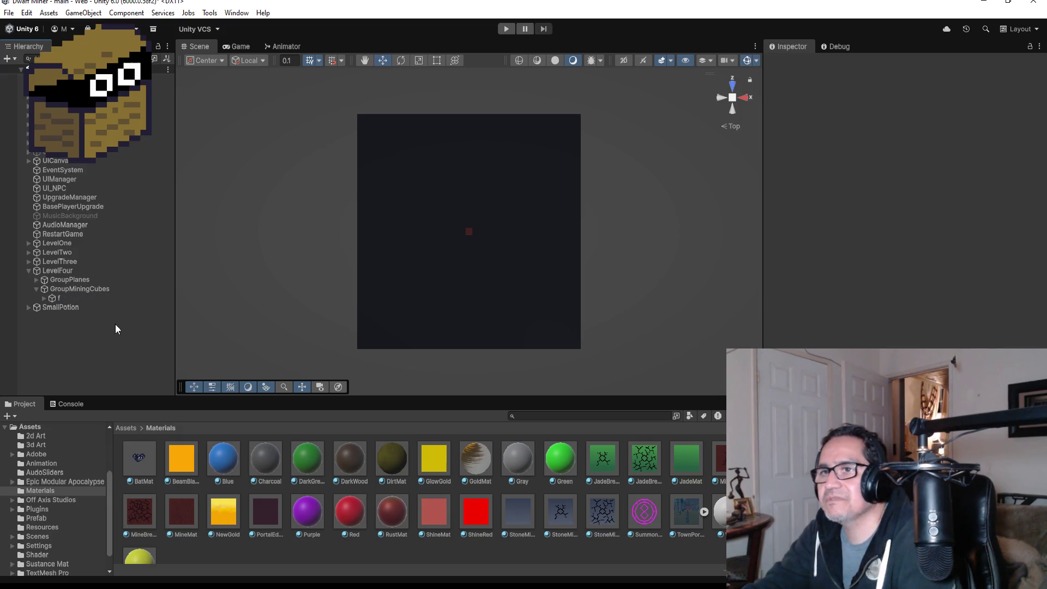
pyautogui.click(90, 298)
pyautogui.click(93, 297)
pyautogui.write('f')
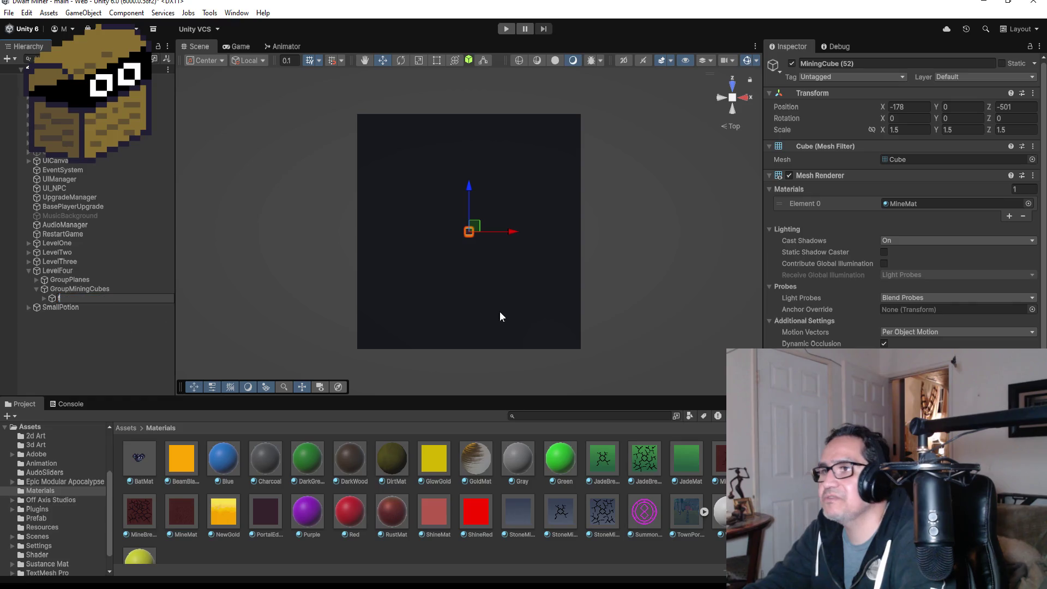
pyautogui.click(85, 354)
pyautogui.click(85, 299)
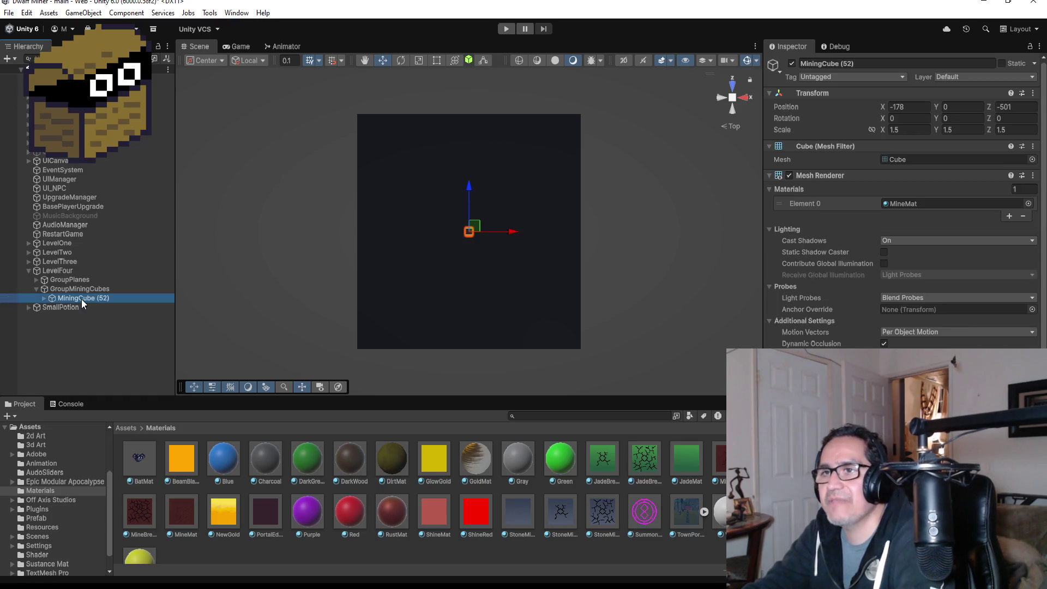
pyautogui.click(84, 314)
pyautogui.click(81, 298)
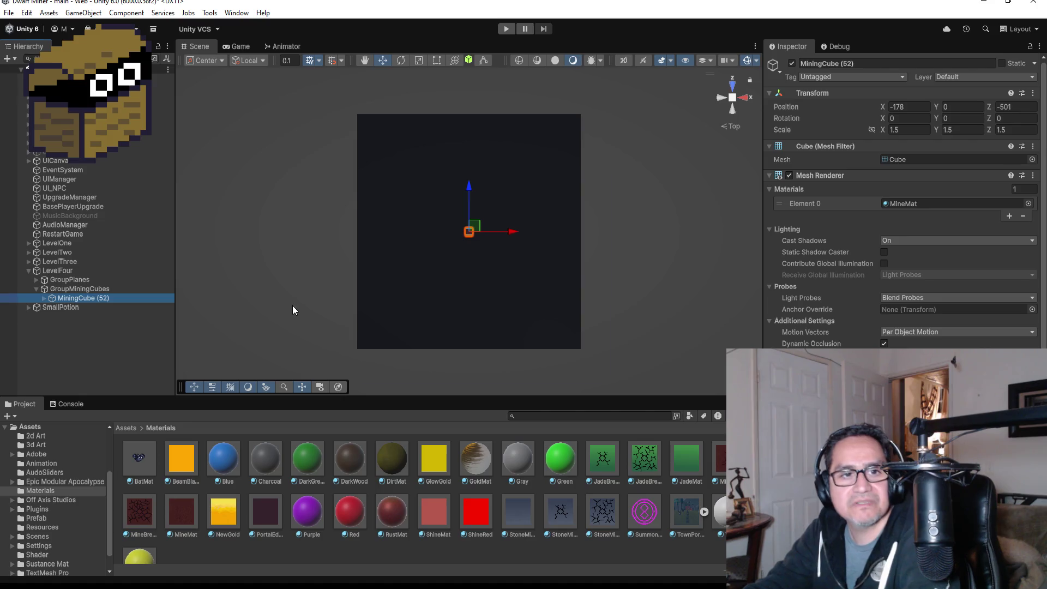
# Frame the cube in Top view and nudge Zone4 left to -197.33, 0.07, -501.71
pyautogui.press('f')
pyautogui.moveTo(442, 349)
pyautogui.mouseDown()
pyautogui.moveTo(518, 213)
pyautogui.moveTo(469, 184)
pyautogui.moveTo(472, 146)
pyautogui.mouseUp()
pyautogui.click(732, 85)
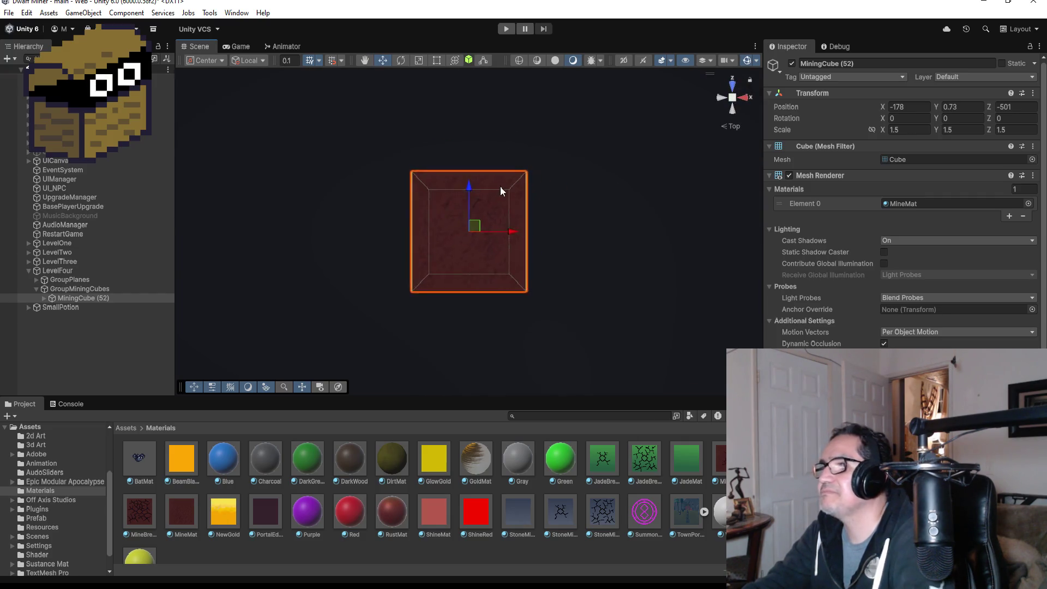
pyautogui.scroll(-5, 463, 245)
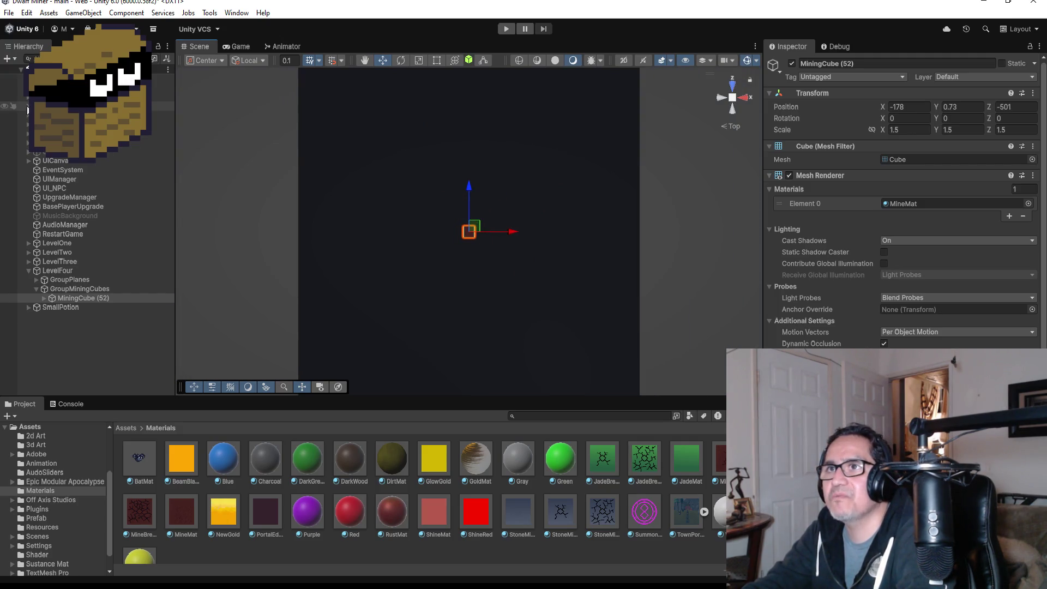
pyautogui.click(28, 107)
pyautogui.click(32, 143)
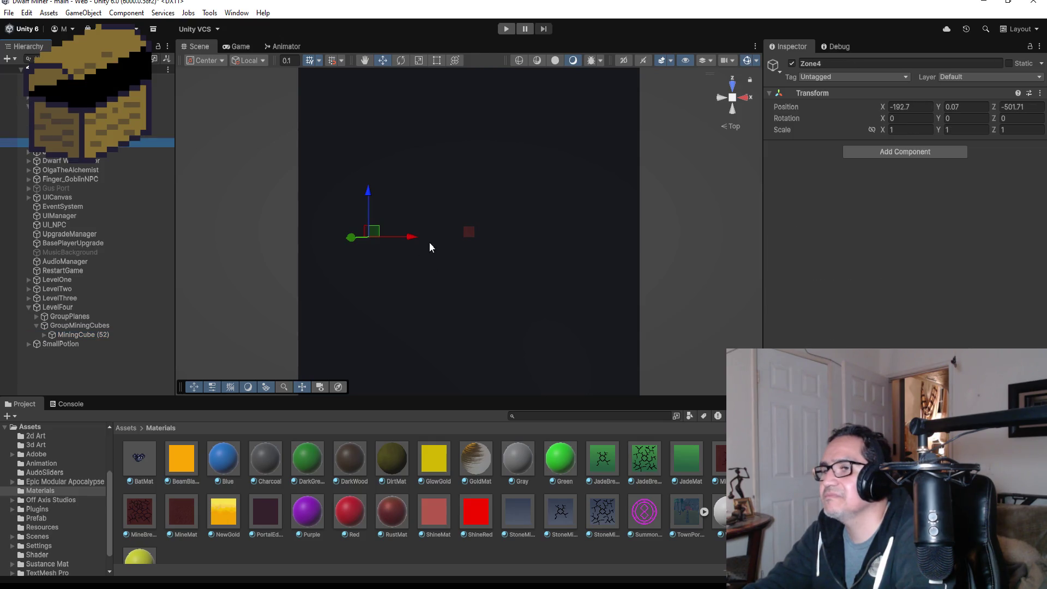
pyautogui.moveTo(416, 239); pyautogui.dragTo(381, 240)
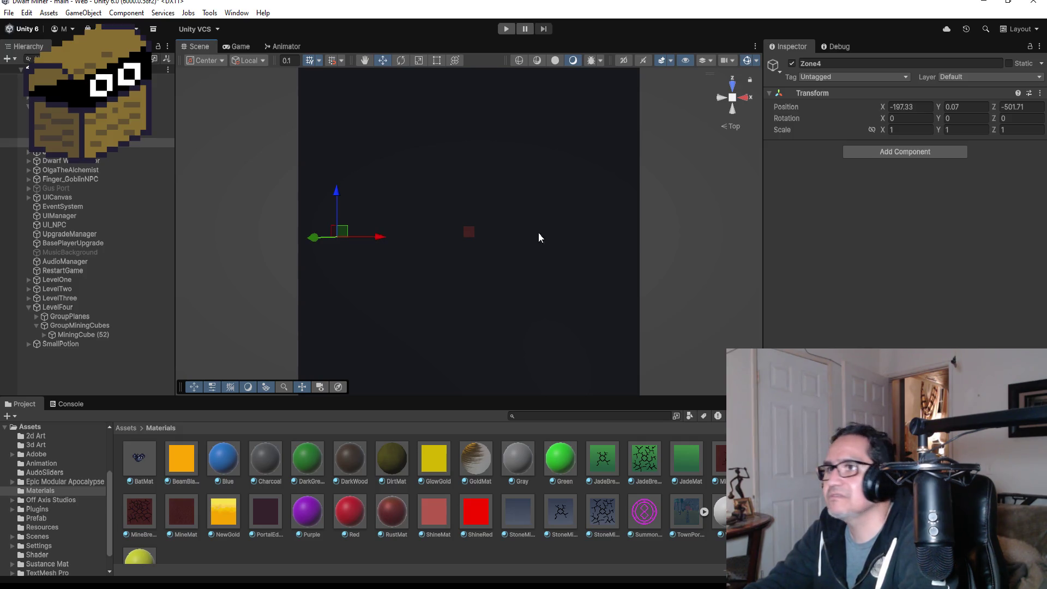
# Move MiningCube (52) left toward Zone4 and give Zone4 a yellow label icon
pyautogui.click(467, 232)
pyautogui.moveTo(516, 228); pyautogui.dragTo(419, 233)
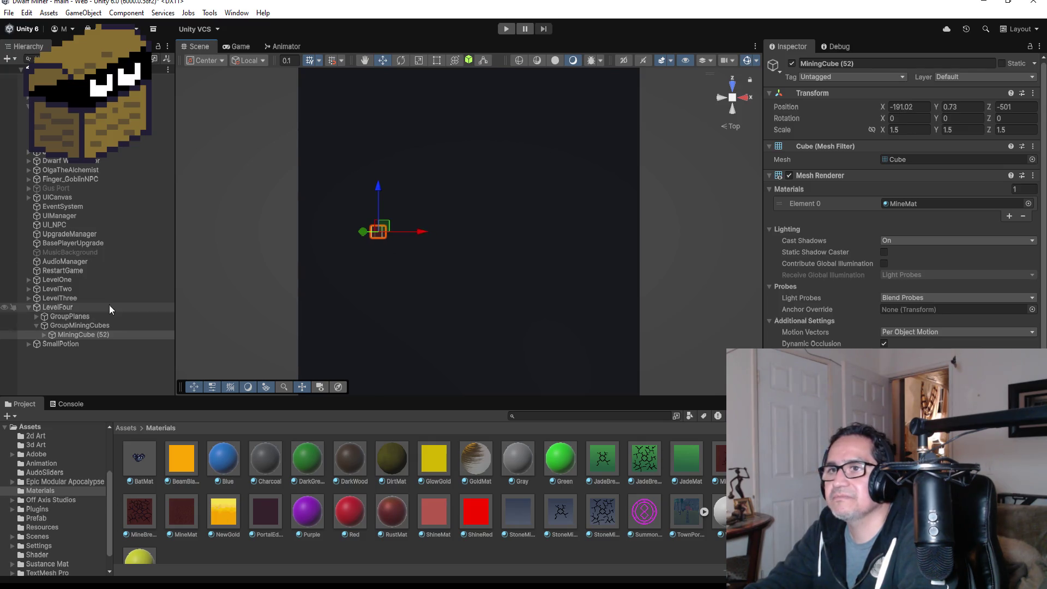
pyautogui.click(155, 142)
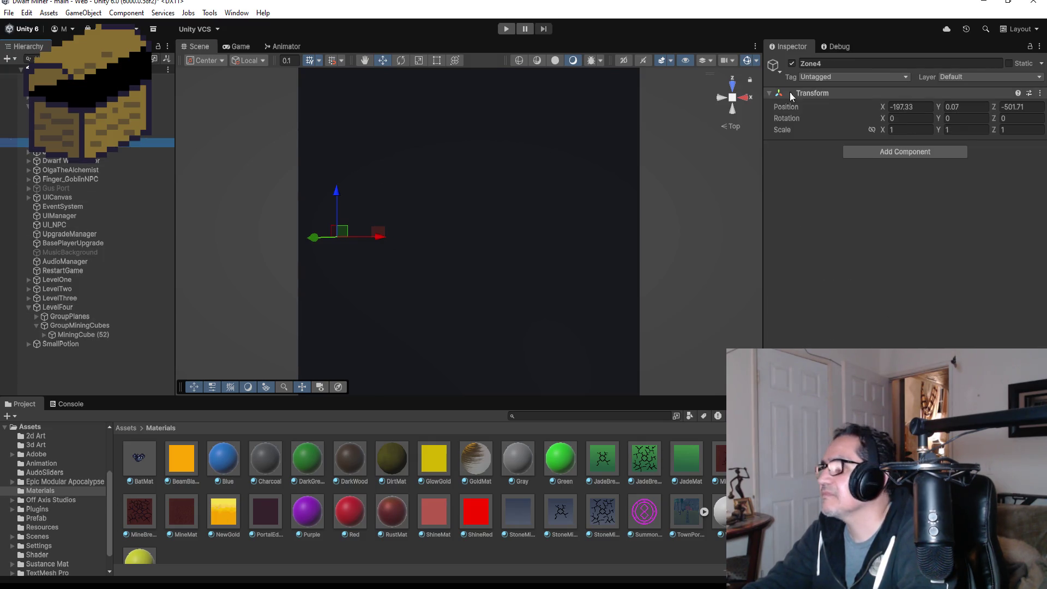
pyautogui.click(780, 69)
pyautogui.click(779, 108)
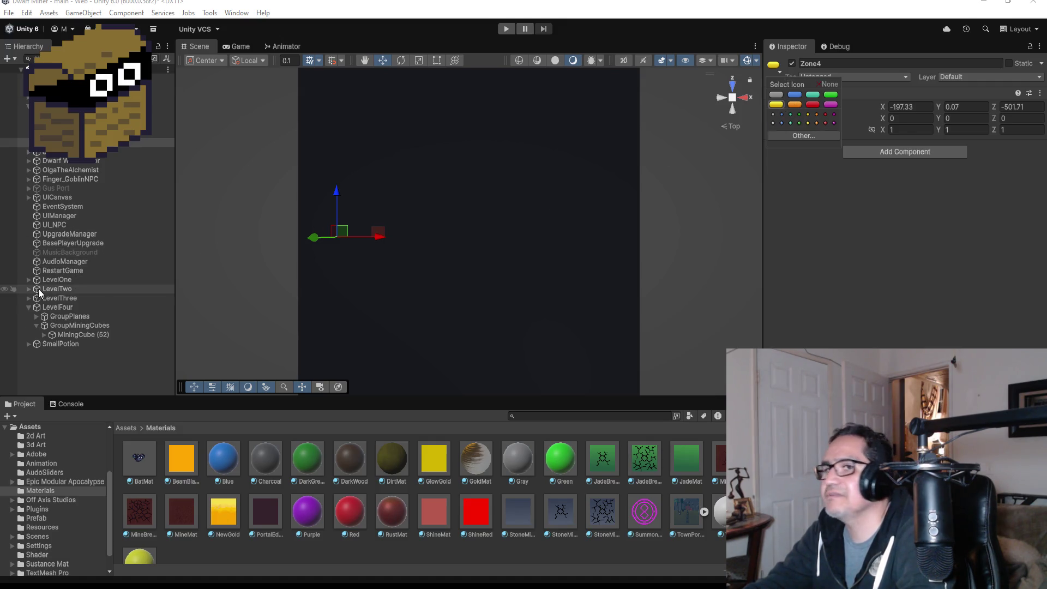
# Place MiningCube (52) just beside Zone4 at about -192.23, 0.73, -501.82
pyautogui.click(81, 334)
pyautogui.press('f')
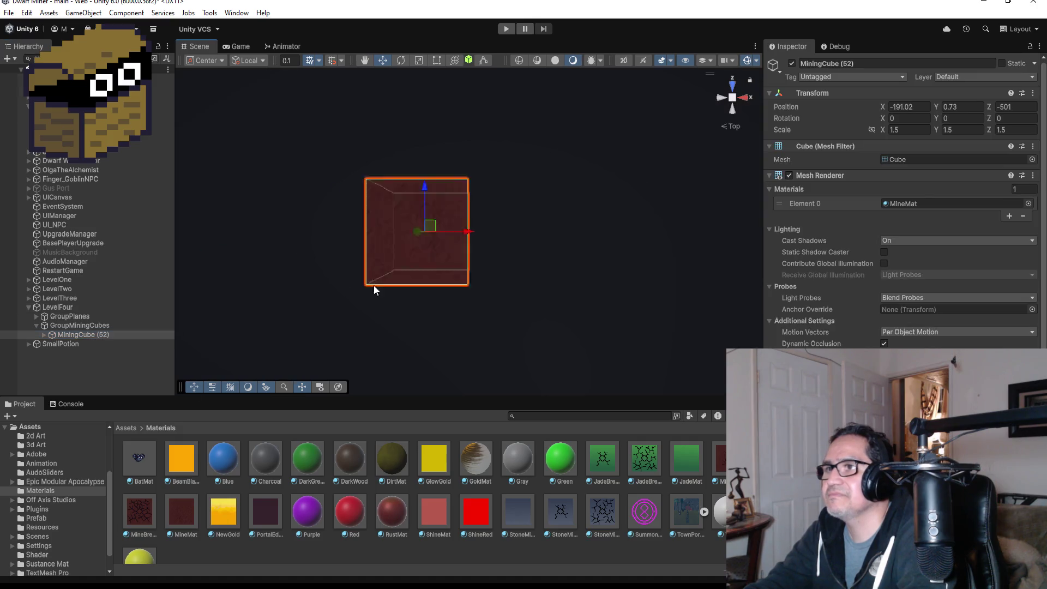
pyautogui.scroll(-1, 458, 251)
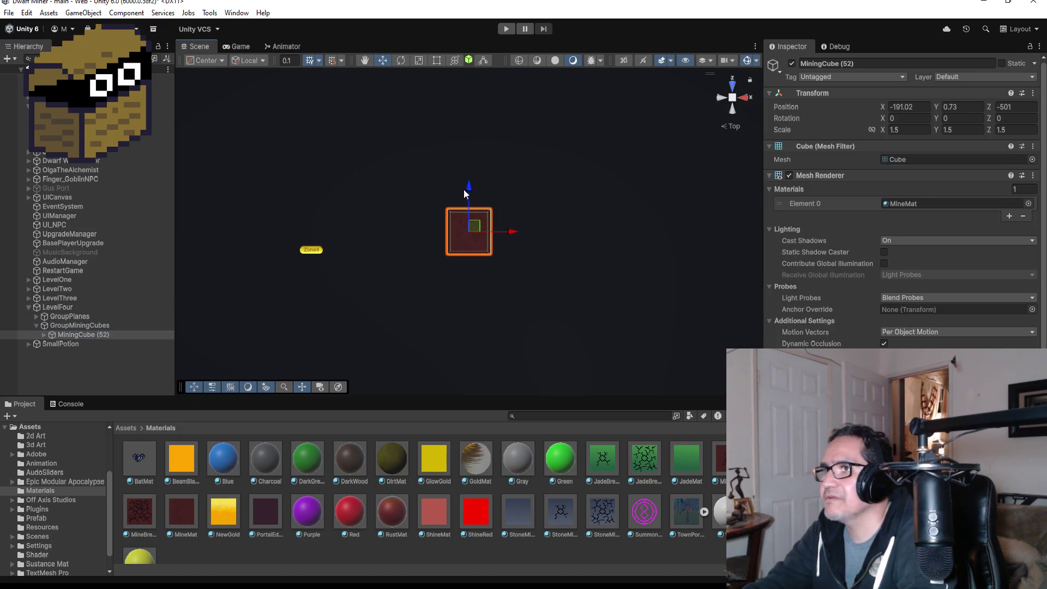
pyautogui.moveTo(468, 188); pyautogui.dragTo(467, 212)
pyautogui.moveTo(507, 260); pyautogui.dragTo(480, 257)
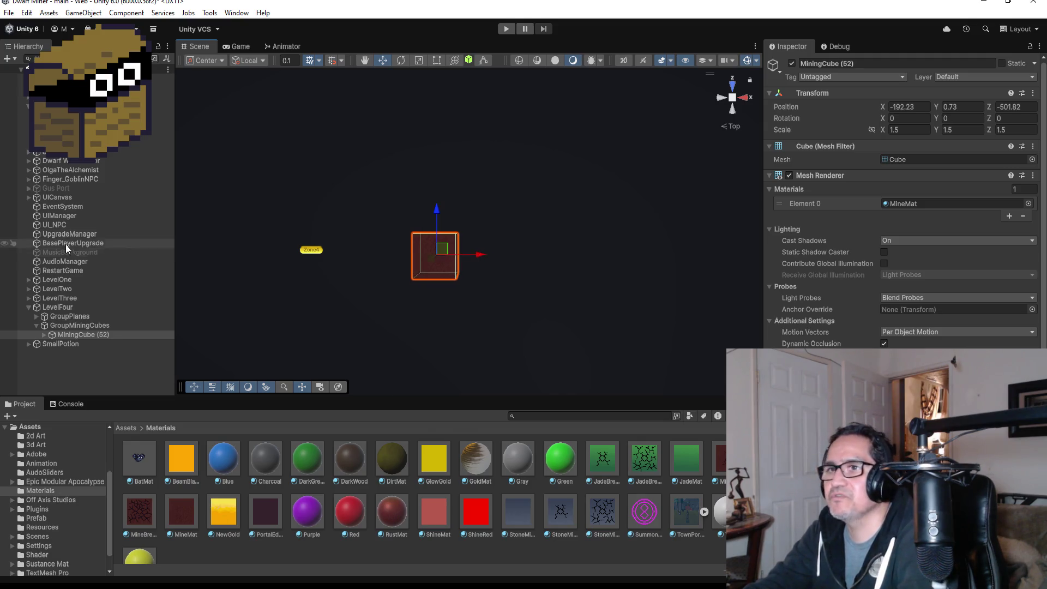
pyautogui.scroll(-2, 437, 263)
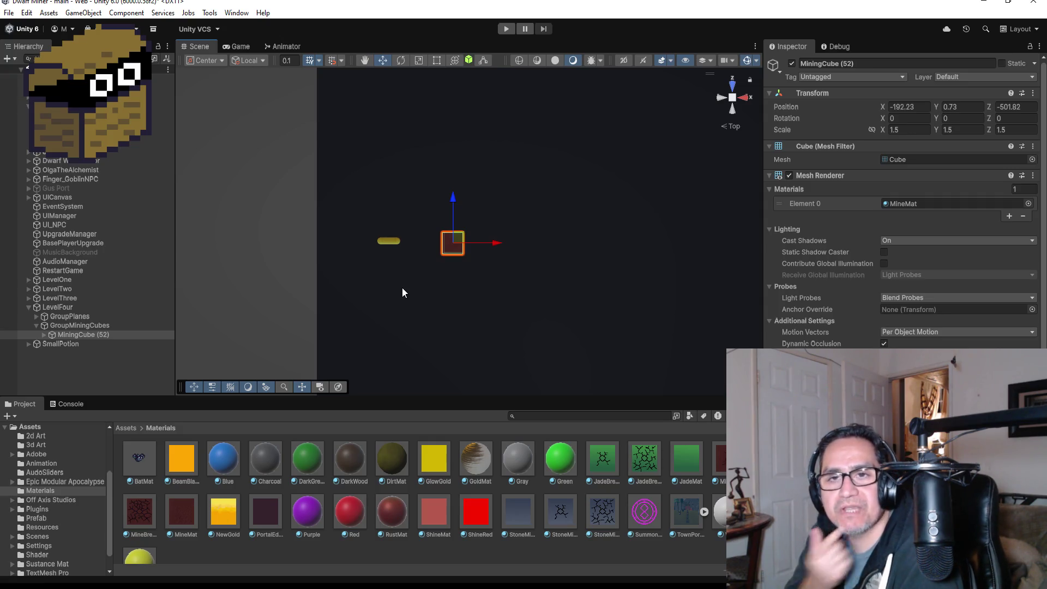
pyautogui.scroll(2, 586, 280)
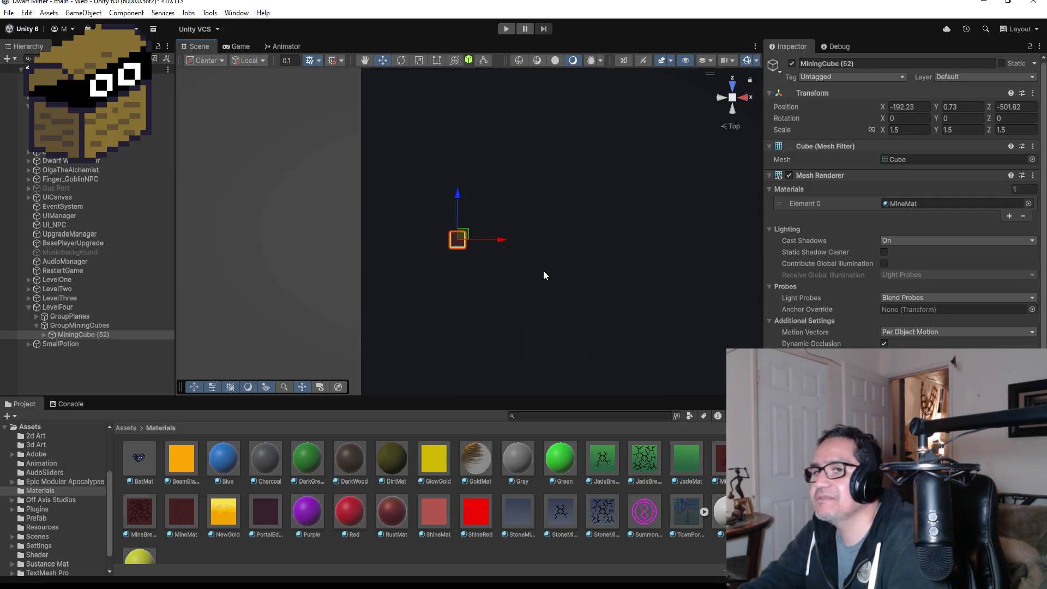
pyautogui.scroll(2, 543, 275)
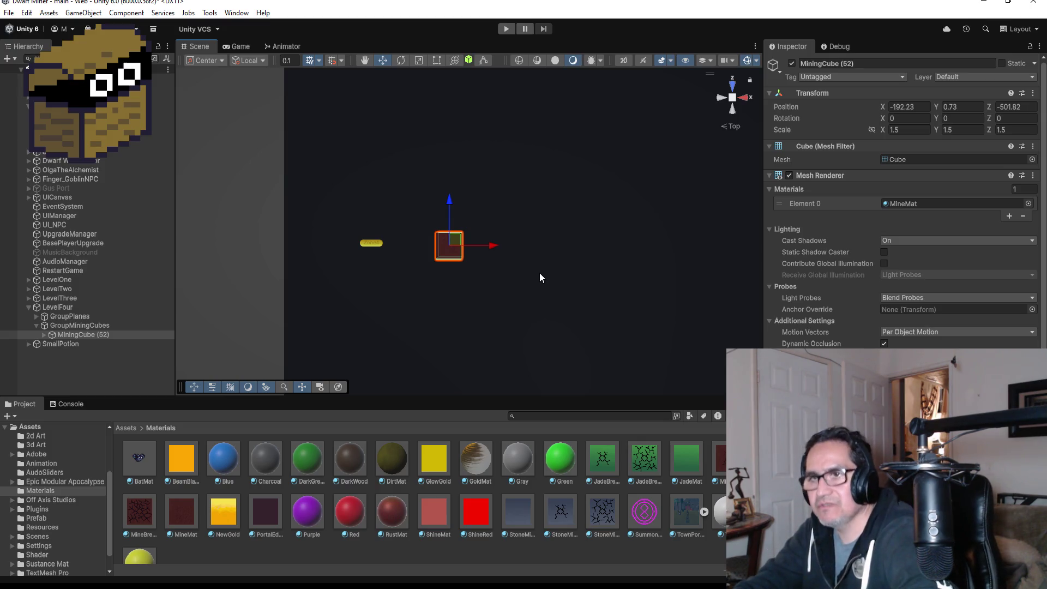
# Duplicate the cube upward as MiningCube (53), then below the original as (54) at Z -503.52
pyautogui.hotkey('ctrl', 'd')
pyautogui.moveTo(453, 199); pyautogui.dragTo(453, 171)
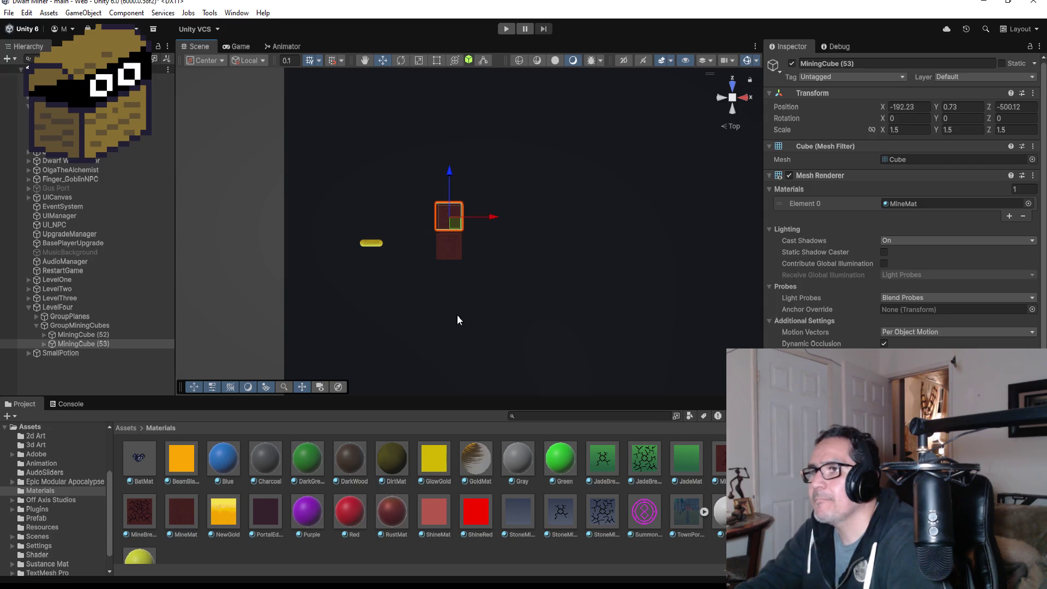
pyautogui.hotkey('ctrl', 'd')
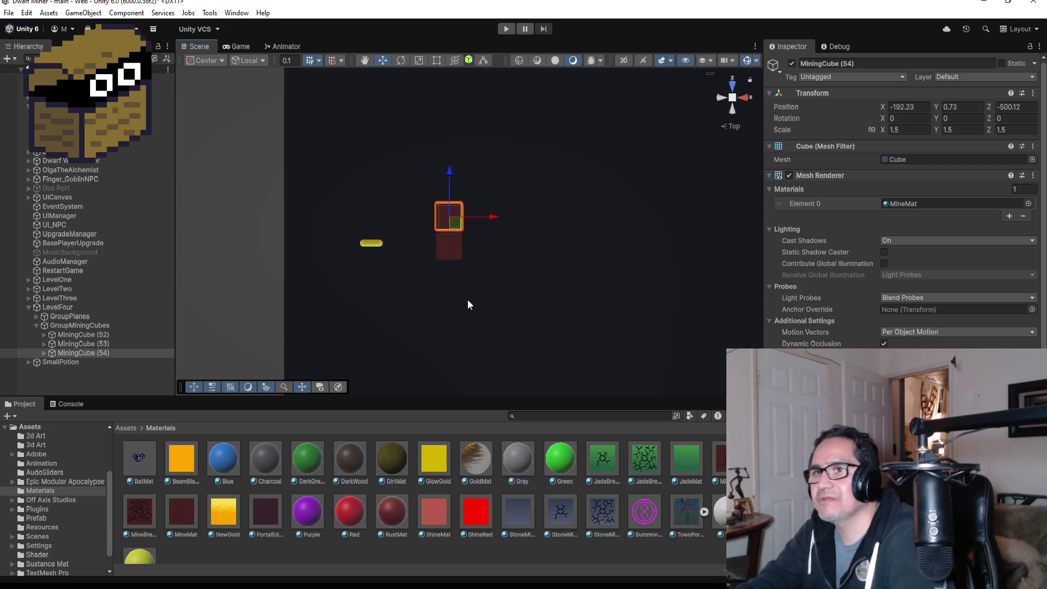
pyautogui.moveTo(448, 173)
pyautogui.mouseDown()
pyautogui.moveTo(453, 242)
pyautogui.moveTo(453, 230)
pyautogui.mouseUp()
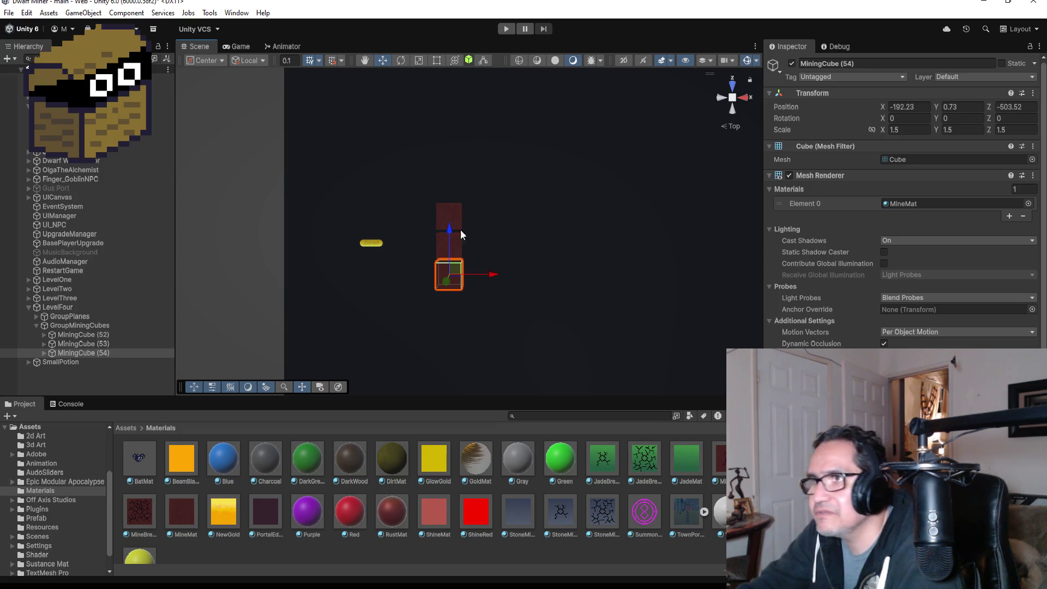
pyautogui.scroll(-5, 460, 230)
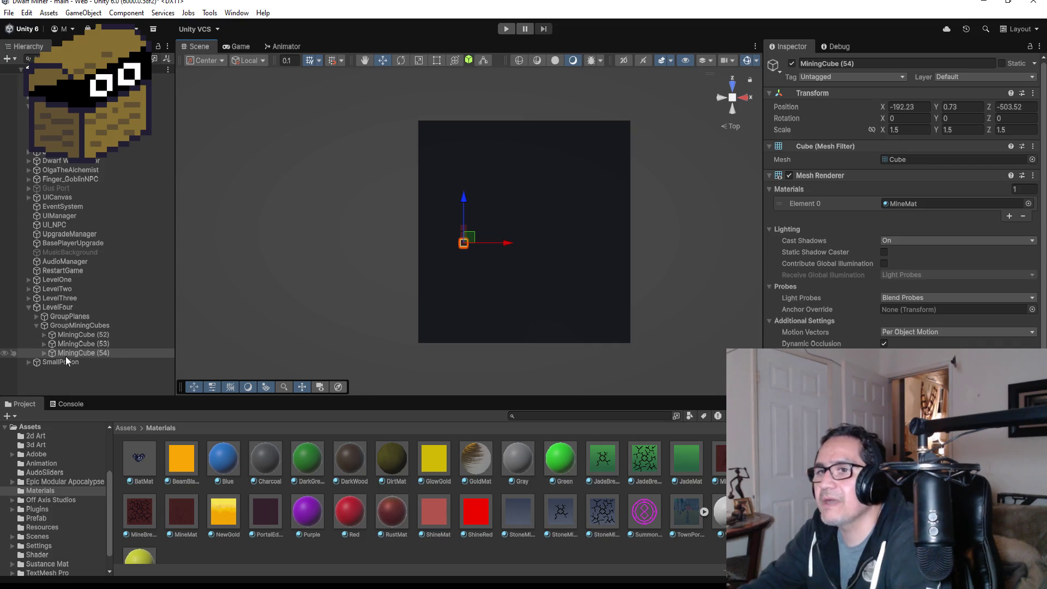
# Extend the column one cube further down with a copy of MiningCube (54)
pyautogui.doubleClick(83, 352)
pyautogui.scroll(-5, 599, 220)
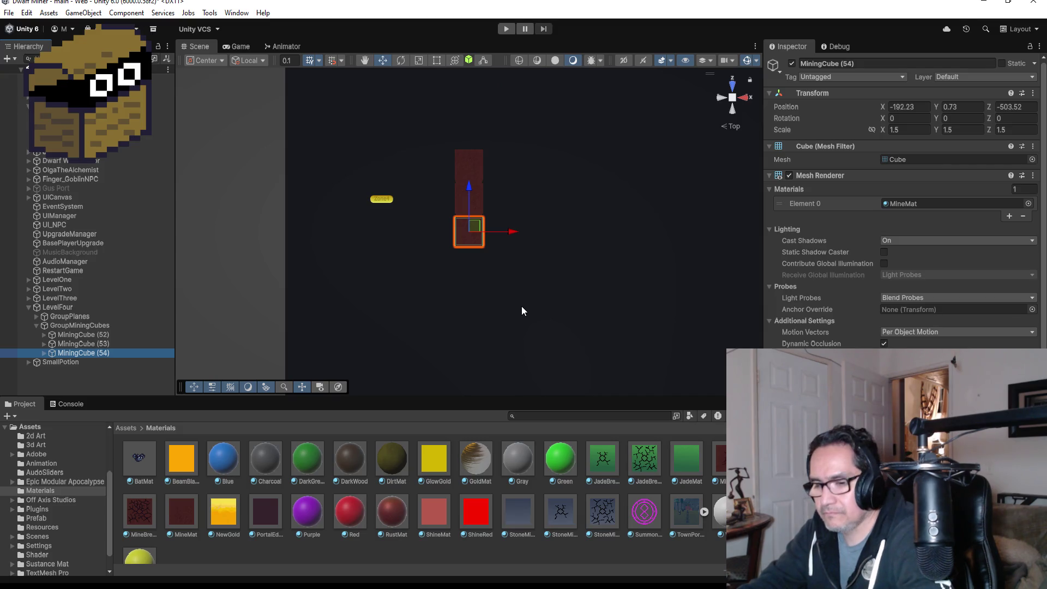
pyautogui.hotkey('ctrl', 'd')
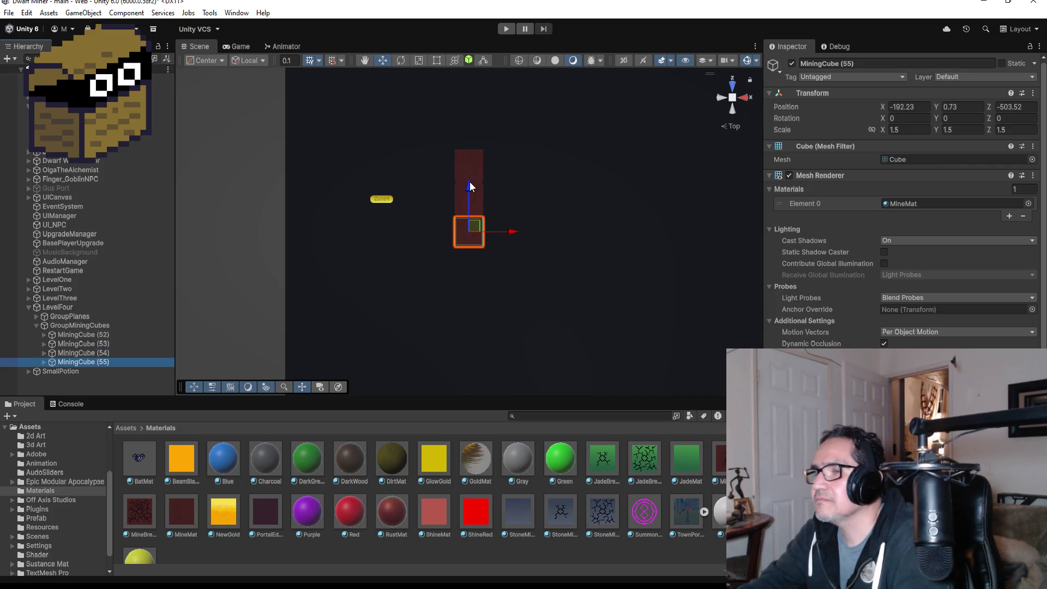
pyautogui.moveTo(469, 181); pyautogui.dragTo(473, 213)
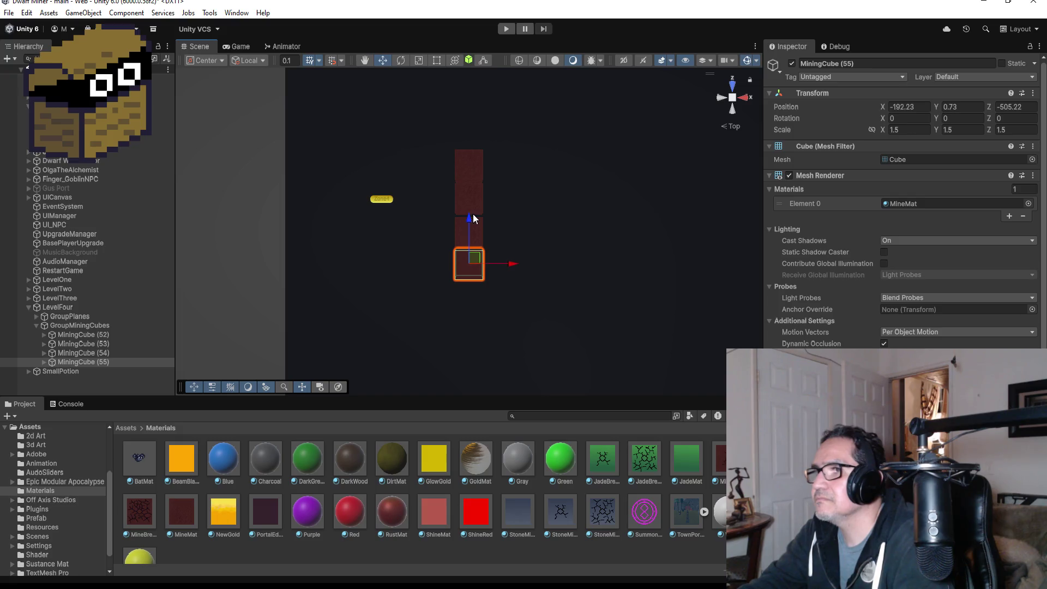
# Back in Top view, duplicate cubes leftward from the column's bottom along Z -505.22
pyautogui.scroll(5, 515, 260)
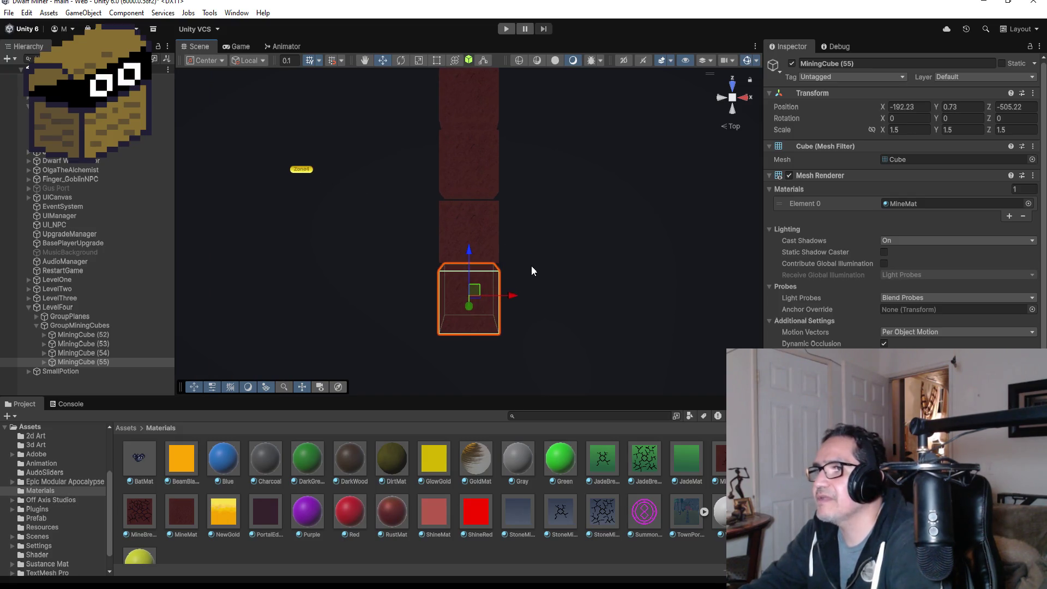
pyautogui.moveTo(531, 266)
pyautogui.mouseDown()
pyautogui.moveTo(642, 98)
pyautogui.moveTo(836, 86)
pyautogui.moveTo(771, 89)
pyautogui.mouseUp()
pyautogui.click(732, 84)
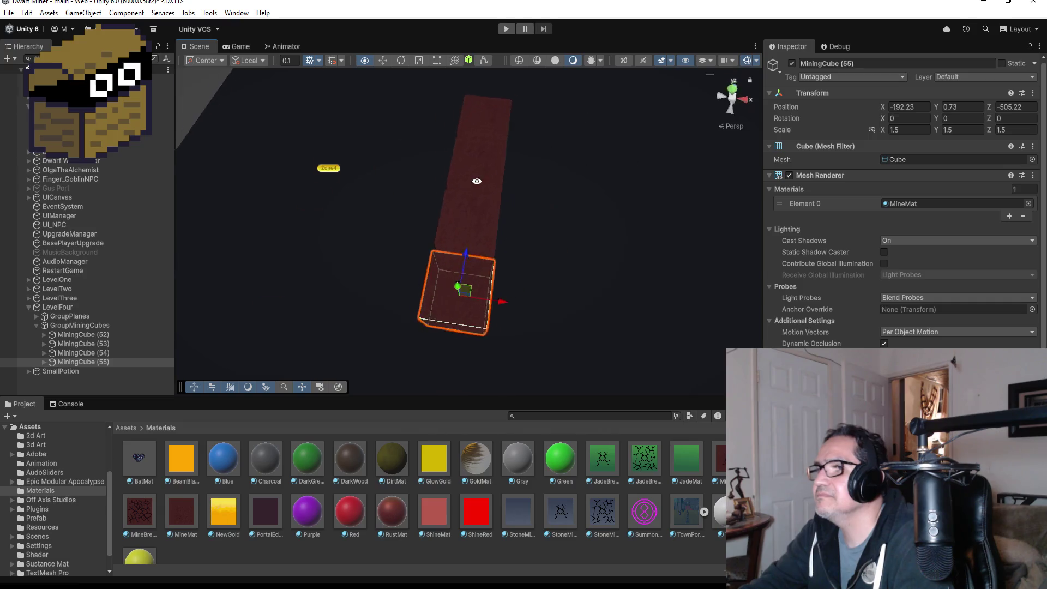
pyautogui.click(712, 115)
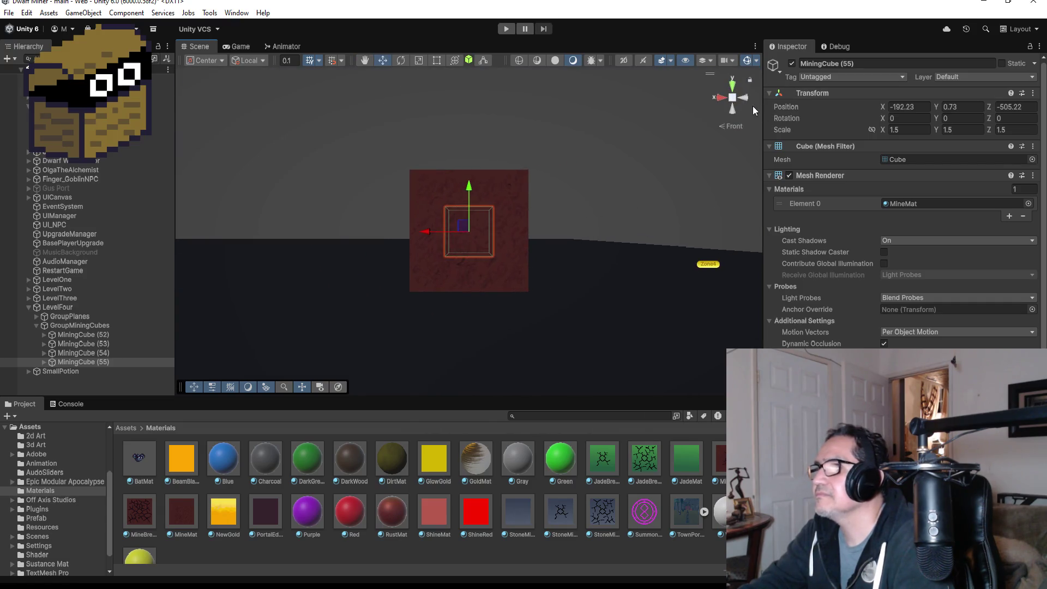
pyautogui.click(733, 85)
pyautogui.scroll(-3, 551, 272)
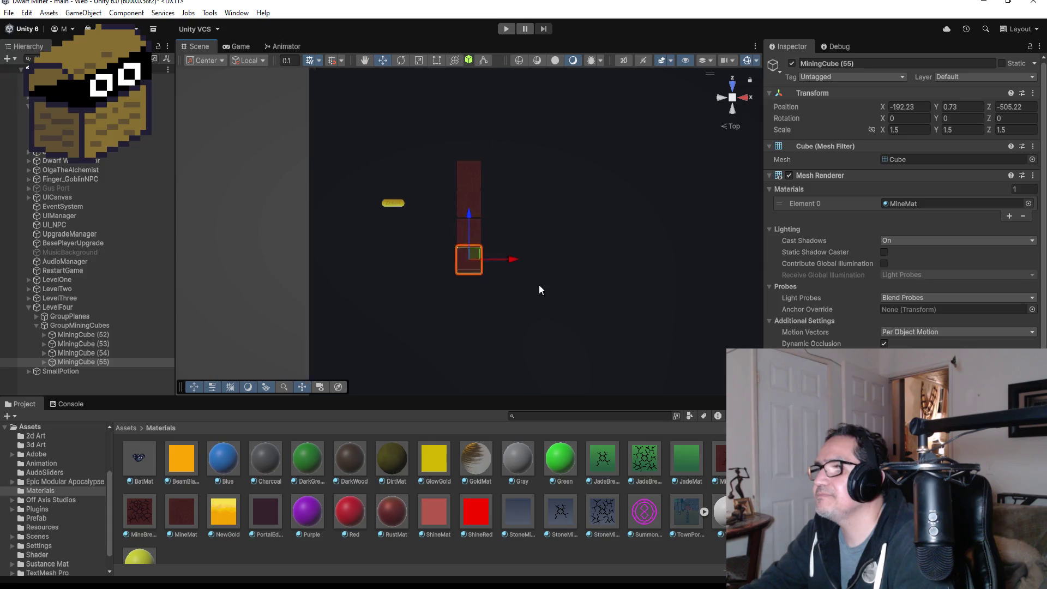
pyautogui.hotkey('ctrl', 'd')
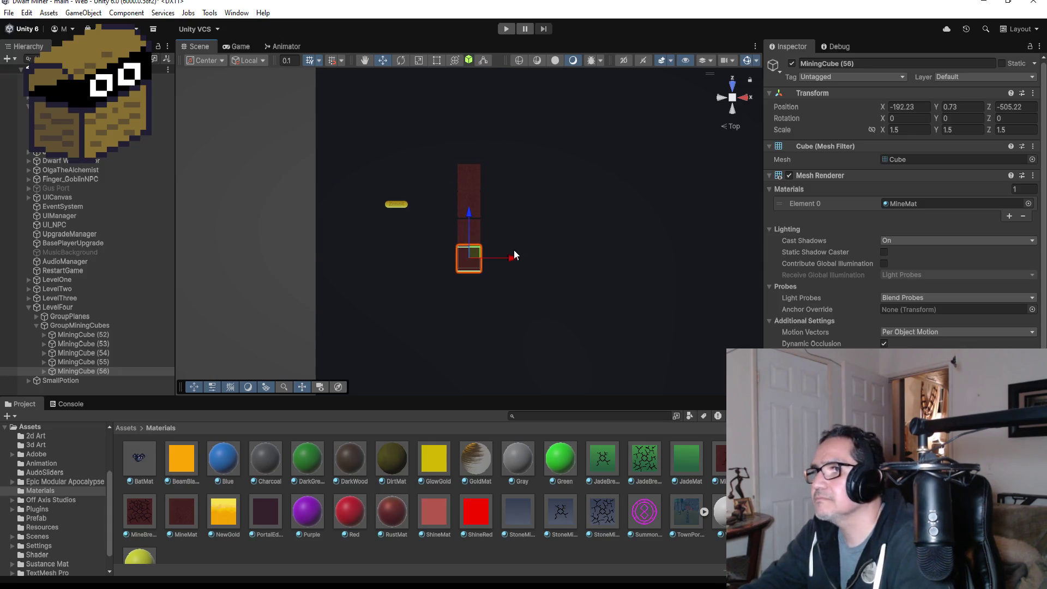
pyautogui.moveTo(515, 257); pyautogui.dragTo(488, 259)
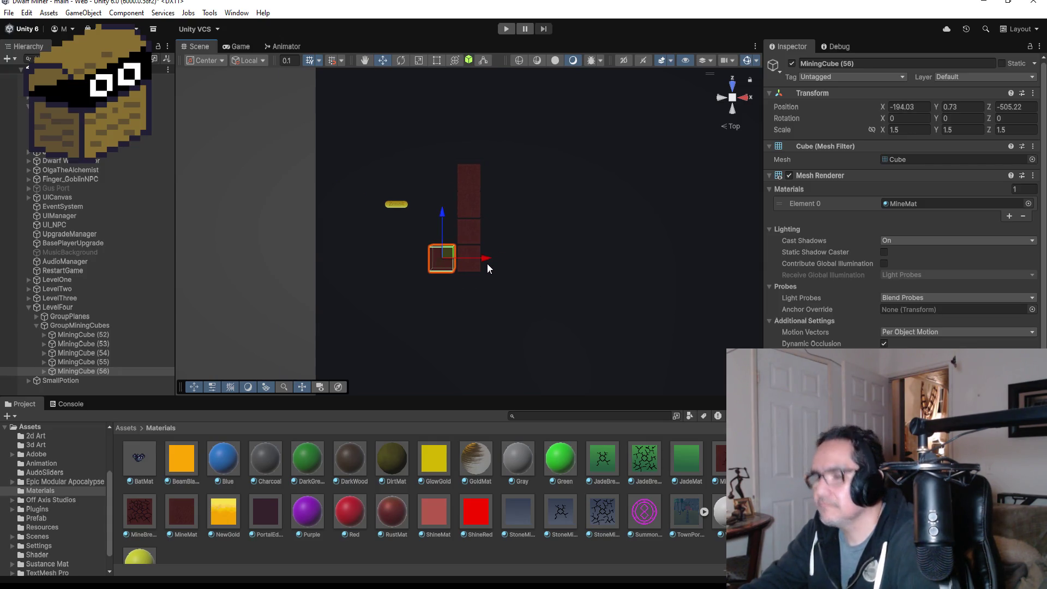
pyautogui.hotkey('ctrl', 'd')
pyautogui.moveTo(485, 259); pyautogui.dragTo(407, 267)
pyautogui.hotkey('ctrl', 'd')
pyautogui.hotkey('ctrl', 'd')
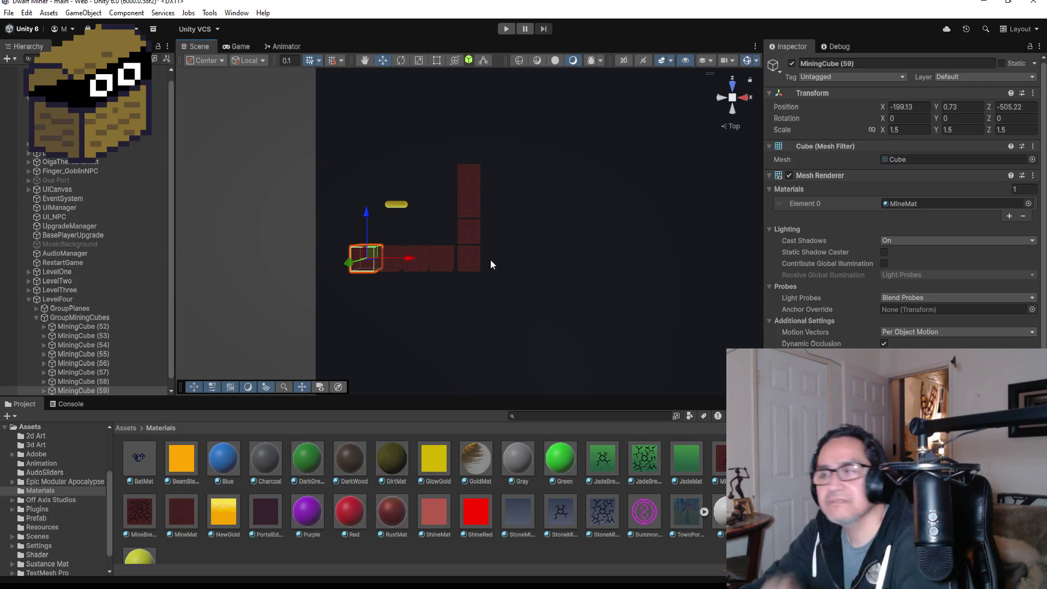
# Duplicate the four-cube bottom row and slide the copies up to Z -498.32 as the top wall
pyautogui.scroll(-1, 90, 325)
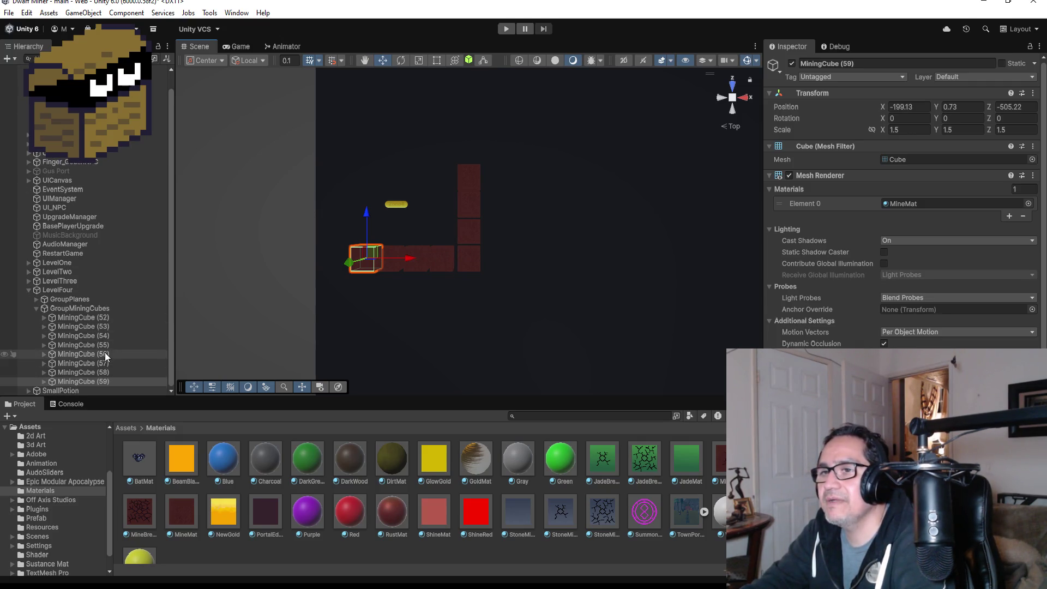
pyautogui.keyDown('shift'); pyautogui.click(106, 351); pyautogui.keyUp('shift')
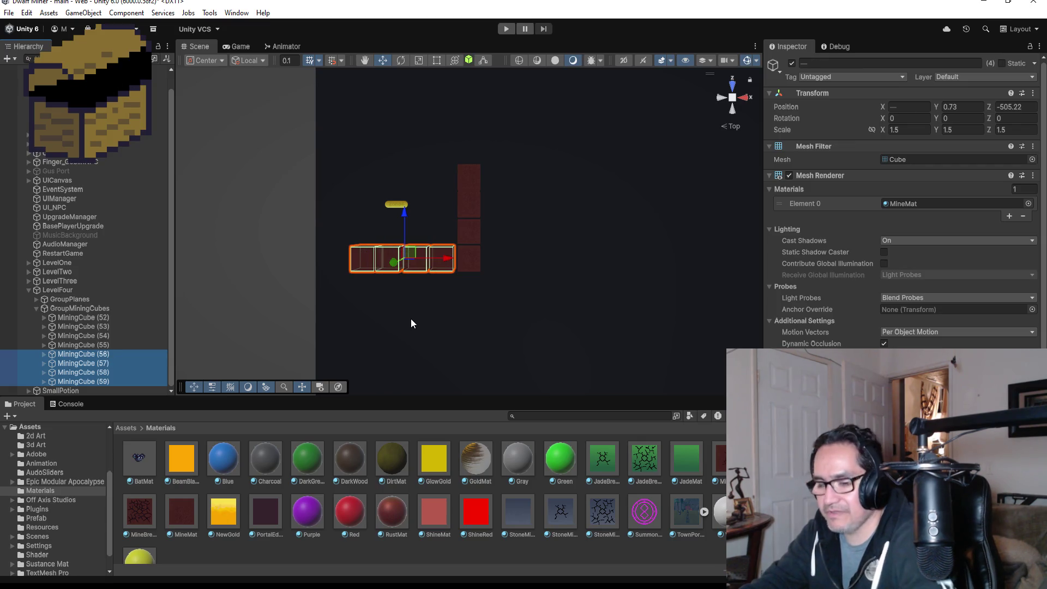
pyautogui.hotkey('ctrl', 'd')
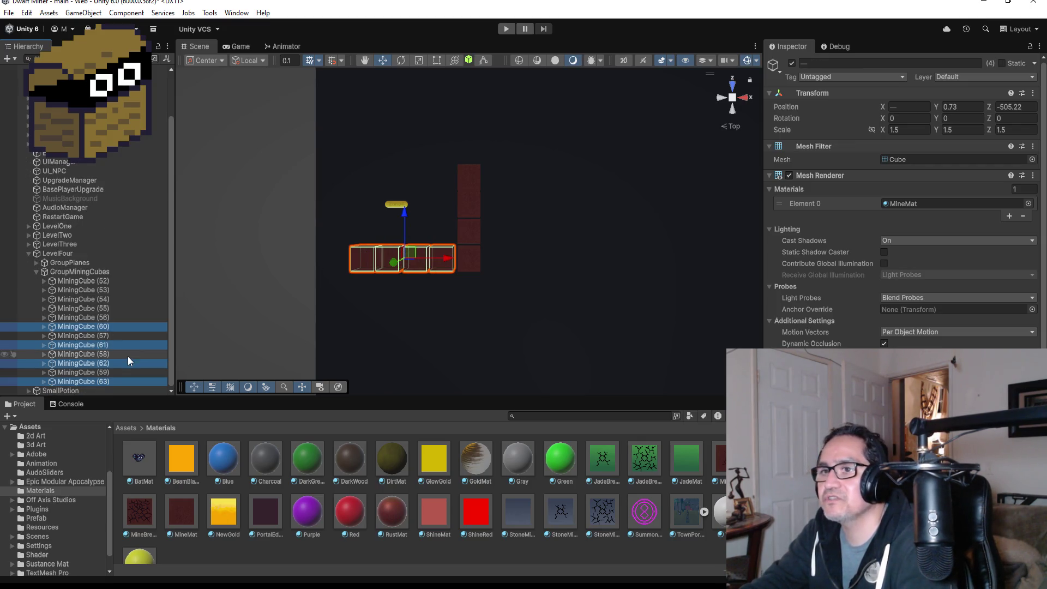
pyautogui.moveTo(107, 326); pyautogui.dragTo(109, 278)
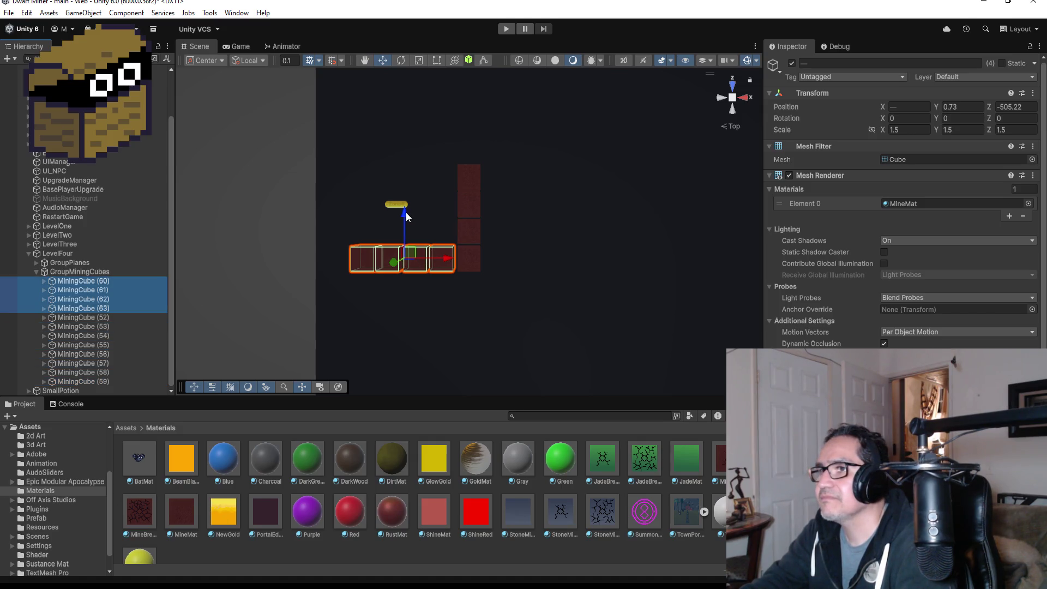
pyautogui.moveTo(405, 212)
pyautogui.mouseDown()
pyautogui.moveTo(418, 94)
pyautogui.moveTo(424, 112)
pyautogui.mouseUp()
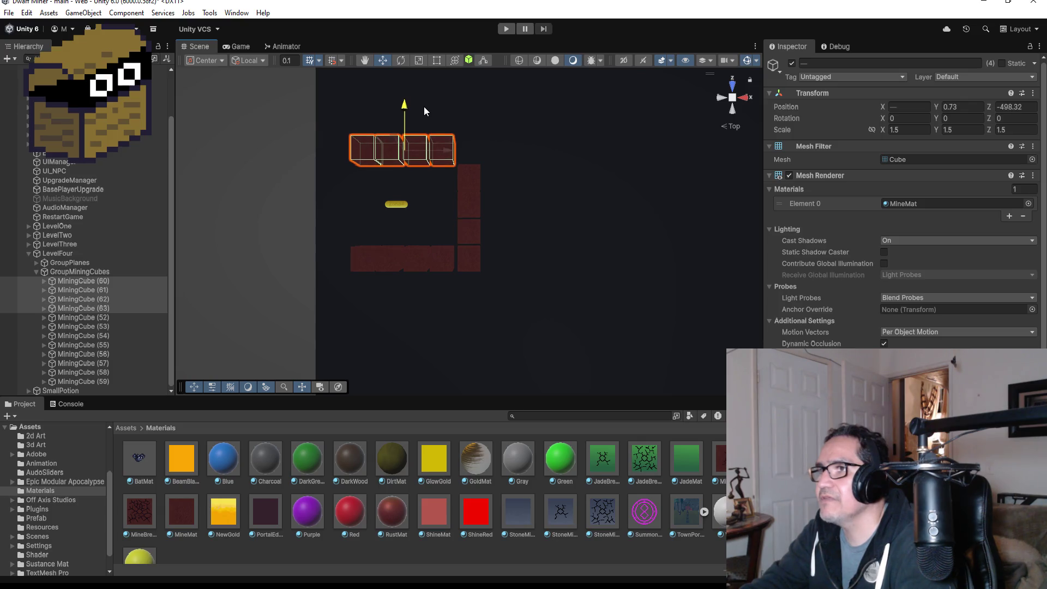
# Duplicate the column's top cube upward as MiningCube (64) to close the corner
pyautogui.click(472, 172)
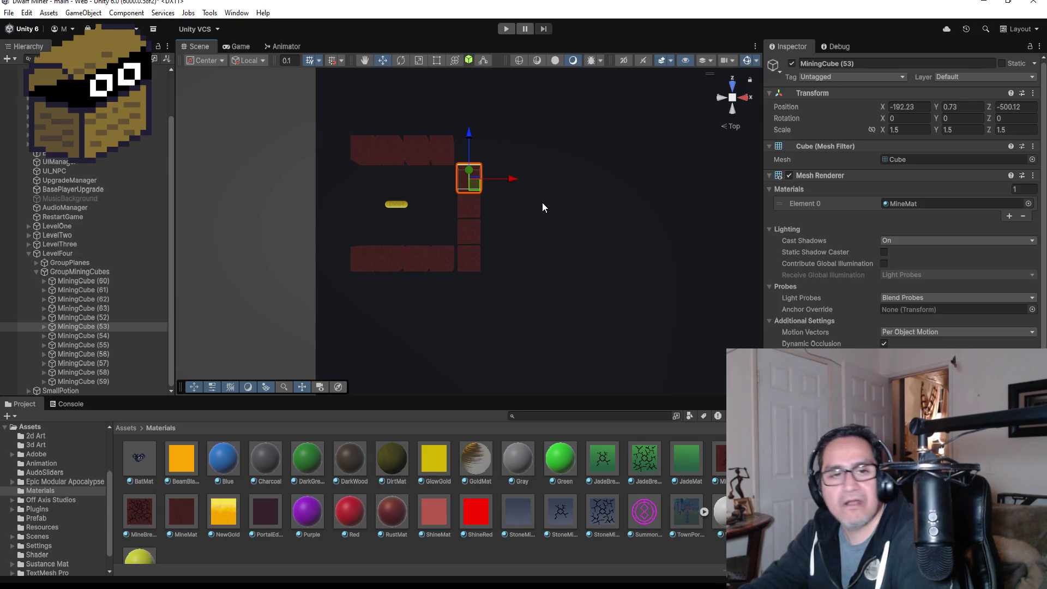
pyautogui.hotkey('ctrl', 'd')
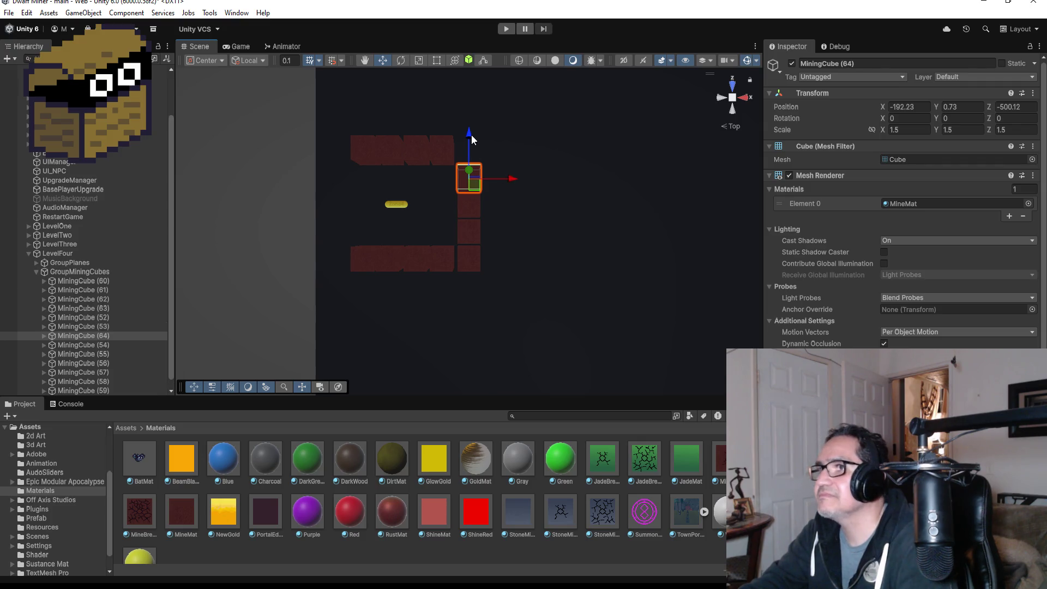
pyautogui.moveTo(471, 139); pyautogui.dragTo(472, 102)
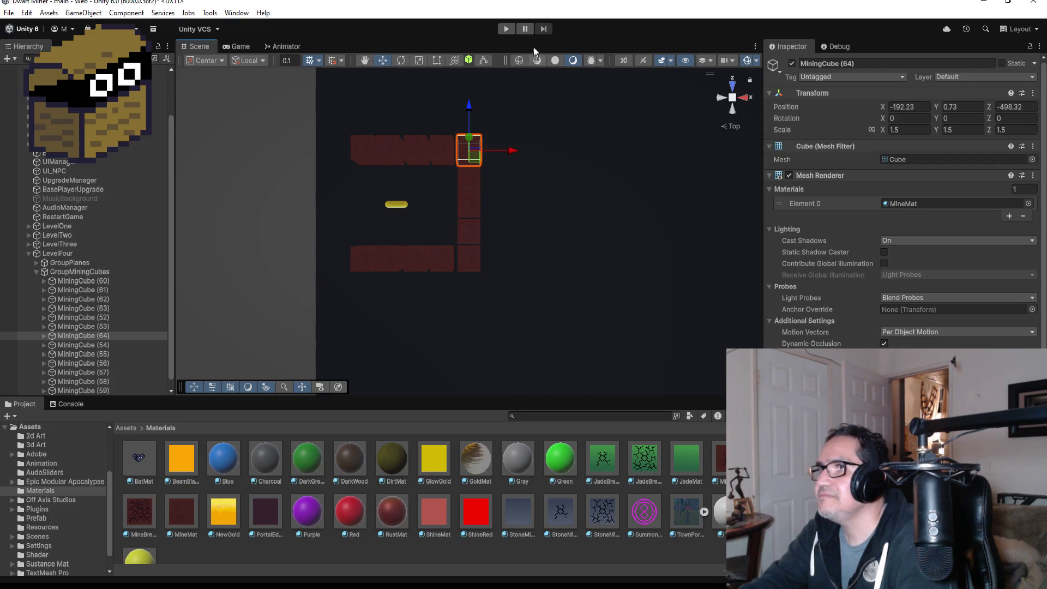
pyautogui.click(506, 28)
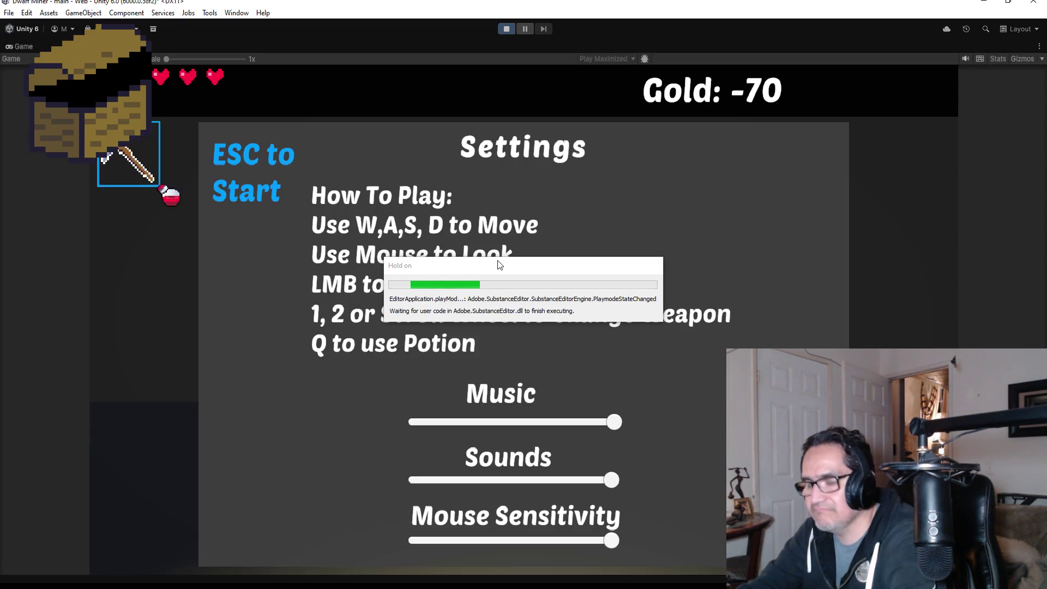
pyautogui.press('Escape')
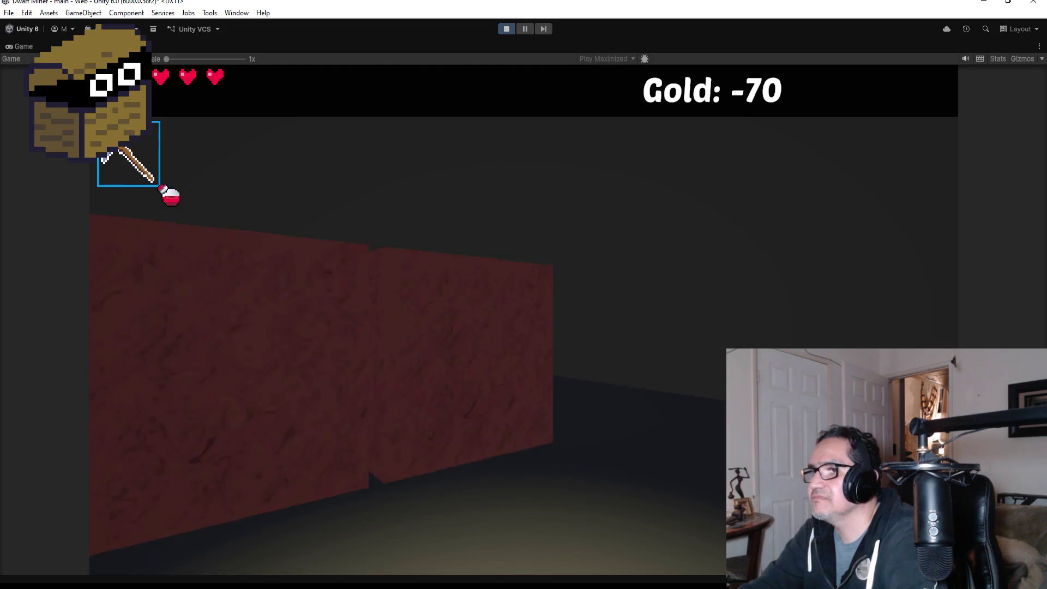
pyautogui.press('w')
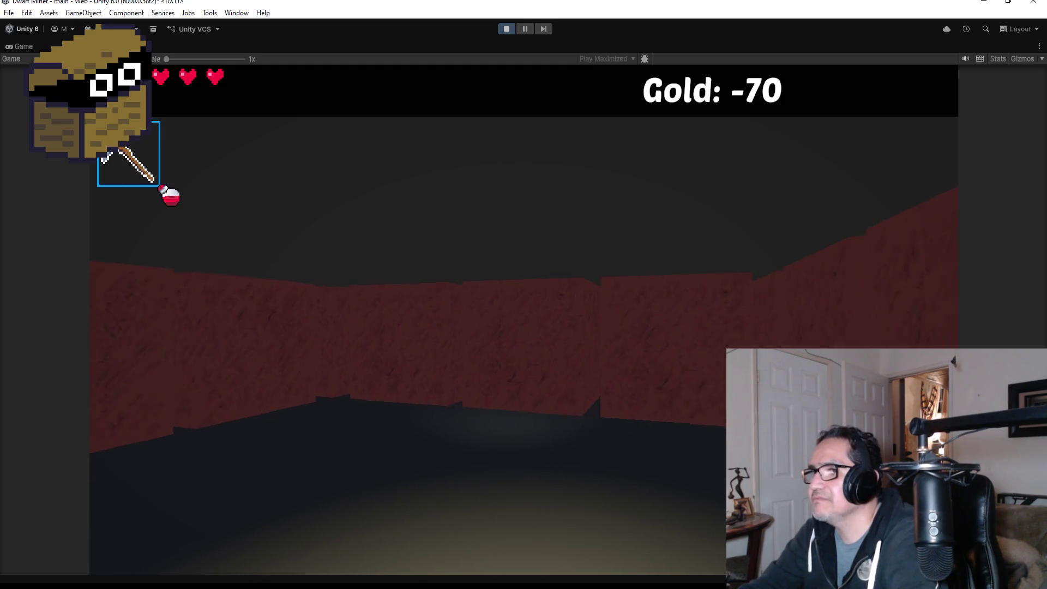
pyautogui.press('s')
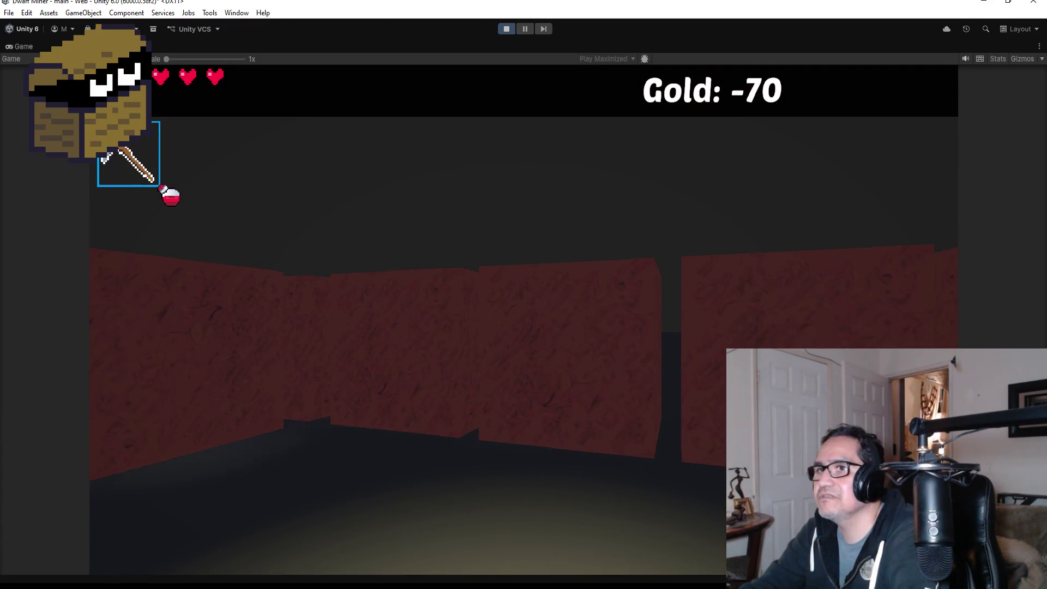
pyautogui.press('2')
pyautogui.click(524, 319)
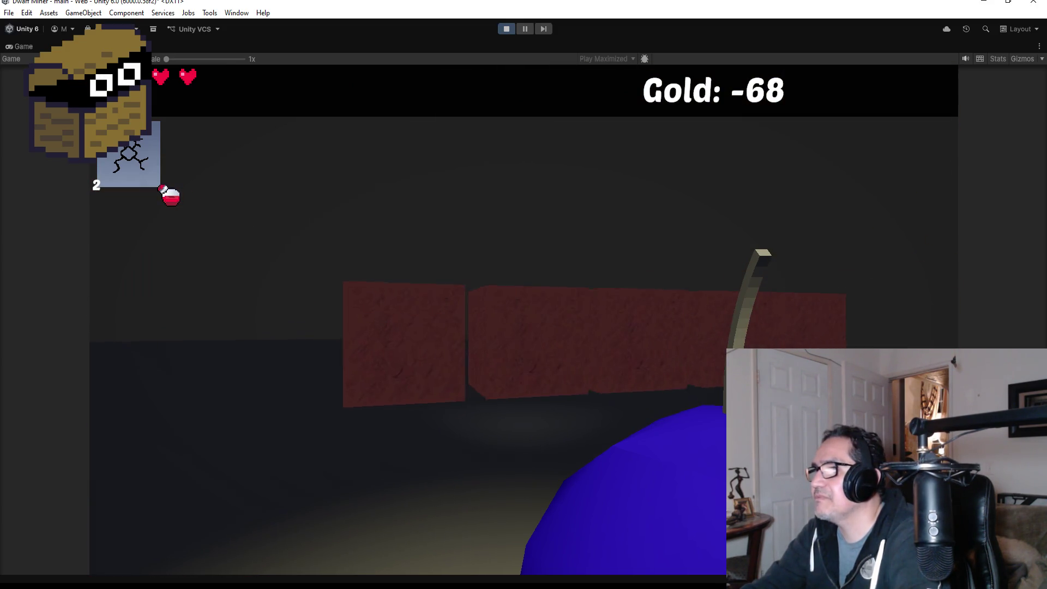
pyautogui.click(523, 320)
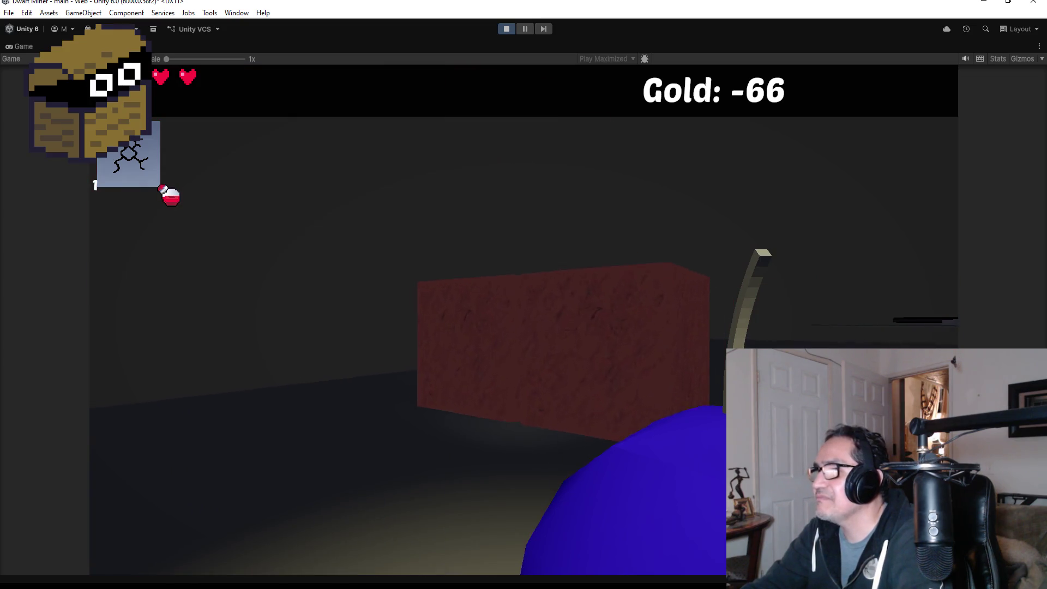
pyautogui.press('Escape')
pyautogui.click(506, 28)
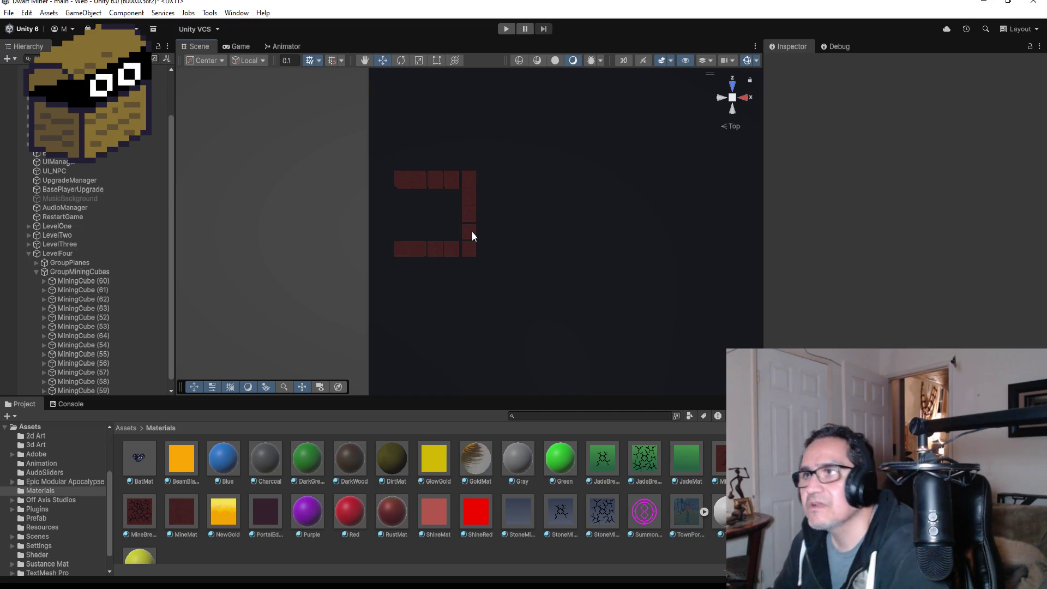
# Duplicate the bottom-left MiningCube twice, placing copies at the bottom row's and top row's left ends
pyautogui.click(397, 252)
pyautogui.scroll(2, 453, 240)
pyautogui.press('f')
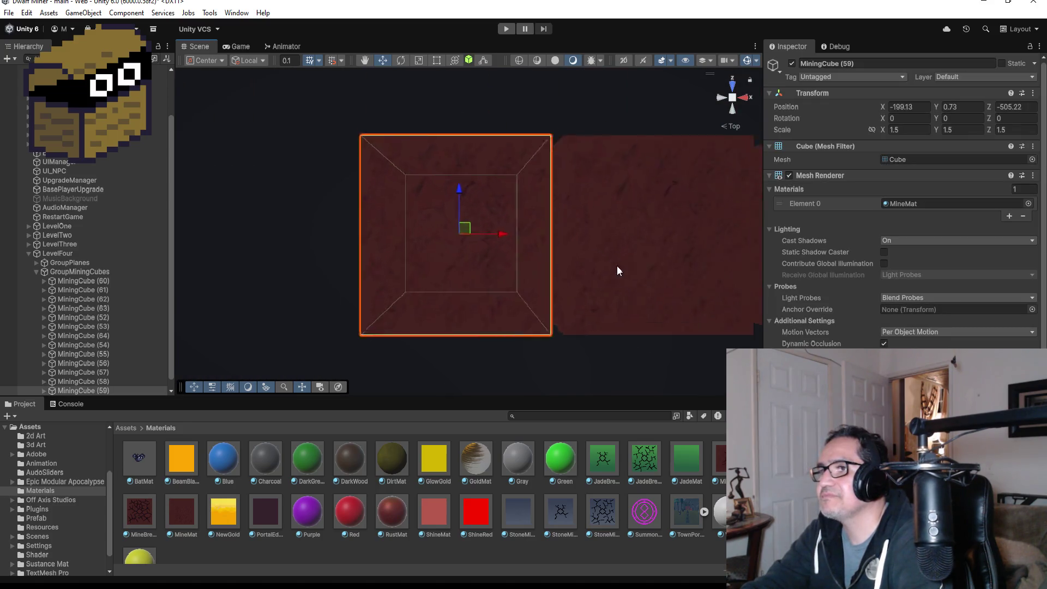
pyautogui.scroll(-5, 573, 273)
pyautogui.scroll(-3, 578, 258)
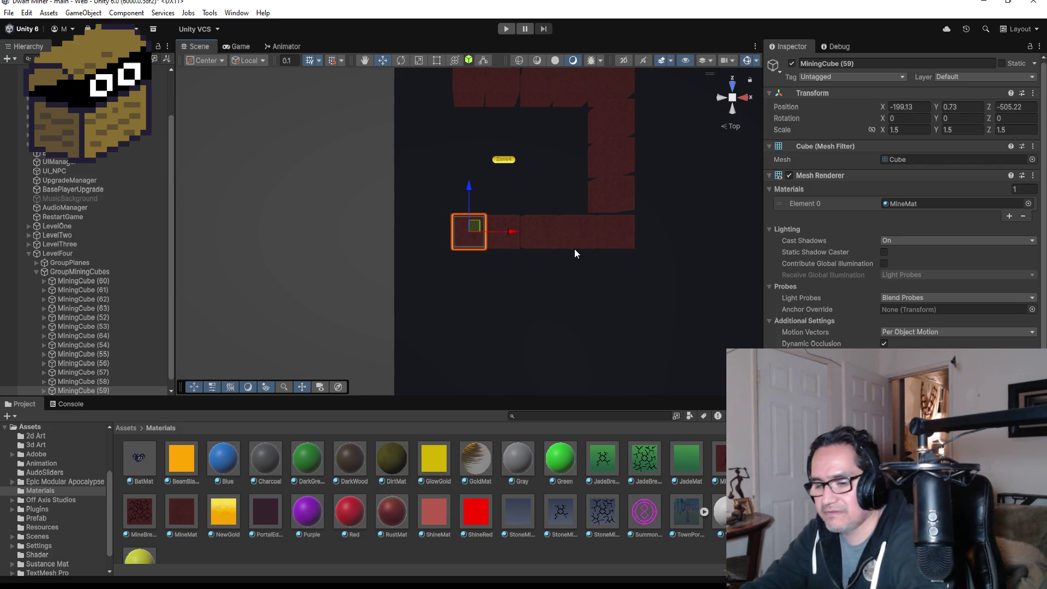
pyautogui.hotkey('ctrl', 'd')
pyautogui.moveTo(511, 239)
pyautogui.mouseDown()
pyautogui.moveTo(469, 230)
pyautogui.moveTo(477, 234)
pyautogui.mouseUp()
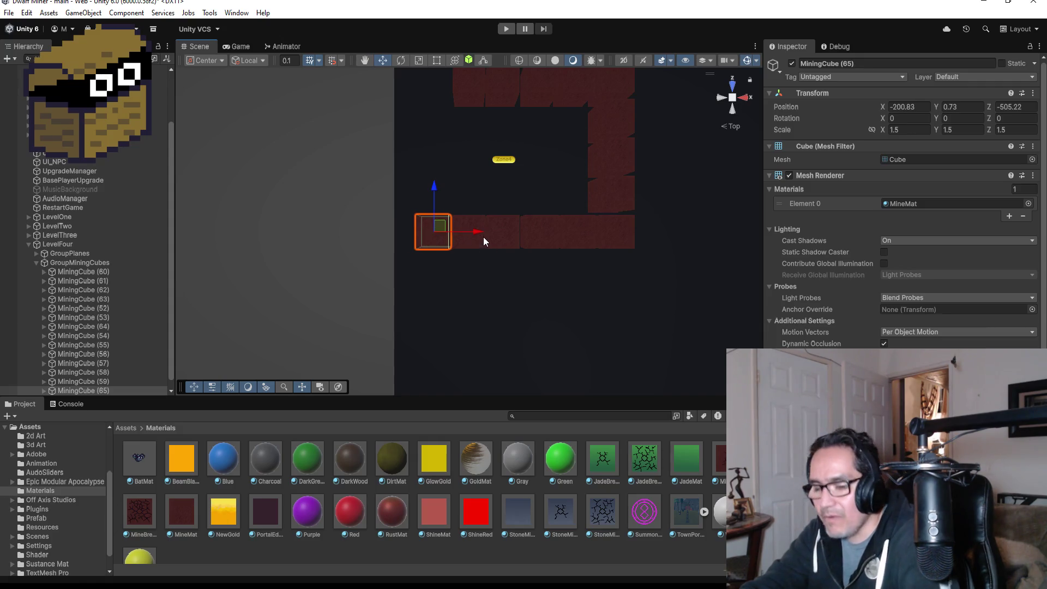
pyautogui.hotkey('ctrl', 'd')
pyautogui.moveTo(435, 190); pyautogui.dragTo(424, 39)
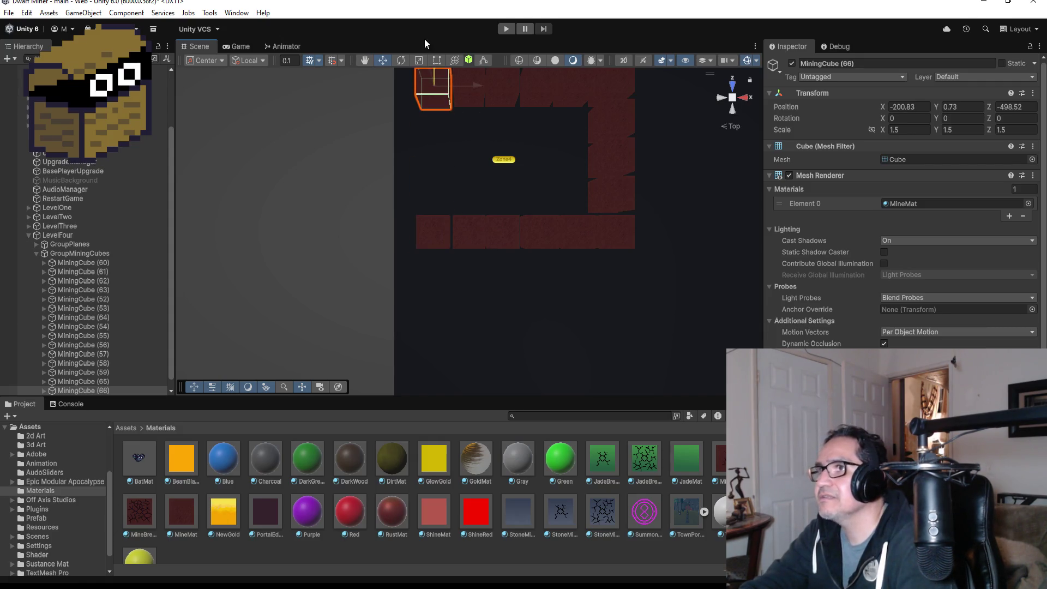
# Delete the extra bottom-left and top-left MiningCubes
pyautogui.scroll(-3, 538, 162)
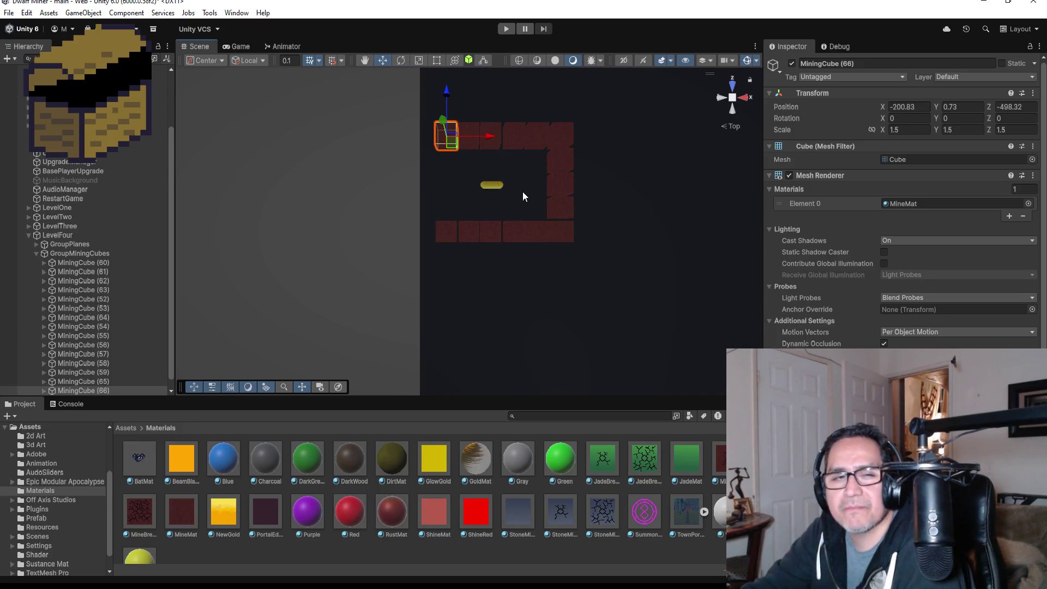
pyautogui.click(445, 234)
pyautogui.press('Delete')
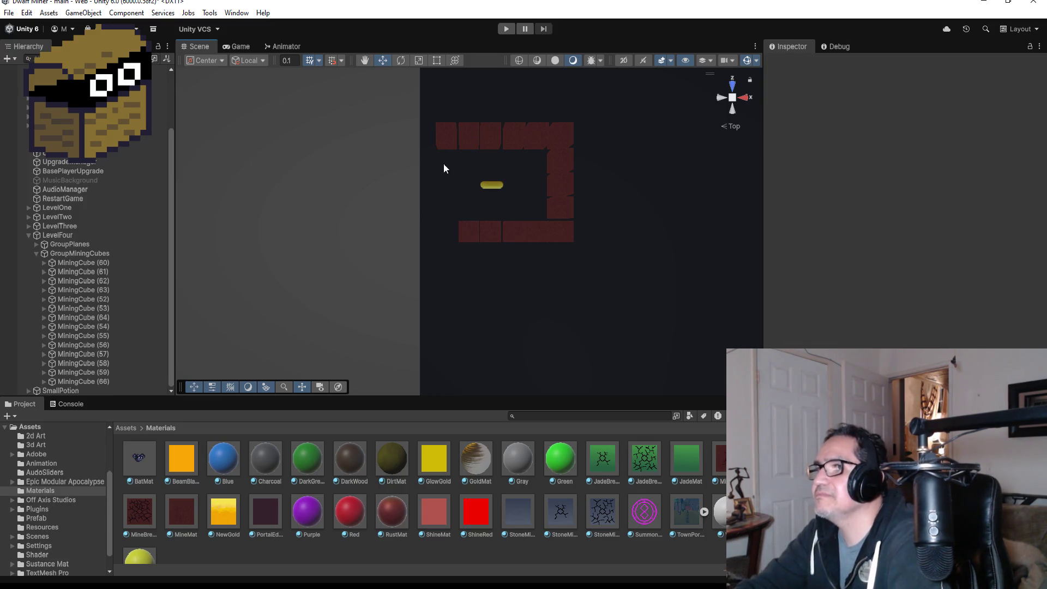
pyautogui.click(445, 145)
pyautogui.press('Delete')
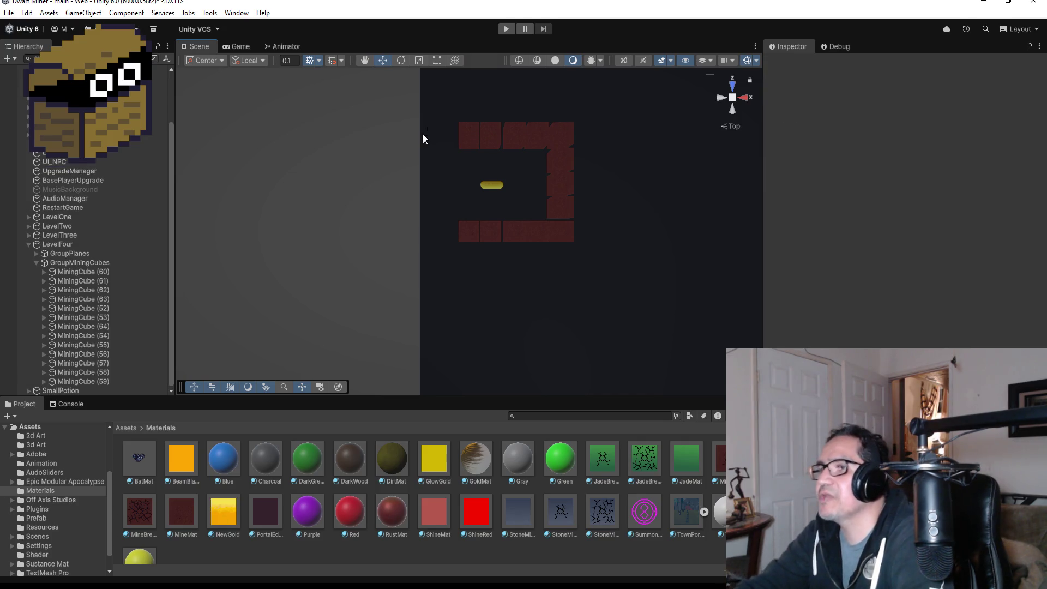
# Zoom out over the whole floor, collapse GroupMiningCubes and select LevelFour
pyautogui.scroll(-3, 441, 174)
pyautogui.scroll(-2, 473, 184)
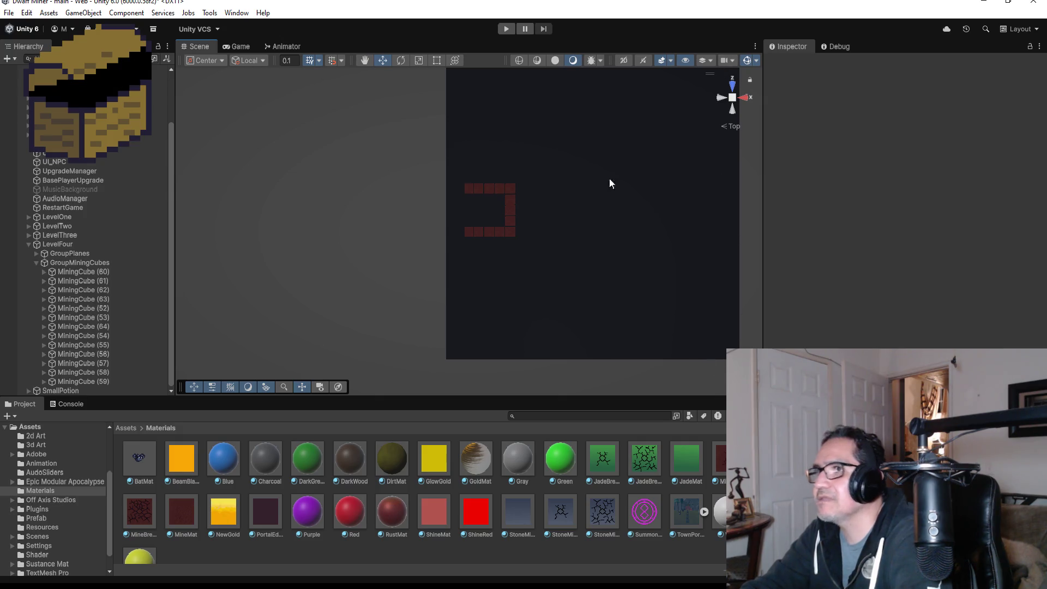
pyautogui.scroll(2, 556, 213)
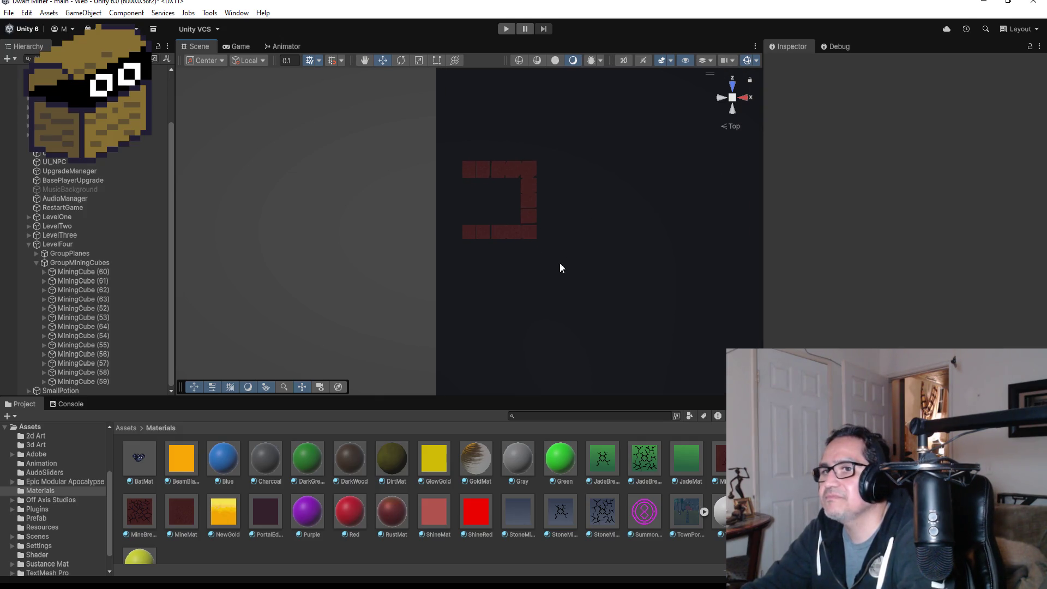
pyautogui.click(533, 186)
pyautogui.press('f')
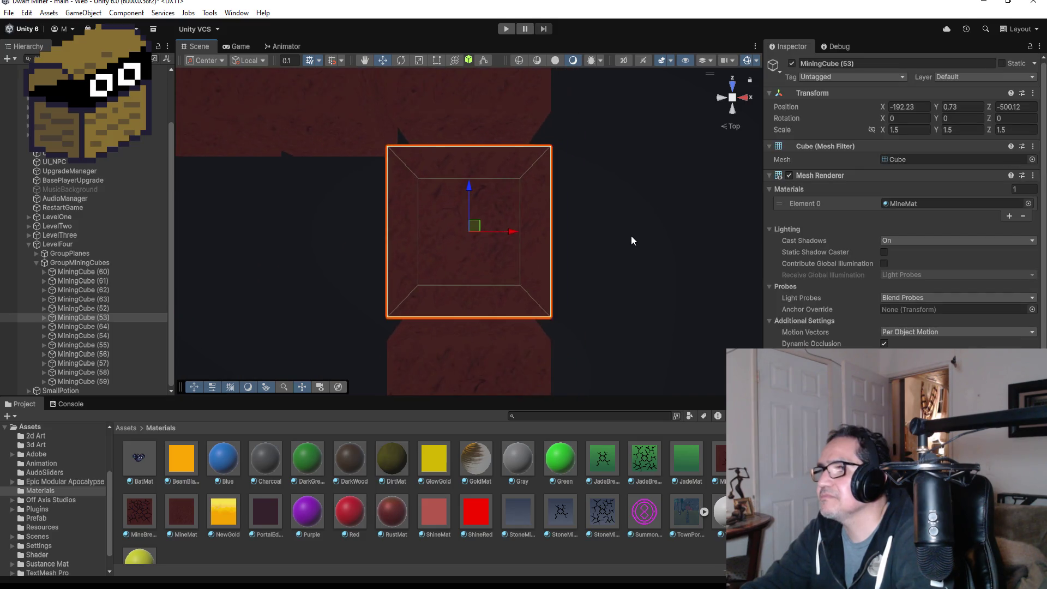
pyautogui.scroll(-10, 603, 217)
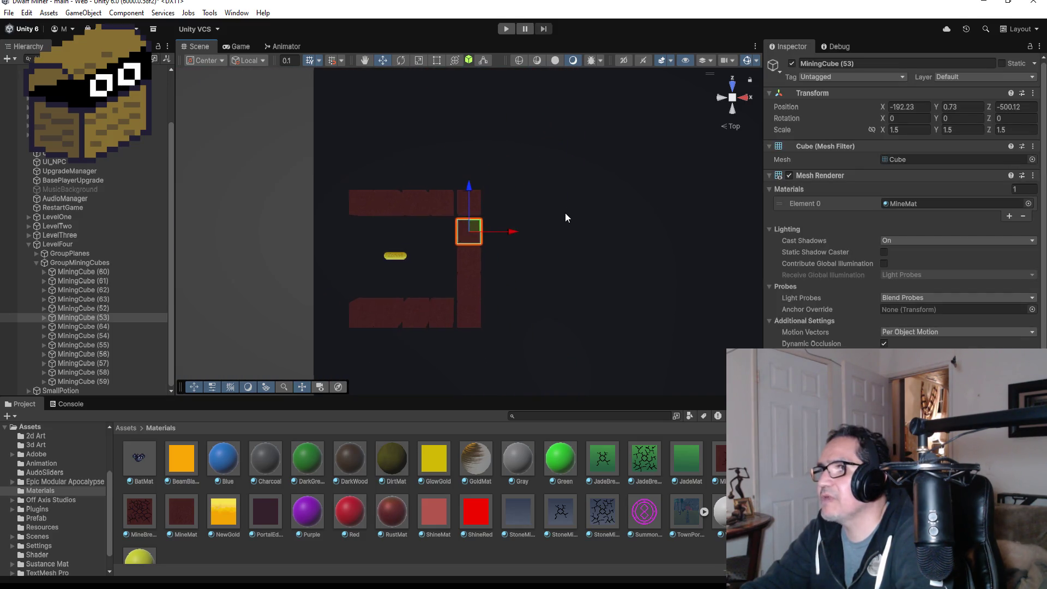
pyautogui.scroll(-5, 549, 217)
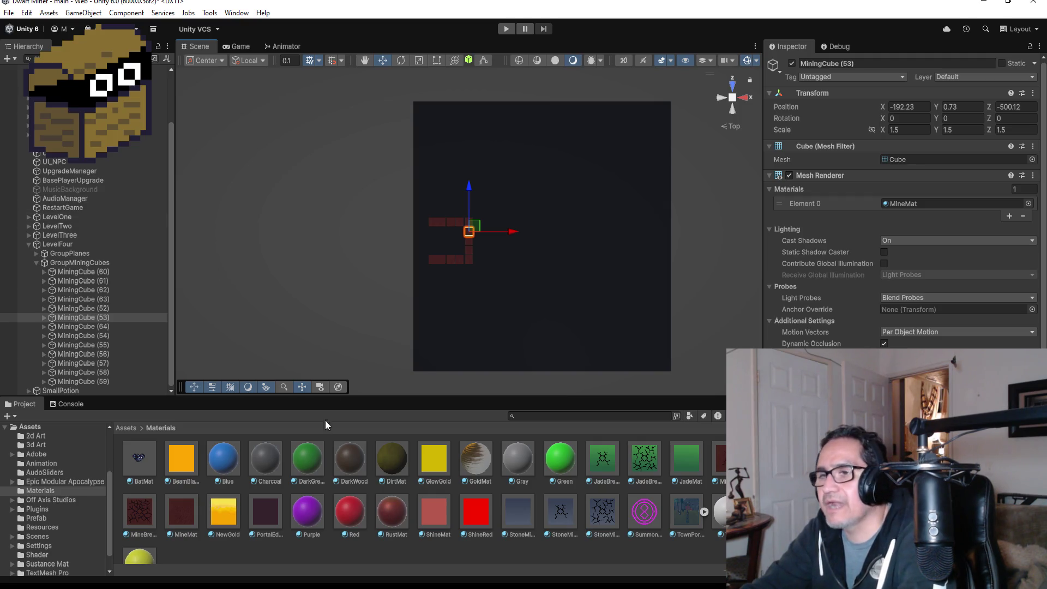
pyautogui.click(37, 264)
pyautogui.click(58, 307)
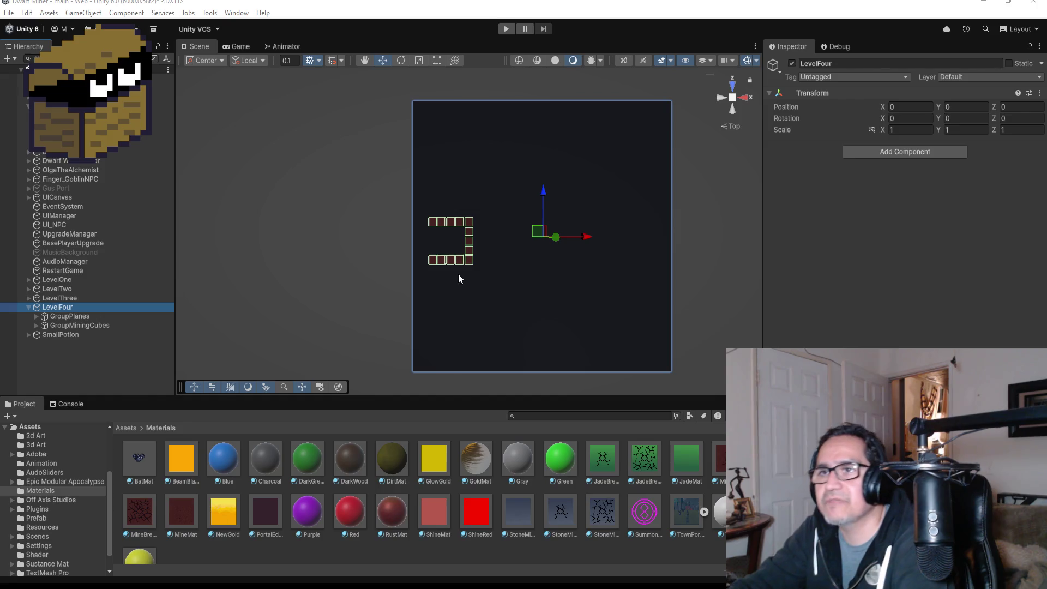
# Create an empty child object under LevelFour named GroupHardWalls
pyautogui.rightClick(69, 307)
pyautogui.click(125, 337)
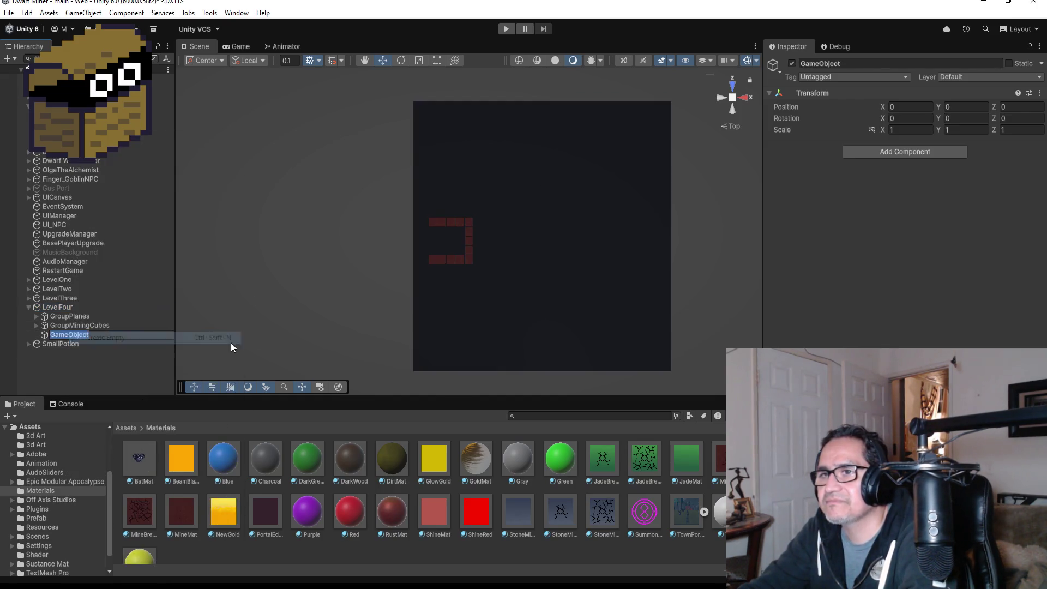
pyautogui.click(884, 66)
pyautogui.write('GroupHardWalls')
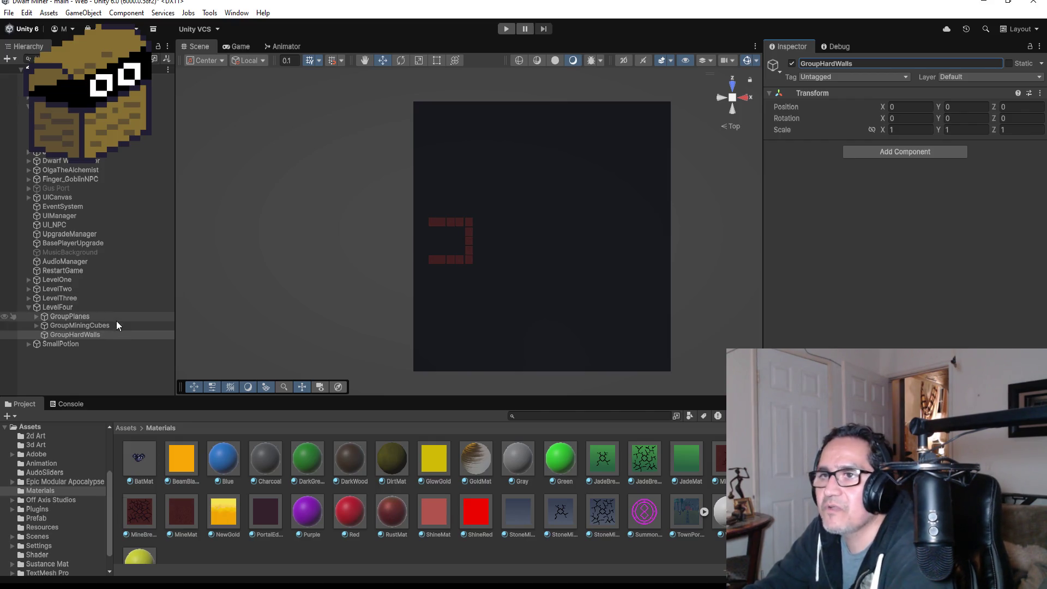
# Expand LevelThree and its Loop1 group in the Hierarchy to find the hard walls
pyautogui.click(28, 297)
pyautogui.scroll(-1, 74, 338)
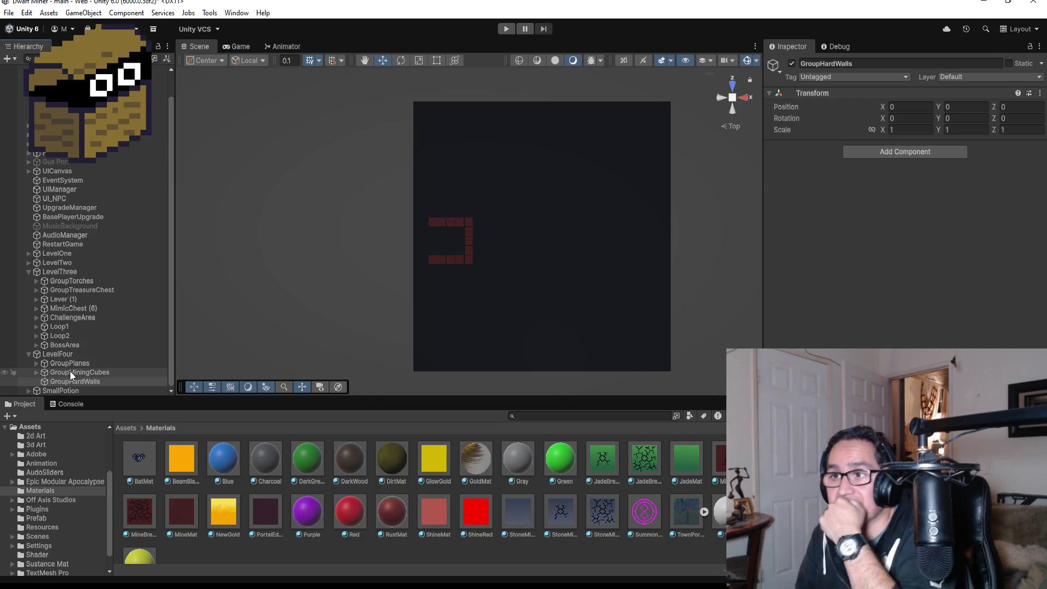
pyautogui.click(36, 336)
pyautogui.click(36, 335)
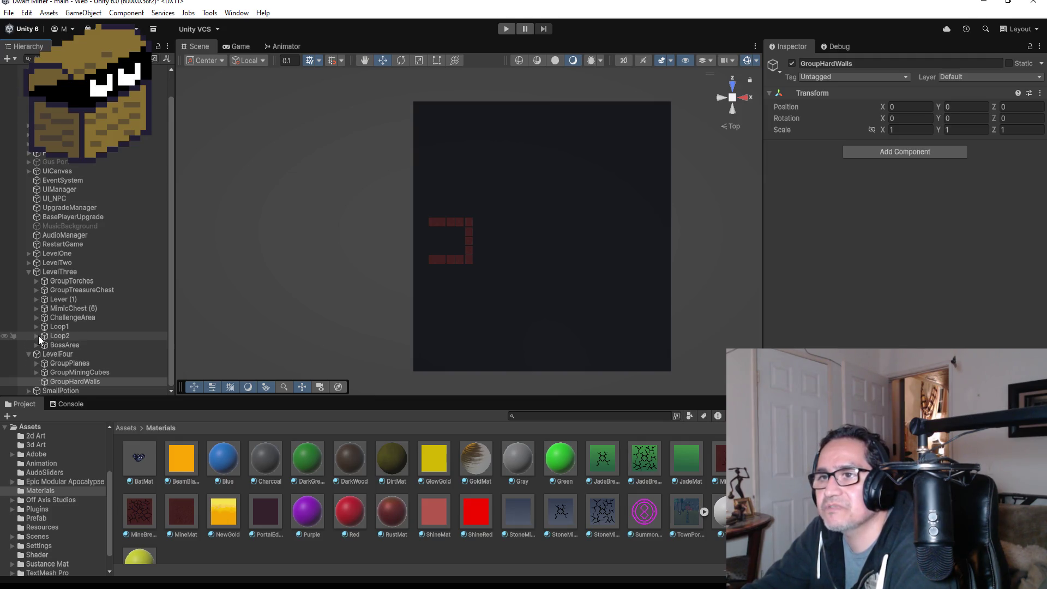
pyautogui.click(37, 327)
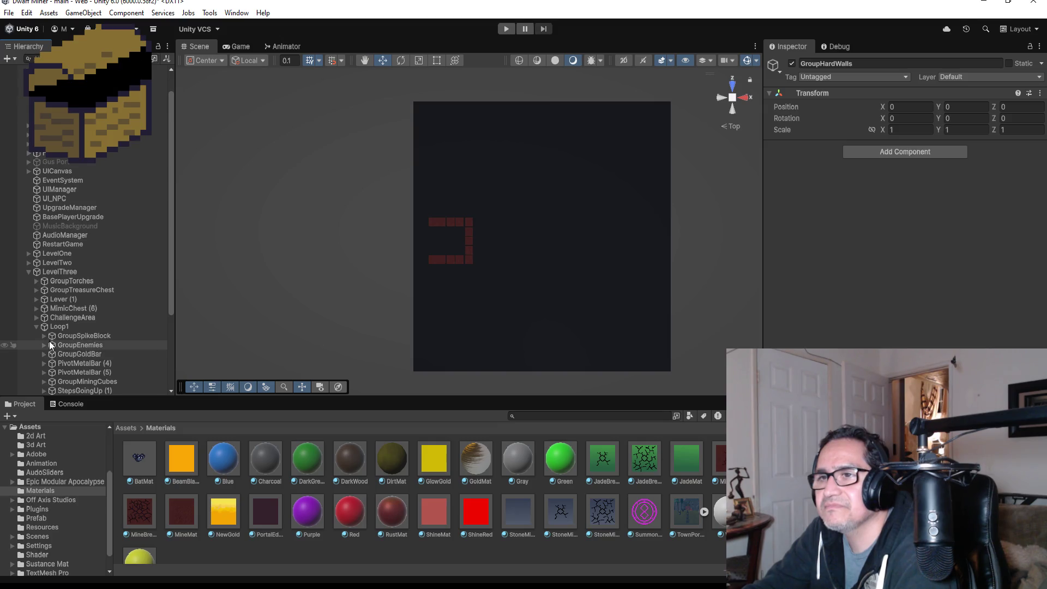
pyautogui.scroll(-3, 88, 349)
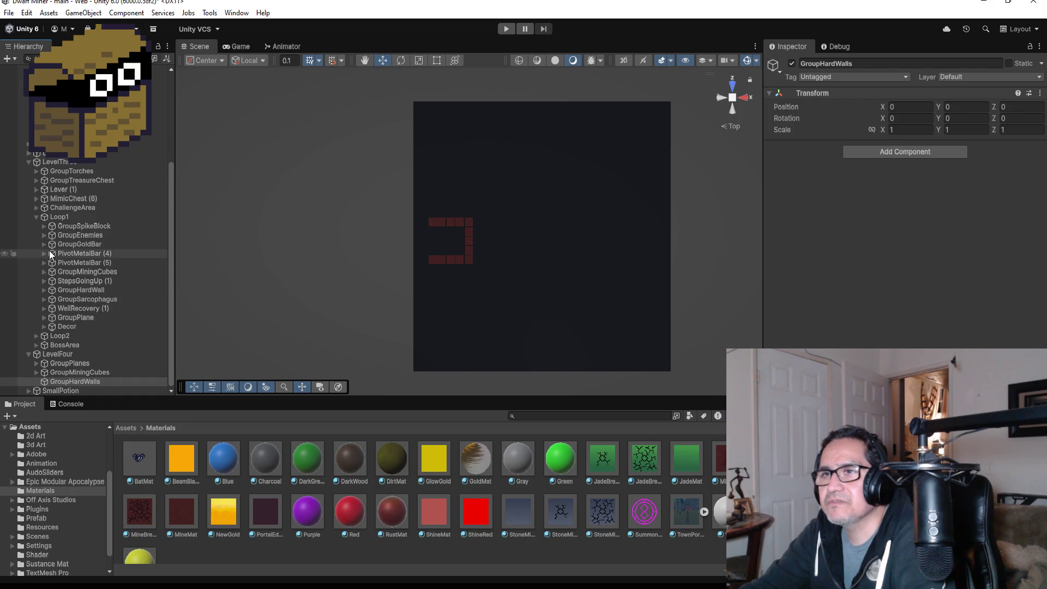
# Duplicate HardWall (31) and move the copy into LevelFour/GroupHardWalls as HardWall (101)
pyautogui.click(44, 289)
pyautogui.click(82, 299)
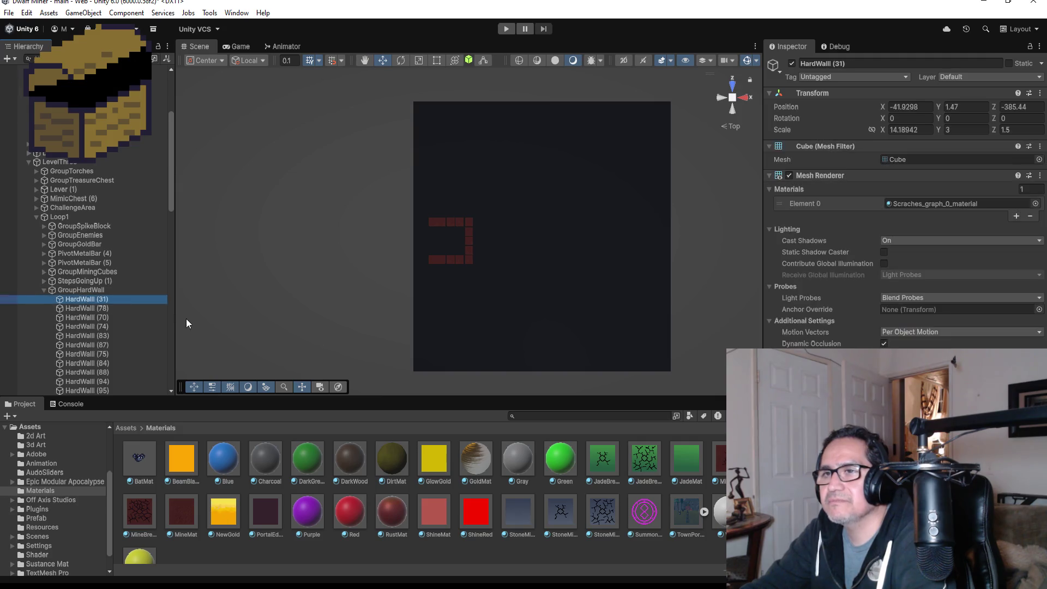
pyautogui.hotkey('ctrl', 'd')
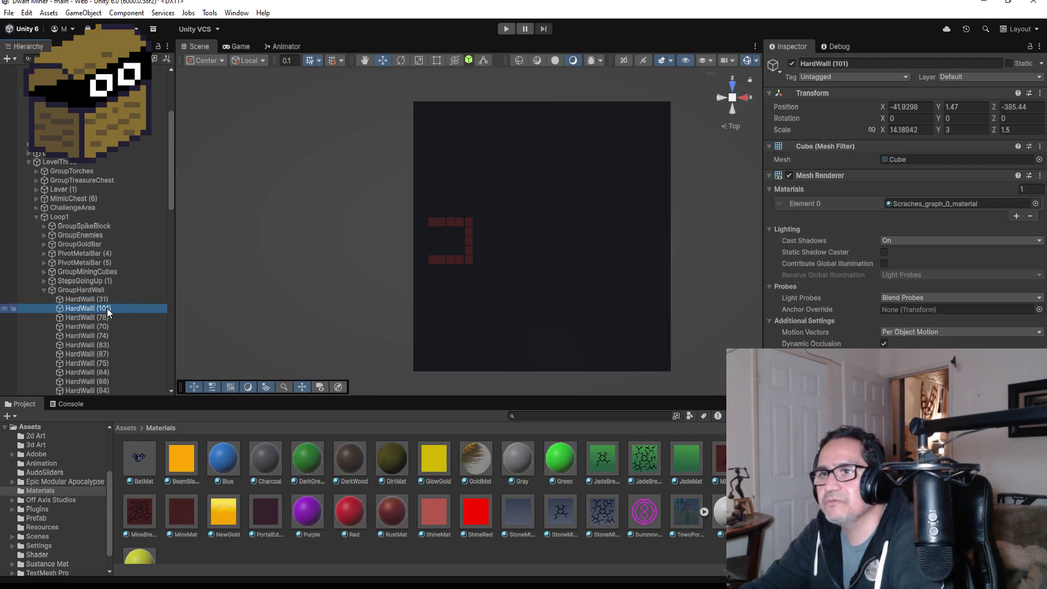
pyautogui.moveTo(107, 309)
pyautogui.mouseDown()
pyautogui.moveTo(108, 404)
pyautogui.moveTo(135, 332)
pyautogui.moveTo(165, 364)
pyautogui.moveTo(165, 394)
pyautogui.moveTo(132, 379)
pyautogui.moveTo(140, 398)
pyautogui.moveTo(124, 398)
pyautogui.moveTo(113, 382)
pyautogui.mouseUp()
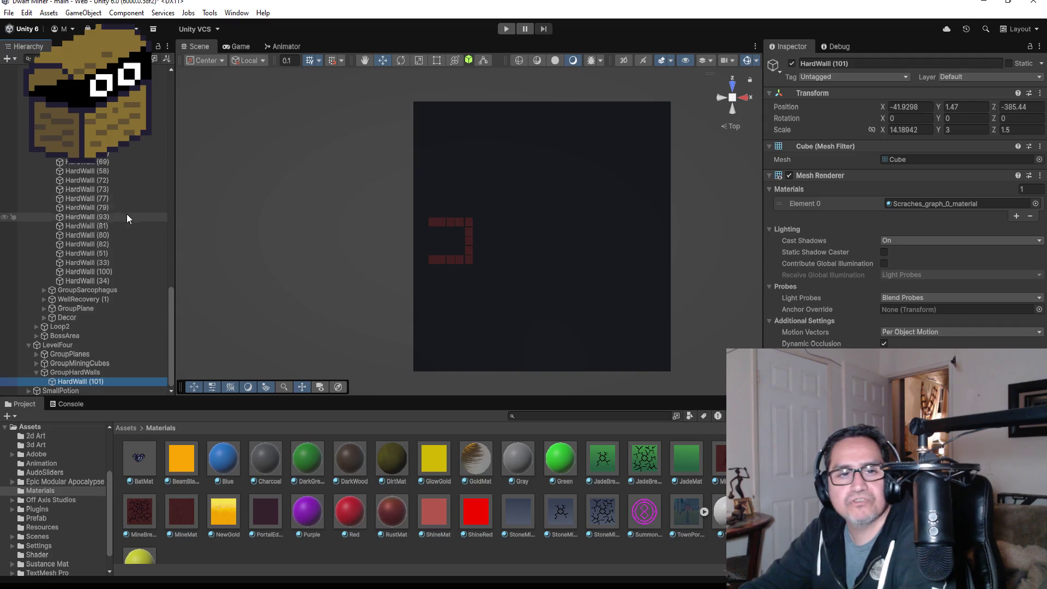
# Collapse GroupHardWall, Loop1 and LevelThree in the Hierarchy
pyautogui.scroll(10, 125, 210)
pyautogui.scroll(5, 116, 219)
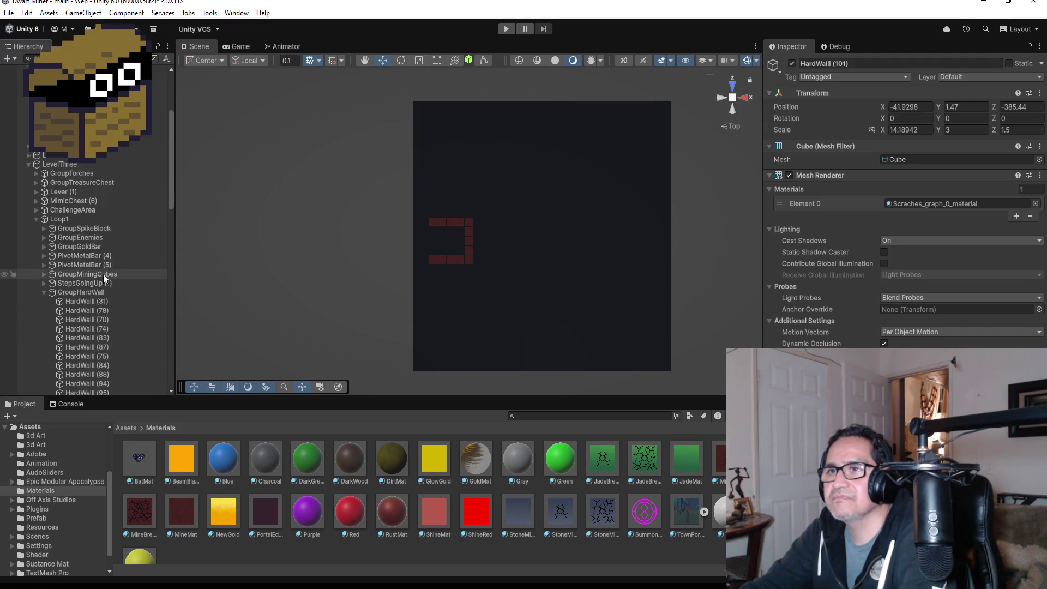
pyautogui.click(44, 291)
pyautogui.click(35, 219)
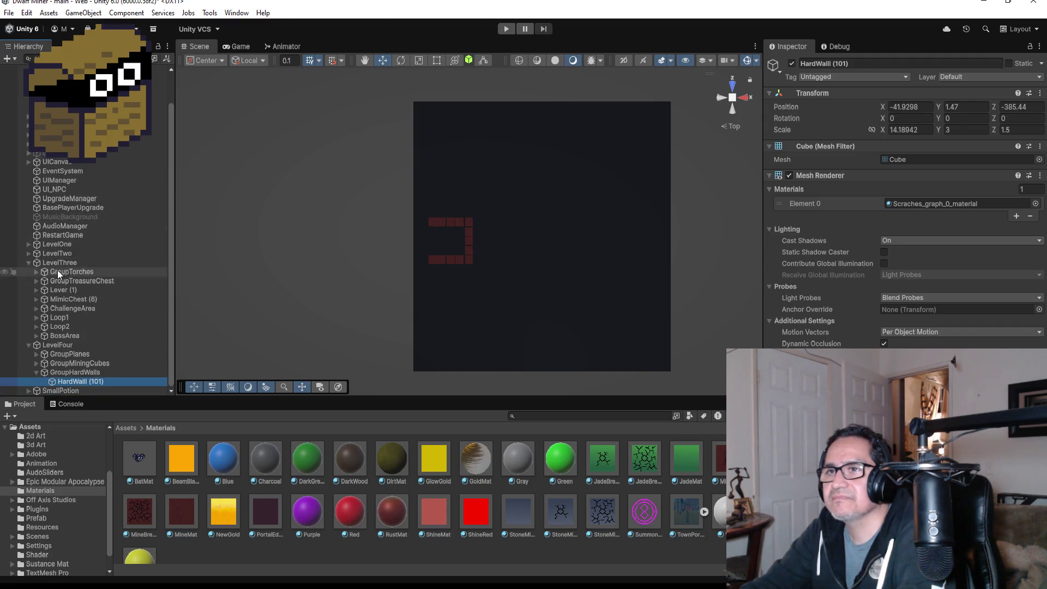
pyautogui.click(29, 262)
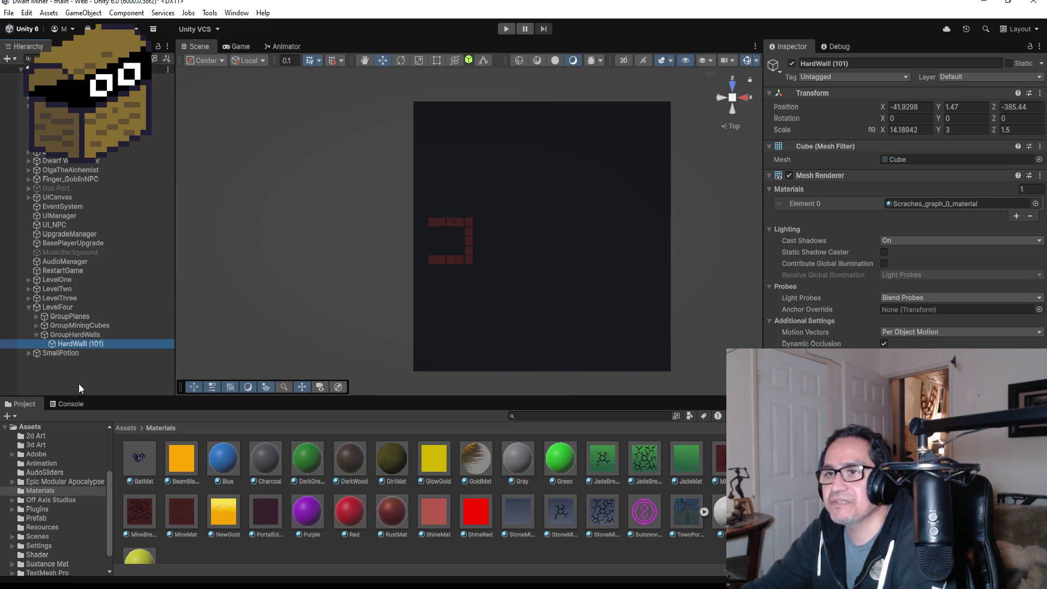
# Copy MiningCube (60)'s position and paste it onto HardWall (101)
pyautogui.click(36, 325)
pyautogui.click(75, 334)
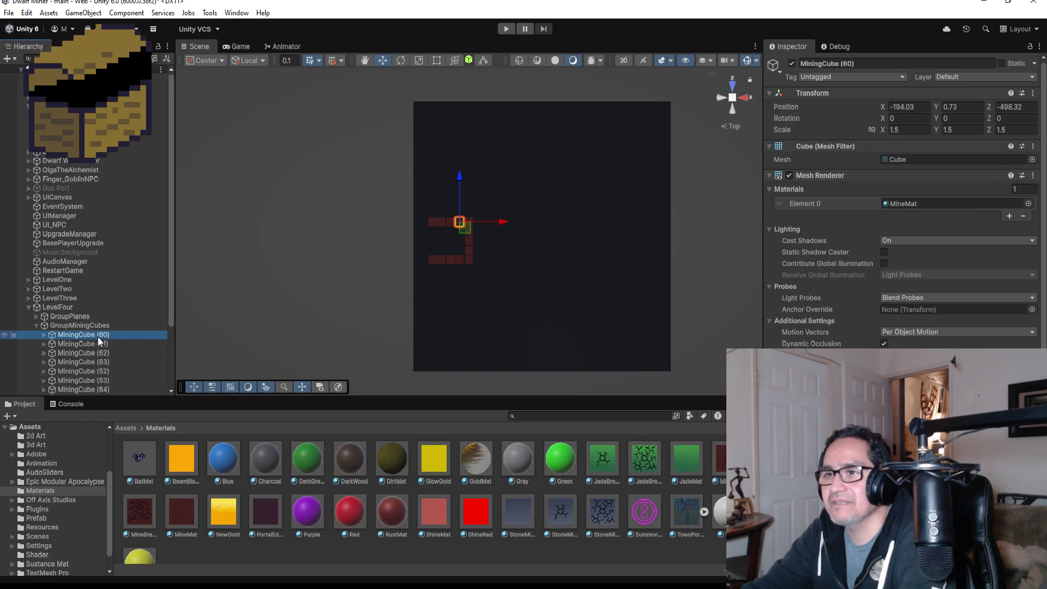
pyautogui.click(1030, 93)
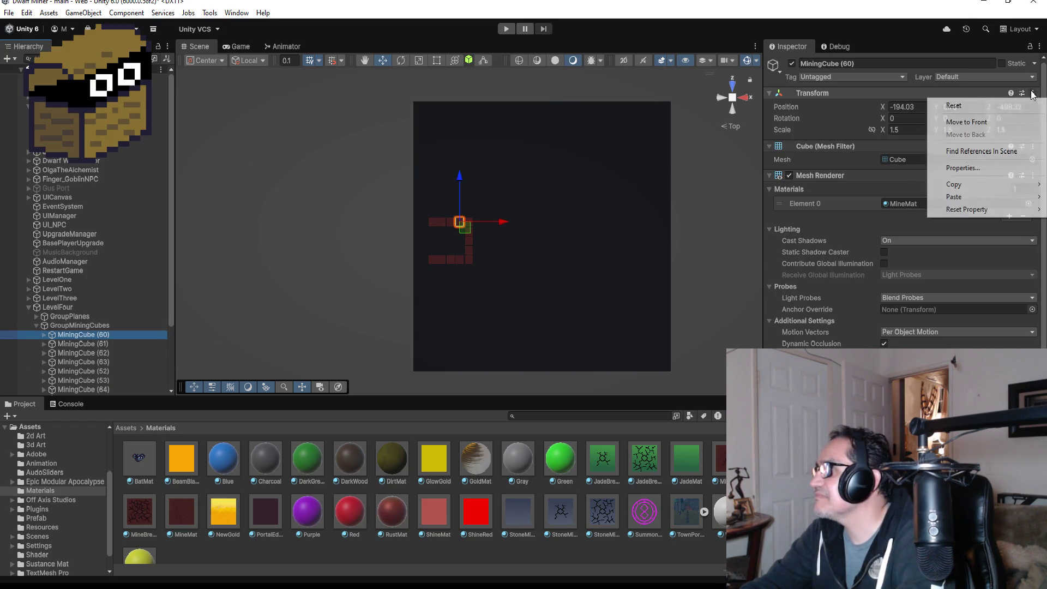
pyautogui.moveTo(973, 185)
pyautogui.click(905, 184)
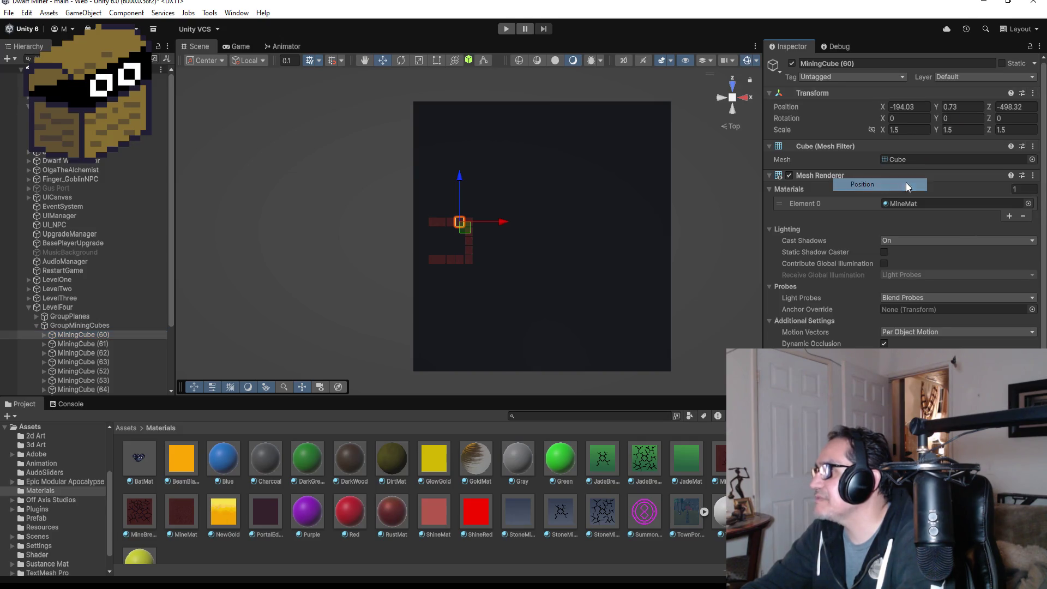
pyautogui.click(38, 325)
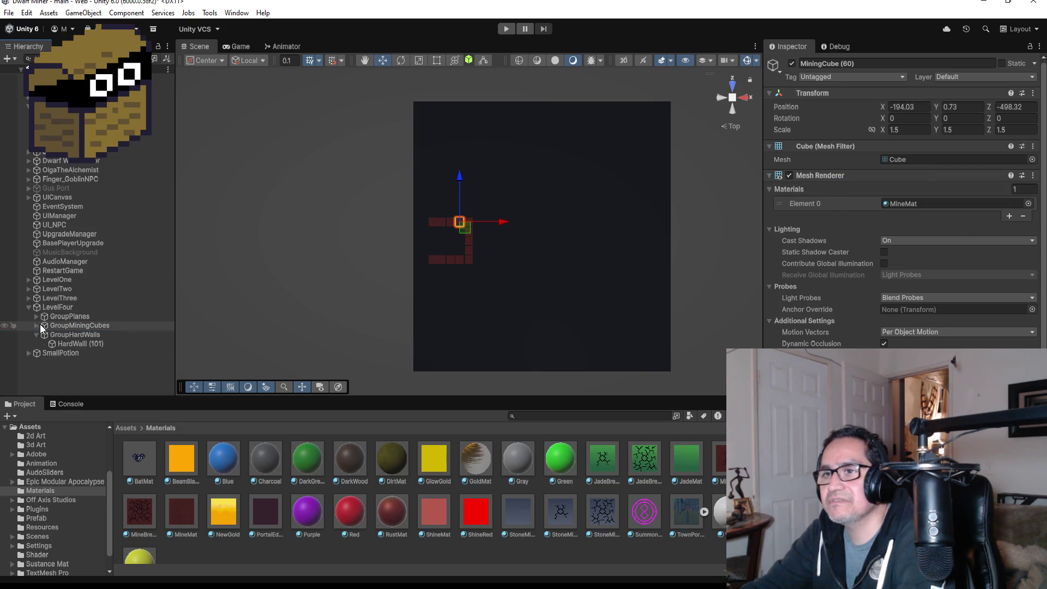
pyautogui.click(63, 342)
pyautogui.click(803, 94)
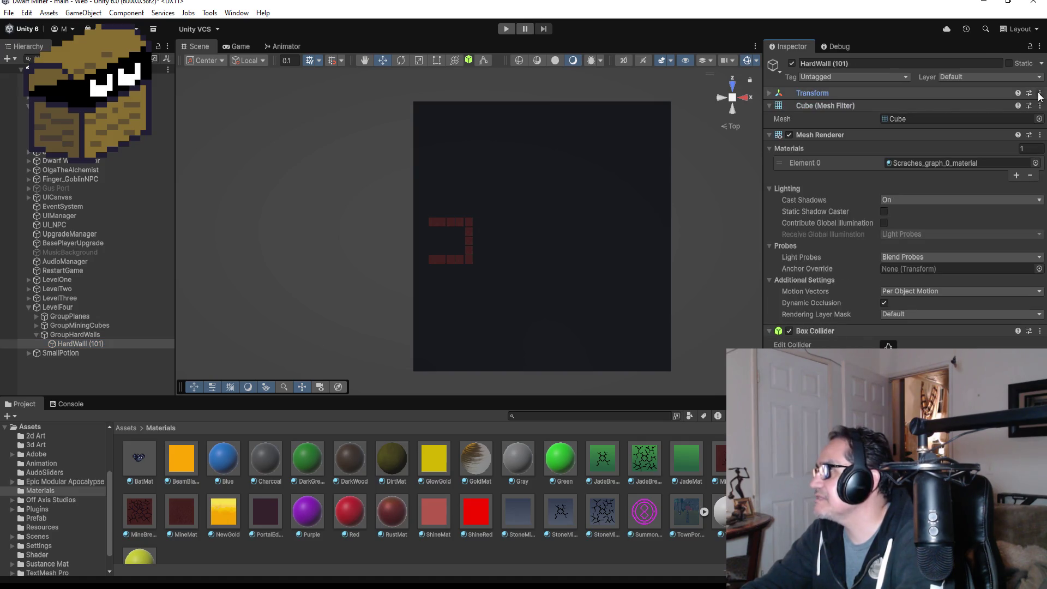
pyautogui.click(769, 94)
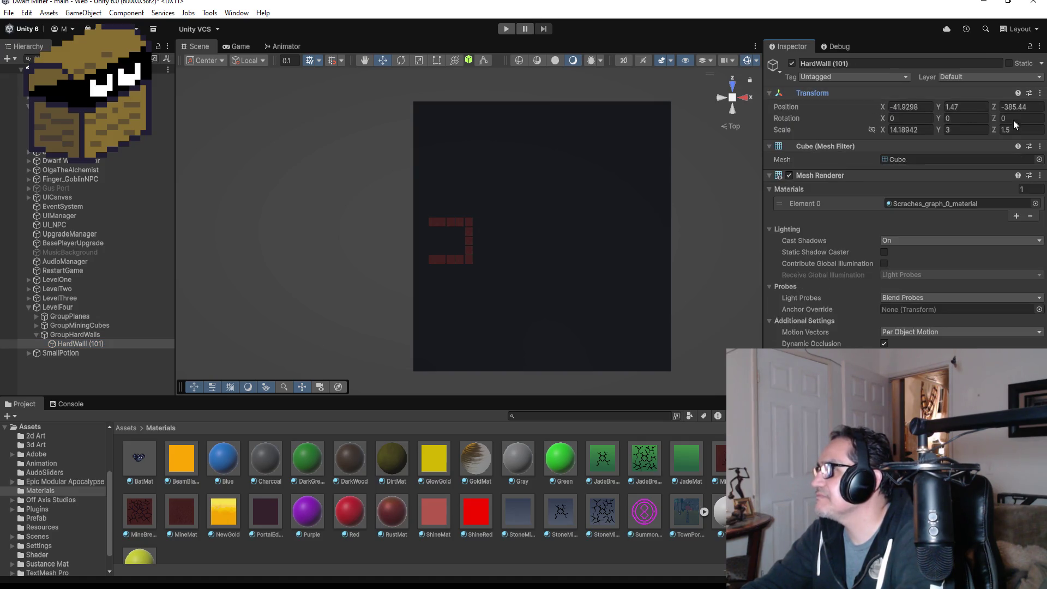
pyautogui.click(1039, 93)
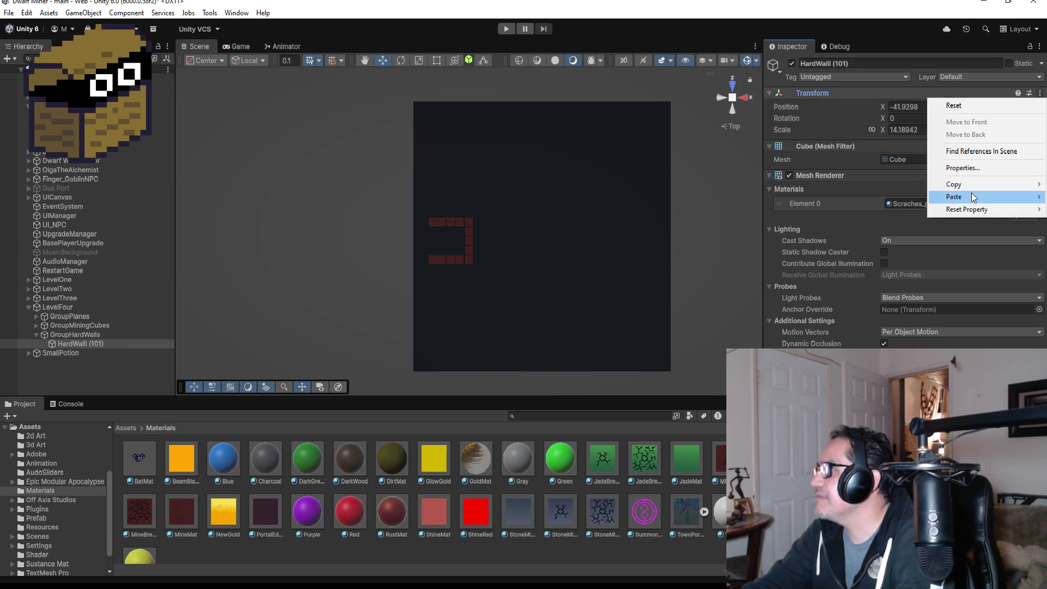
pyautogui.moveTo(973, 197)
pyautogui.click(874, 197)
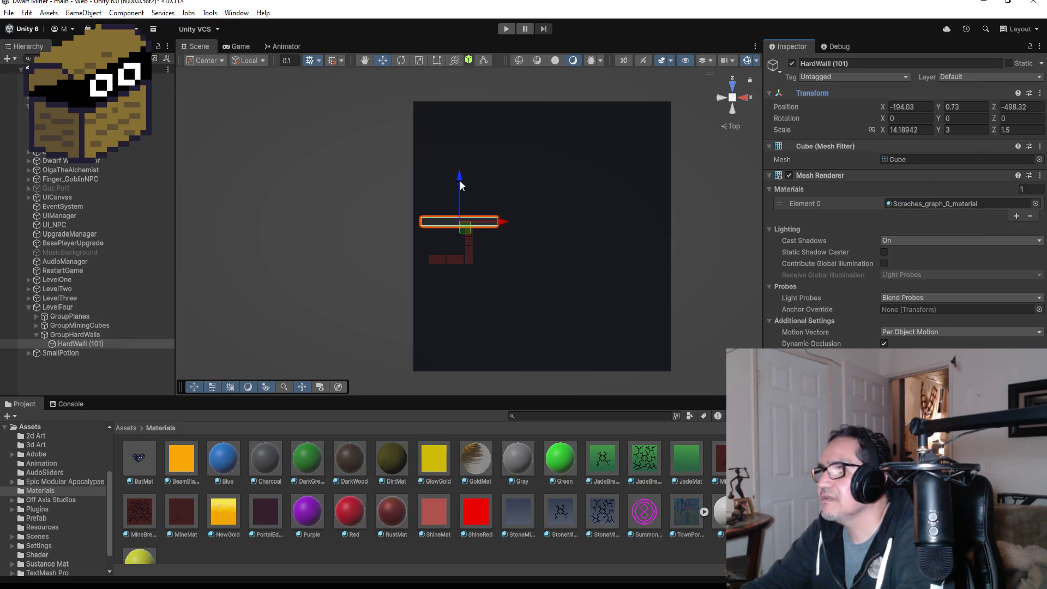
# Move HardWall (101) to the floor's top edge at -194.15, 1.48, -476.88, viewed from above
pyautogui.moveTo(460, 181); pyautogui.dragTo(463, 64)
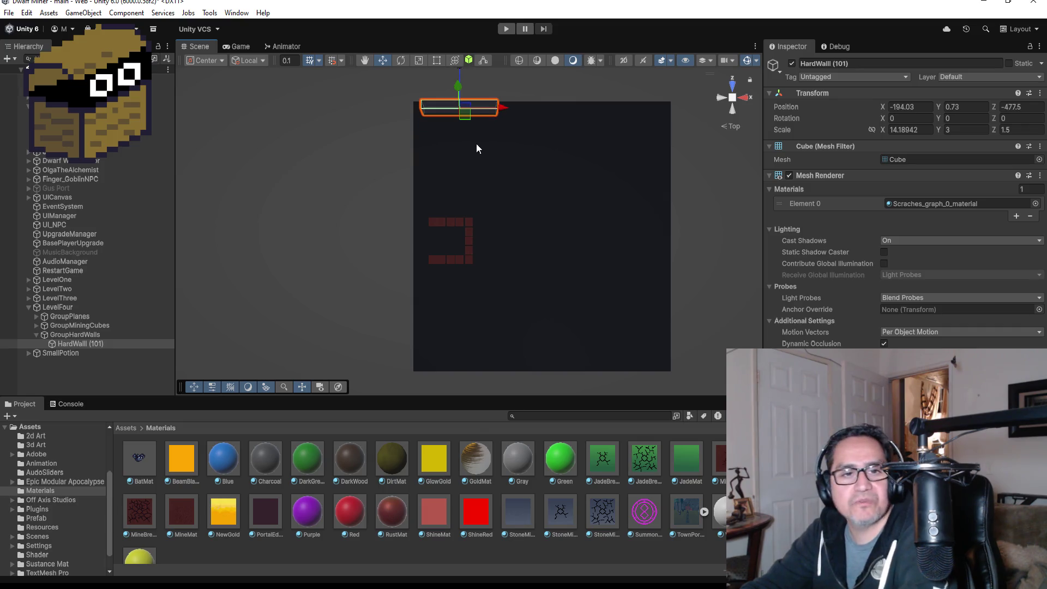
pyautogui.press('f')
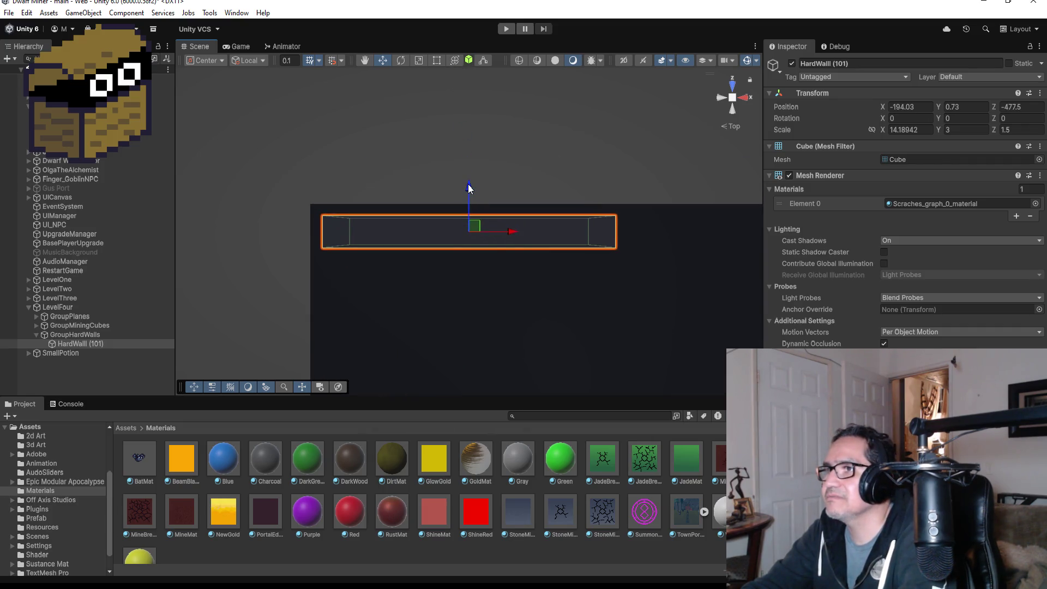
pyautogui.moveTo(468, 189); pyautogui.dragTo(468, 175)
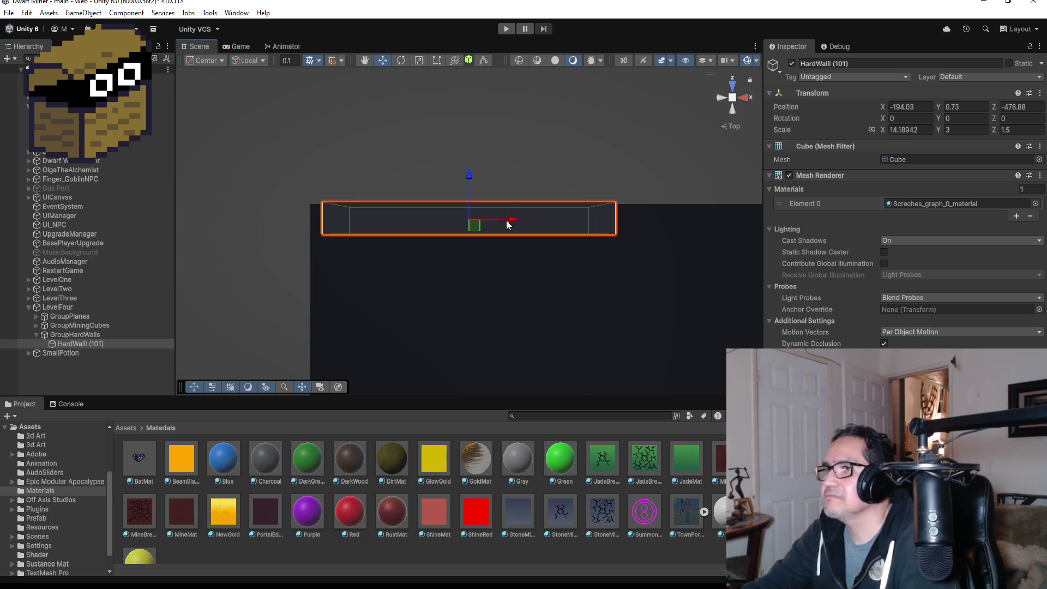
pyautogui.moveTo(506, 224)
pyautogui.mouseDown()
pyautogui.moveTo(629, 143)
pyautogui.moveTo(533, 255)
pyautogui.mouseUp()
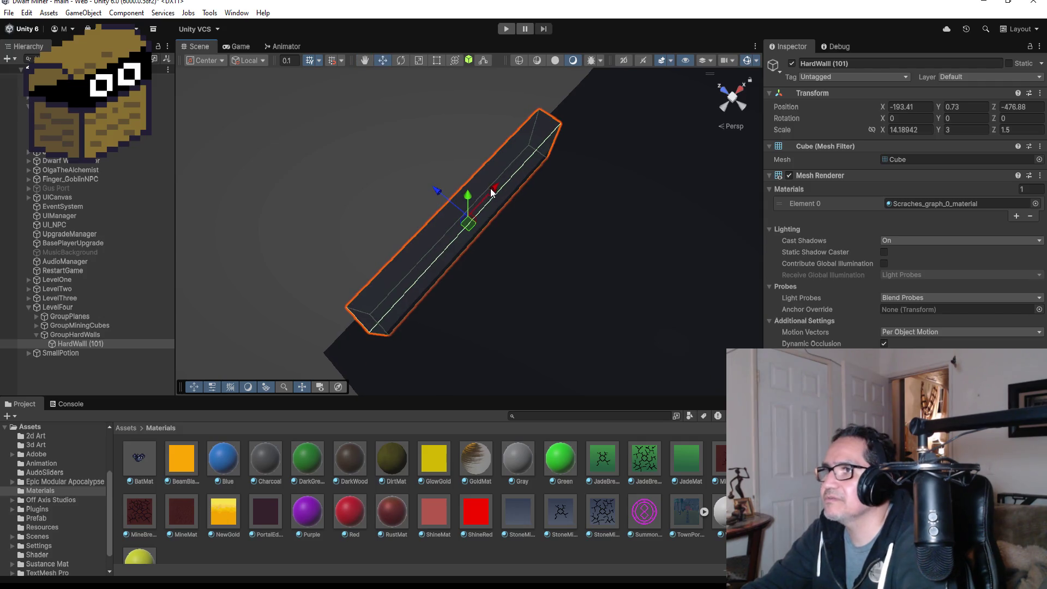
pyautogui.moveTo(493, 190)
pyautogui.mouseDown()
pyautogui.moveTo(489, 200)
pyautogui.moveTo(572, 218)
pyautogui.moveTo(658, 182)
pyautogui.moveTo(570, 127)
pyautogui.moveTo(520, 152)
pyautogui.moveTo(535, 144)
pyautogui.moveTo(518, 232)
pyautogui.moveTo(460, 312)
pyautogui.moveTo(475, 249)
pyautogui.mouseUp()
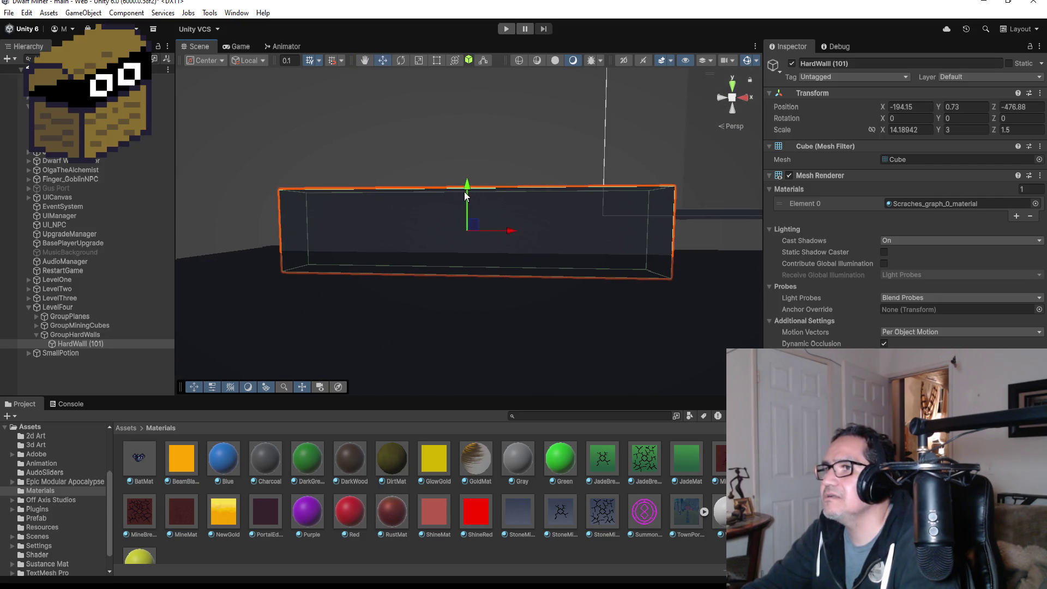
pyautogui.moveTo(464, 193); pyautogui.dragTo(464, 173)
pyautogui.moveTo(465, 173)
pyautogui.mouseDown()
pyautogui.moveTo(475, 261)
pyautogui.moveTo(647, 240)
pyautogui.moveTo(423, 299)
pyautogui.moveTo(451, 203)
pyautogui.mouseUp()
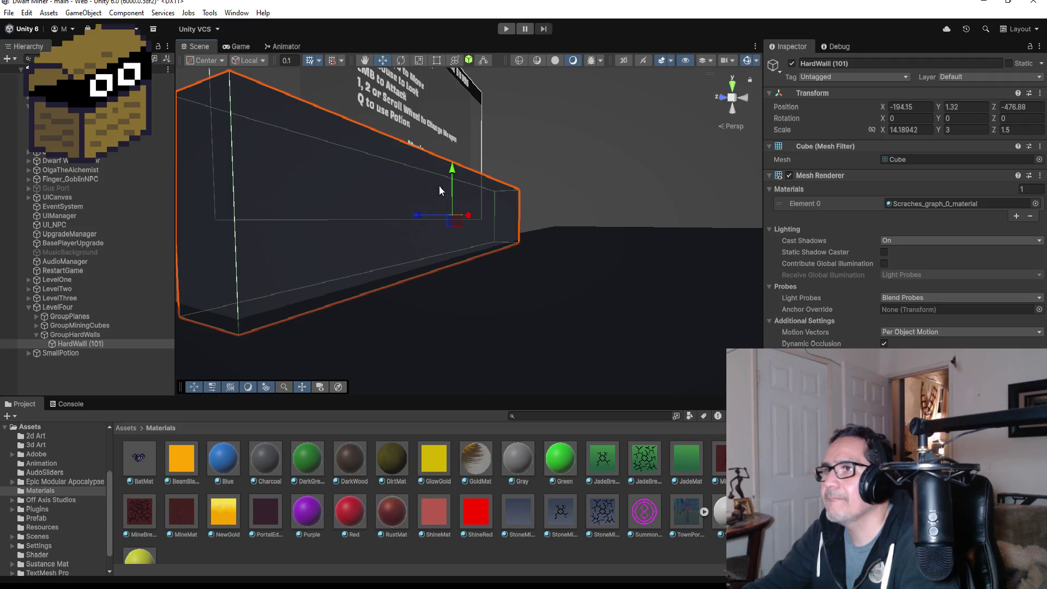
pyautogui.moveTo(452, 172); pyautogui.dragTo(453, 170)
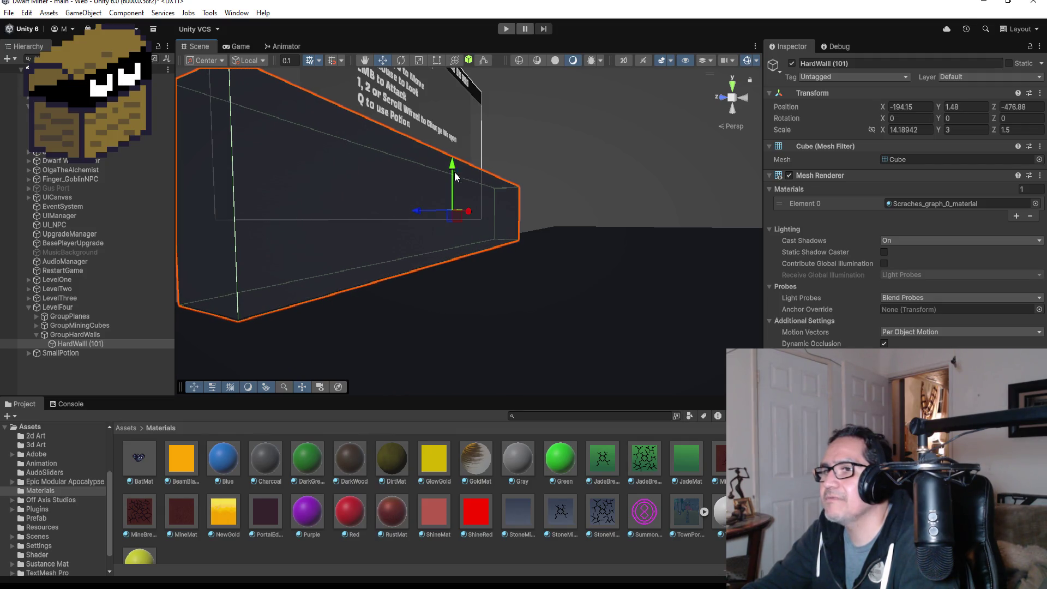
pyautogui.click(732, 86)
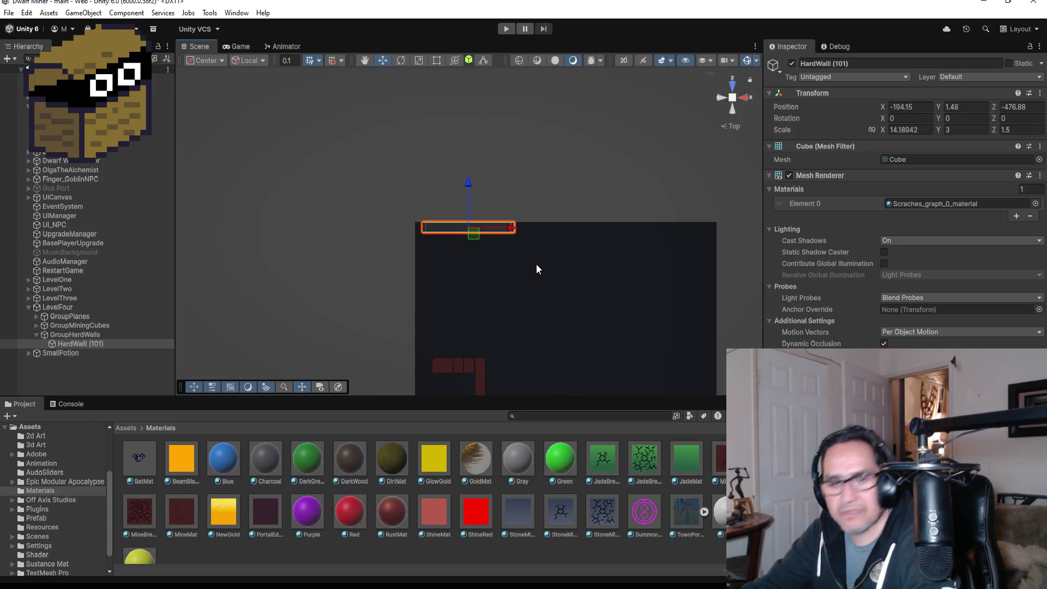
# Duplicate the wall as HardWall (102) and move it right along the top edge
pyautogui.hotkey('ctrl', 'd')
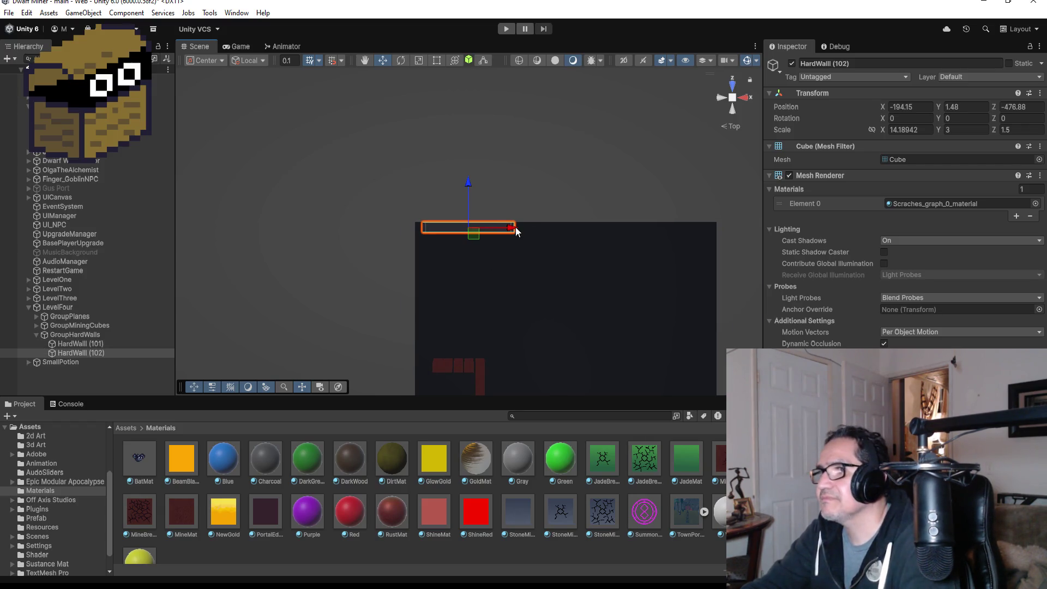
pyautogui.moveTo(515, 226); pyautogui.dragTo(615, 227)
pyautogui.press('f')
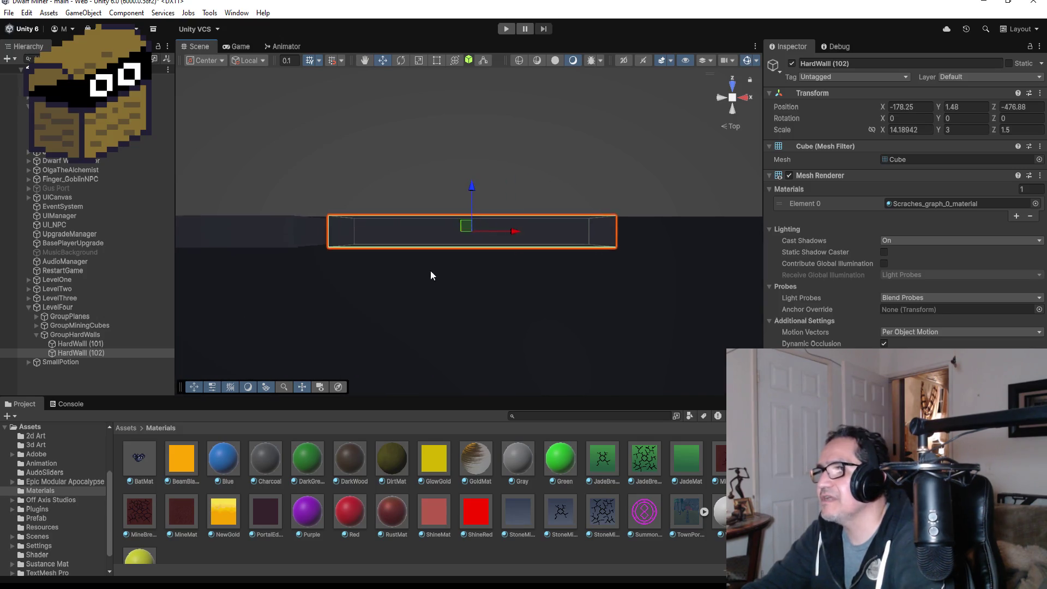
pyautogui.moveTo(389, 277)
pyautogui.mouseDown()
pyautogui.moveTo(304, 302)
pyautogui.moveTo(511, 278)
pyautogui.mouseUp()
pyautogui.scroll(-3, 584, 235)
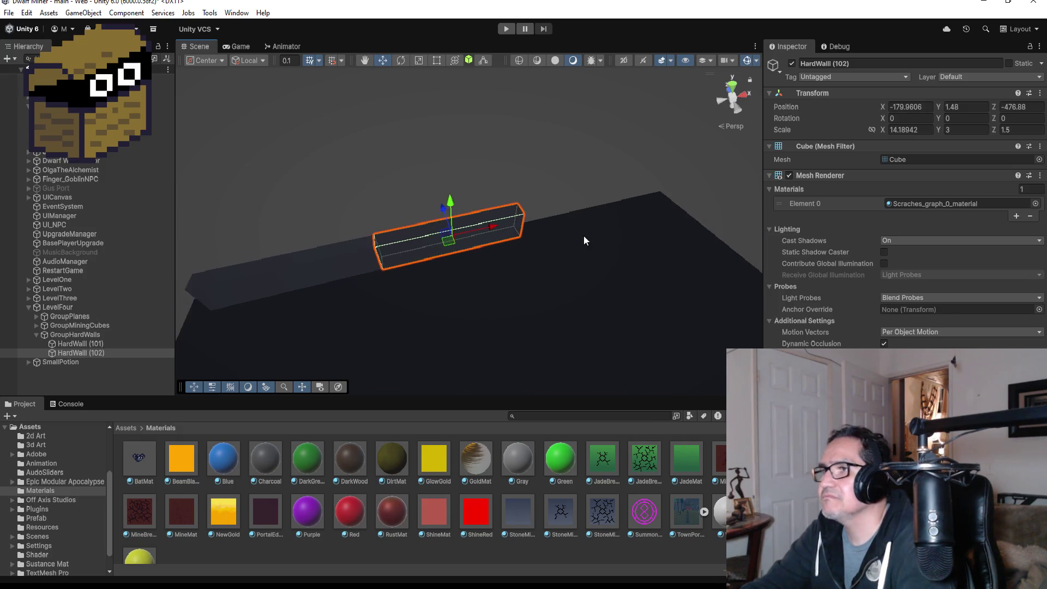
# Duplicate HardWall (102) as HardWall (103), vertex-snapped to its end at -165.77, 1.48, -476.88
pyautogui.hotkey('ctrl', 'd')
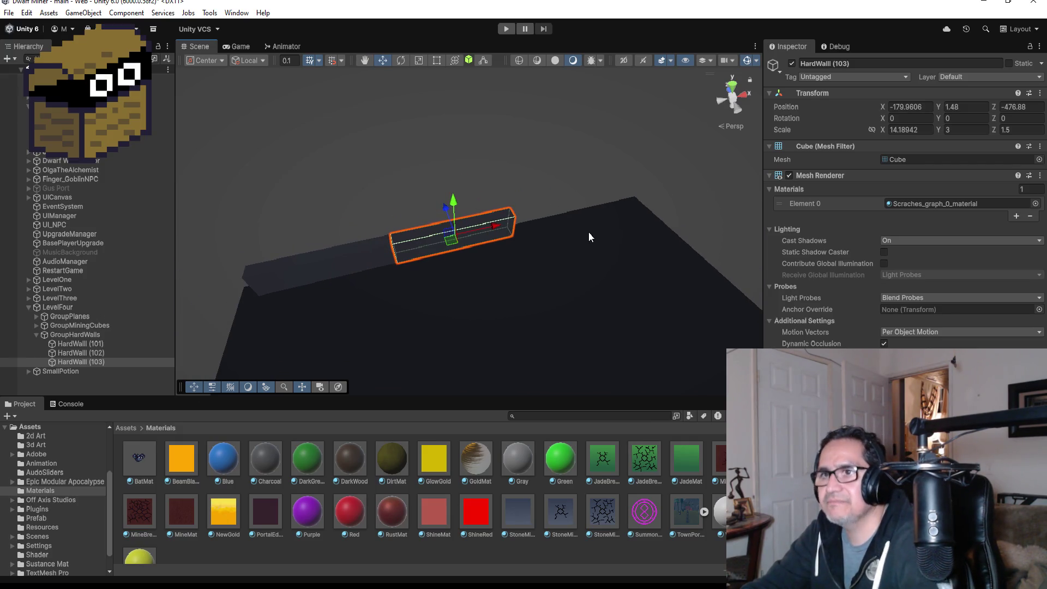
pyautogui.moveTo(498, 226); pyautogui.dragTo(611, 197)
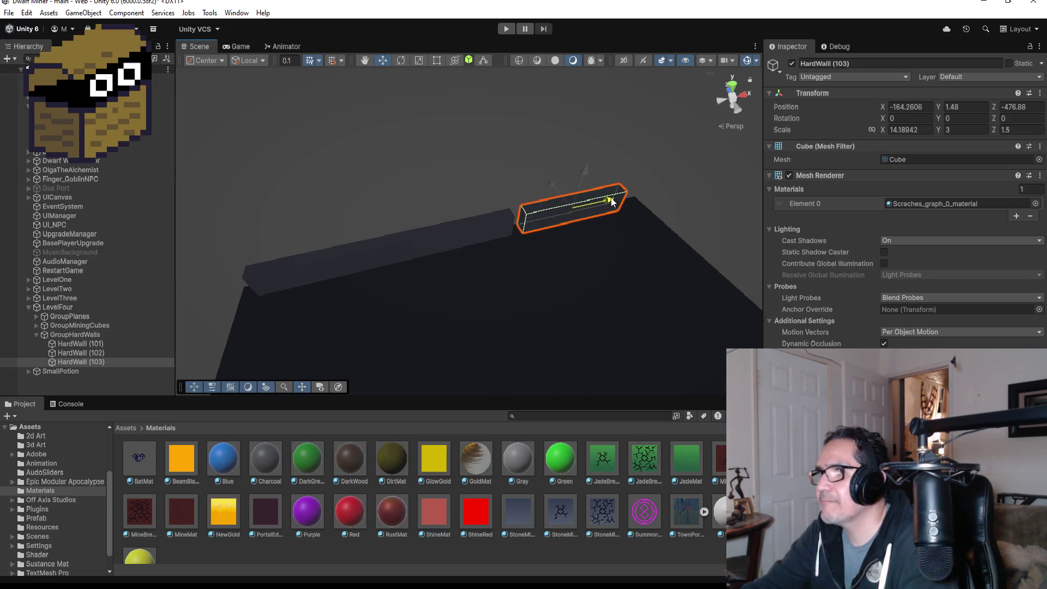
pyautogui.press('f')
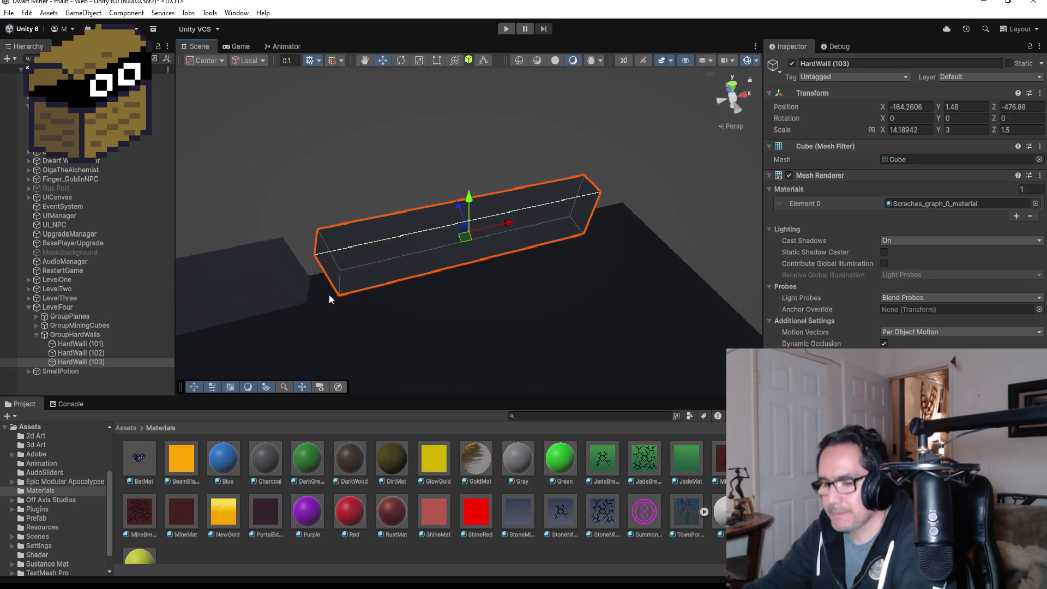
pyautogui.press('v')
pyautogui.moveTo(329, 297); pyautogui.dragTo(321, 301)
pyautogui.scroll(-10, 541, 256)
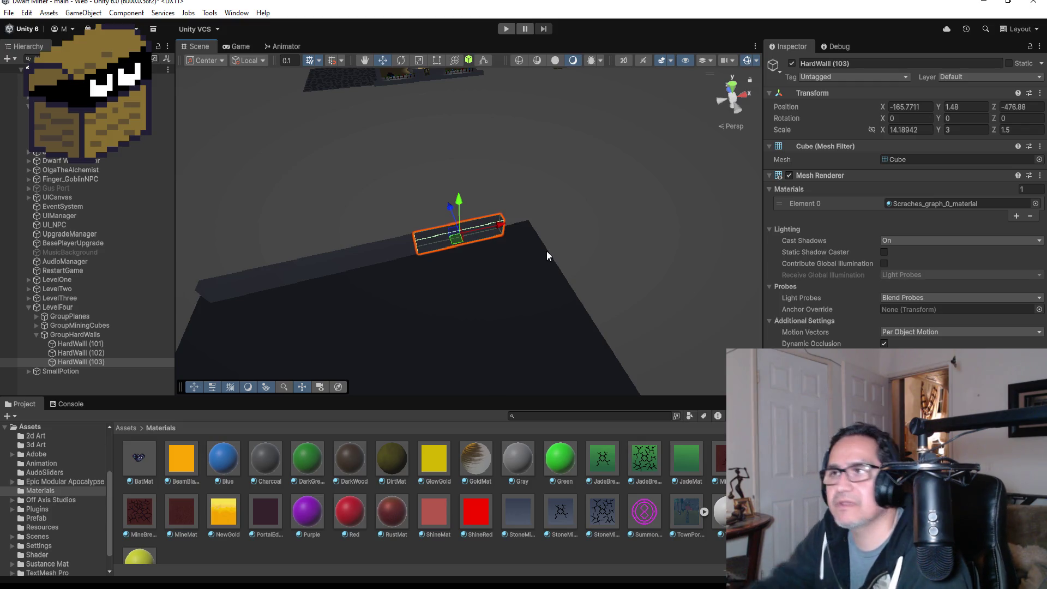
pyautogui.scroll(-5, 546, 251)
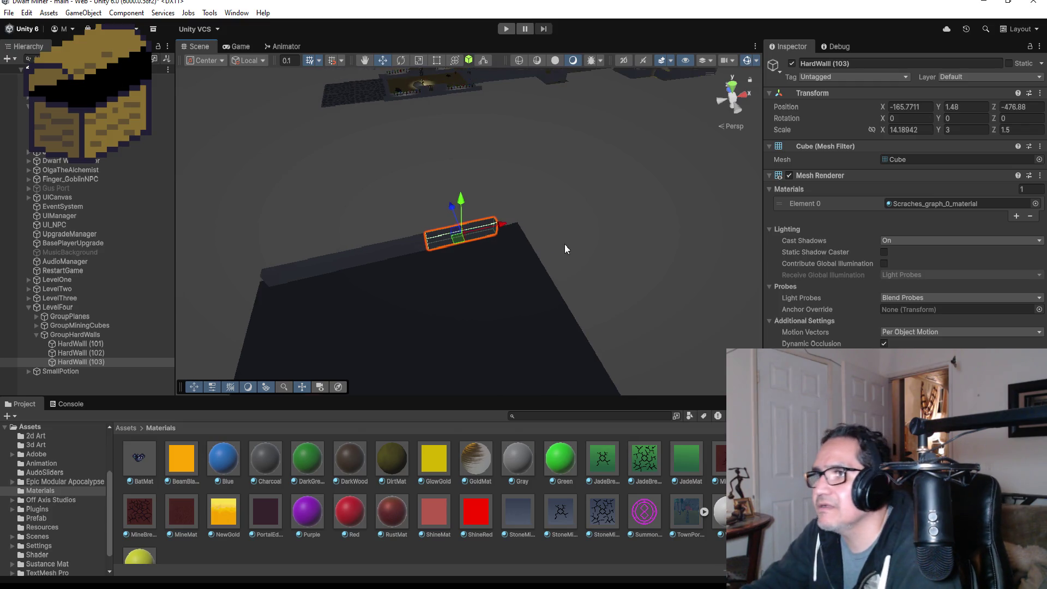
pyautogui.click(731, 87)
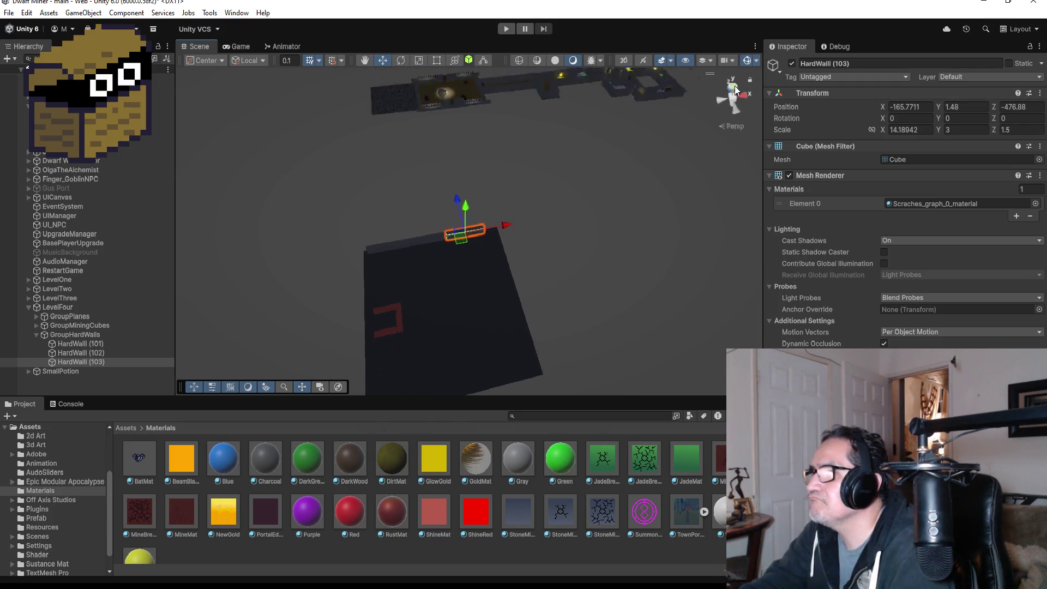
# Duplicate HardWall (101)–(103) as (104)–(106) and move them to the bottom edge at Z -524.93
pyautogui.click(91, 345)
pyautogui.keyDown('shift'); pyautogui.click(93, 361); pyautogui.keyUp('shift')
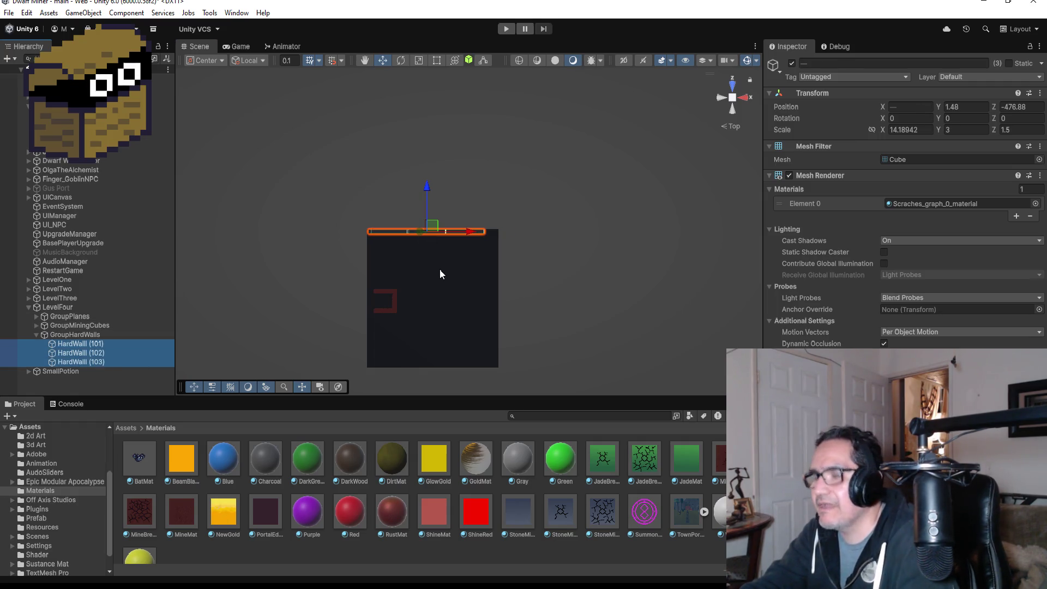
pyautogui.hotkey('ctrl', 'd')
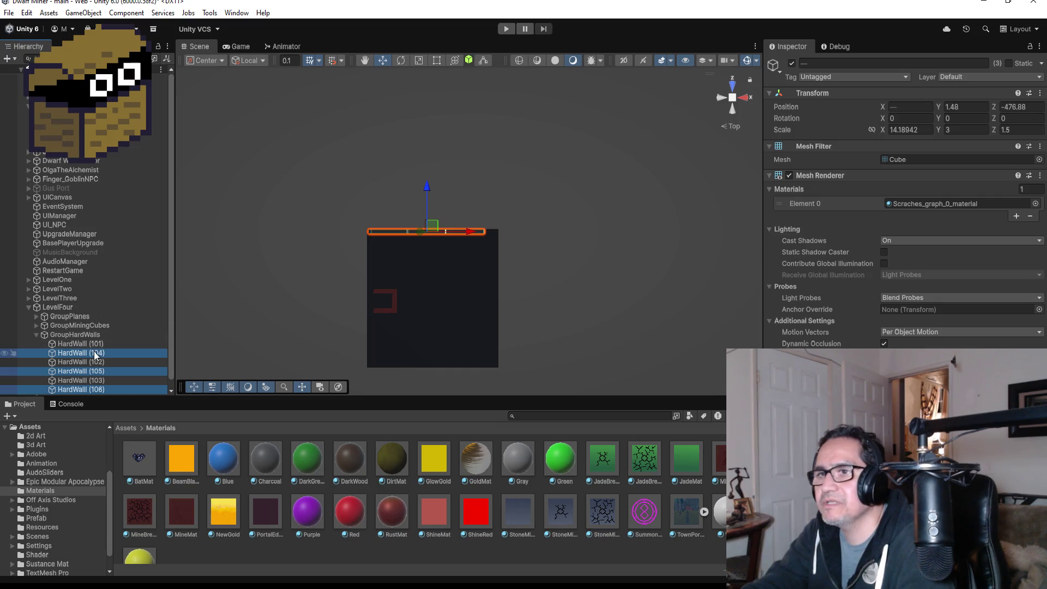
pyautogui.moveTo(94, 352)
pyautogui.mouseDown()
pyautogui.moveTo(94, 342)
pyautogui.moveTo(126, 341)
pyautogui.mouseUp()
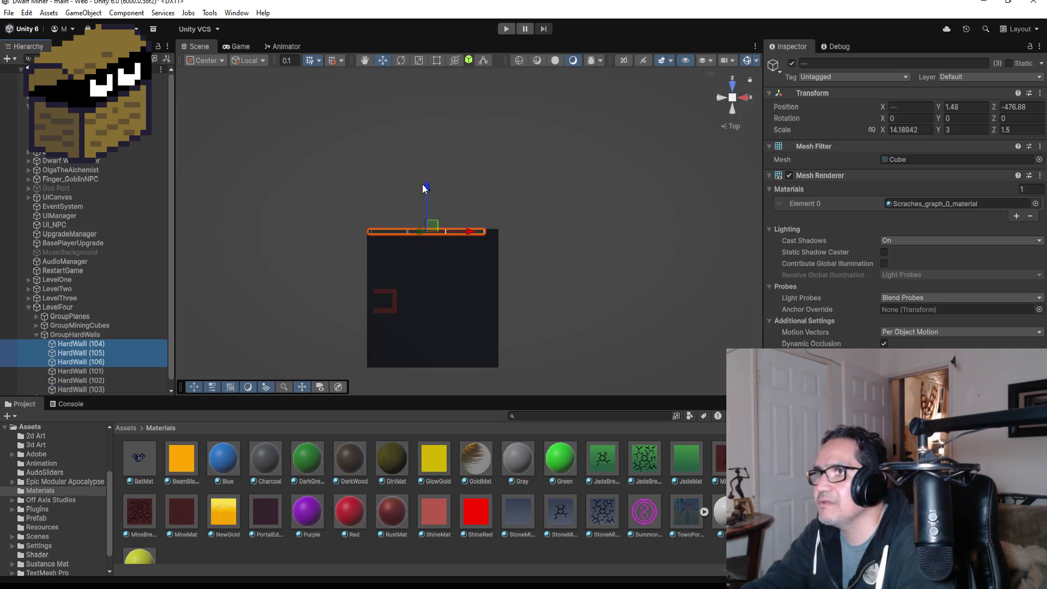
pyautogui.moveTo(424, 188); pyautogui.dragTo(426, 320)
pyautogui.scroll(10, 489, 330)
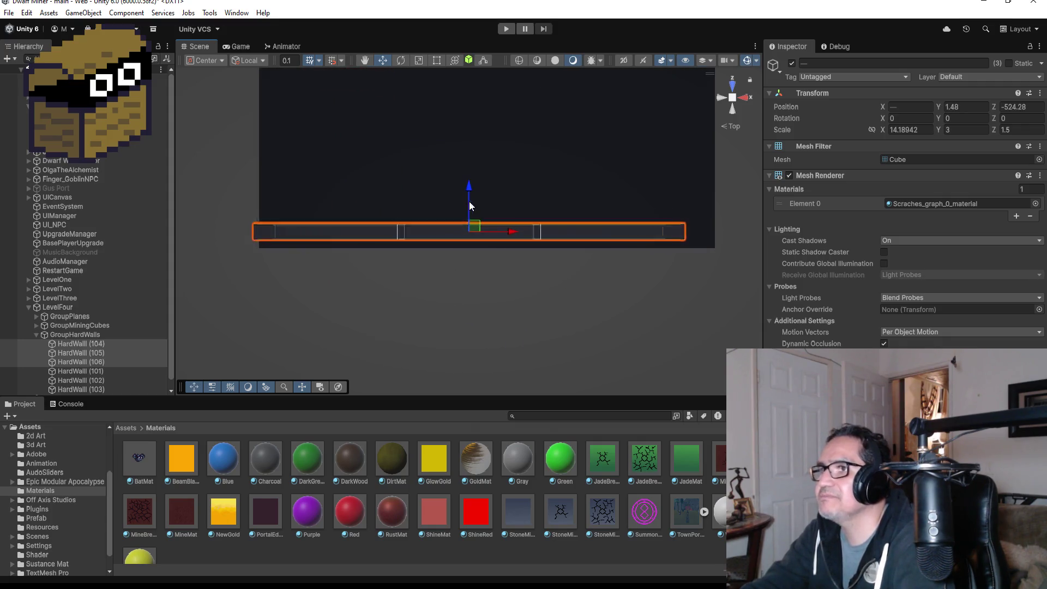
pyautogui.scroll(3, 469, 205)
pyautogui.moveTo(469, 191); pyautogui.dragTo(467, 197)
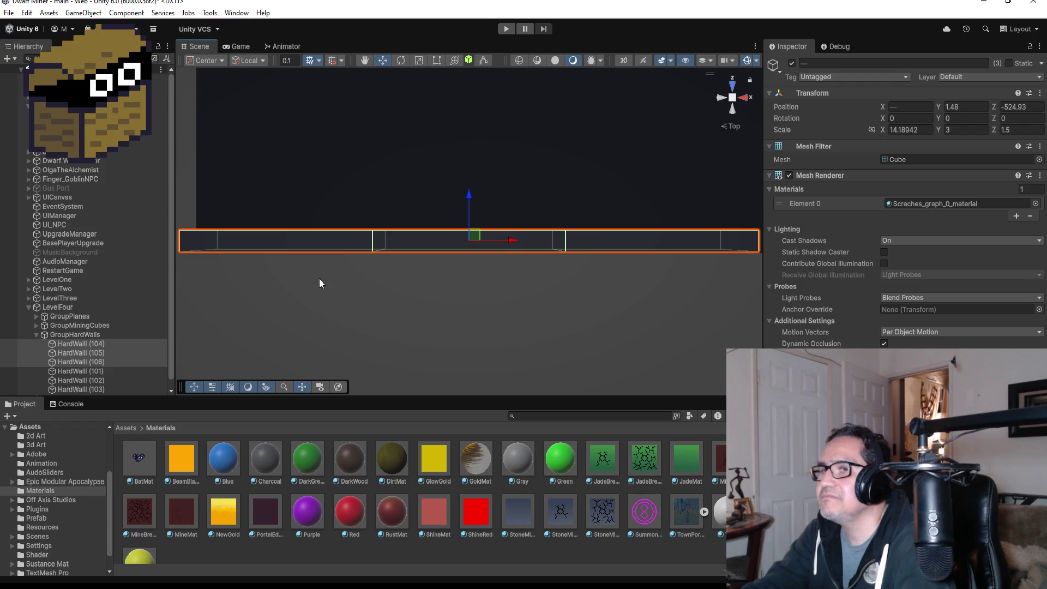
# Check the walls' placement from the top view, then select HardWall (103)
pyautogui.moveTo(320, 279)
pyautogui.mouseDown()
pyautogui.moveTo(409, 191)
pyautogui.moveTo(549, 133)
pyautogui.moveTo(351, 170)
pyautogui.moveTo(304, 227)
pyautogui.mouseUp()
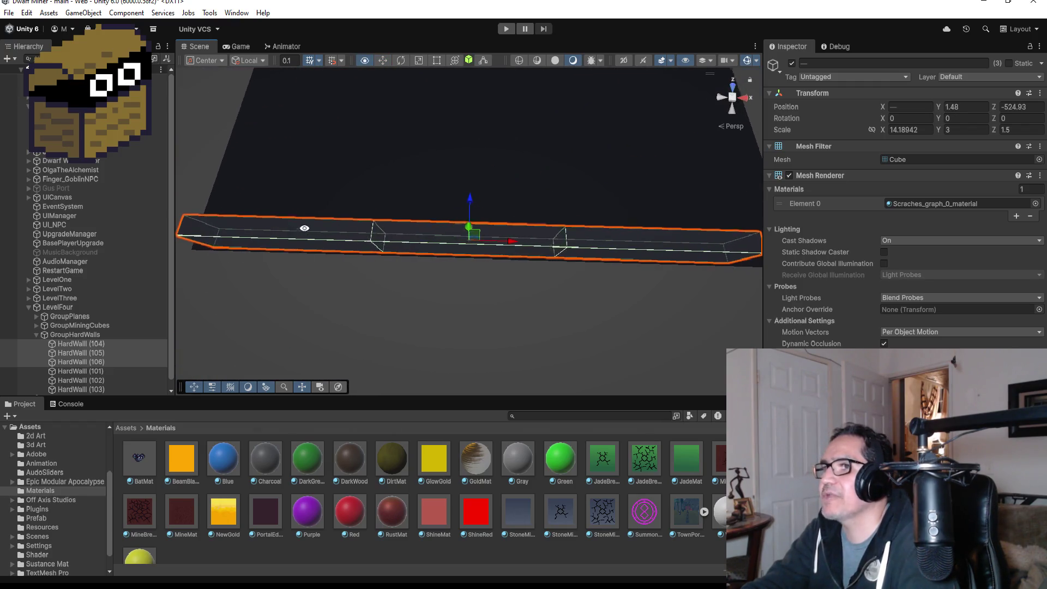
pyautogui.scroll(-10, 559, 273)
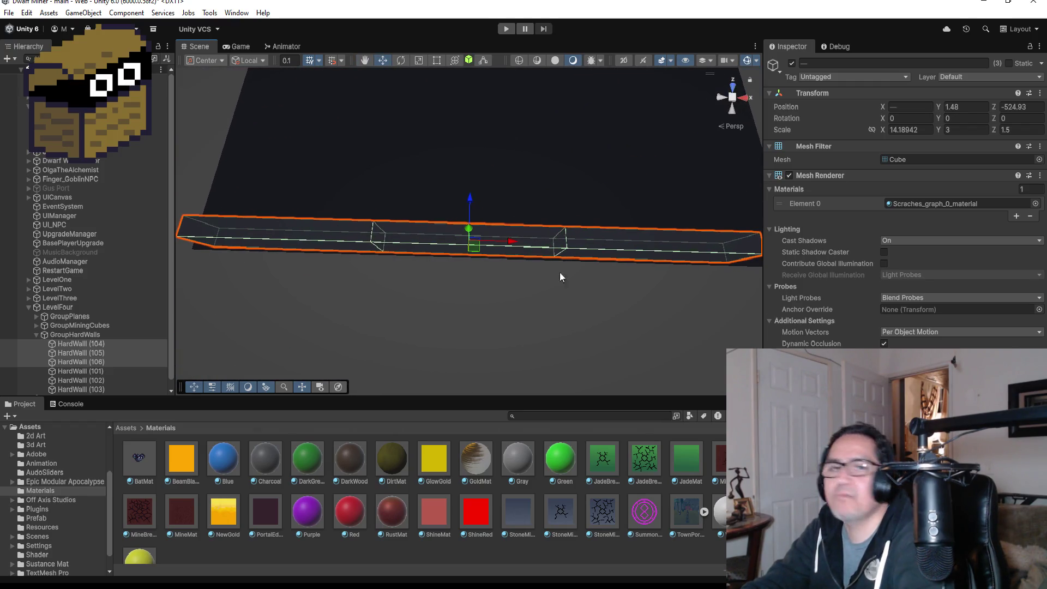
pyautogui.click(733, 85)
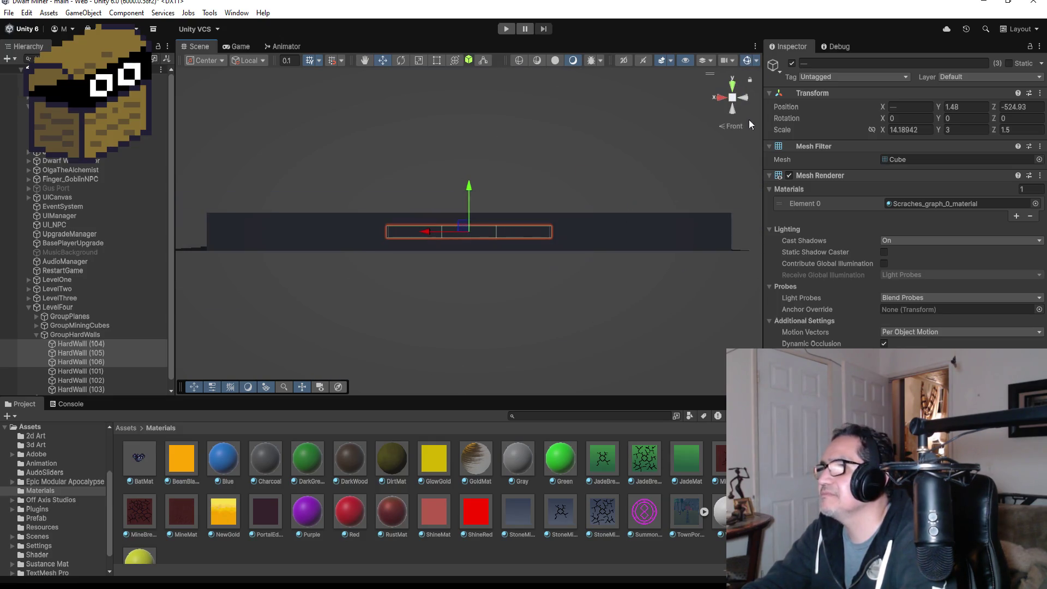
pyautogui.click(734, 87)
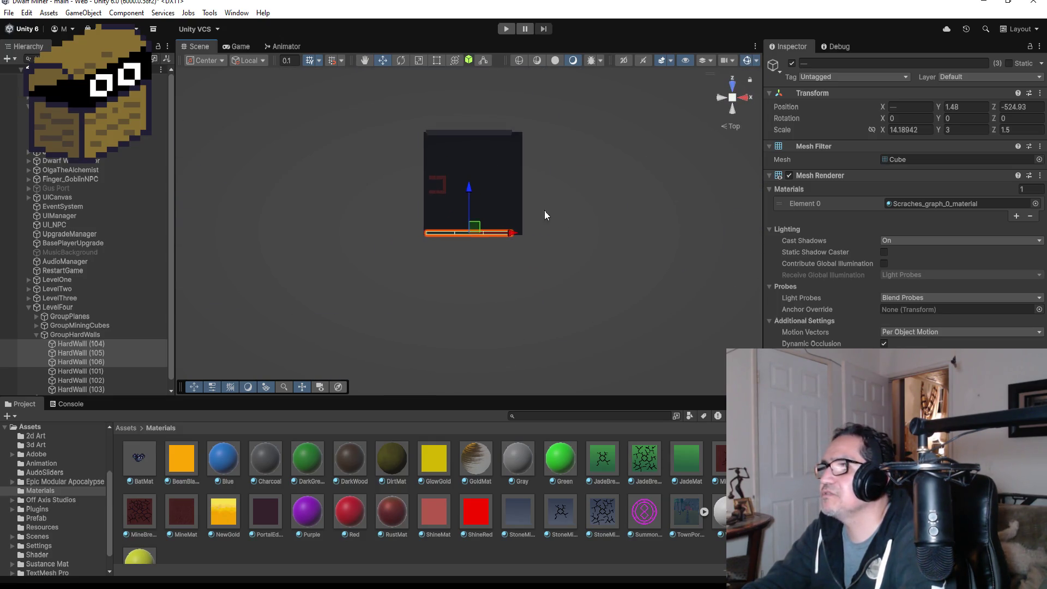
pyautogui.click(436, 133)
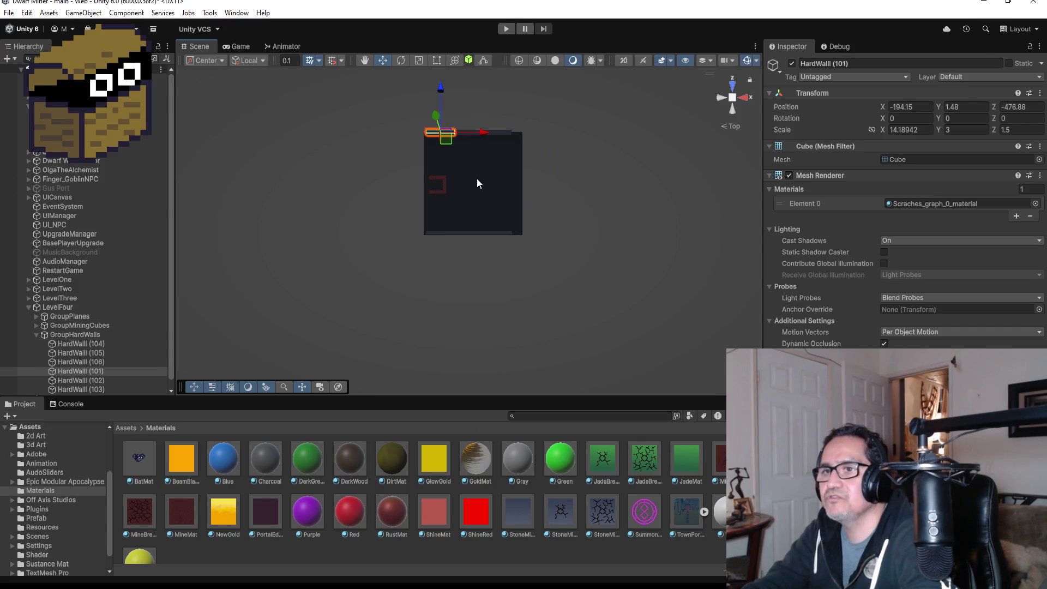
pyautogui.scroll(-1, 109, 365)
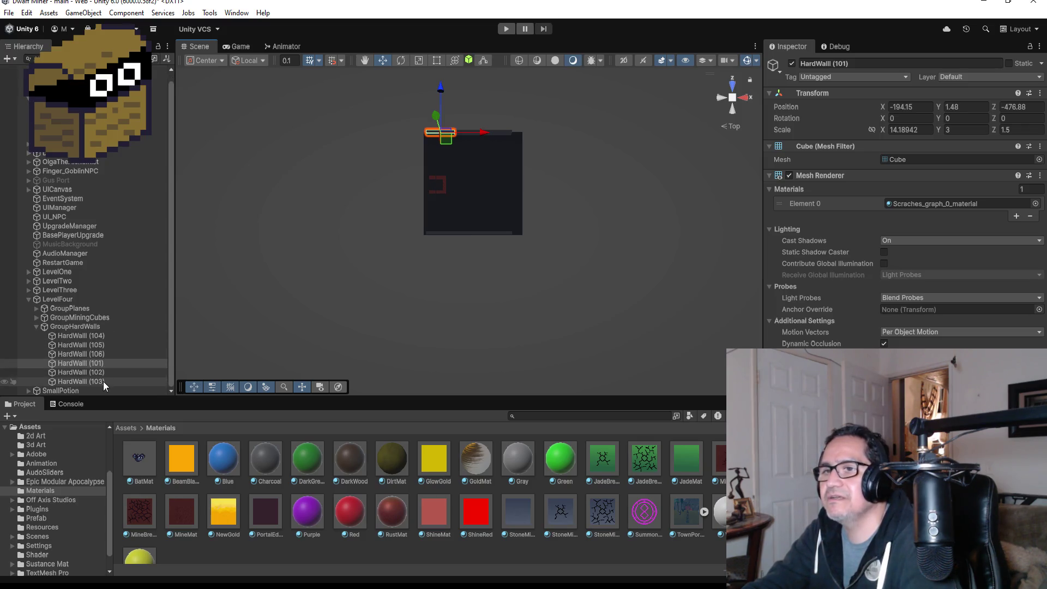
pyautogui.click(103, 381)
# Duplicate HardWall (103) as HardWall (107), rotate it 90° on Y and move it to the right edge
pyautogui.hotkey('ctrl', 'd')
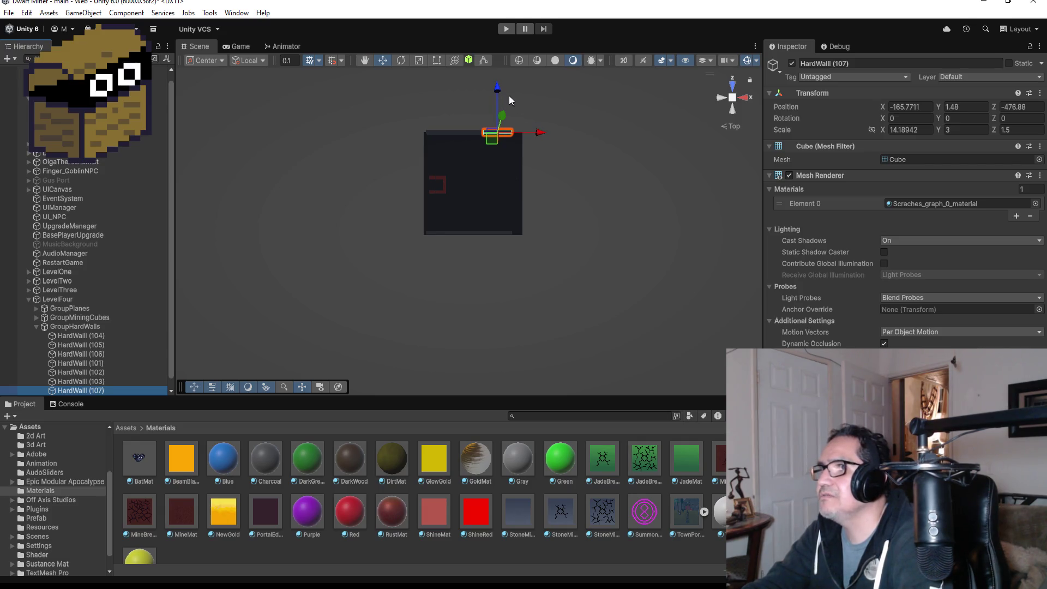
pyautogui.moveTo(500, 90)
pyautogui.mouseDown()
pyautogui.moveTo(517, 135)
pyautogui.moveTo(552, 160)
pyautogui.mouseUp()
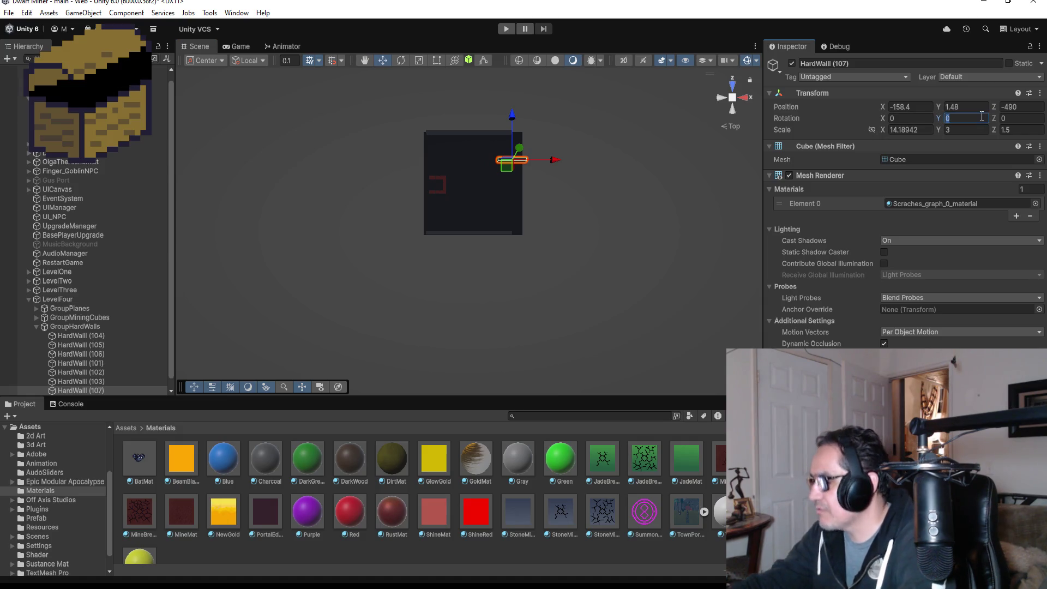
pyautogui.write('90')
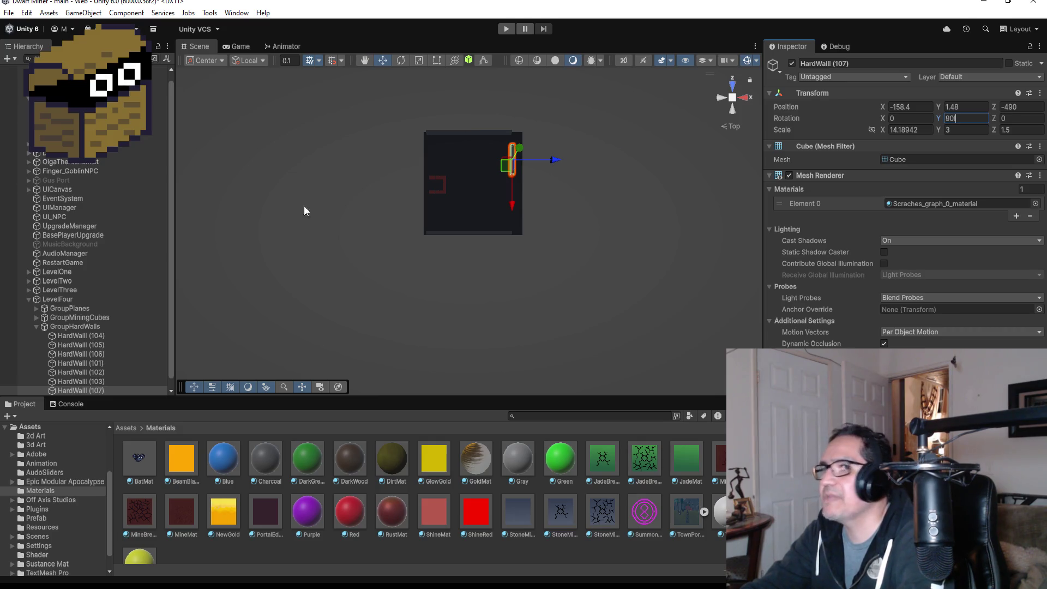
pyautogui.scroll(-1, 125, 365)
pyautogui.click(101, 380)
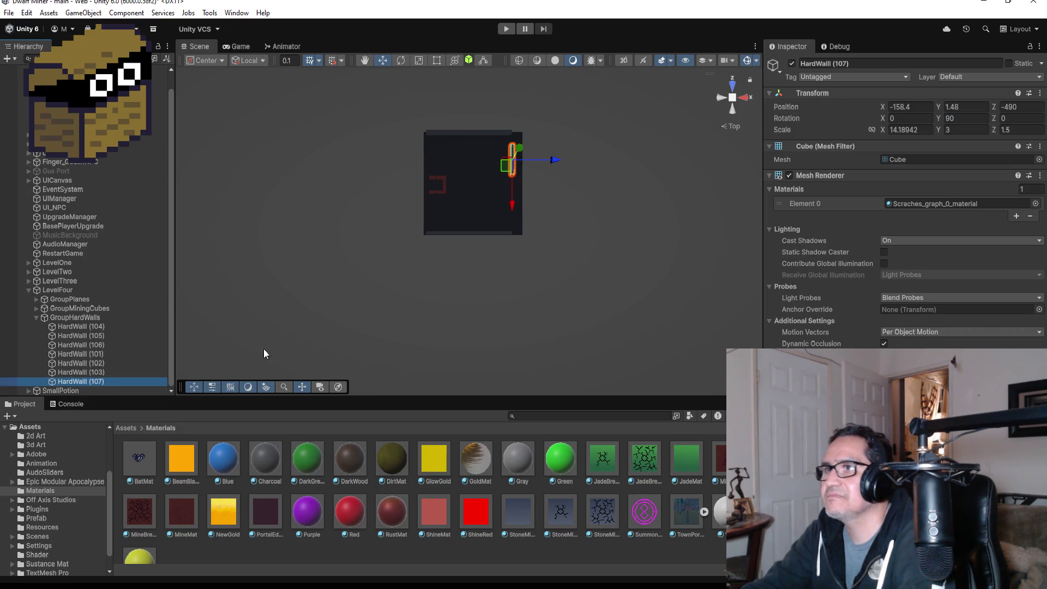
pyautogui.click(82, 363)
pyautogui.click(112, 380)
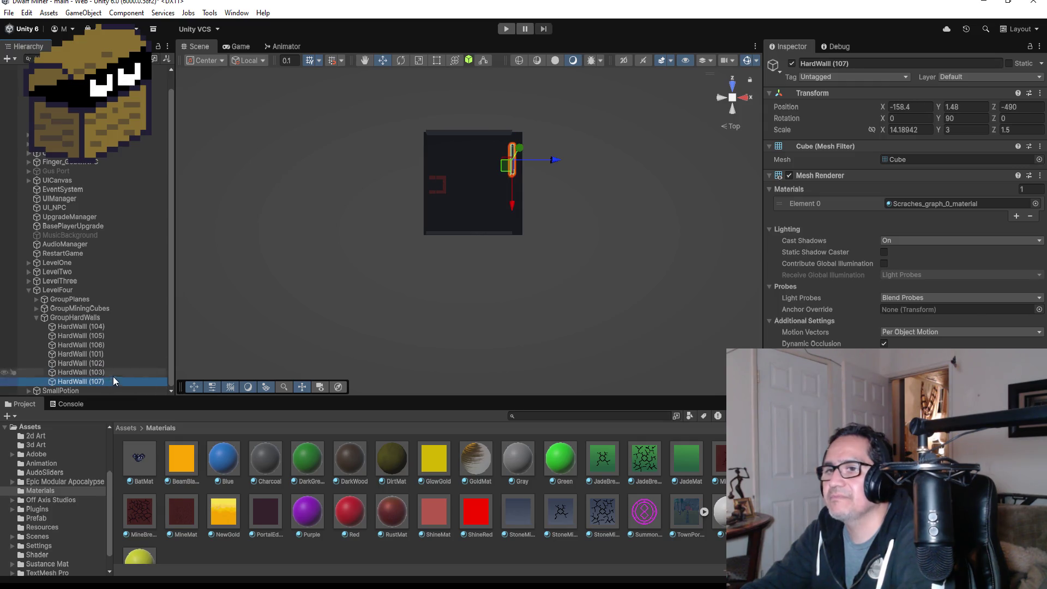
pyautogui.doubleClick(113, 380)
pyautogui.scroll(-3, 599, 159)
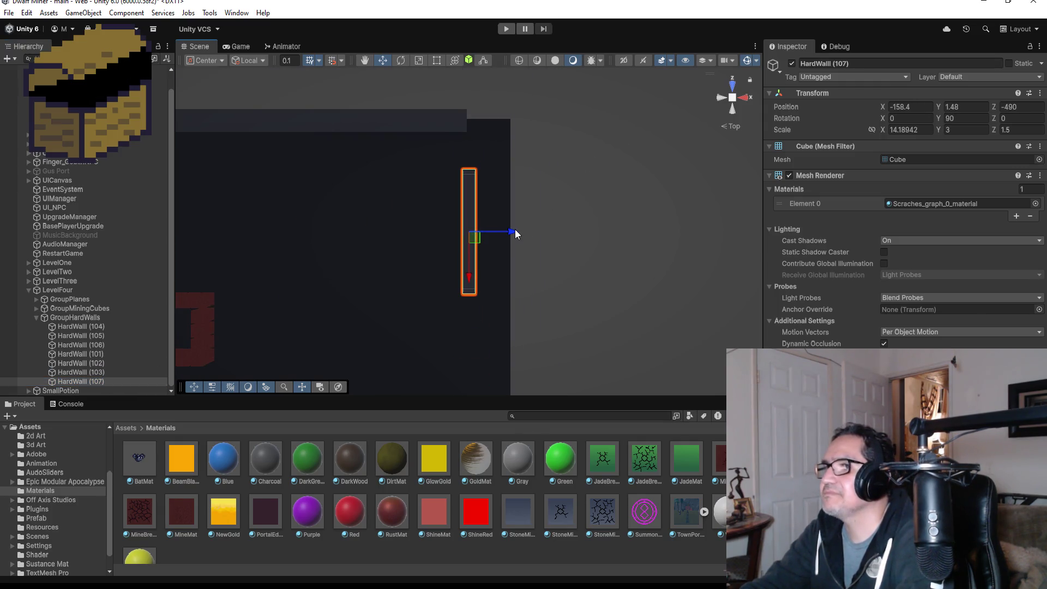
pyautogui.moveTo(511, 234); pyautogui.dragTo(538, 228)
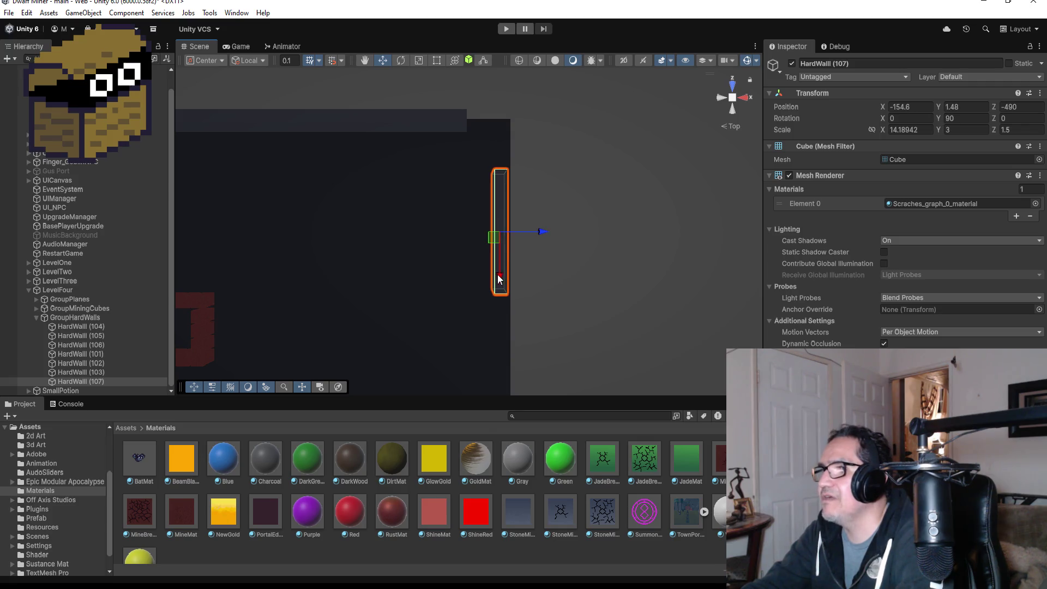
pyautogui.moveTo(497, 274); pyautogui.dragTo(506, 222)
# Stretch HardWall (103) longer with the Rect tool to close the corner gap
pyautogui.moveTo(607, 132); pyautogui.dragTo(628, 185)
pyautogui.moveTo(472, 125)
pyautogui.mouseDown()
pyautogui.moveTo(526, 139)
pyautogui.moveTo(439, 108)
pyautogui.mouseUp()
pyautogui.click(566, 309)
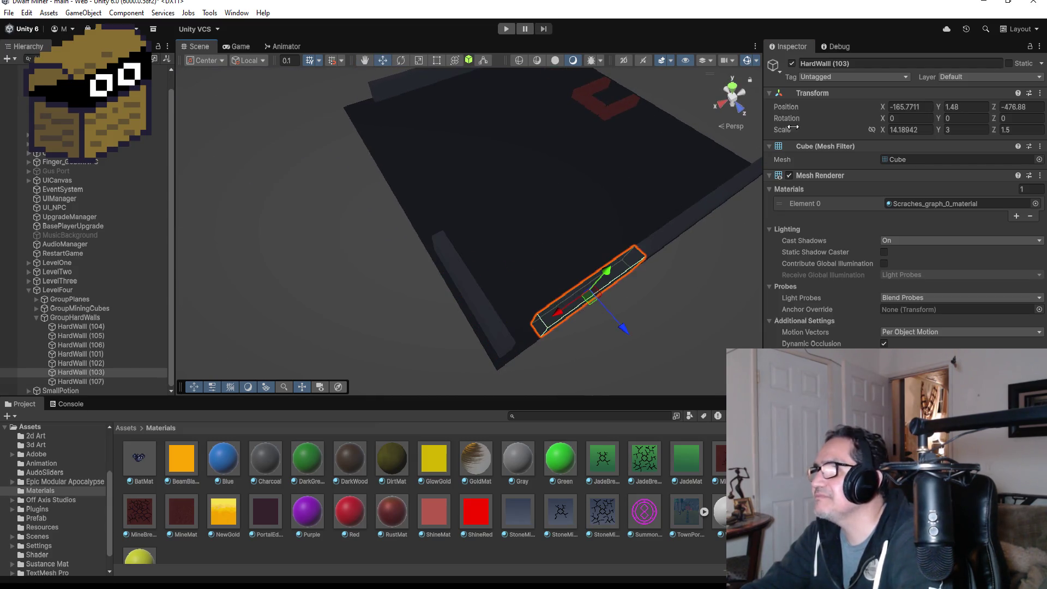
pyautogui.click(441, 60)
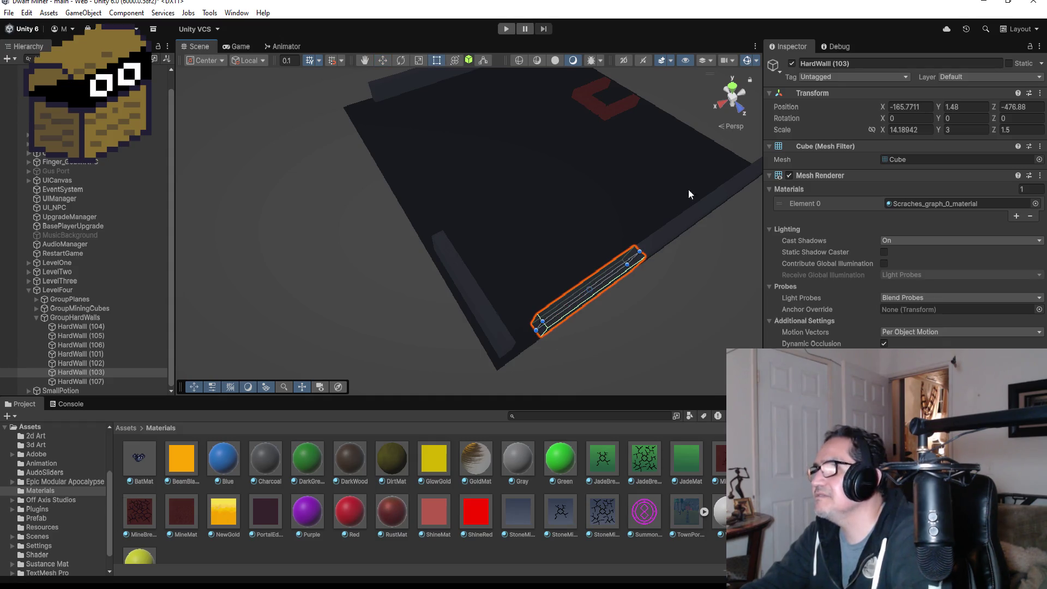
pyautogui.moveTo(688, 188); pyautogui.dragTo(660, 155)
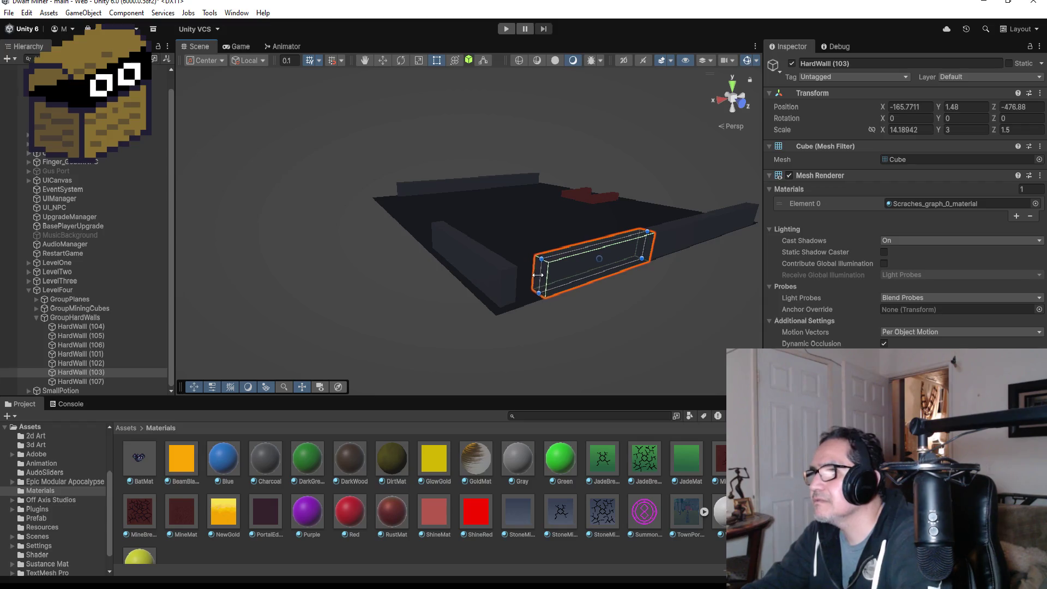
pyautogui.moveTo(538, 275); pyautogui.dragTo(511, 284)
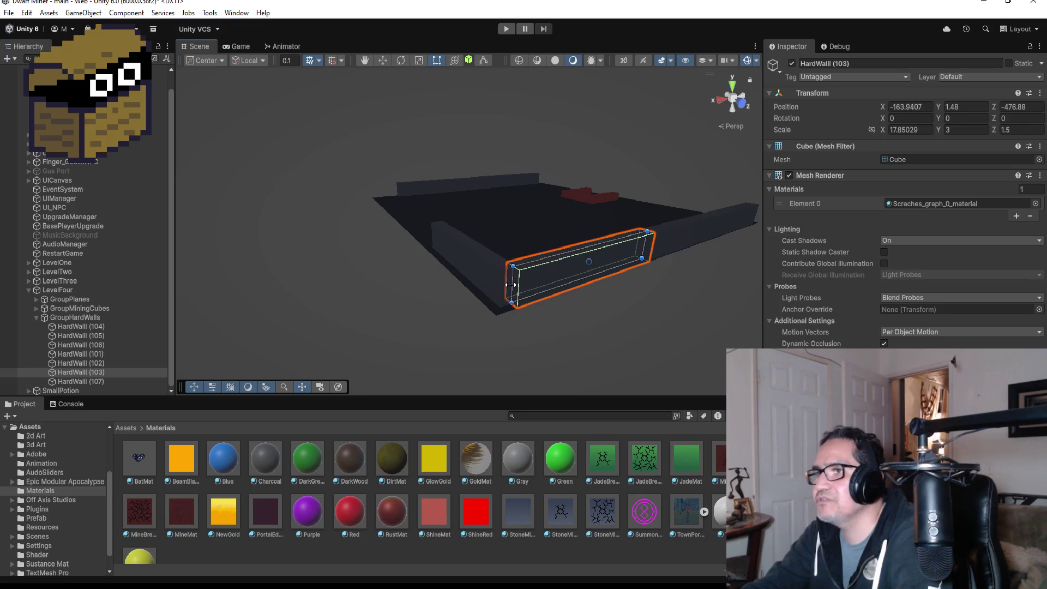
pyautogui.click(733, 85)
# Vertex-snap HardWall (107) flush against the corner wall at -154.32, 1.48, -483.26
pyautogui.click(511, 149)
pyautogui.press('f')
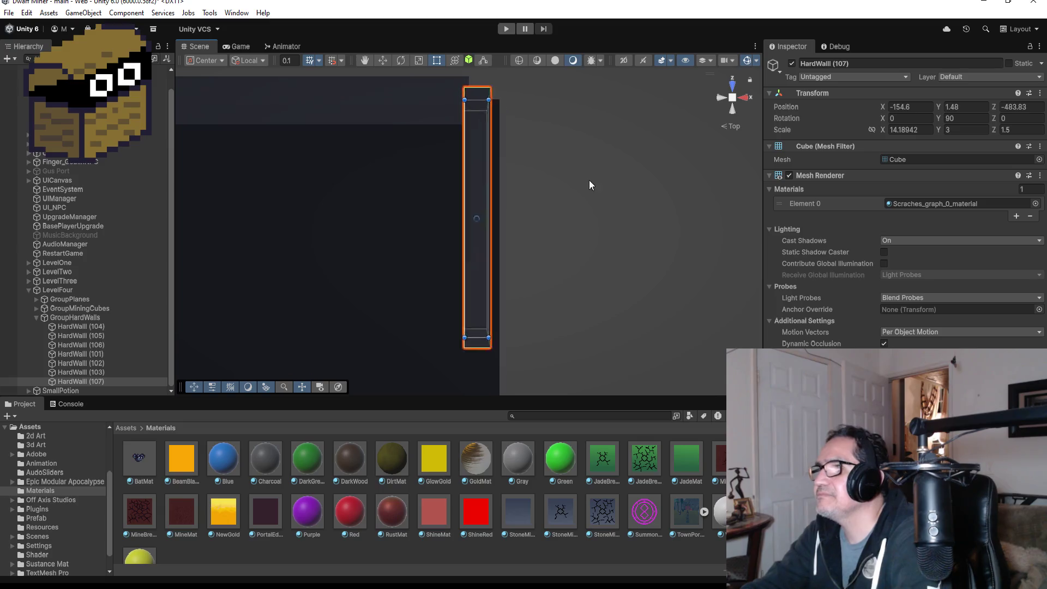
pyautogui.moveTo(604, 143); pyautogui.dragTo(619, 178)
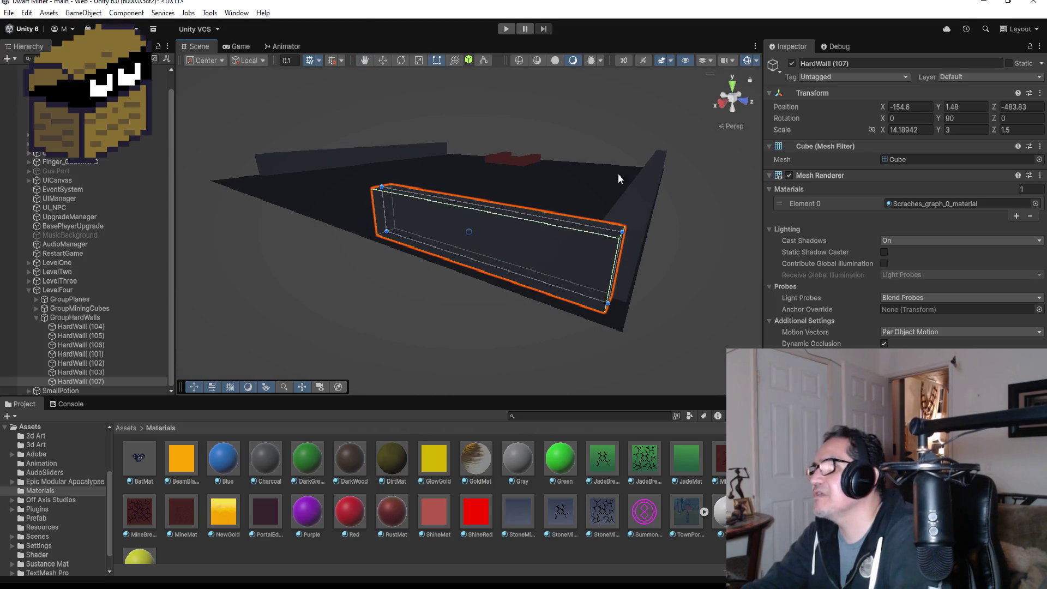
pyautogui.click(381, 61)
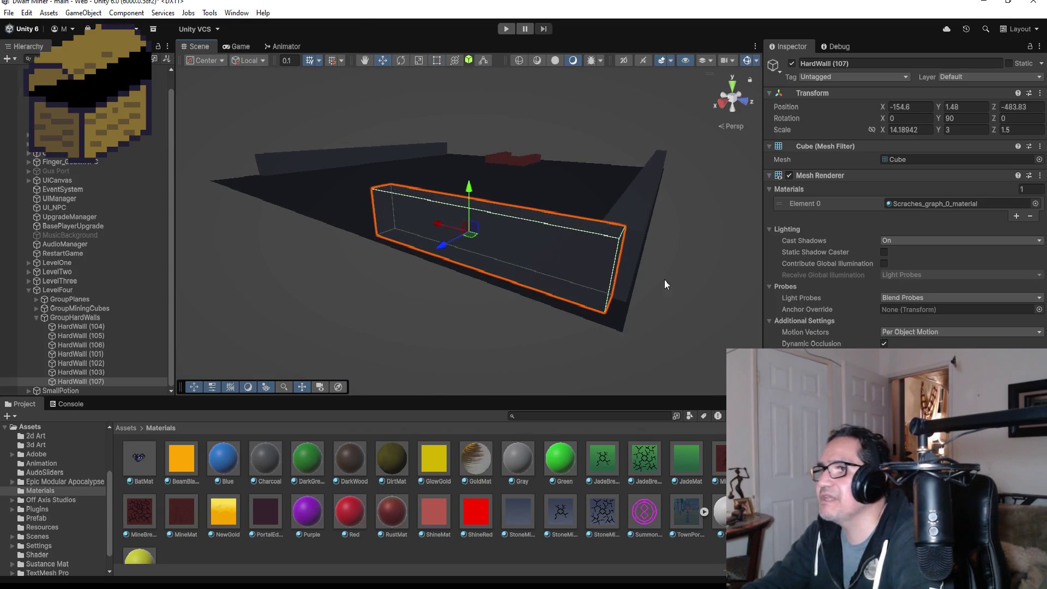
pyautogui.moveTo(437, 230); pyautogui.dragTo(407, 218)
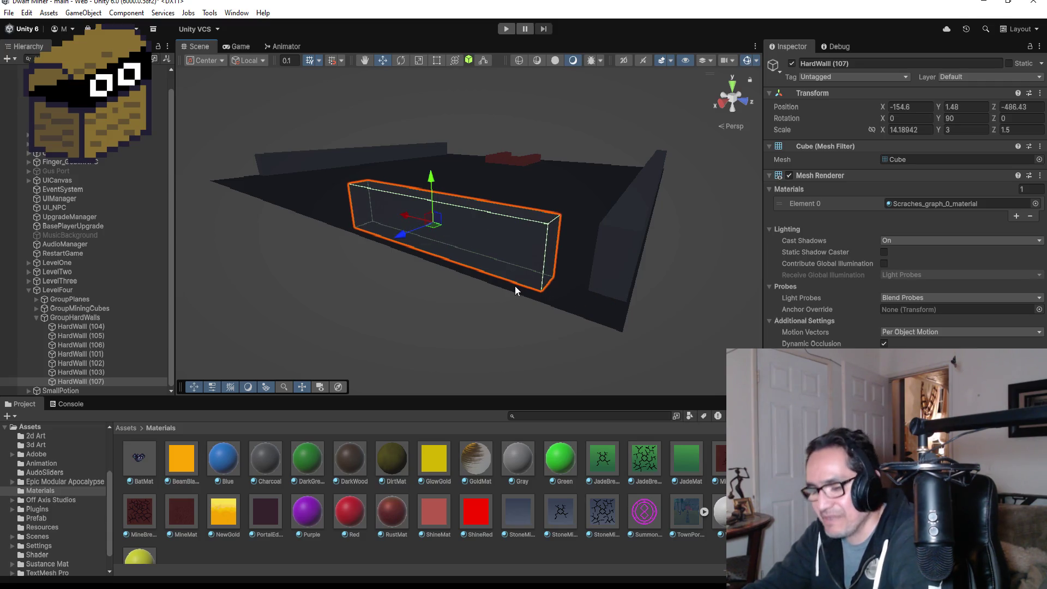
pyautogui.press('v')
pyautogui.moveTo(541, 294)
pyautogui.mouseDown()
pyautogui.moveTo(547, 300)
pyautogui.moveTo(540, 276)
pyautogui.moveTo(591, 291)
pyautogui.mouseUp()
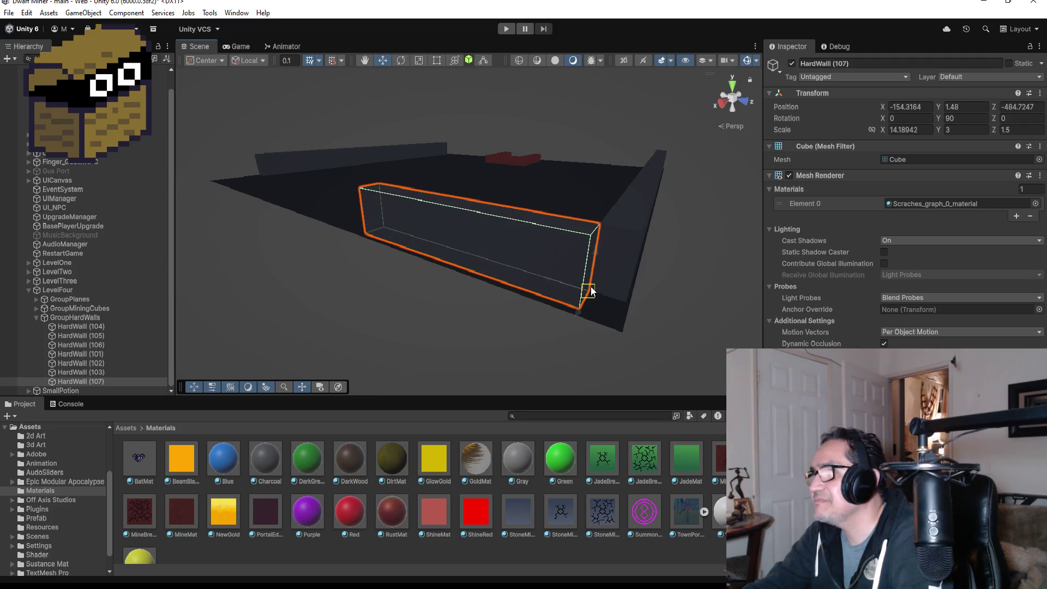
pyautogui.moveTo(424, 226); pyautogui.dragTo(442, 234)
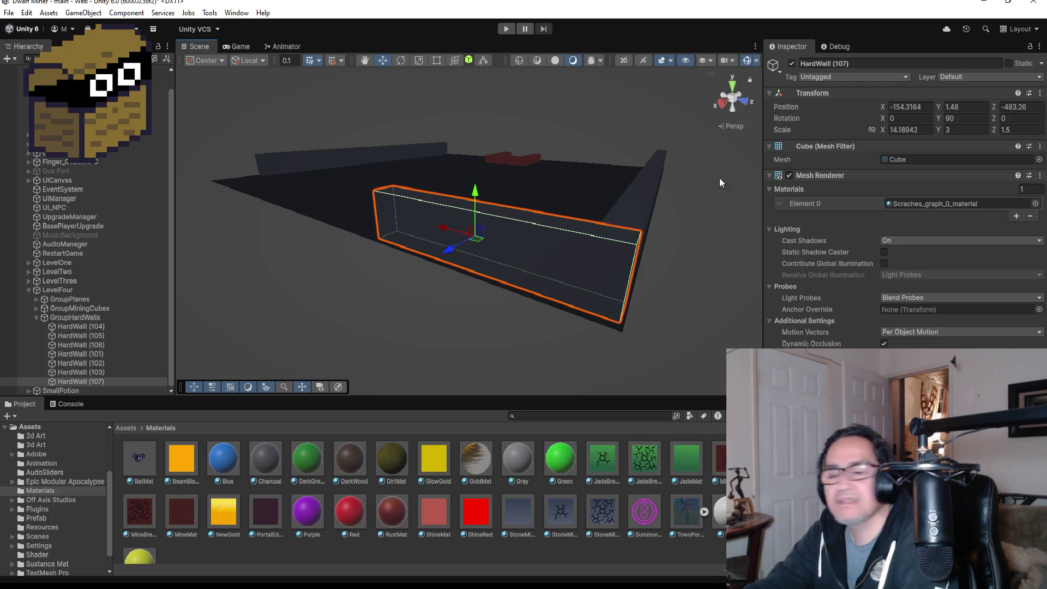
pyautogui.click(735, 88)
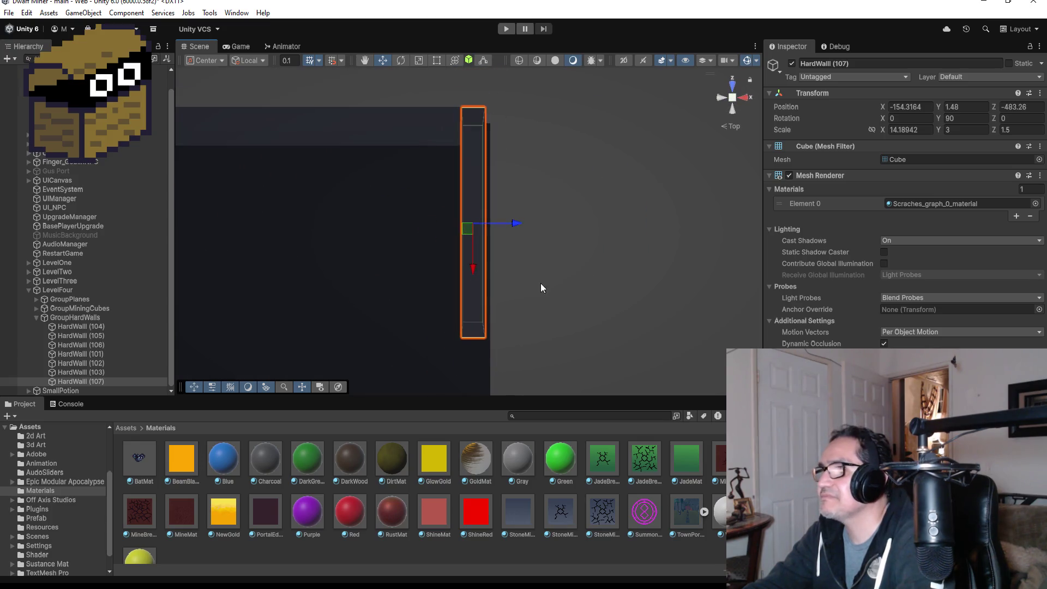
pyautogui.scroll(-3, 499, 280)
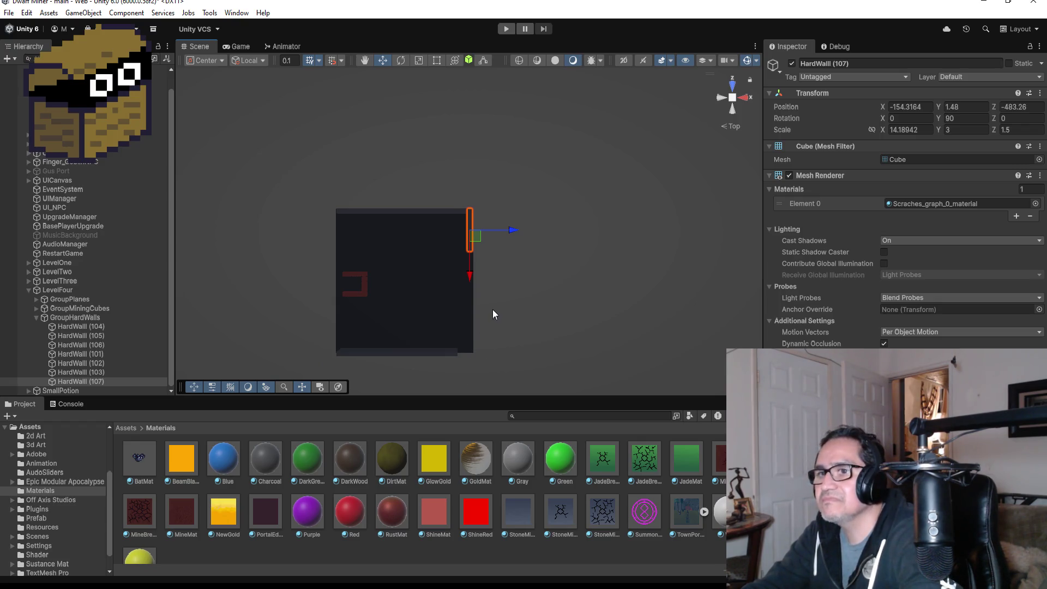
# Duplicate HardWall (107) as HardWall (108) and snap it to (107)'s end along the right edge
pyautogui.hotkey('ctrl', 'd')
pyautogui.moveTo(469, 275); pyautogui.dragTo(477, 326)
pyautogui.press('f')
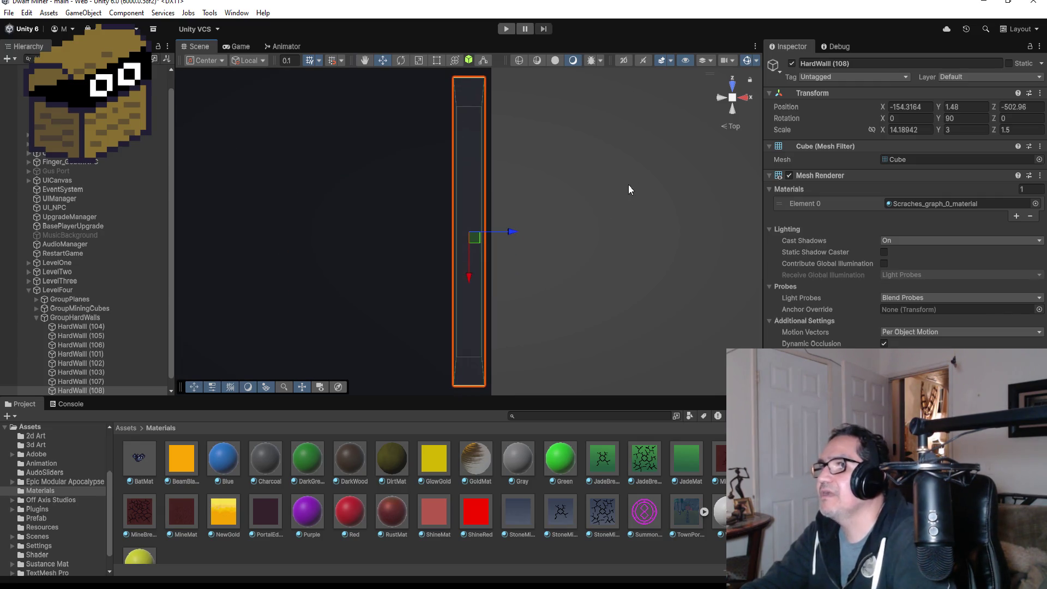
pyautogui.moveTo(628, 189)
pyautogui.mouseDown()
pyautogui.moveTo(639, 221)
pyautogui.moveTo(605, 282)
pyautogui.moveTo(685, 277)
pyautogui.moveTo(716, 288)
pyautogui.mouseUp()
pyautogui.press('v')
pyautogui.press('f')
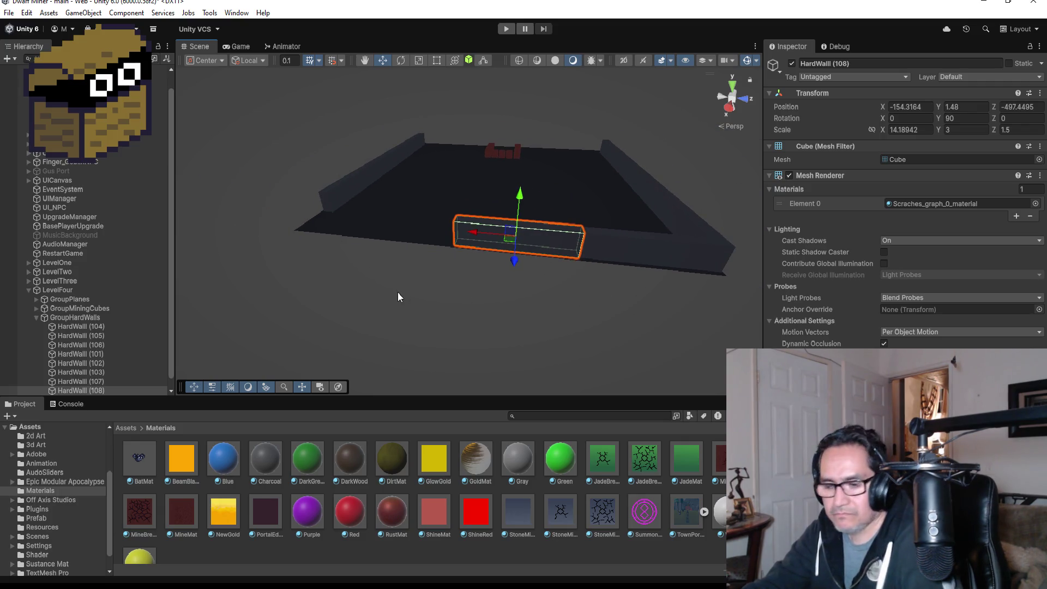
# Add HardWall (109) as a copy of (108), vertex-snapped flush against its end
pyautogui.hotkey('ctrl', 'd')
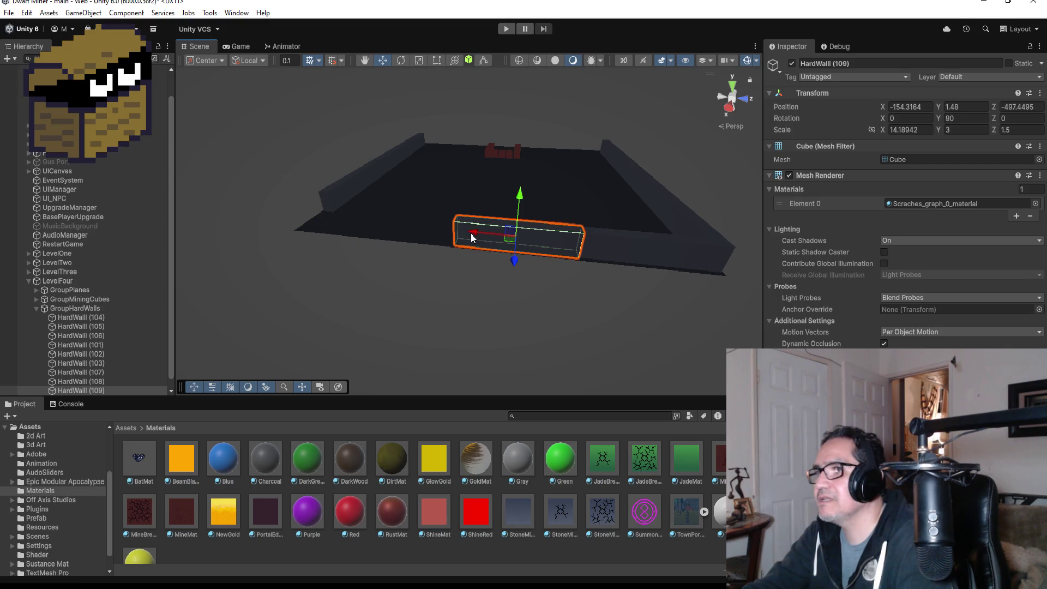
pyautogui.moveTo(470, 234); pyautogui.dragTo(345, 220)
pyautogui.press('f')
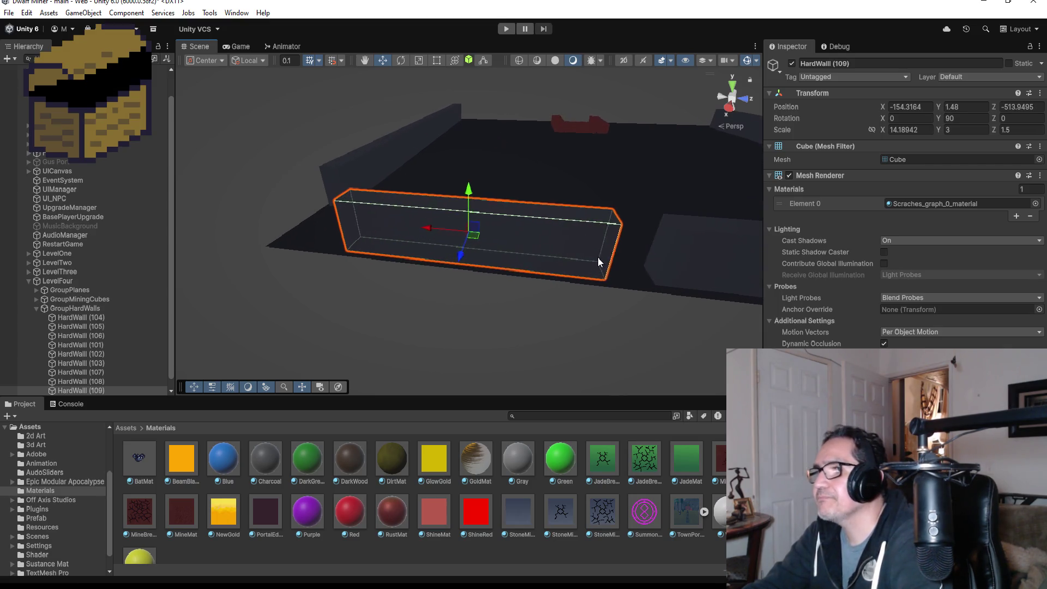
pyautogui.press('v')
pyautogui.moveTo(611, 276); pyautogui.dragTo(659, 282)
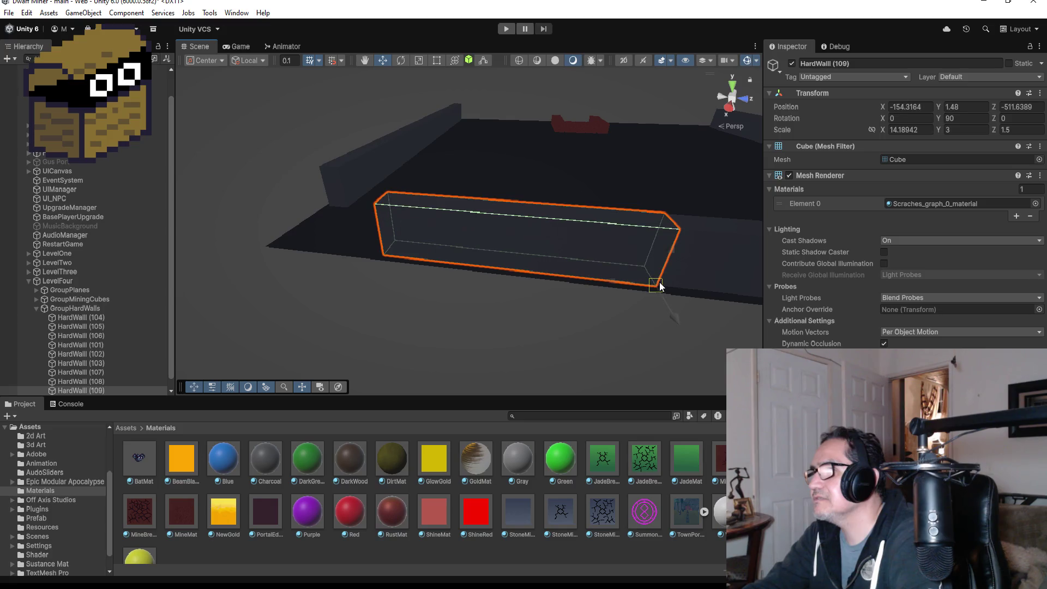
pyautogui.scroll(-4, 430, 264)
pyautogui.moveTo(414, 264); pyautogui.dragTo(571, 282)
pyautogui.moveTo(427, 302)
pyautogui.mouseDown()
pyautogui.moveTo(519, 297)
pyautogui.moveTo(572, 307)
pyautogui.mouseUp()
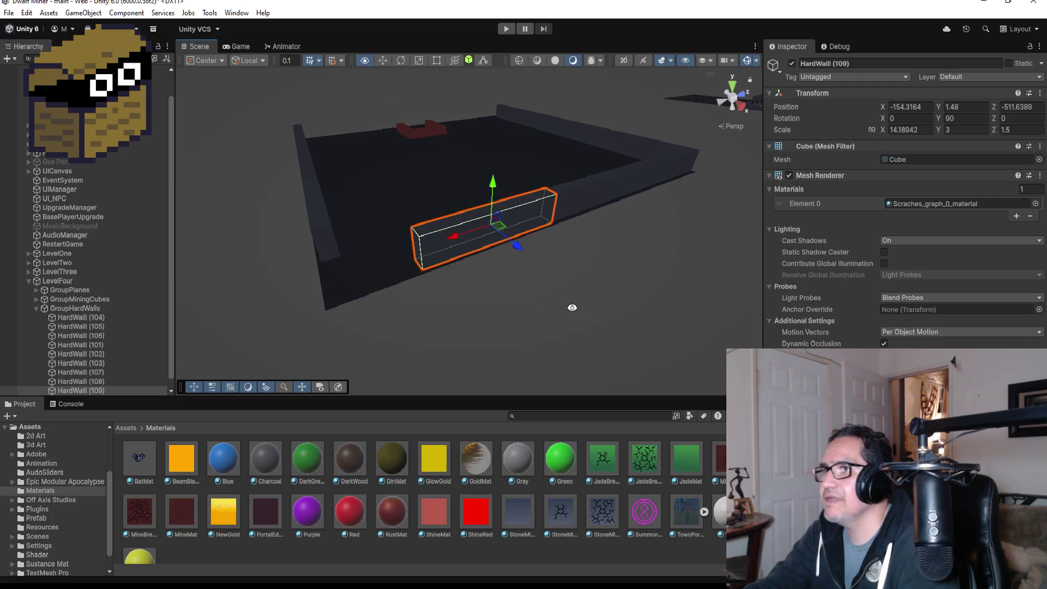
# Add HardWall (110), snapped to (109)'s corner at -154.32, 1.48, -525.83
pyautogui.hotkey('ctrl', 'd')
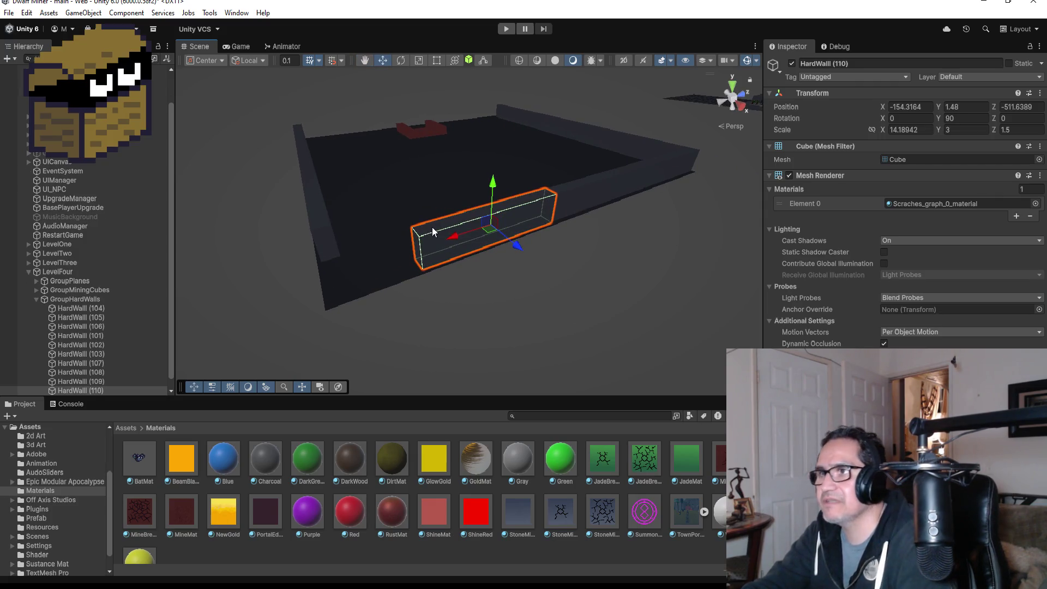
pyautogui.moveTo(449, 238); pyautogui.dragTo(218, 264)
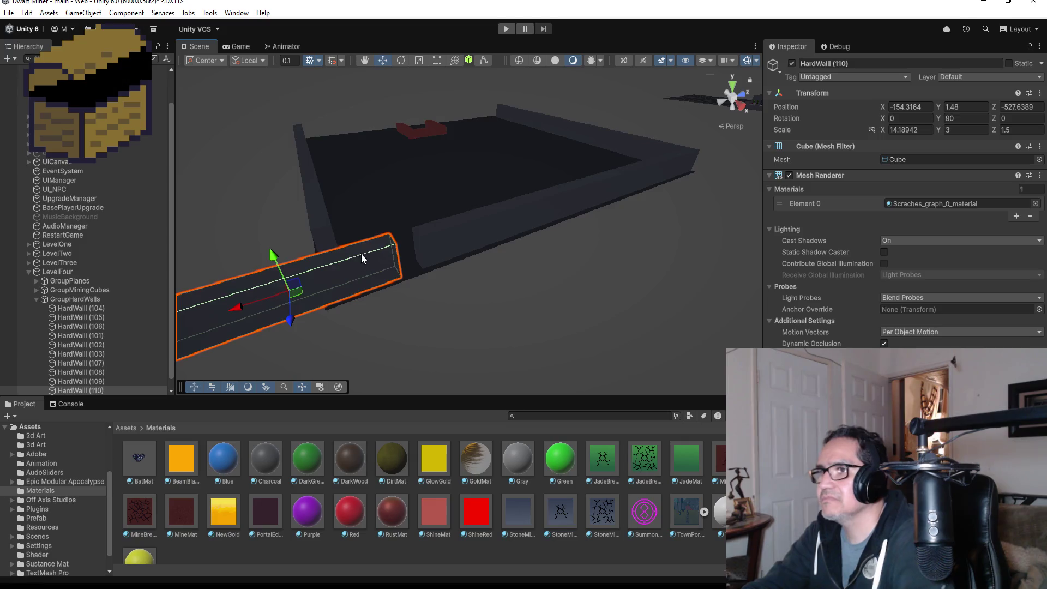
pyautogui.scroll(2, 371, 267)
pyautogui.moveTo(366, 296); pyautogui.dragTo(379, 295)
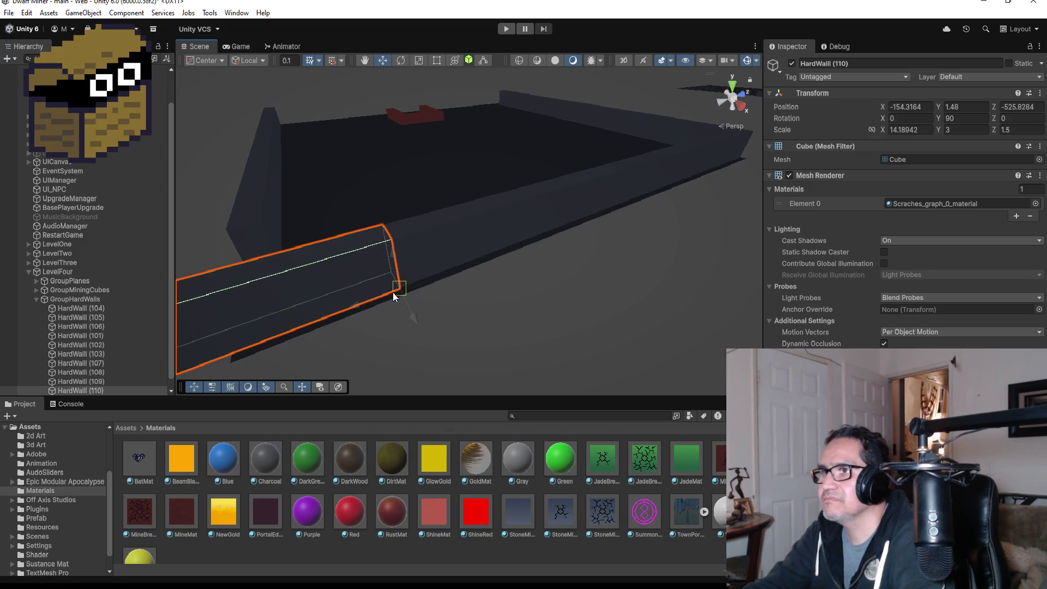
pyautogui.scroll(-2, 391, 299)
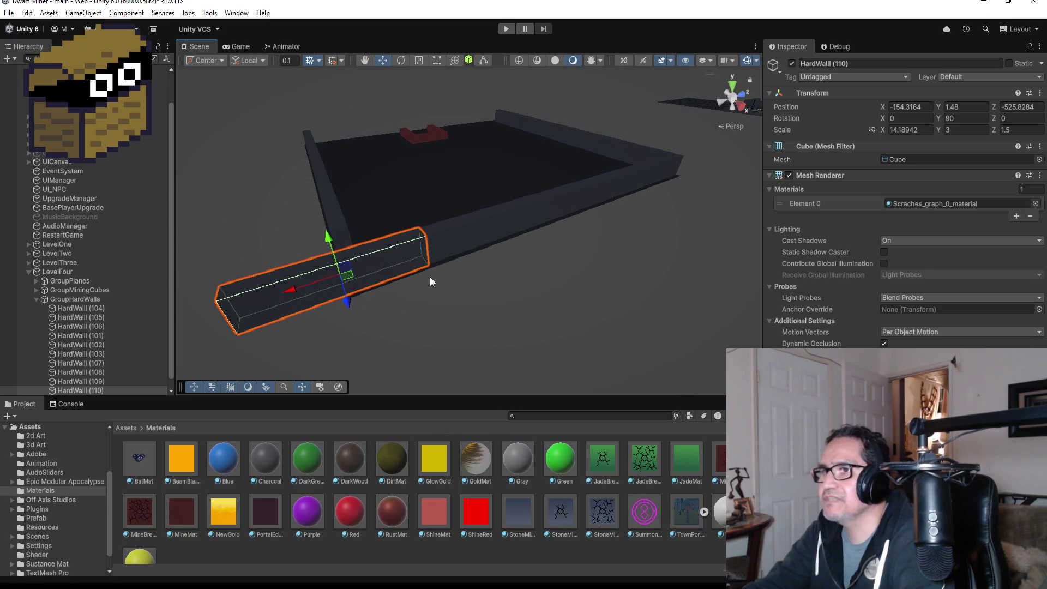
# Resize HardWall (110) and HardWall (106) so the walls meet cleanly at the bottom-right corner
pyautogui.click(730, 88)
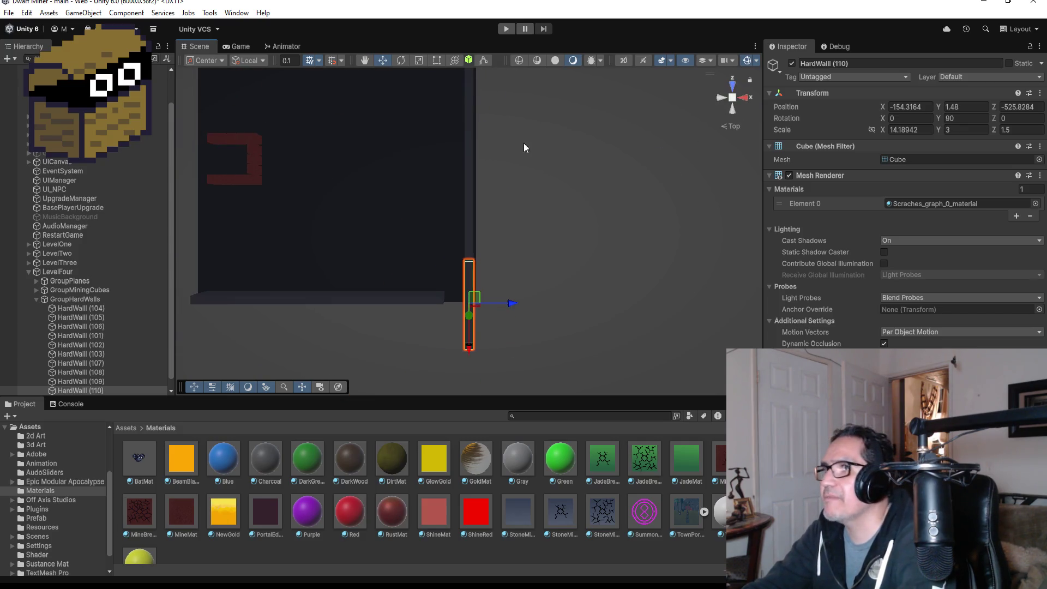
pyautogui.click(435, 63)
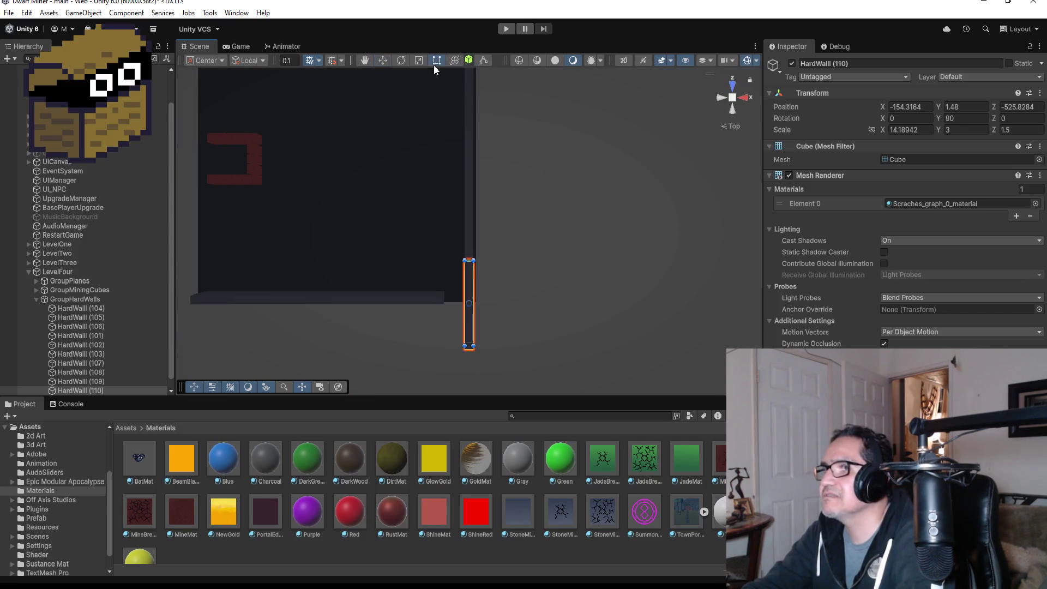
pyautogui.moveTo(468, 346); pyautogui.dragTo(470, 303)
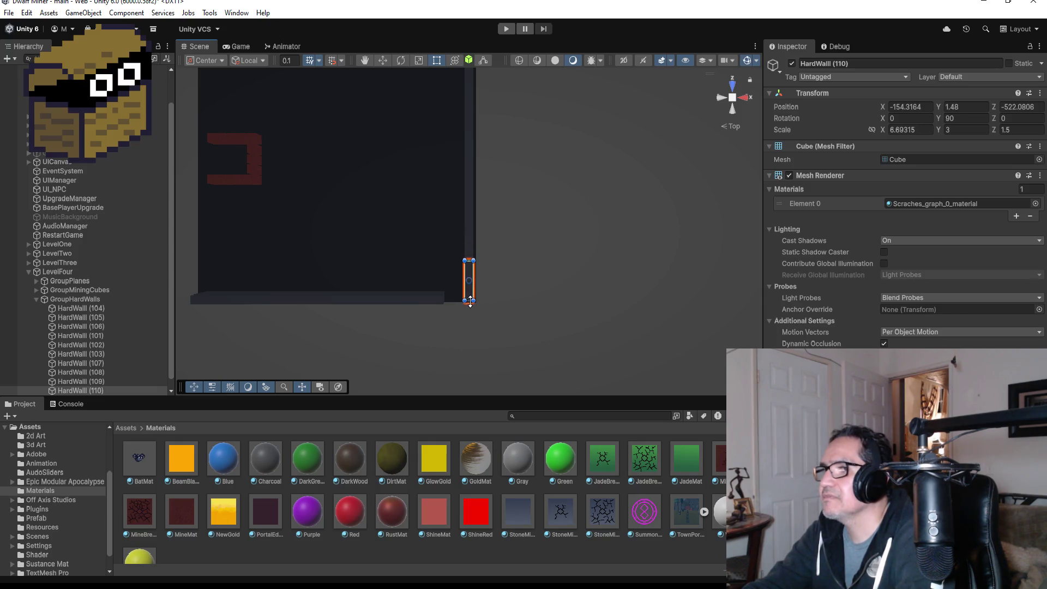
pyautogui.press('f')
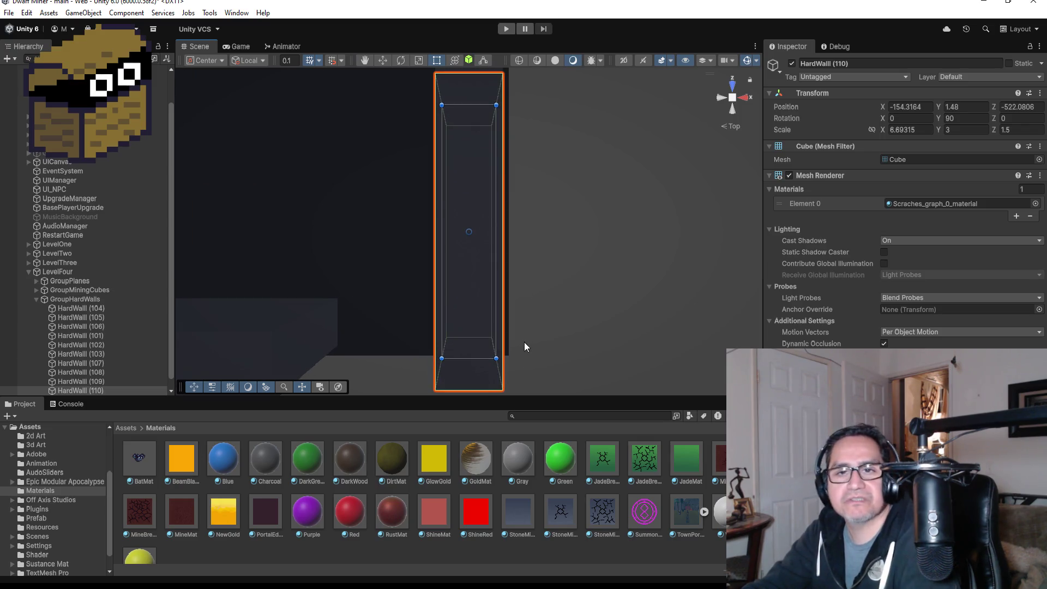
pyautogui.moveTo(525, 341)
pyautogui.mouseDown()
pyautogui.moveTo(542, 171)
pyautogui.moveTo(519, 248)
pyautogui.moveTo(529, 297)
pyautogui.mouseUp()
pyautogui.scroll(-3, 501, 305)
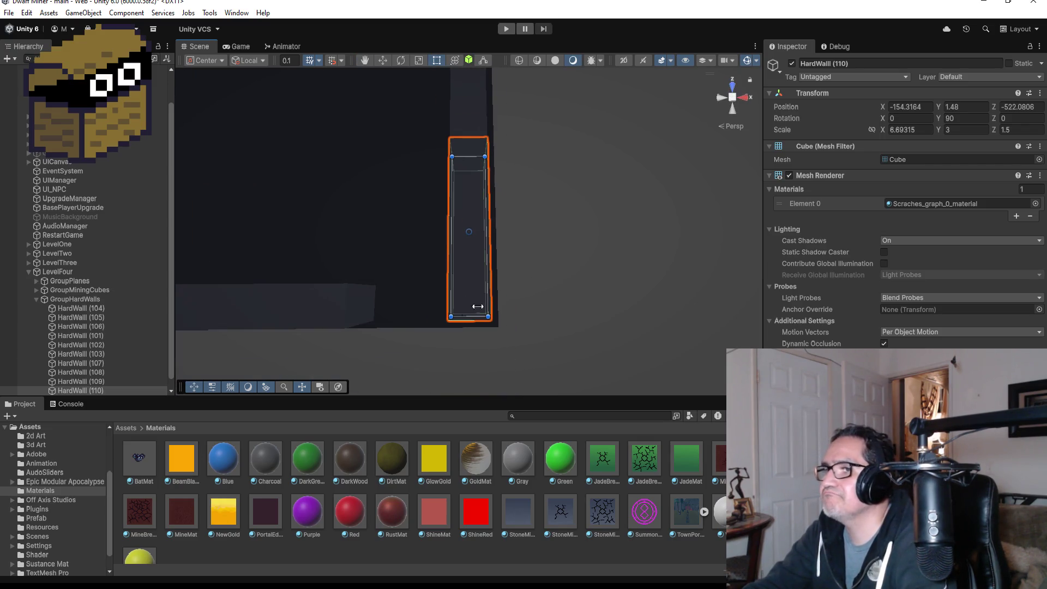
pyautogui.click(365, 296)
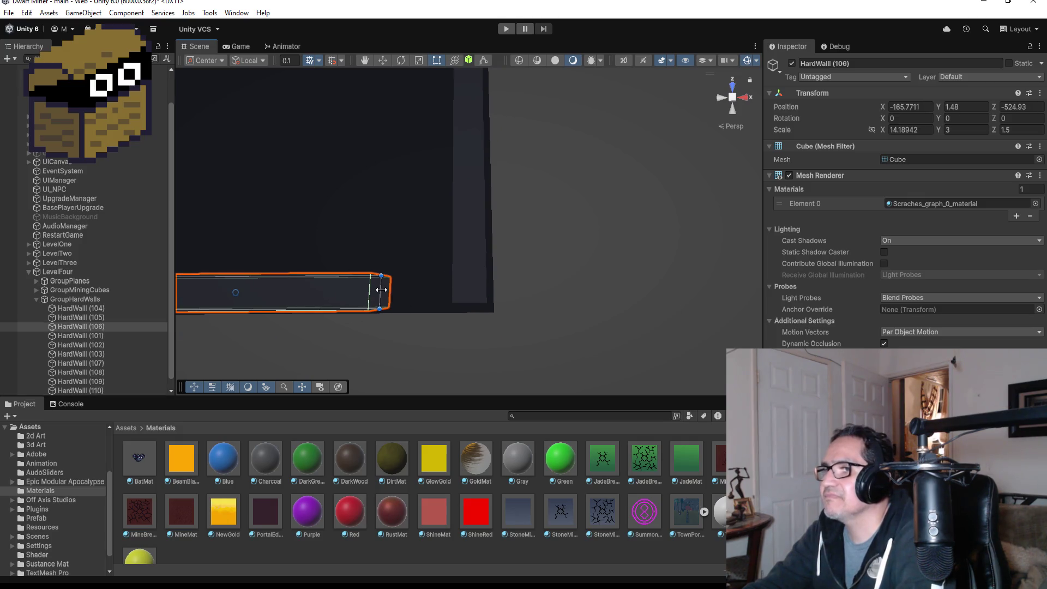
pyautogui.moveTo(381, 290); pyautogui.dragTo(457, 293)
pyautogui.click(481, 291)
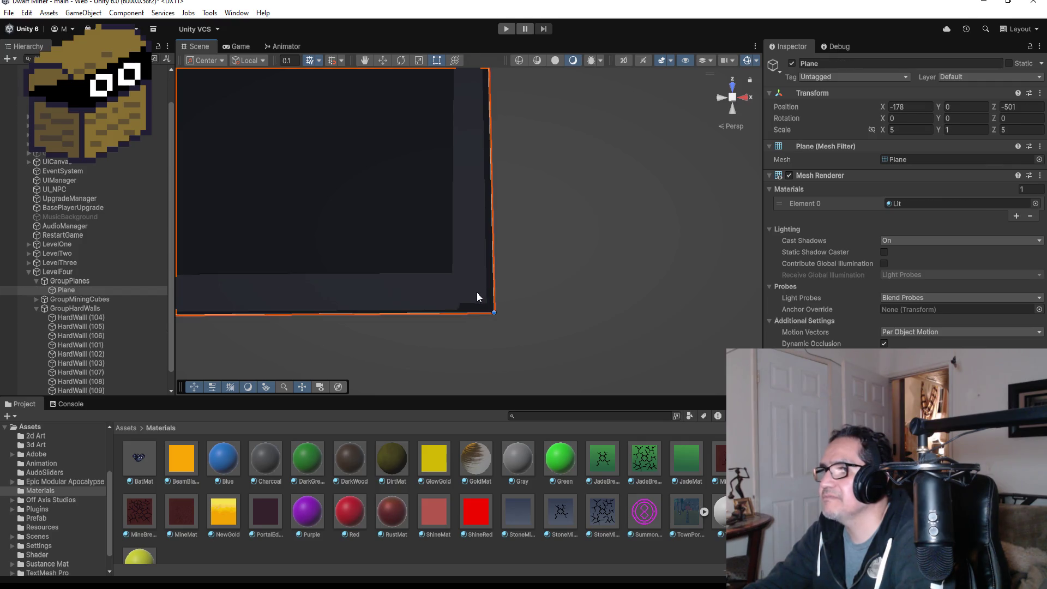
pyautogui.click(477, 292)
pyautogui.moveTo(477, 304); pyautogui.dragTo(477, 308)
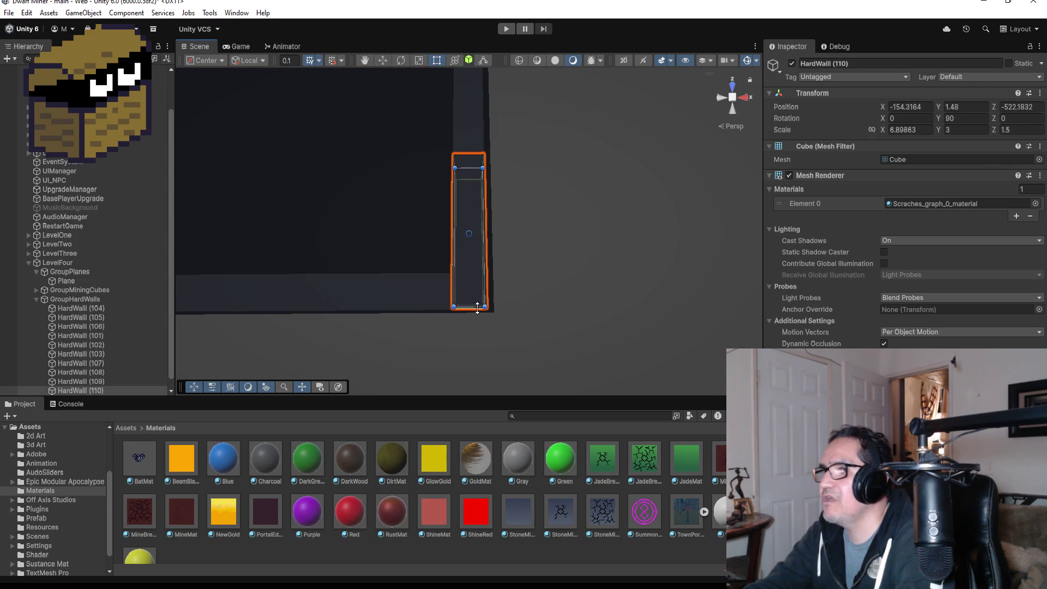
# Return to a top-down view and box-select the wall pieces along the room's right edge
pyautogui.scroll(-6, 549, 271)
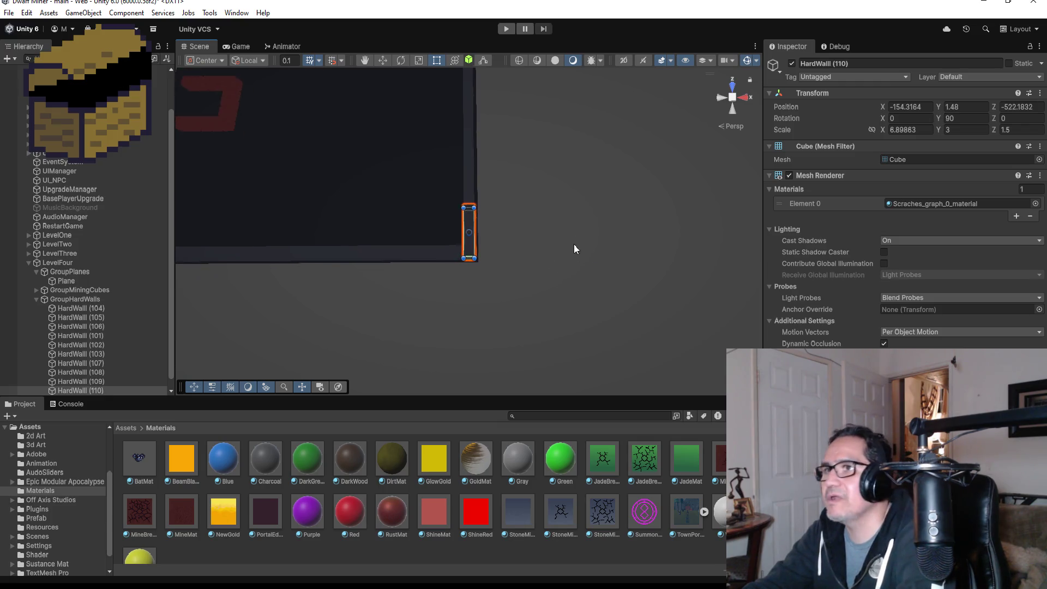
pyautogui.scroll(-3, 550, 235)
pyautogui.moveTo(643, 163)
pyautogui.mouseDown()
pyautogui.moveTo(699, 137)
pyautogui.moveTo(734, 86)
pyautogui.mouseUp()
pyautogui.click(733, 86)
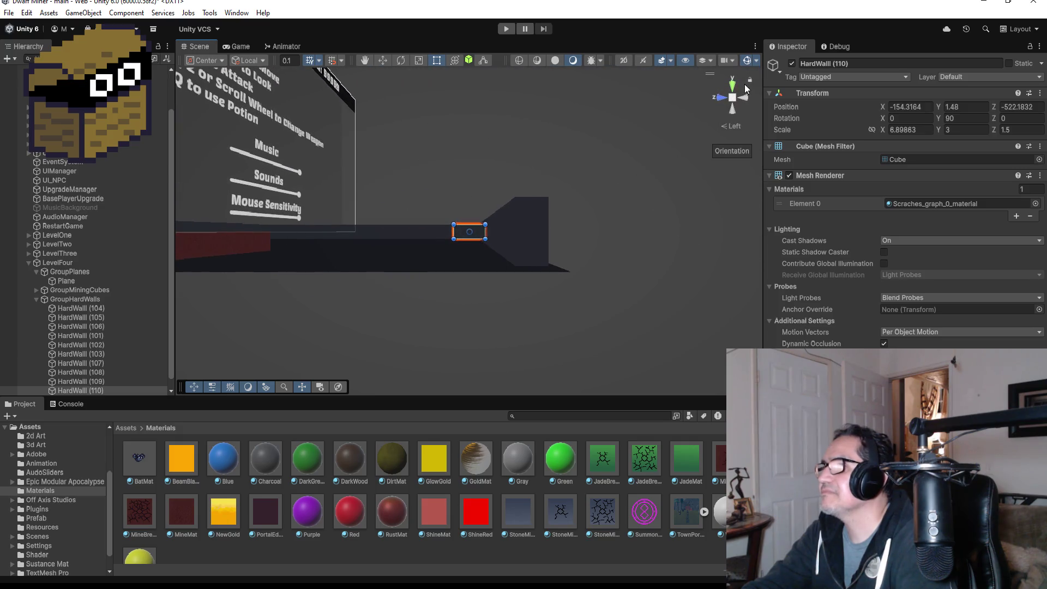
pyautogui.click(732, 83)
pyautogui.scroll(-3, 504, 197)
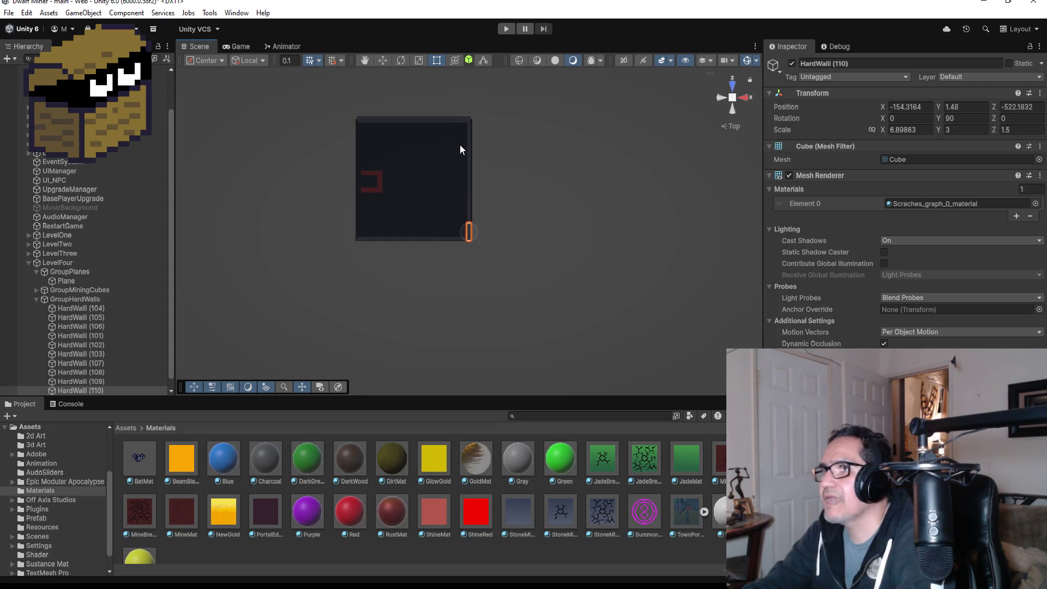
pyautogui.moveTo(456, 130); pyautogui.dragTo(504, 237)
pyautogui.scroll(4, 476, 207)
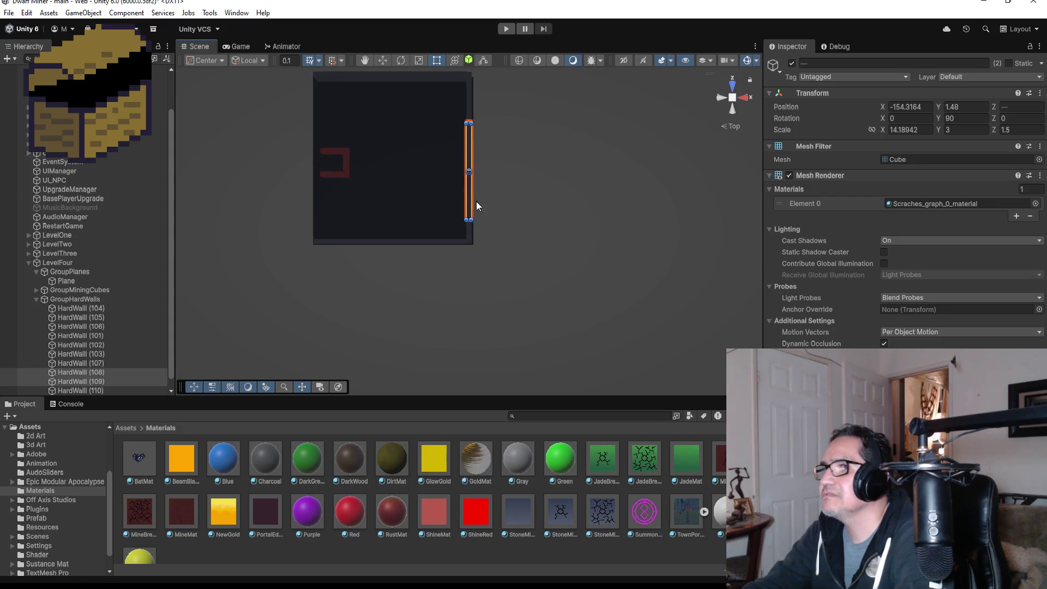
pyautogui.keyDown('shift'); pyautogui.click(471, 235); pyautogui.keyUp('shift')
pyautogui.scroll(-2, 515, 115)
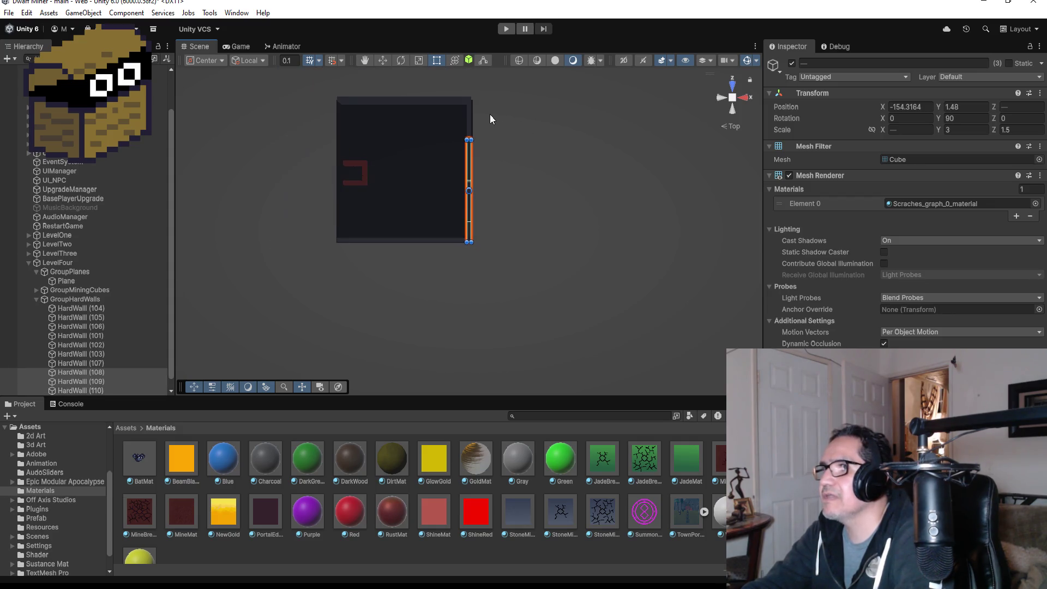
pyautogui.keyDown('shift'); pyautogui.click(467, 121); pyautogui.keyUp('shift')
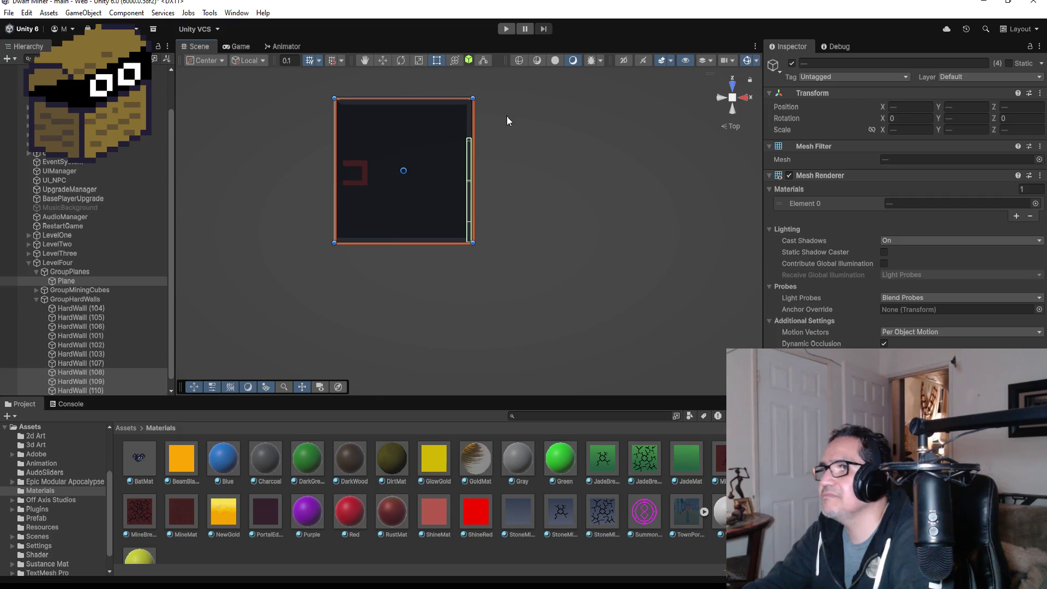
pyautogui.click(506, 117)
# Select HardWall (107)–(110) and duplicate them with Ctrl+D
pyautogui.click(467, 114)
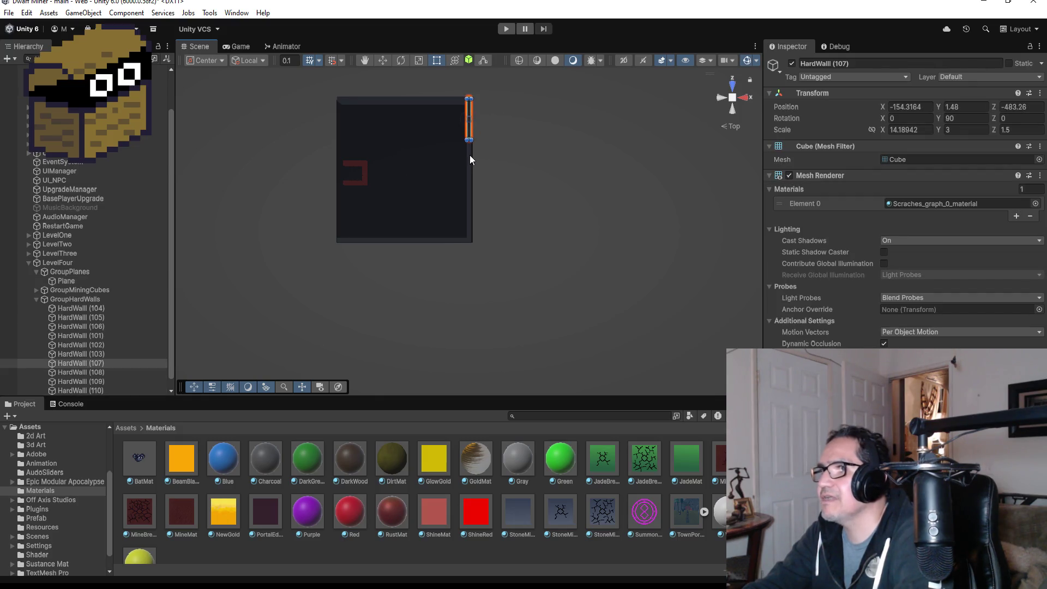
pyautogui.keyDown('shift'); pyautogui.click(470, 159); pyautogui.keyUp('shift')
pyautogui.keyDown('shift'); pyautogui.click(470, 212); pyautogui.keyUp('shift')
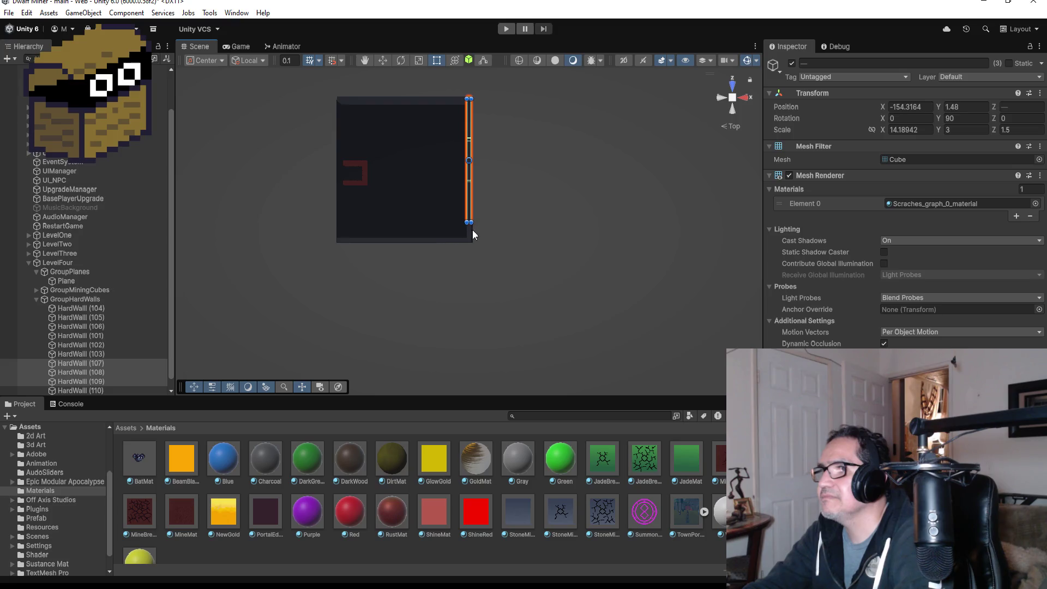
pyautogui.keyDown('shift'); pyautogui.click(469, 238); pyautogui.keyUp('shift')
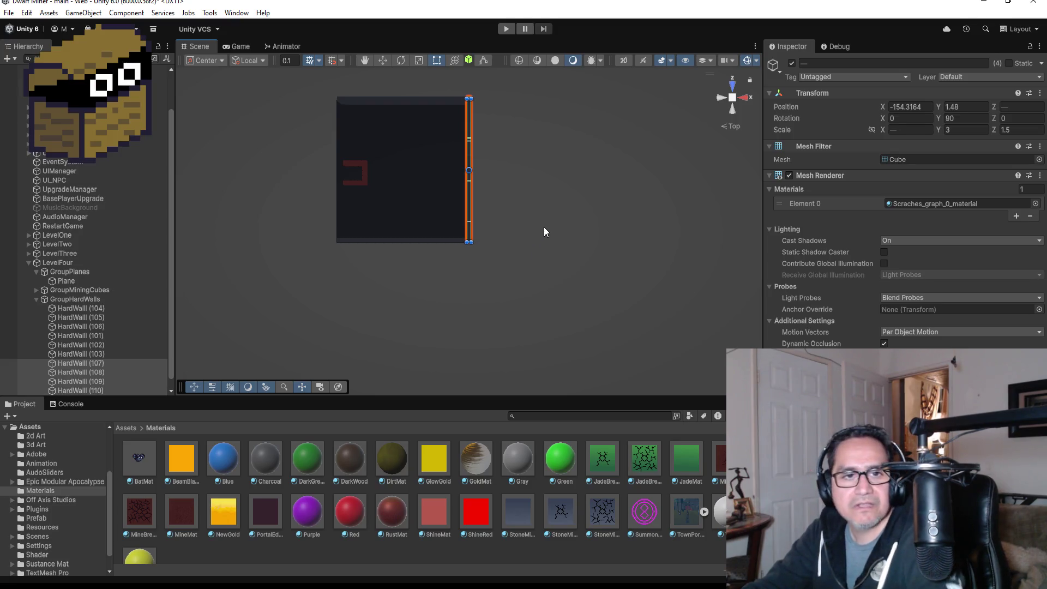
pyautogui.hotkey('ctrl', 'd')
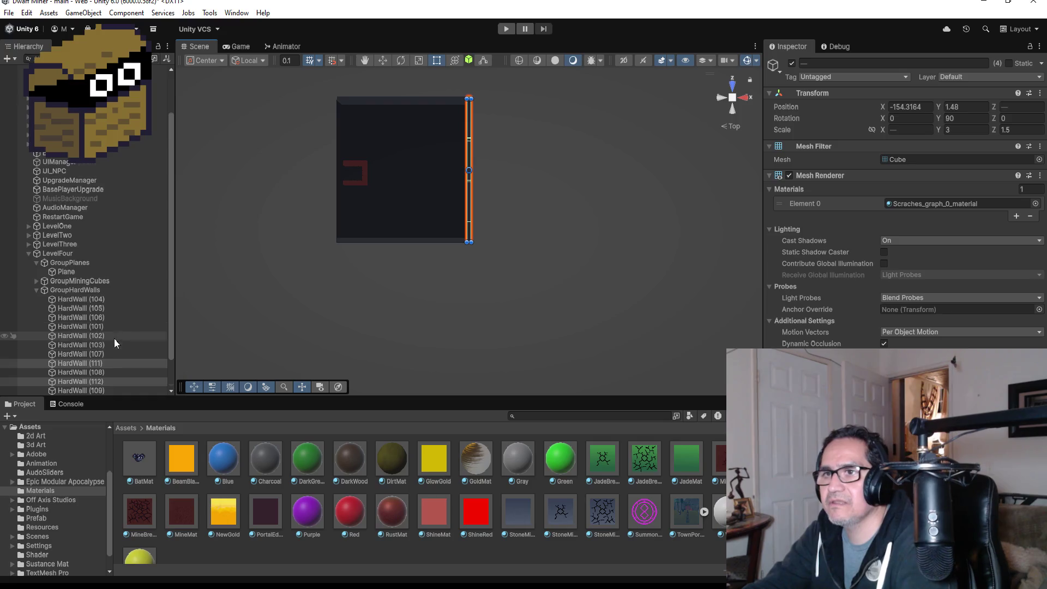
# Move HardWall (111)–(114) to the top of GroupHardWalls and slide them to the left edge at X -201.6
pyautogui.scroll(-2, 113, 338)
pyautogui.moveTo(97, 326); pyautogui.dragTo(98, 259)
pyautogui.click(386, 61)
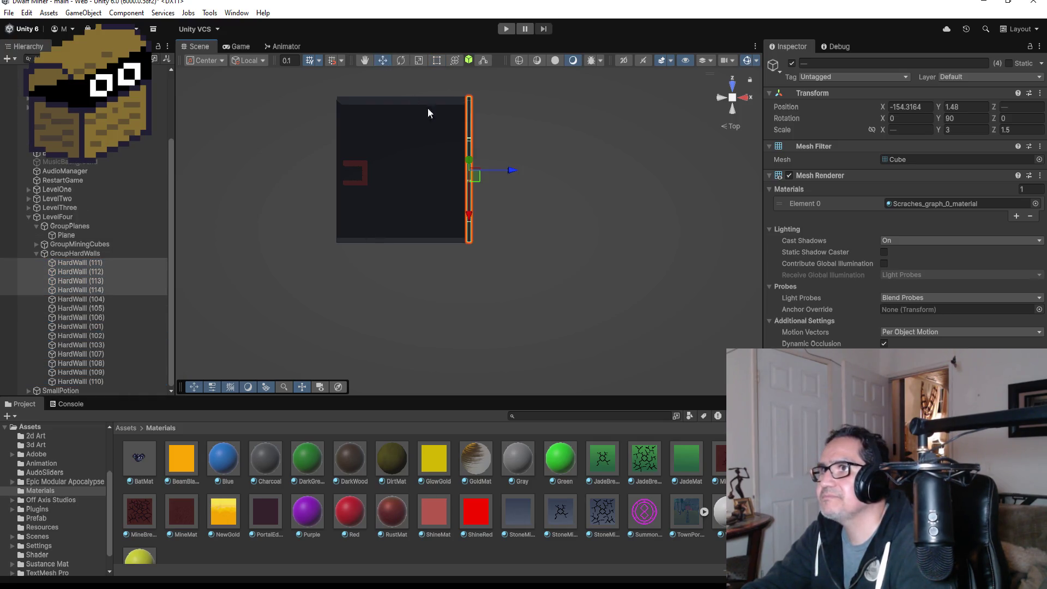
pyautogui.moveTo(506, 170); pyautogui.dragTo(377, 159)
pyautogui.press('f')
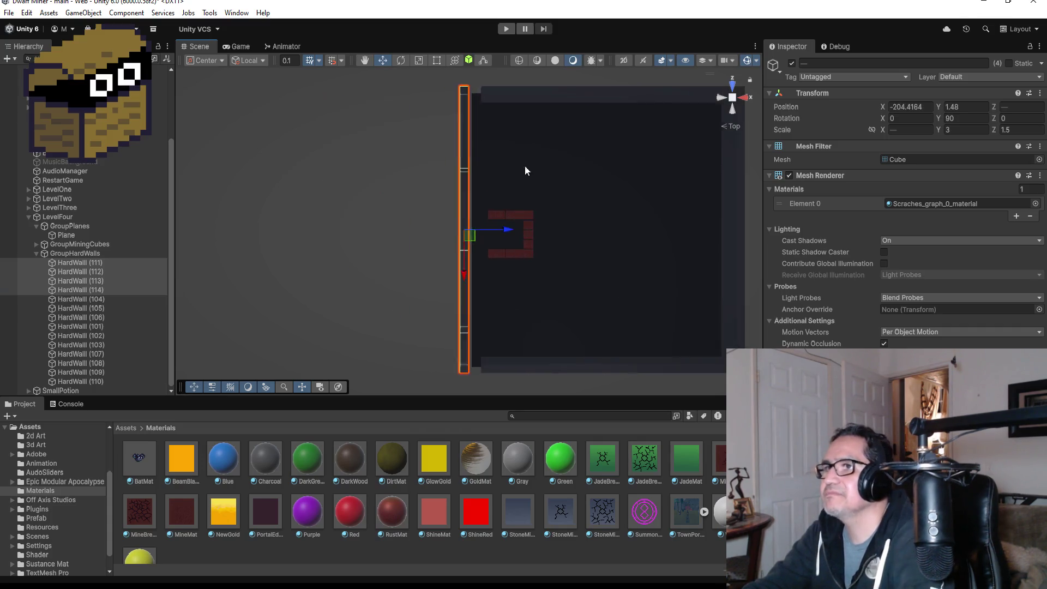
pyautogui.scroll(-2, 518, 240)
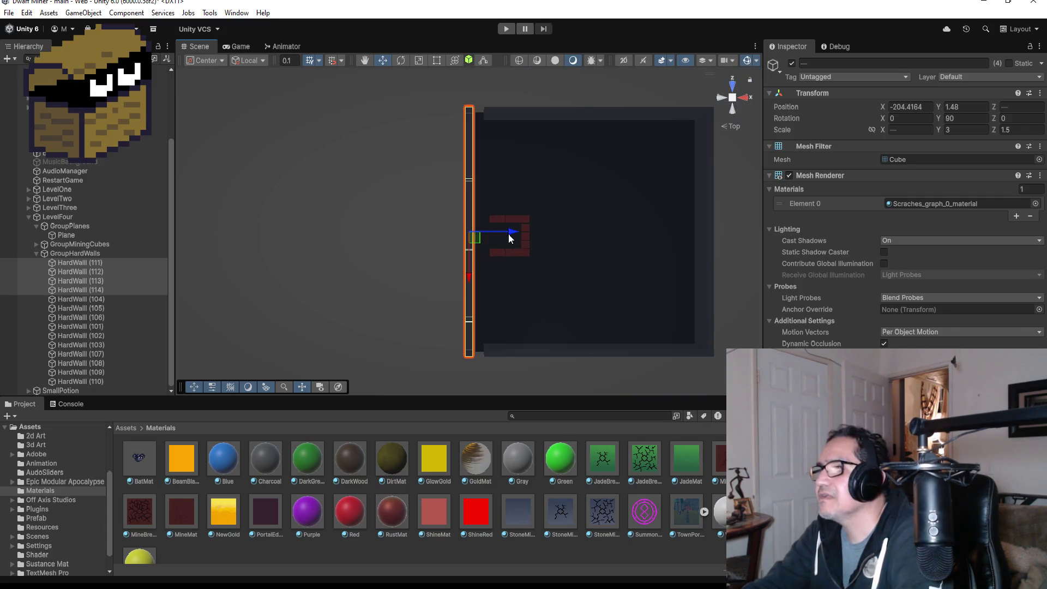
pyautogui.moveTo(512, 234); pyautogui.dragTo(525, 235)
pyautogui.press('f')
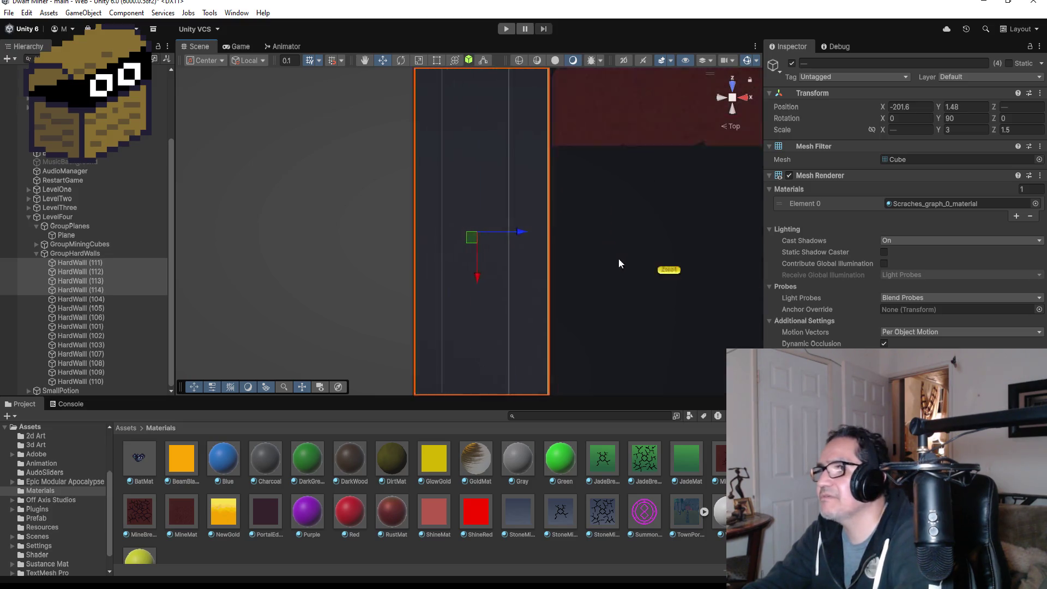
pyautogui.scroll(-4, 708, 295)
pyautogui.scroll(-2, 702, 295)
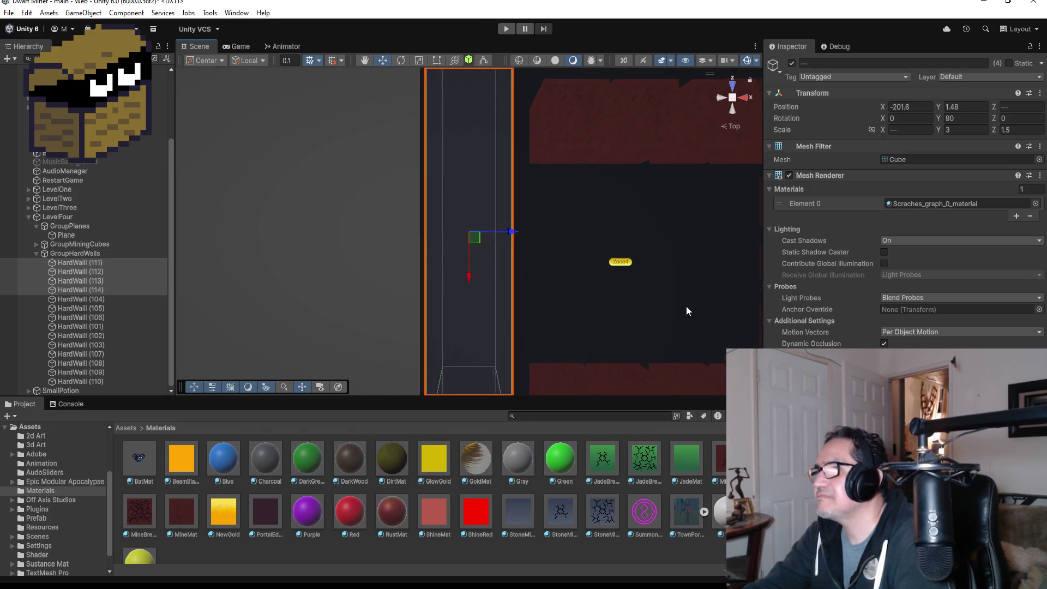
pyautogui.moveTo(686, 305)
pyautogui.mouseDown()
pyautogui.moveTo(696, 263)
pyautogui.moveTo(580, 171)
pyautogui.moveTo(563, 269)
pyautogui.mouseUp()
# Select the eleven top-row, bottom-row and right-column MiningCubes and move them left toward the marker
pyautogui.click(525, 327)
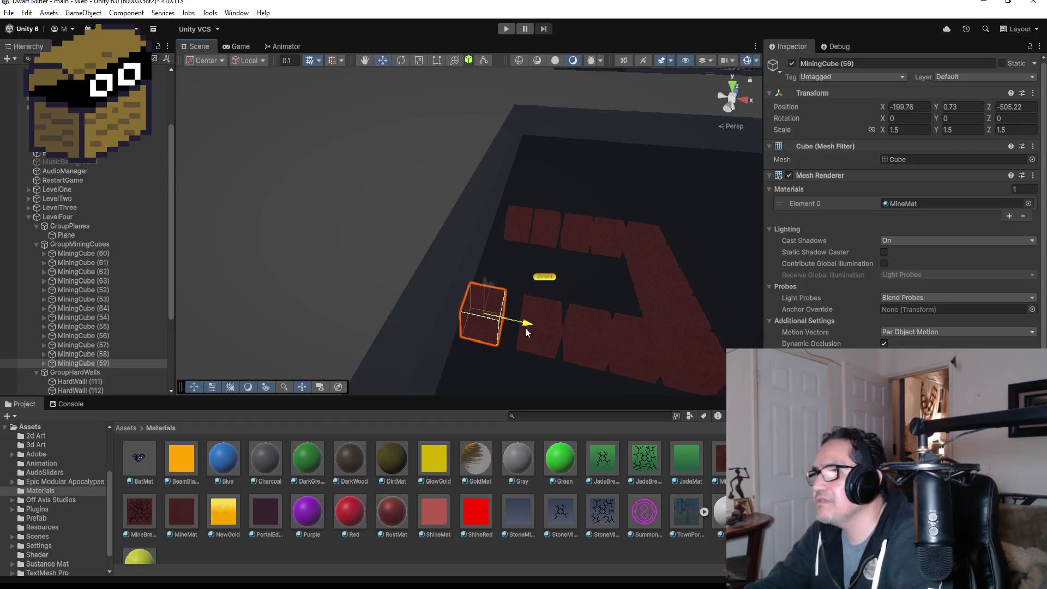
pyautogui.click(516, 225)
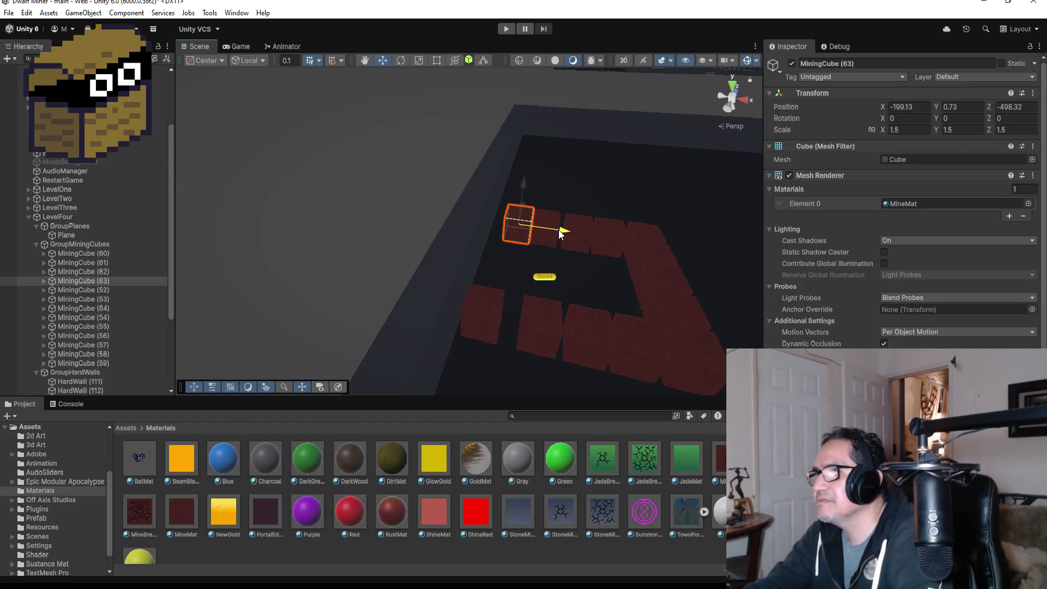
pyautogui.moveTo(562, 232); pyautogui.dragTo(552, 234)
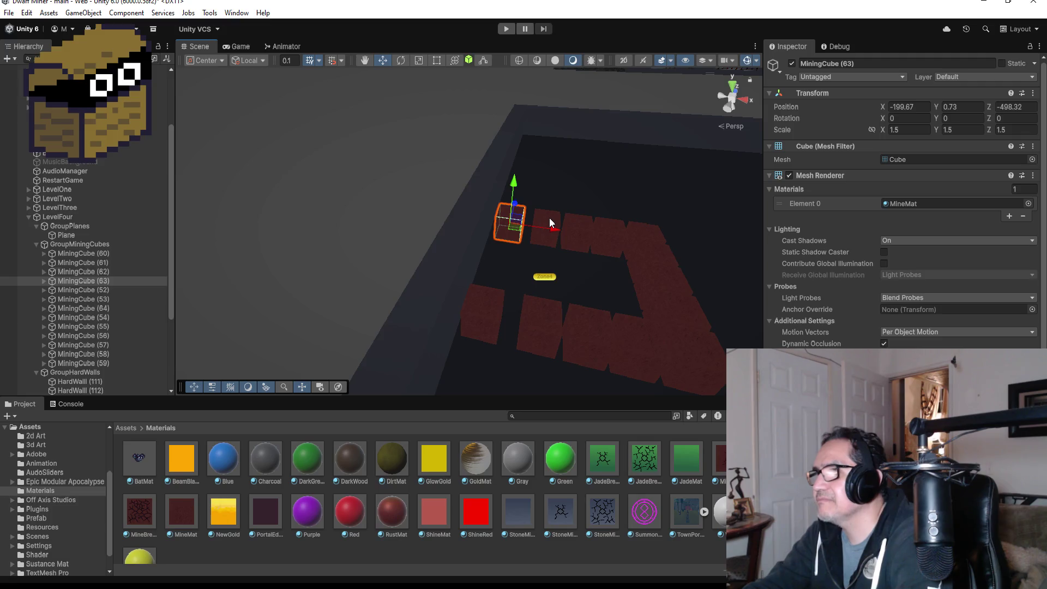
pyautogui.click(548, 218)
pyautogui.keyDown('shift'); pyautogui.click(543, 334); pyautogui.keyUp('shift')
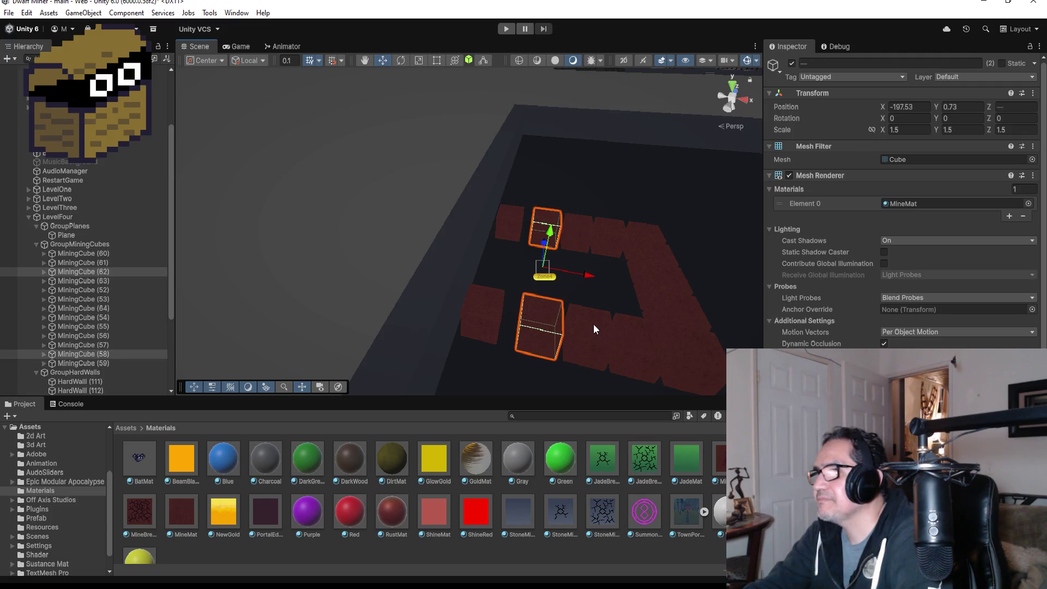
pyautogui.keyDown('shift'); pyautogui.click(593, 324); pyautogui.keyUp('shift')
pyautogui.keyDown('shift'); pyautogui.click(587, 228); pyautogui.keyUp('shift')
pyautogui.keyDown('shift'); pyautogui.click(613, 234); pyautogui.keyUp('shift')
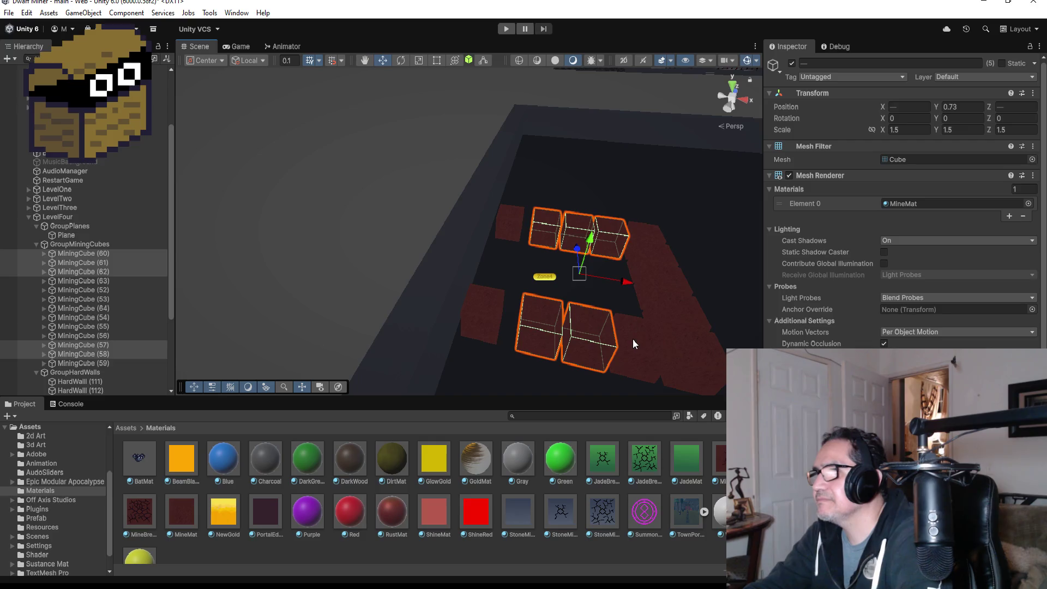
pyautogui.keyDown('shift'); pyautogui.click(636, 352); pyautogui.keyUp('shift')
pyautogui.keyDown('shift'); pyautogui.click(684, 348); pyautogui.keyUp('shift')
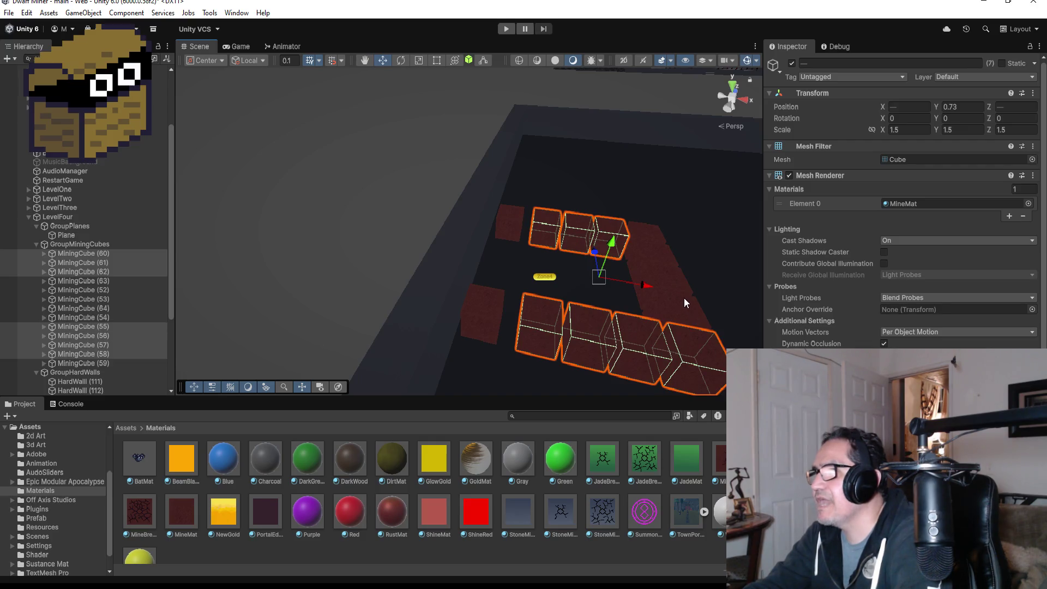
pyautogui.keyDown('shift'); pyautogui.click(681, 298); pyautogui.keyUp('shift')
pyautogui.keyDown('shift'); pyautogui.click(669, 274); pyautogui.keyUp('shift')
pyautogui.keyDown('shift'); pyautogui.click(658, 249); pyautogui.keyUp('shift')
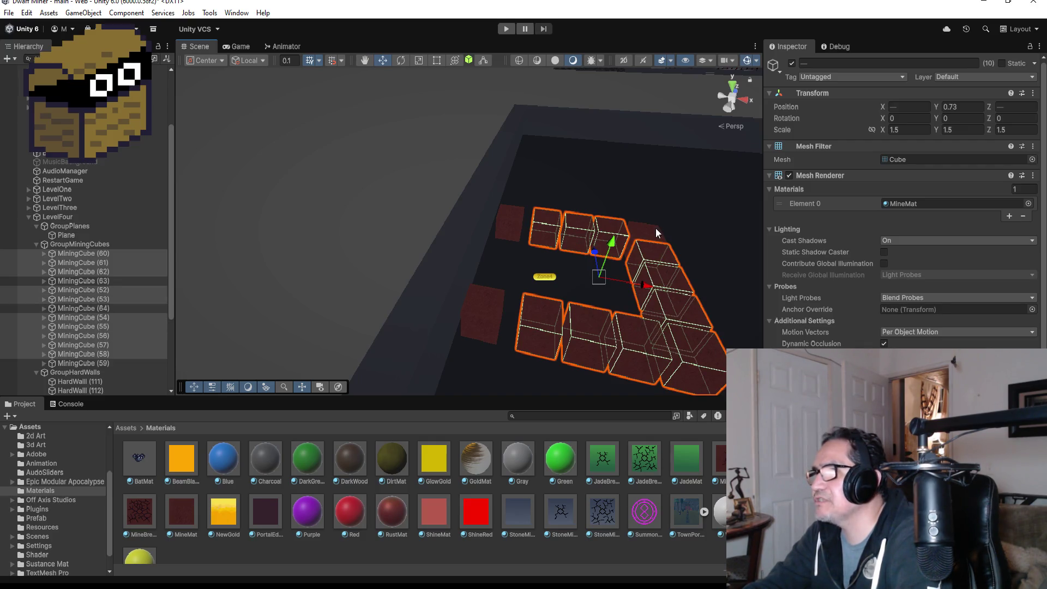
pyautogui.keyDown('shift'); pyautogui.click(655, 228); pyautogui.keyUp('shift')
pyautogui.moveTo(651, 286)
pyautogui.mouseDown()
pyautogui.moveTo(637, 284)
pyautogui.moveTo(637, 294)
pyautogui.mouseUp()
# Switch to a top-down view, frame MiningCube (52), and select MiningCube (60)
pyautogui.scroll(-5, 669, 290)
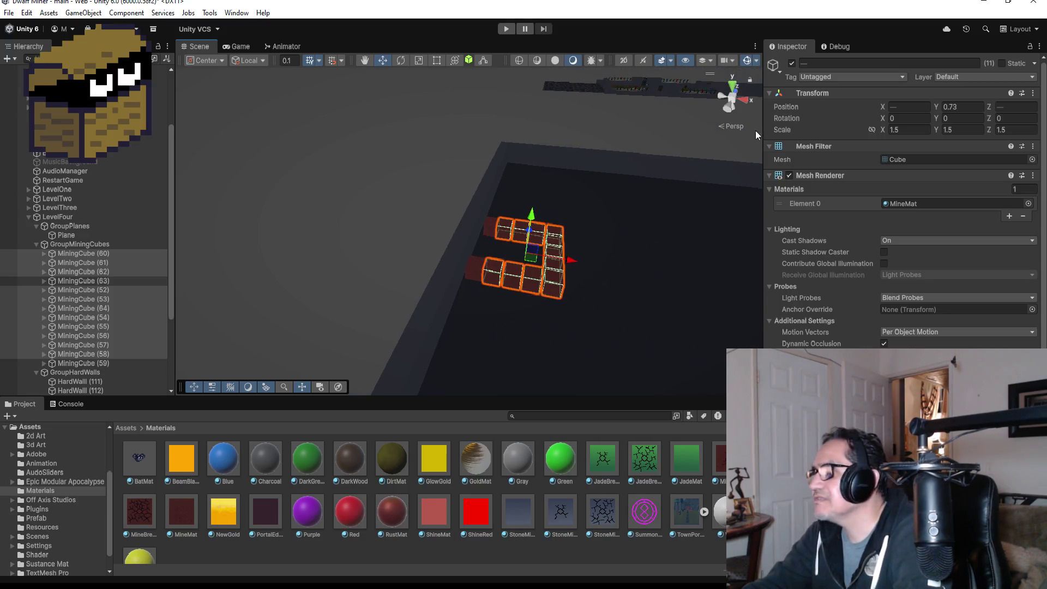
pyautogui.click(735, 92)
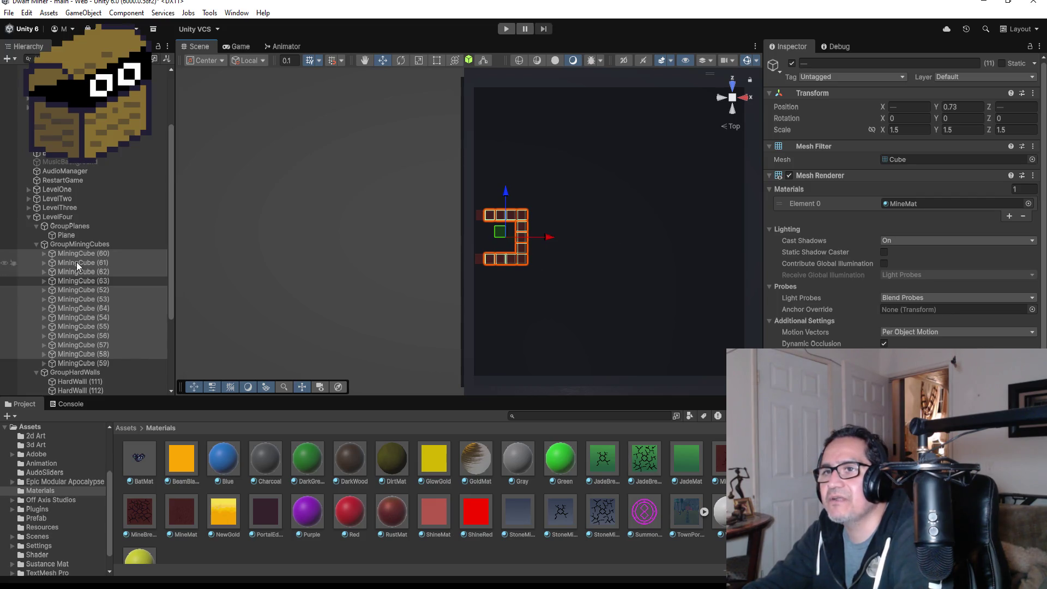
pyautogui.click(92, 288)
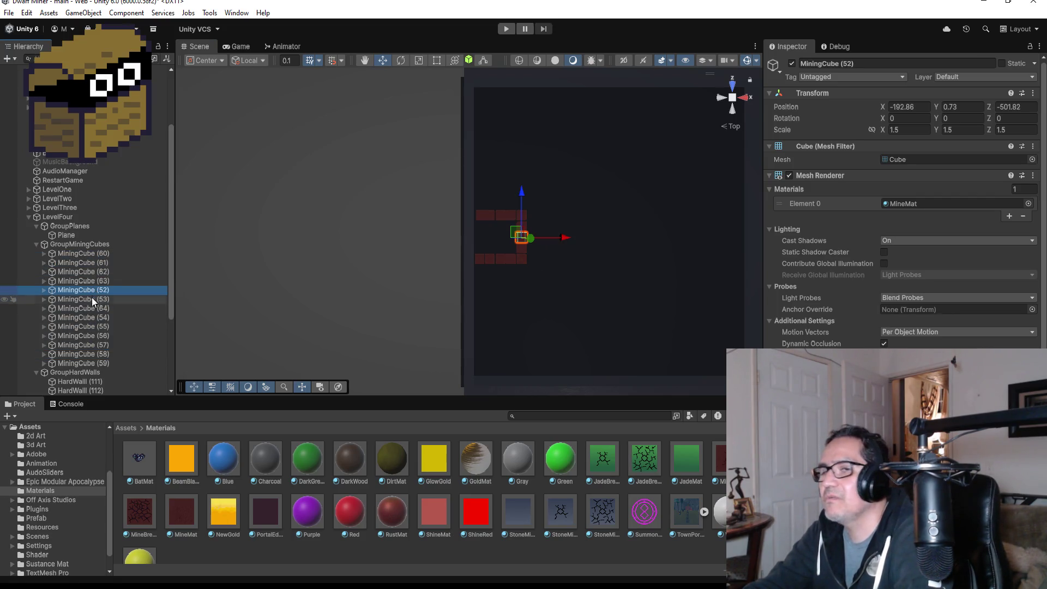
pyautogui.click(522, 238)
pyautogui.press('f')
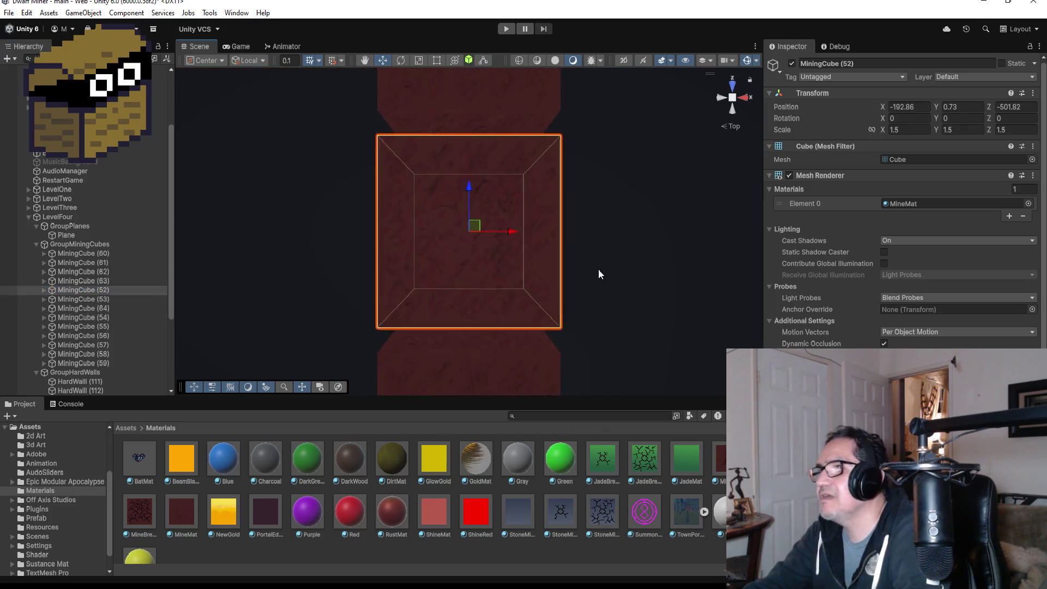
pyautogui.scroll(-10, 598, 270)
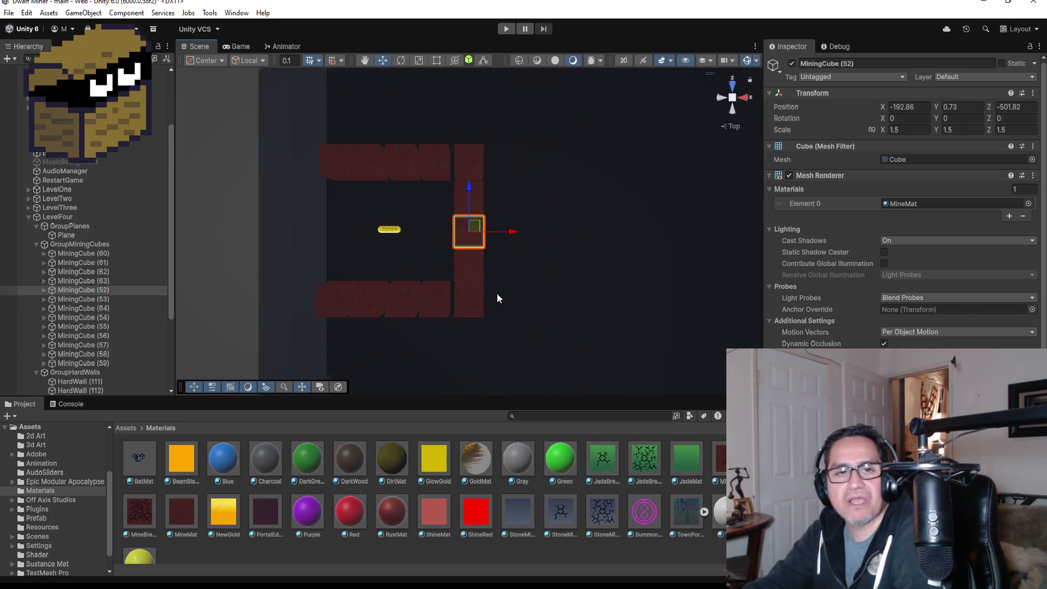
pyautogui.scroll(-2, 507, 294)
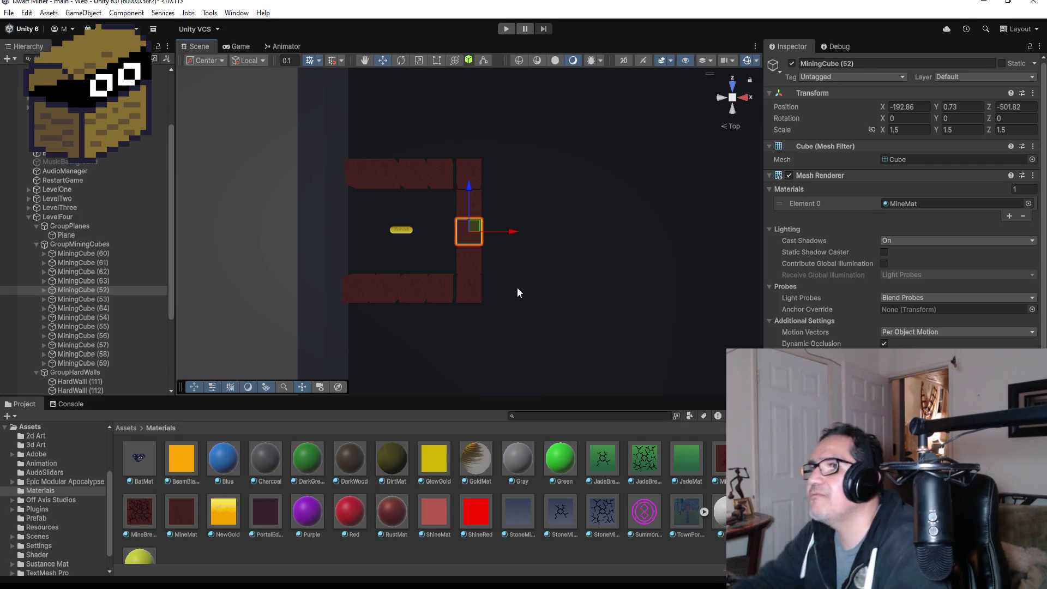
pyautogui.scroll(-8, 540, 164)
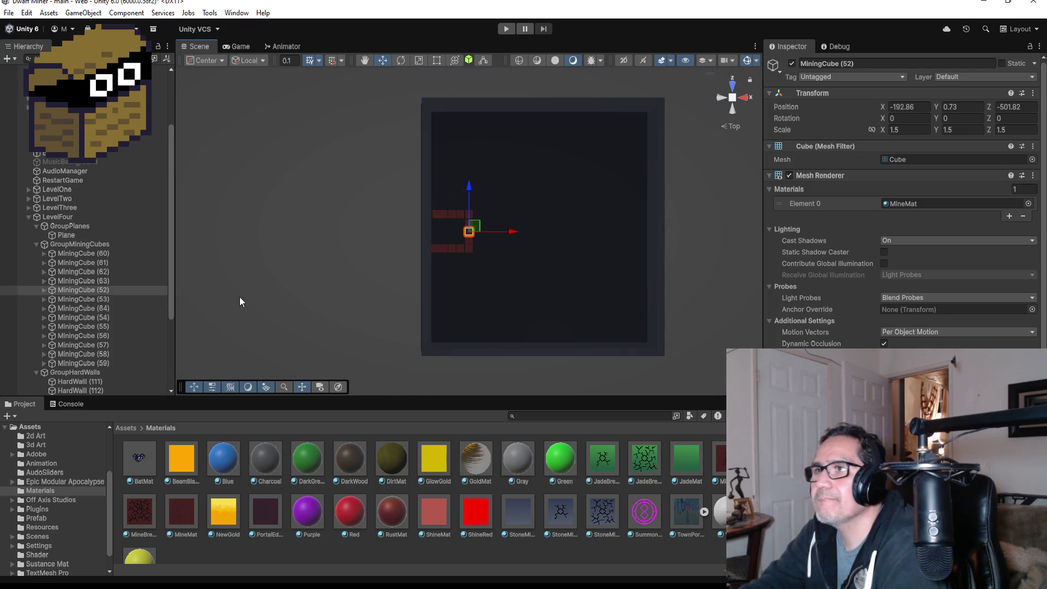
pyautogui.click(96, 253)
# Select all thirteen MiningCubes and drag the ring along Z into the room's top-left corner
pyautogui.keyDown('shift'); pyautogui.click(105, 362); pyautogui.keyUp('shift')
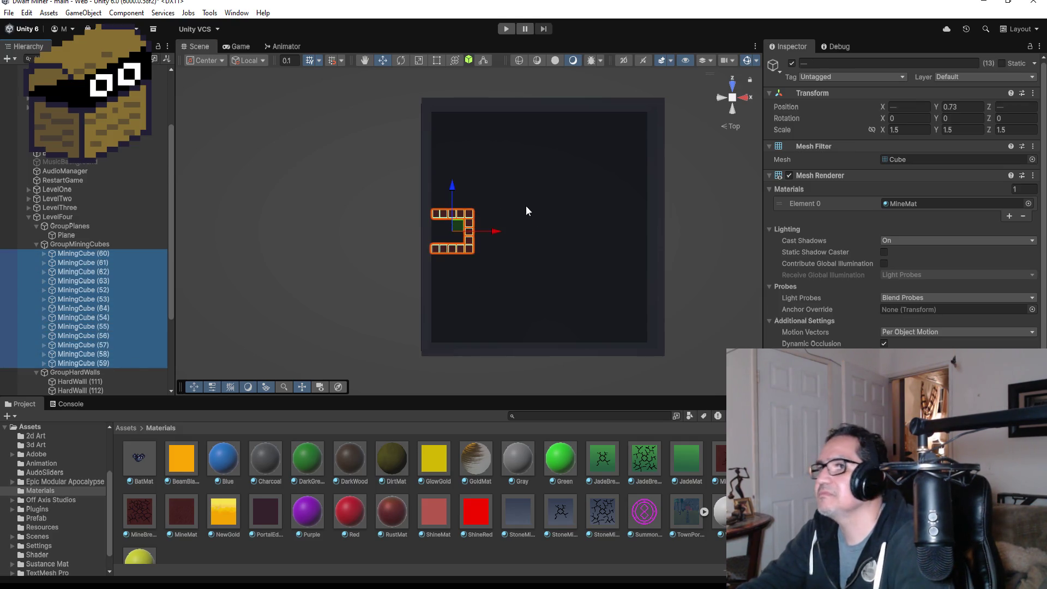
pyautogui.moveTo(456, 185)
pyautogui.mouseDown()
pyautogui.moveTo(462, 94)
pyautogui.moveTo(472, 267)
pyautogui.moveTo(470, 94)
pyautogui.mouseUp()
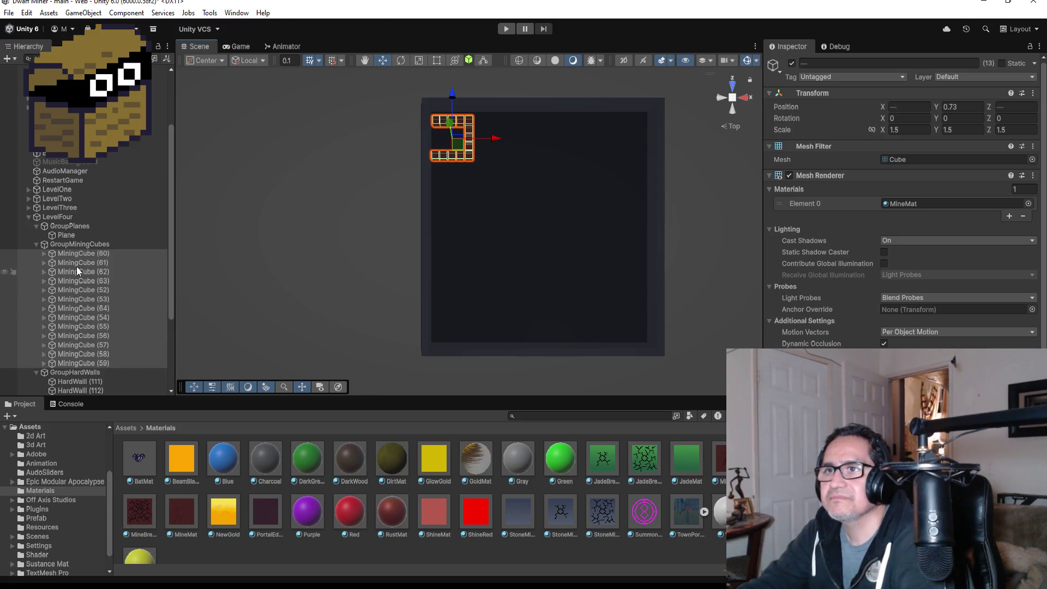
pyautogui.scroll(3, 58, 175)
# Move the Zone4 marker up and nudge it into the centre of the cube ring
pyautogui.click(55, 142)
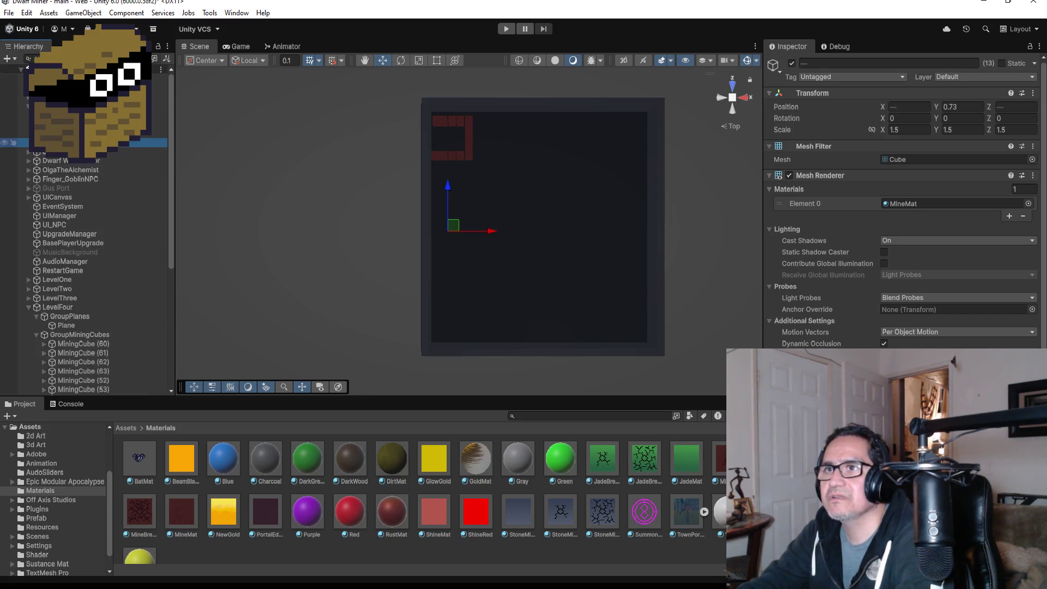
pyautogui.moveTo(450, 187); pyautogui.dragTo(443, 101)
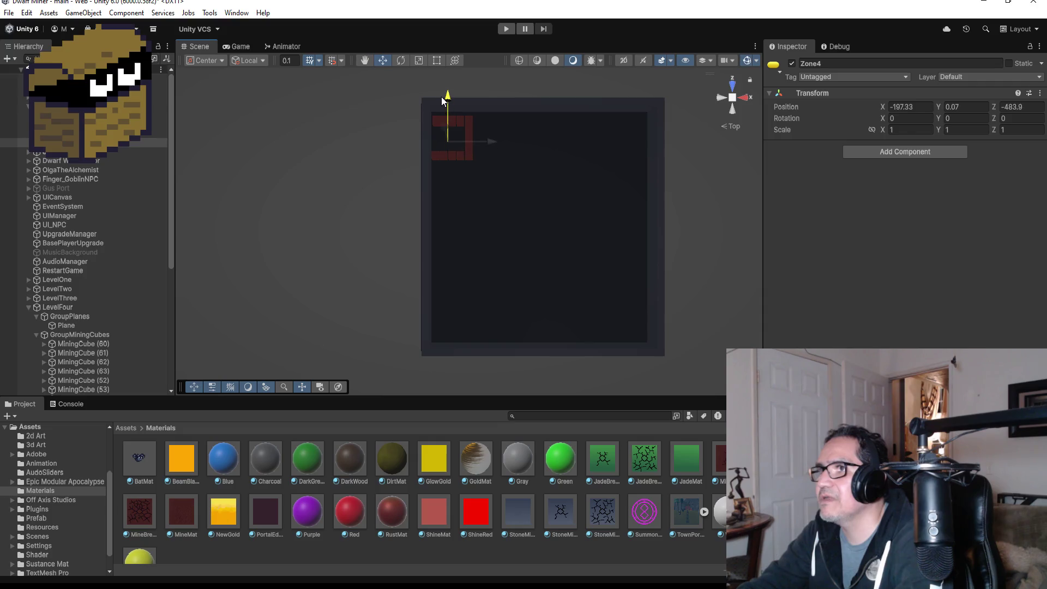
pyautogui.press('f')
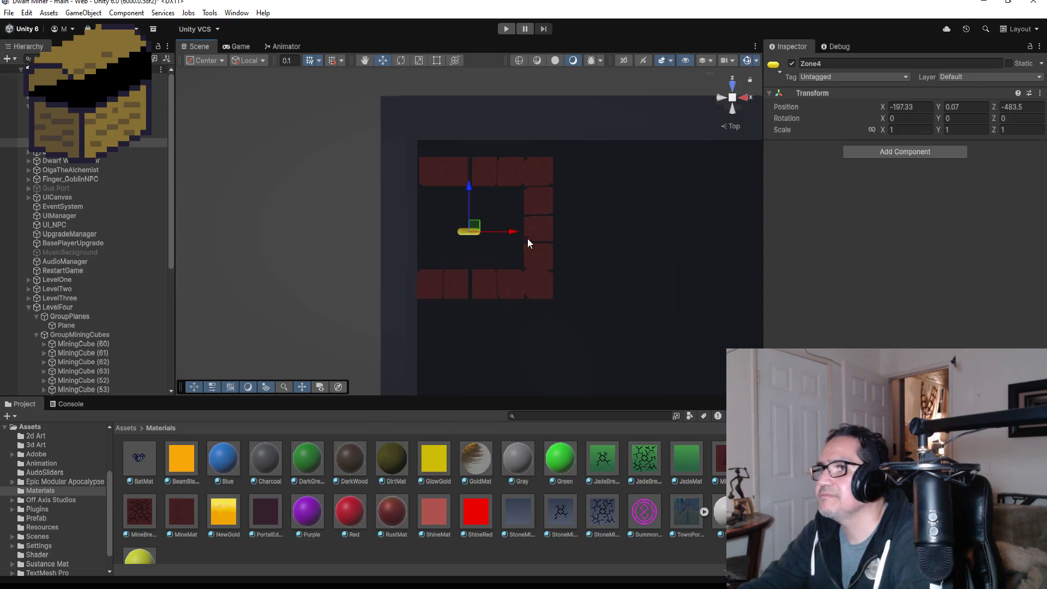
pyautogui.moveTo(474, 194); pyautogui.dragTo(470, 184)
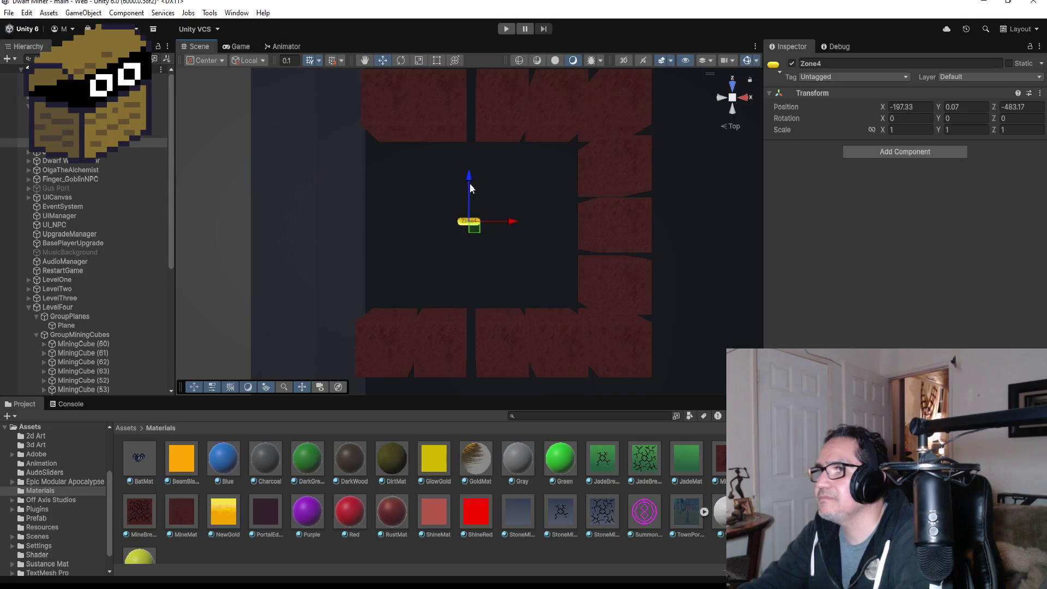
pyautogui.moveTo(502, 226); pyautogui.dragTo(502, 224)
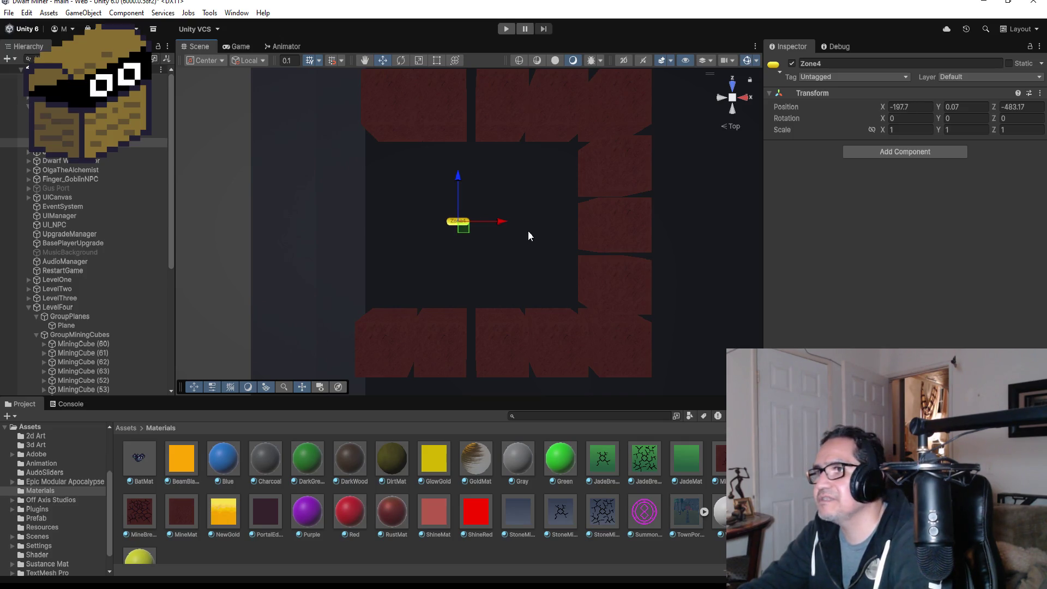
pyautogui.scroll(-1, 528, 235)
pyautogui.scroll(-2, 518, 232)
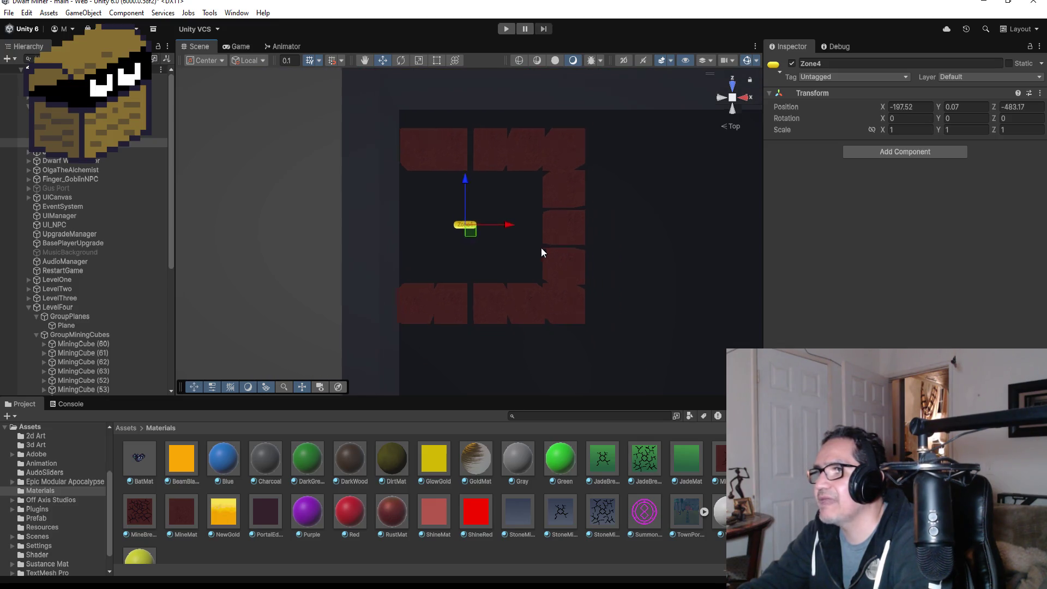
# Nudge MiningCube (61) and MiningCube (57) along X to line up the ring's rows
pyautogui.click(485, 164)
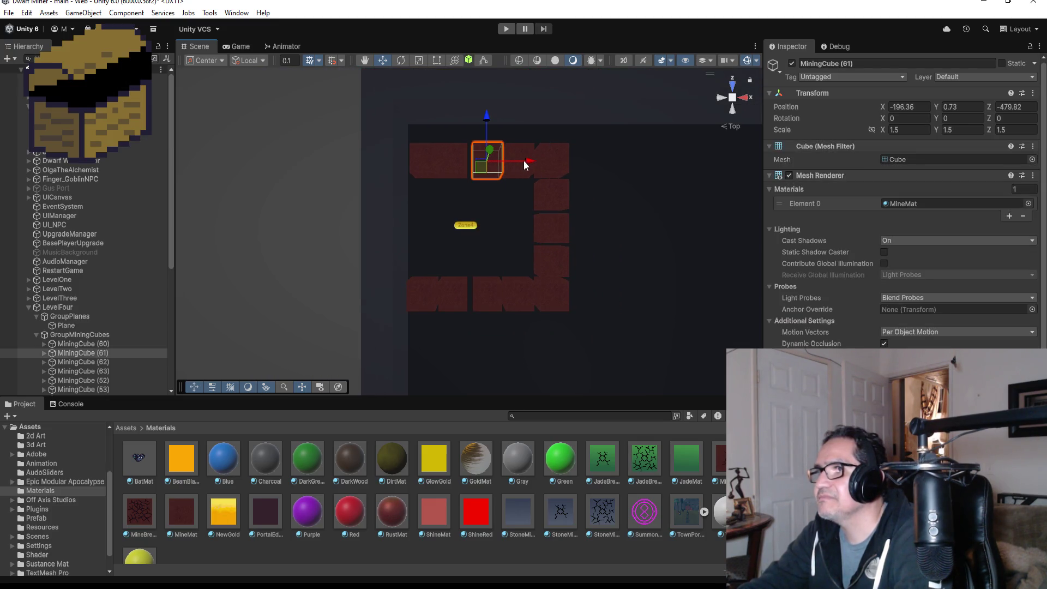
pyautogui.moveTo(528, 163); pyautogui.dragTo(526, 205)
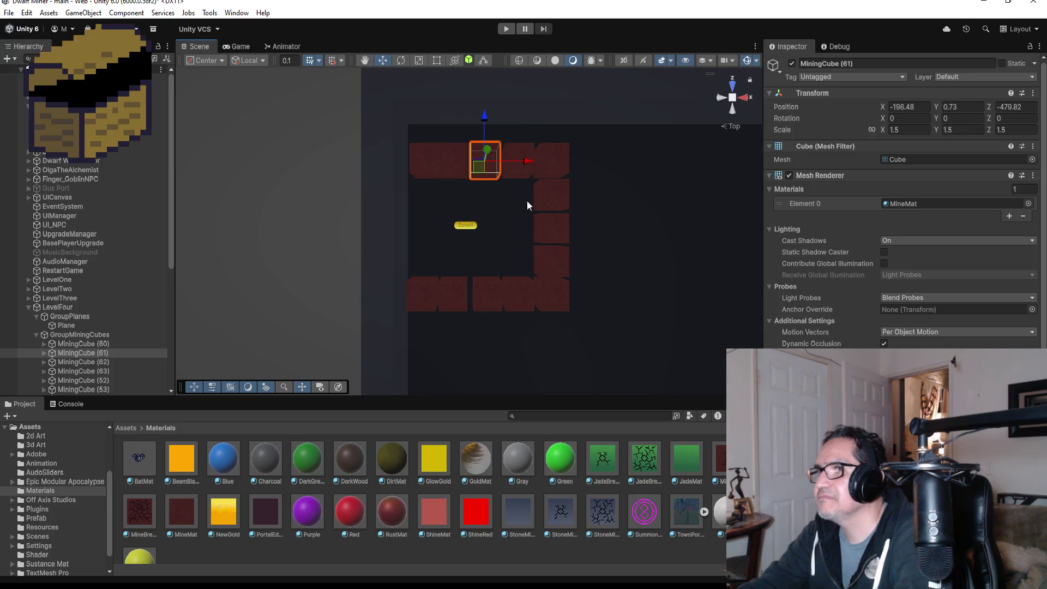
pyautogui.click(495, 297)
pyautogui.moveTo(531, 294); pyautogui.dragTo(529, 295)
pyautogui.scroll(-2, 590, 232)
pyautogui.scroll(-2, 590, 232)
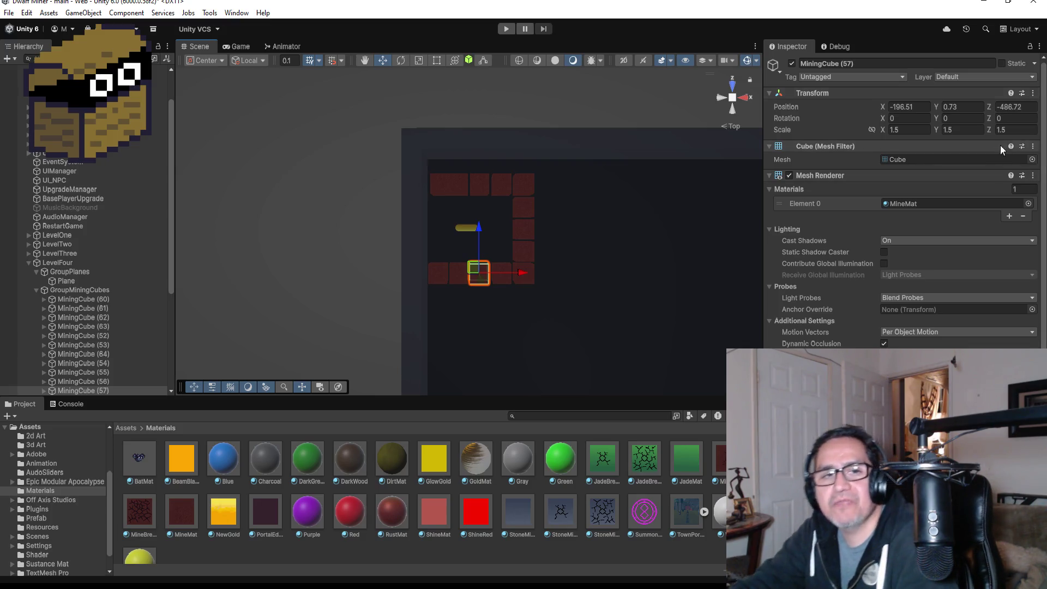
# Select all 13 MiningCubes, (60) through (59), and shift the ring upward
pyautogui.scroll(-2, 629, 260)
pyautogui.scroll(4, 503, 189)
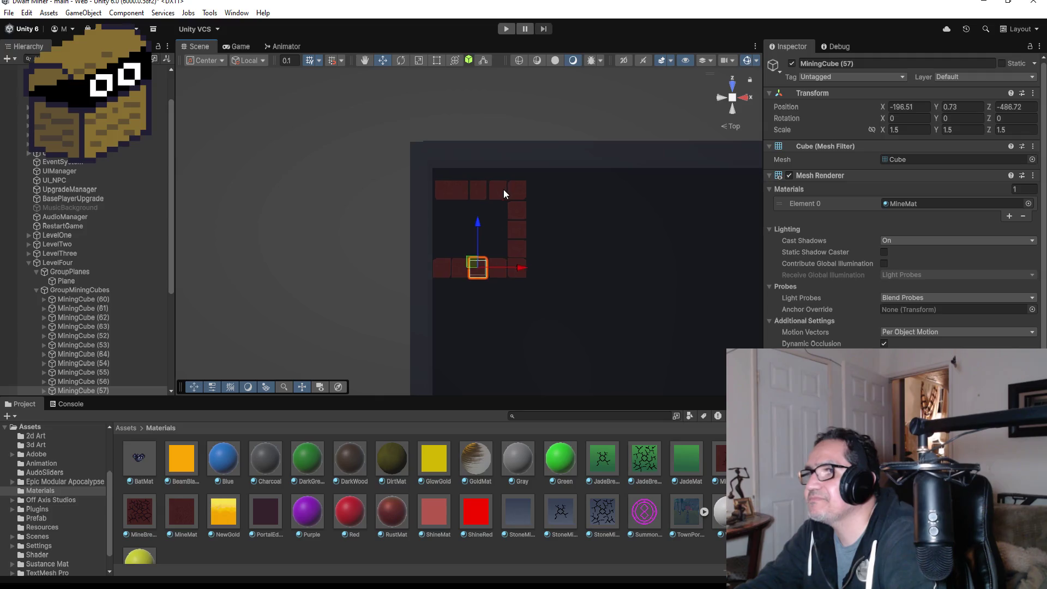
pyautogui.click(434, 172)
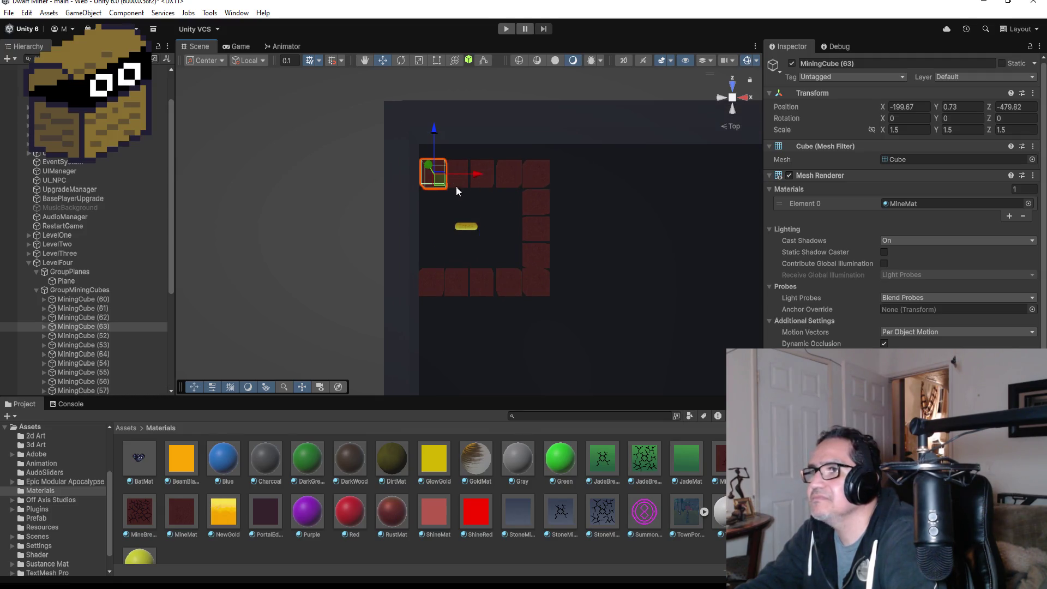
pyautogui.click(93, 299)
pyautogui.scroll(-5, 104, 322)
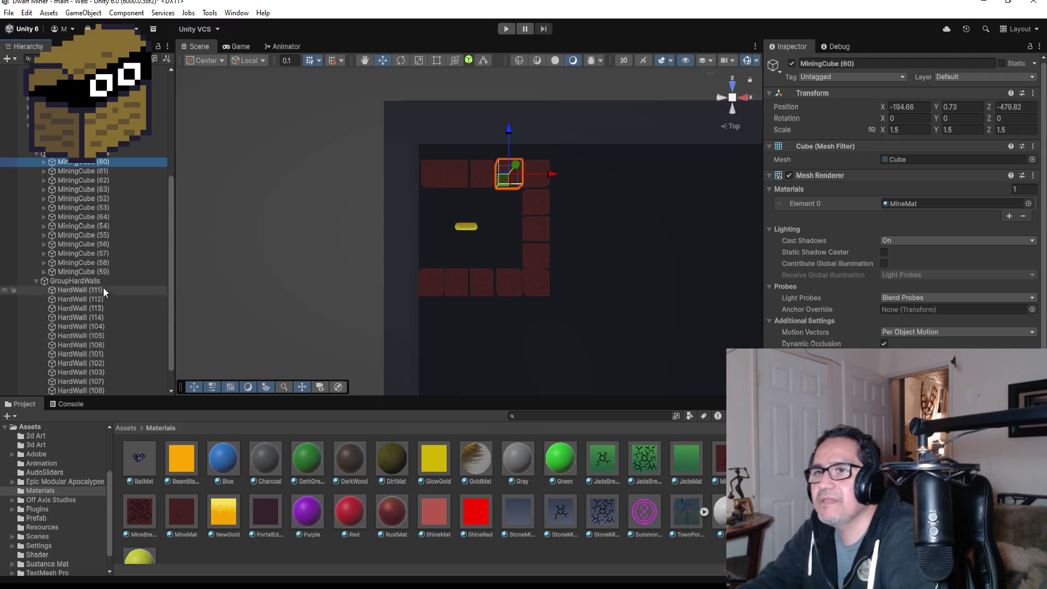
pyautogui.keyDown('shift'); pyautogui.click(100, 271); pyautogui.keyUp('shift')
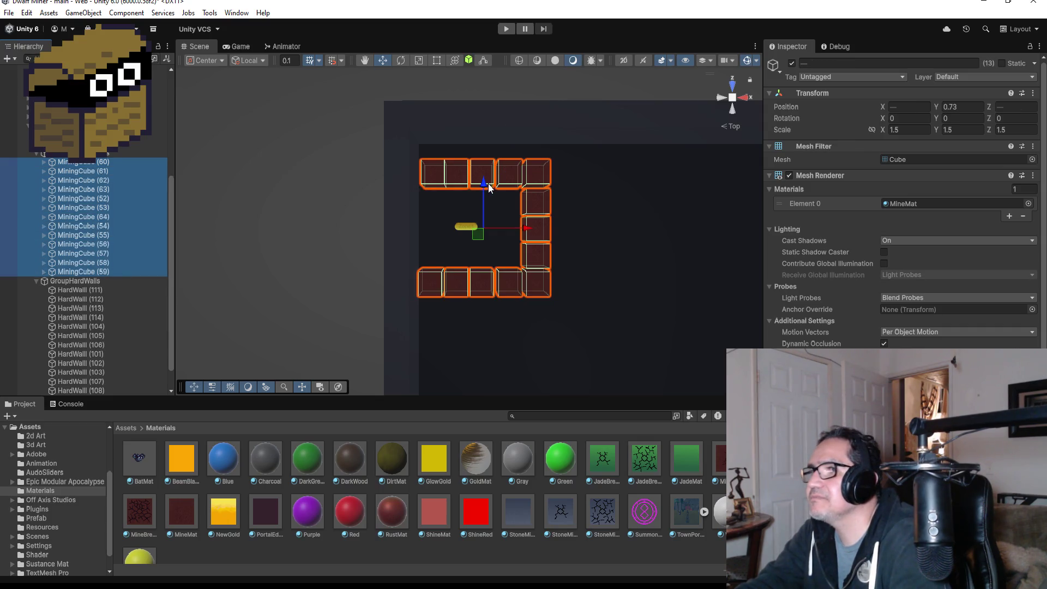
pyautogui.moveTo(485, 183); pyautogui.dragTo(483, 173)
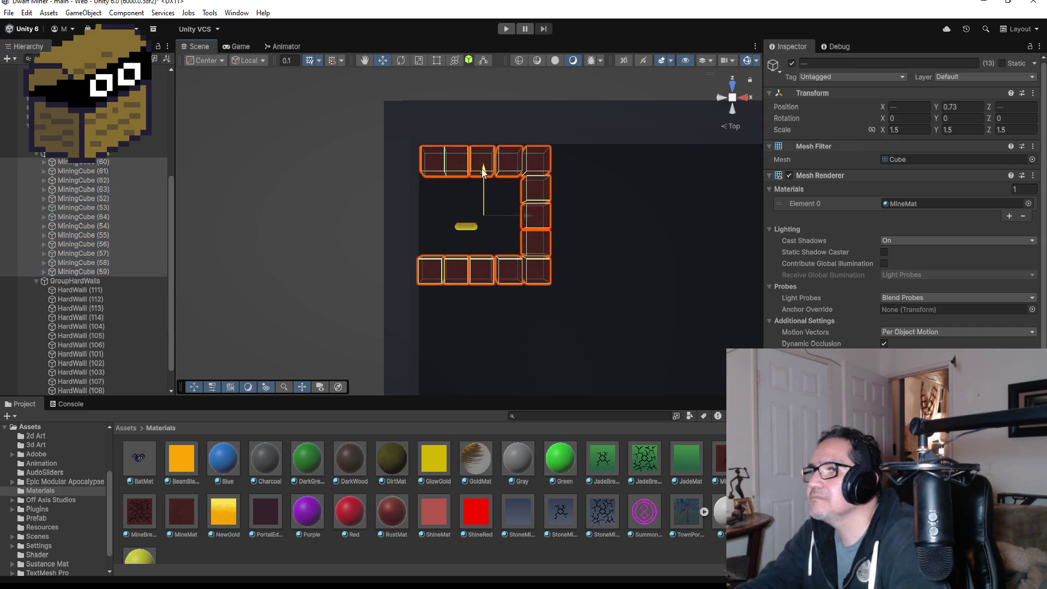
pyautogui.scroll(7, 64, 184)
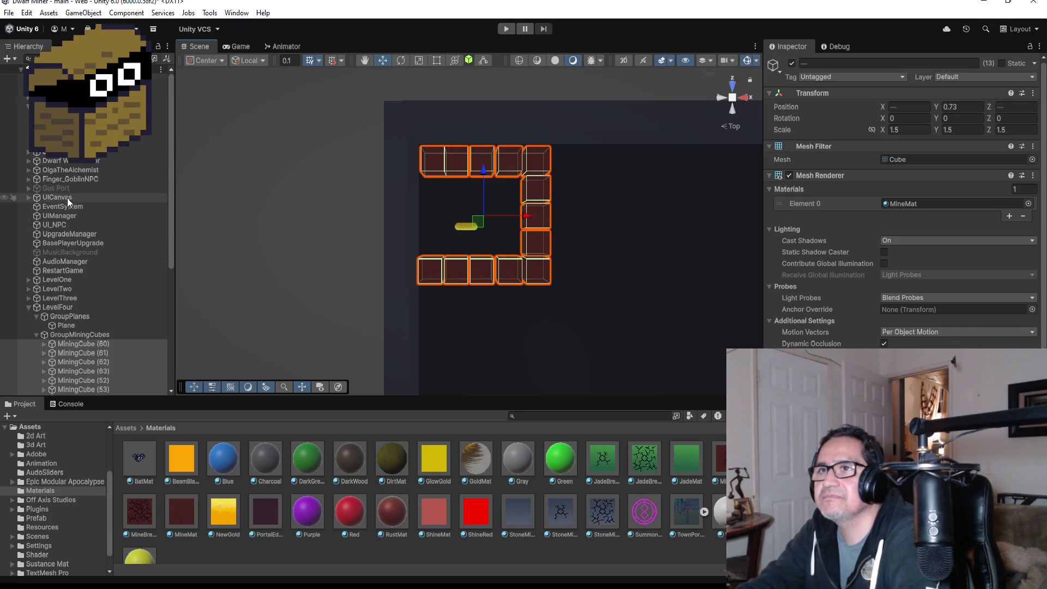
# Move the Zone4 marker up to stay centred in the ring
pyautogui.click(466, 226)
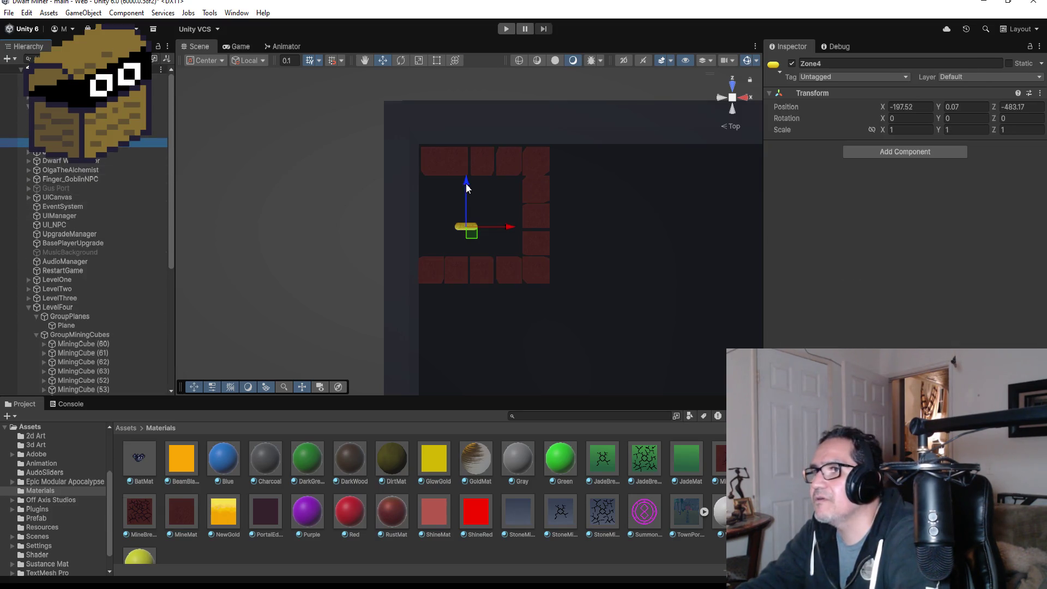
pyautogui.moveTo(466, 183); pyautogui.dragTo(467, 173)
pyautogui.scroll(-3, 535, 230)
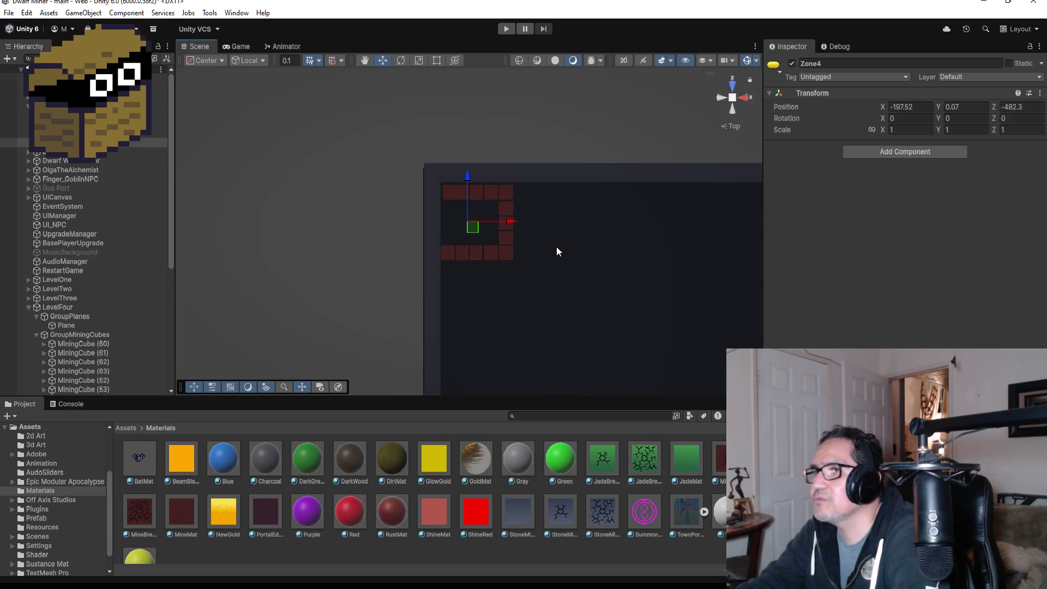
pyautogui.scroll(-2, 546, 241)
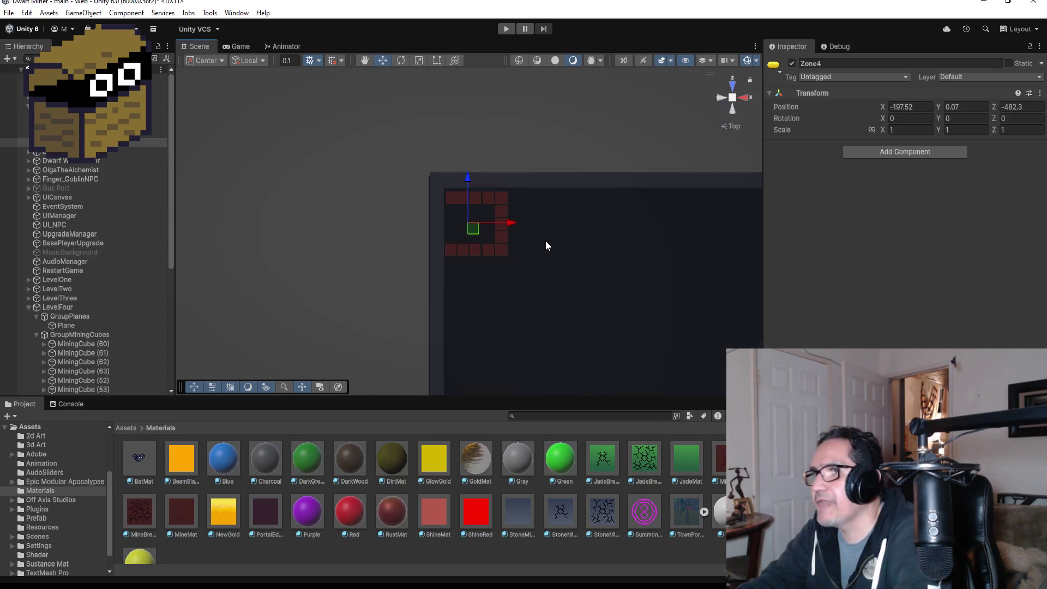
pyautogui.scroll(-5, 109, 344)
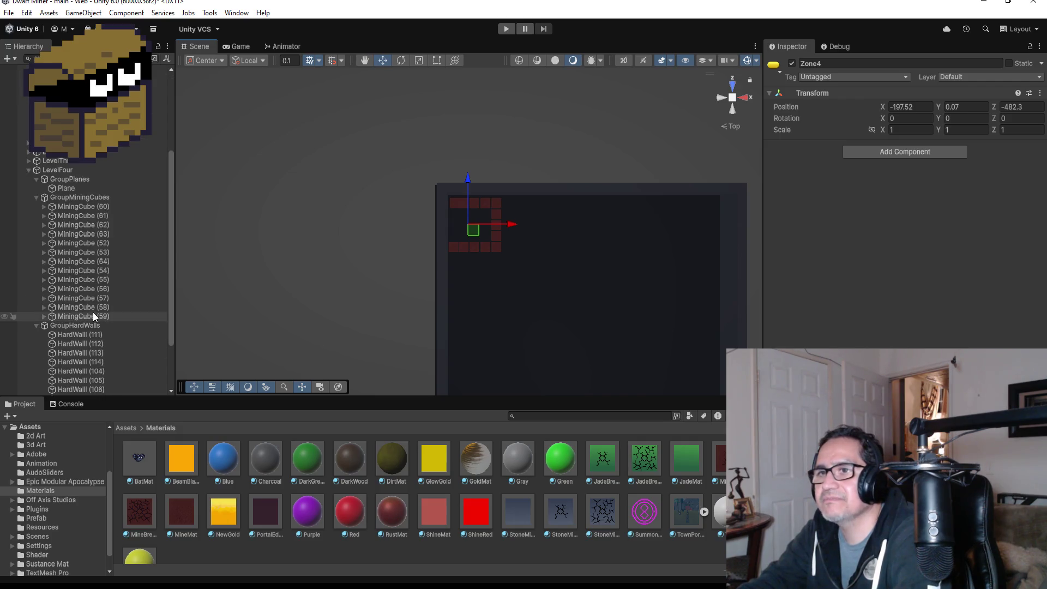
pyautogui.scroll(2, 526, 210)
pyautogui.click(505, 188)
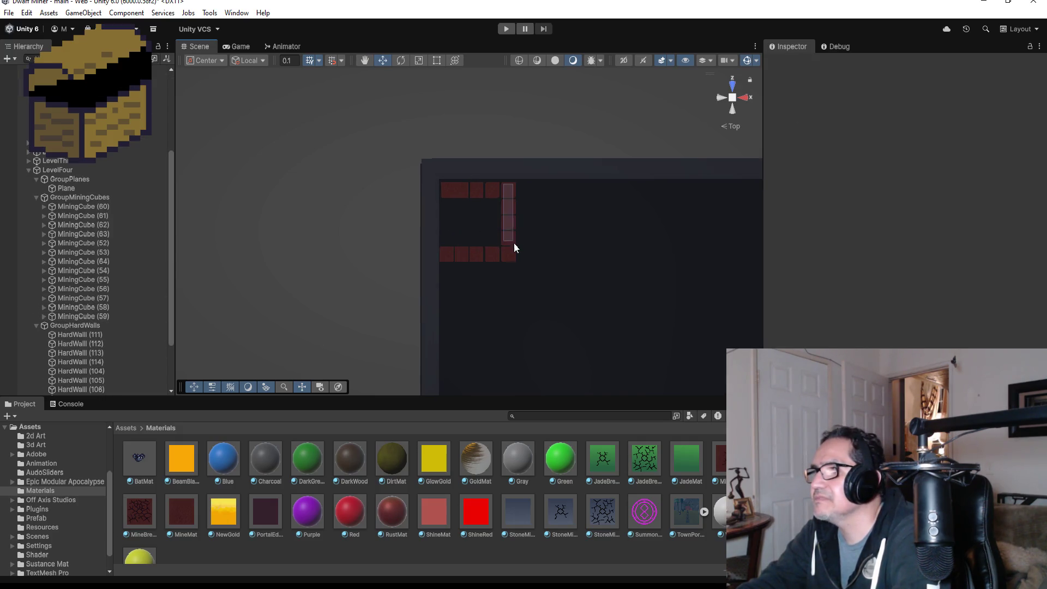
pyautogui.scroll(1, 509, 195)
pyautogui.scroll(1, 510, 188)
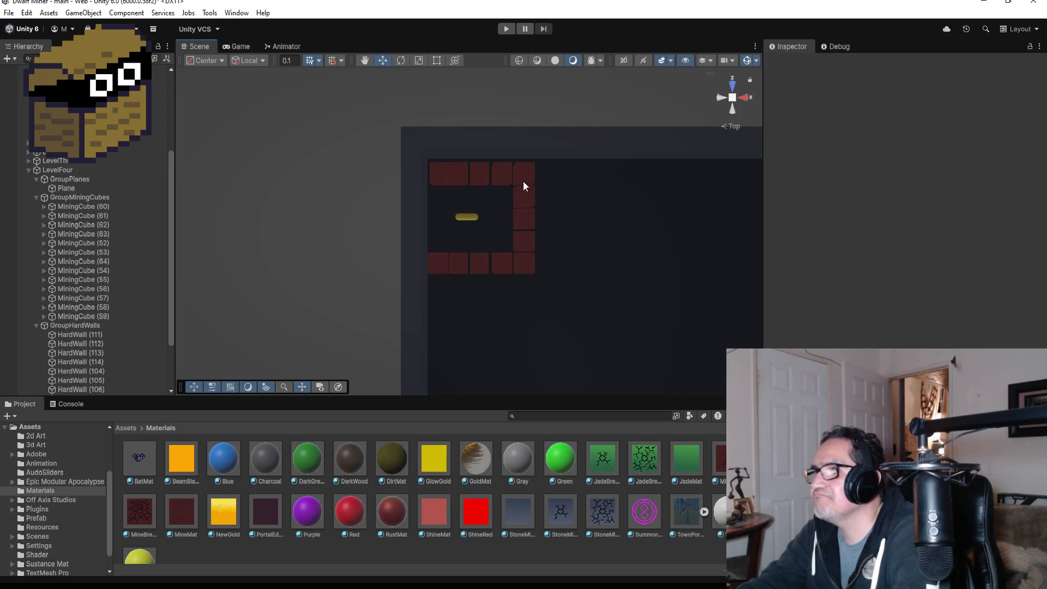
# Nudge MiningCube (64) along X to close its gap in the top row
pyautogui.click(532, 180)
pyautogui.press('f')
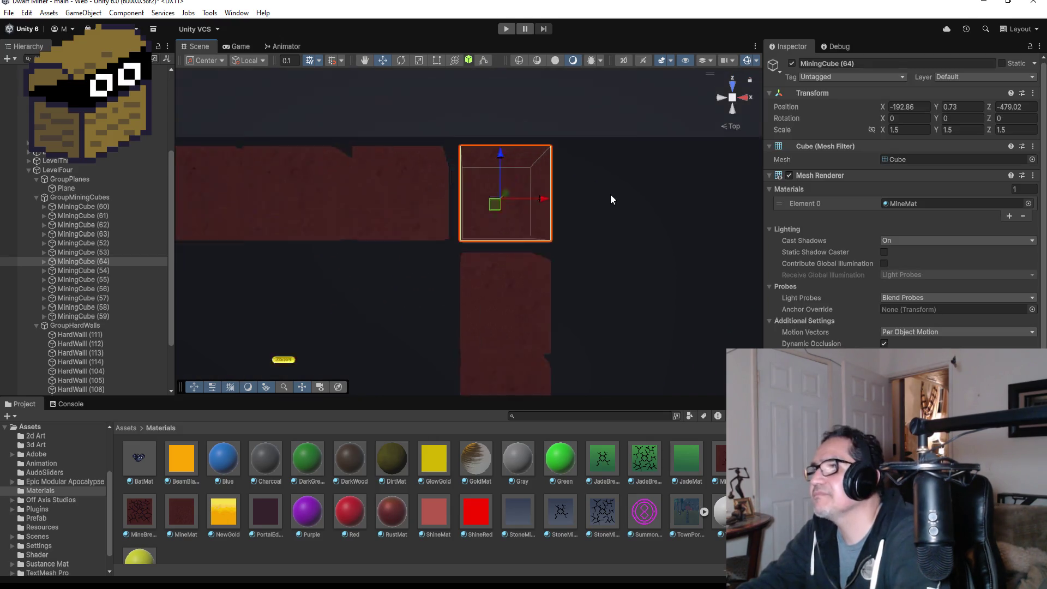
pyautogui.scroll(-3, 537, 245)
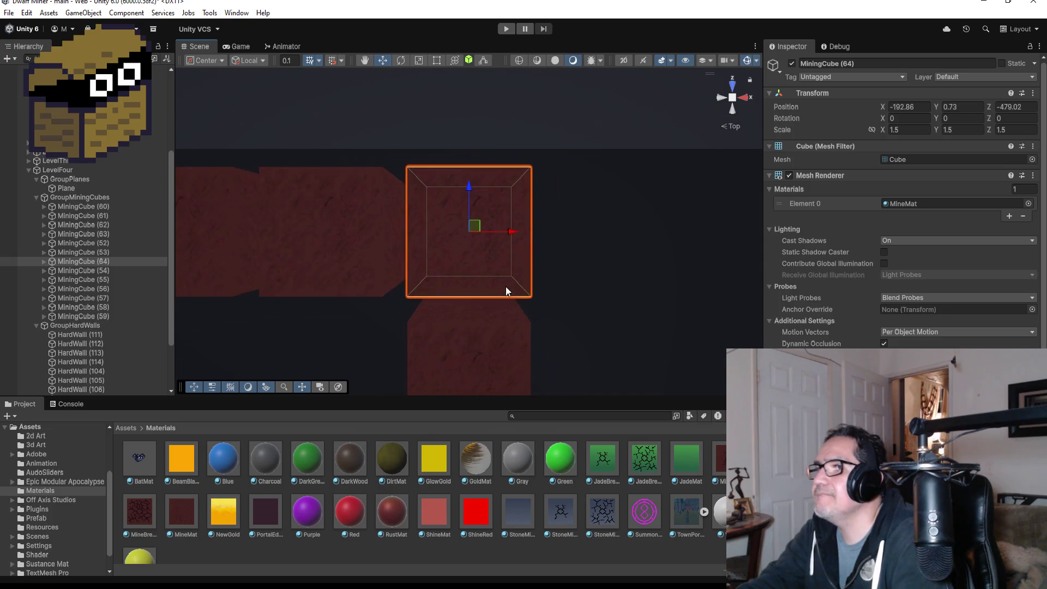
pyautogui.moveTo(512, 238); pyautogui.dragTo(498, 234)
pyautogui.scroll(1, 445, 278)
pyautogui.moveTo(433, 283); pyautogui.dragTo(469, 254)
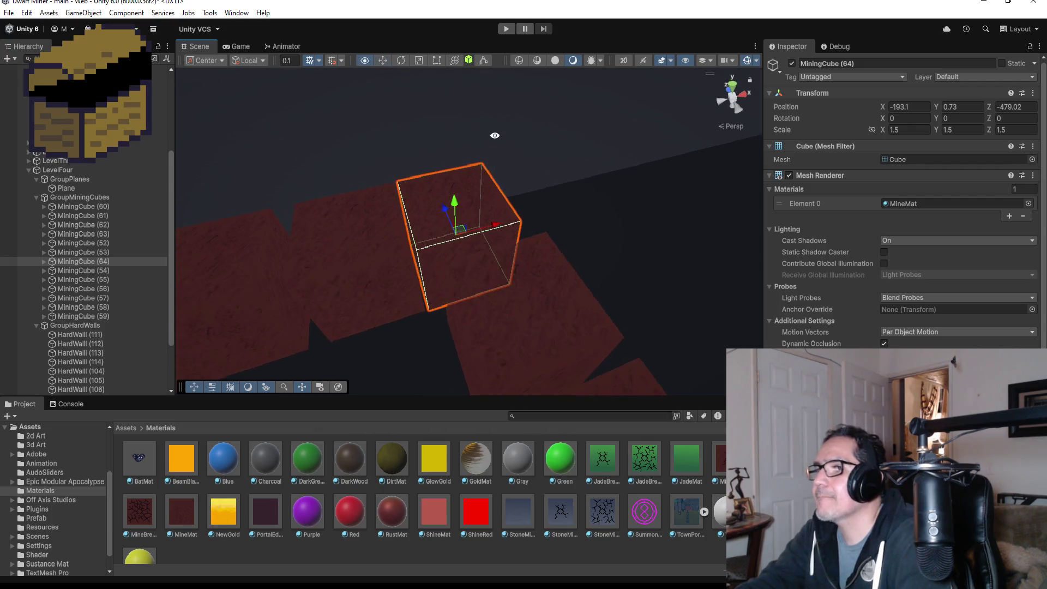
pyautogui.moveTo(494, 217); pyautogui.dragTo(498, 222)
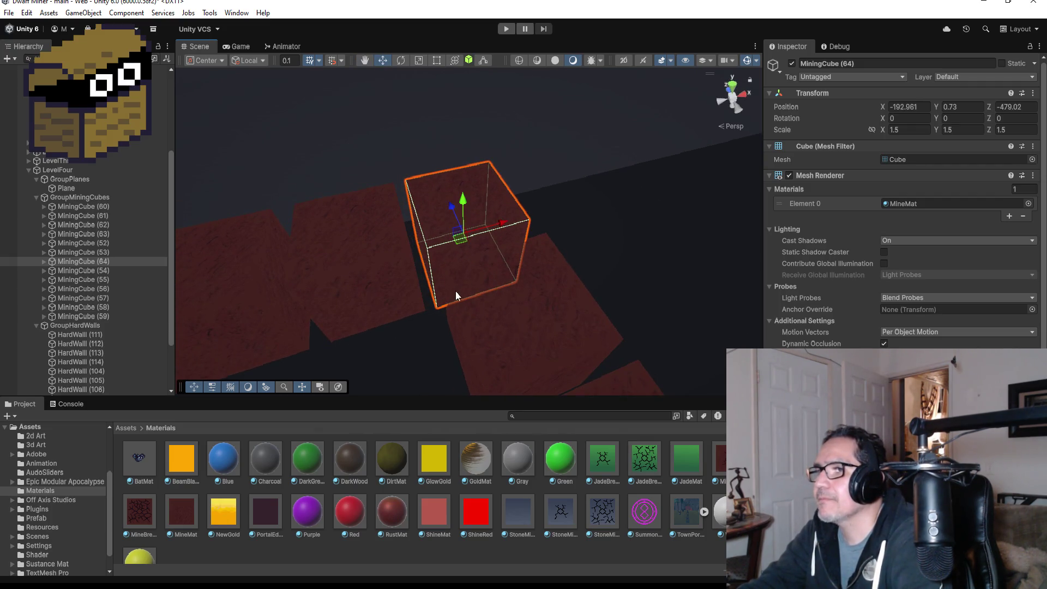
# Shift MiningCube (60) and (61) to close the top-row gaps, checking (62) and (63)
pyautogui.click(380, 299)
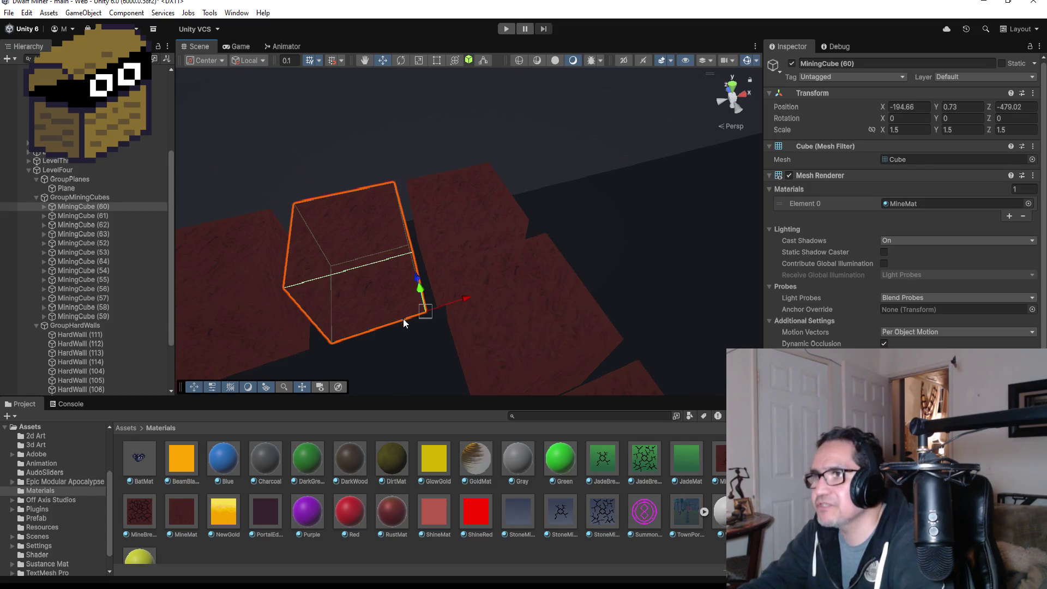
pyautogui.moveTo(423, 313); pyautogui.dragTo(427, 312)
pyautogui.scroll(-3, 328, 309)
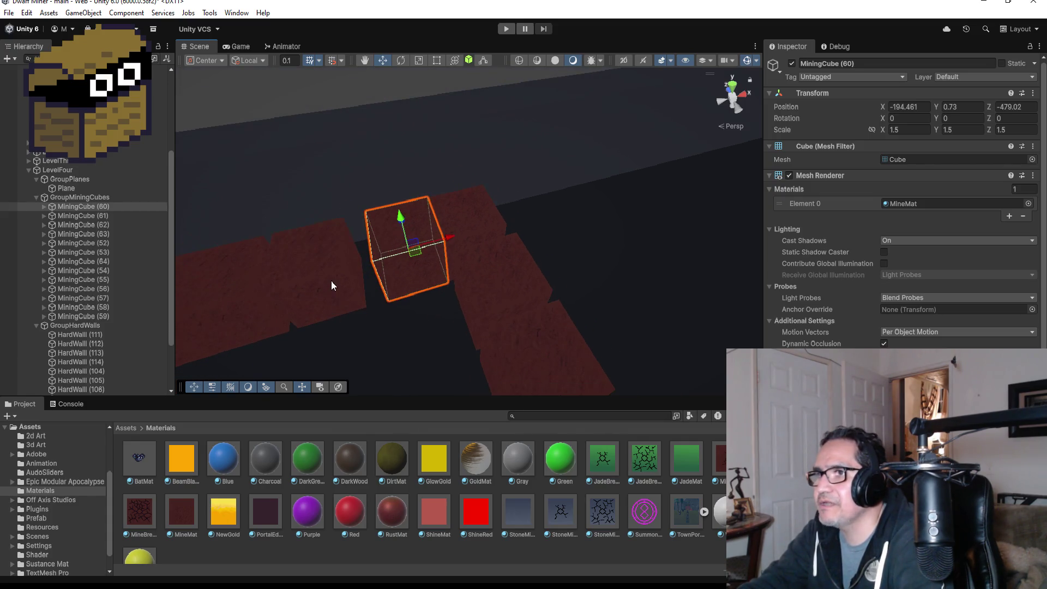
pyautogui.click(349, 303)
pyautogui.moveTo(361, 309); pyautogui.dragTo(288, 319)
pyautogui.scroll(-1, 312, 312)
pyautogui.click(326, 296)
pyautogui.click(263, 308)
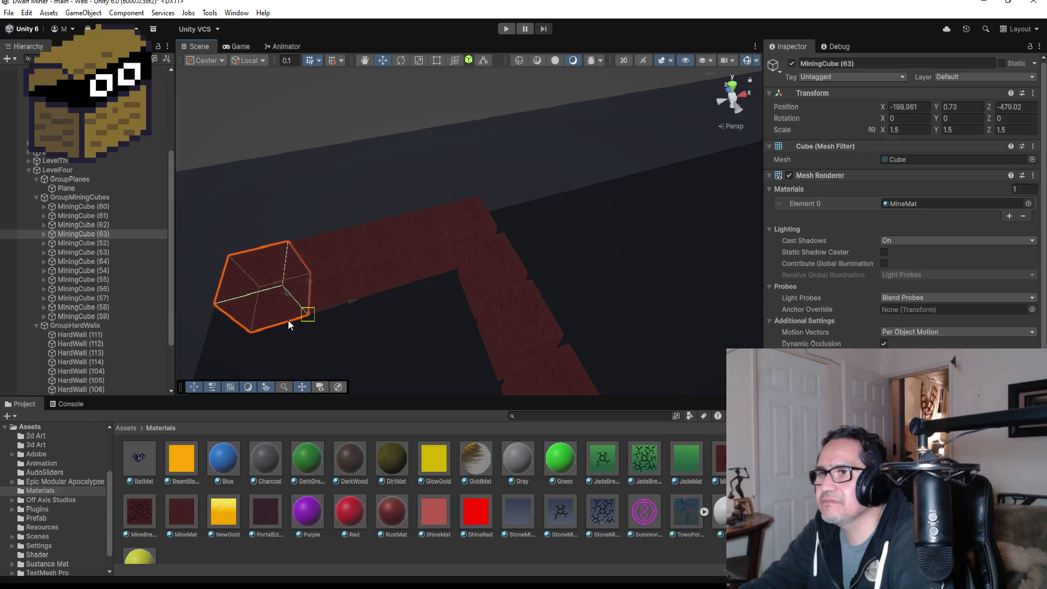
pyautogui.scroll(-5, 364, 331)
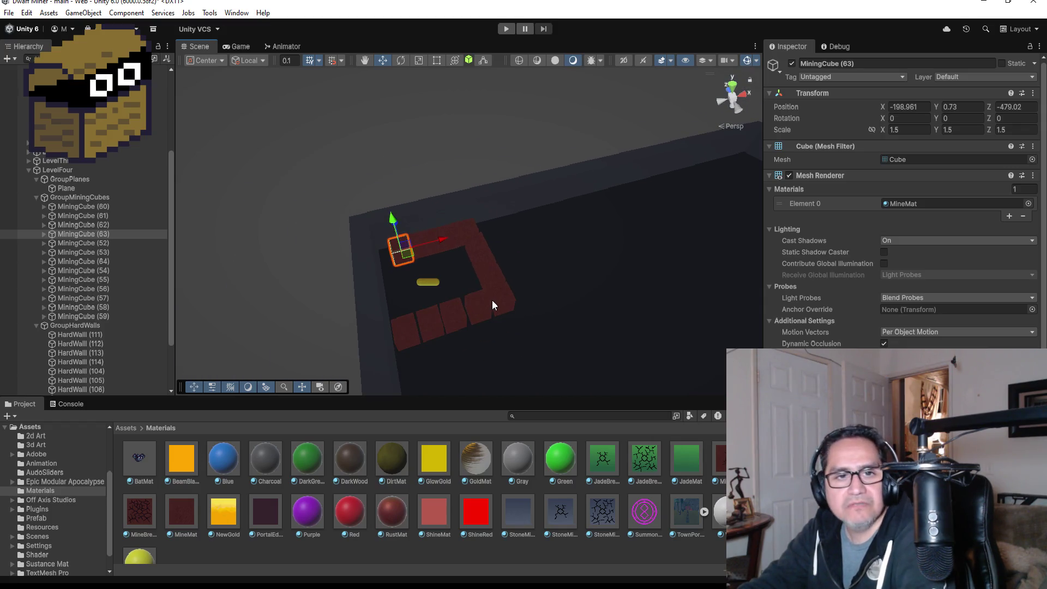
pyautogui.scroll(2, 480, 321)
# Check that bottom-row MiningCubes (56)–(59) line up at Z -485.92, then reselect all 13 cubes
pyautogui.click(489, 326)
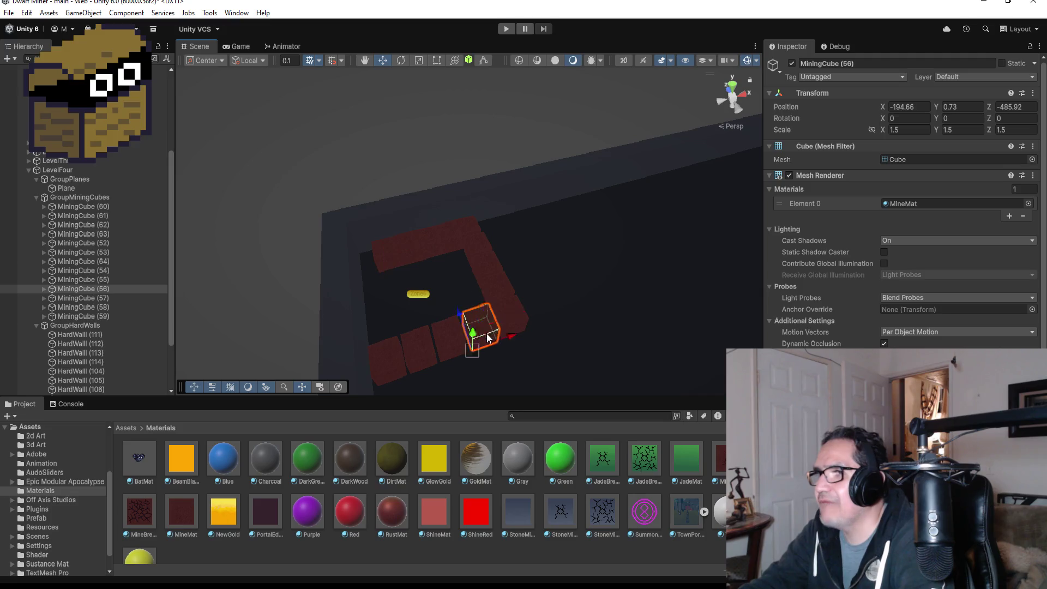
pyautogui.click(457, 348)
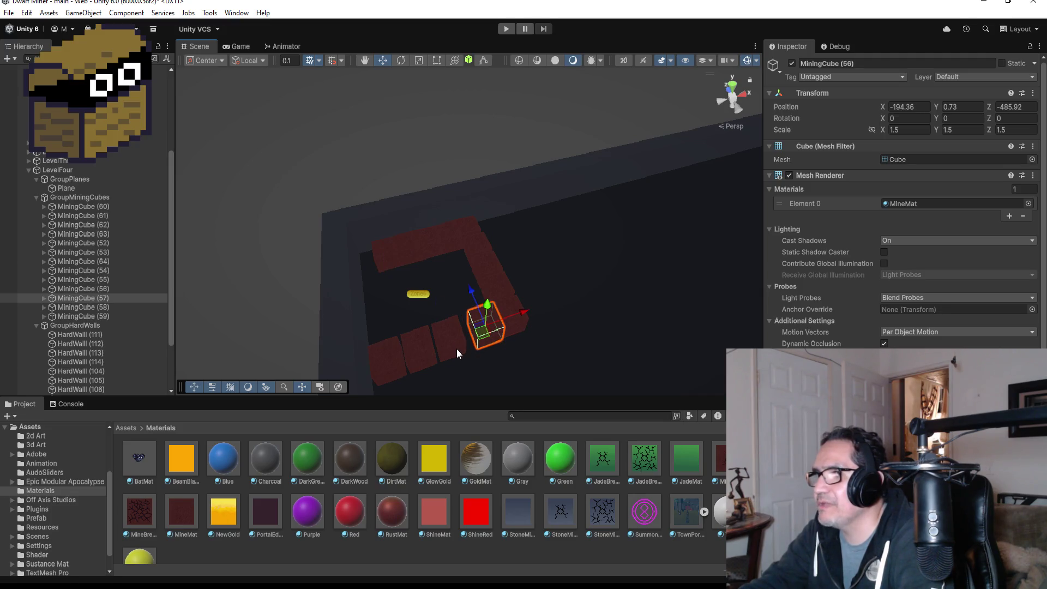
pyautogui.click(427, 357)
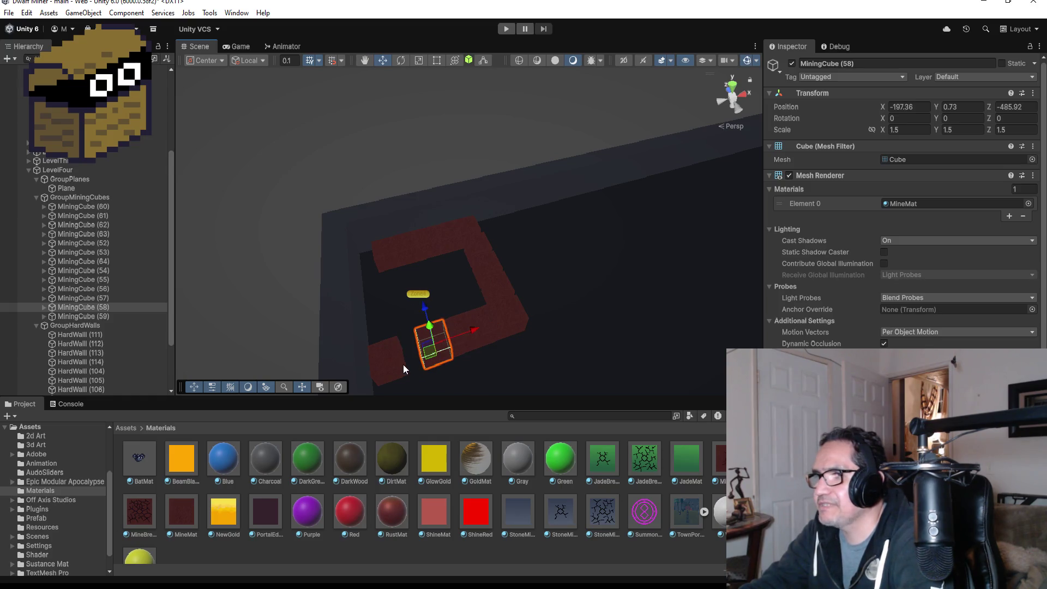
pyautogui.click(403, 365)
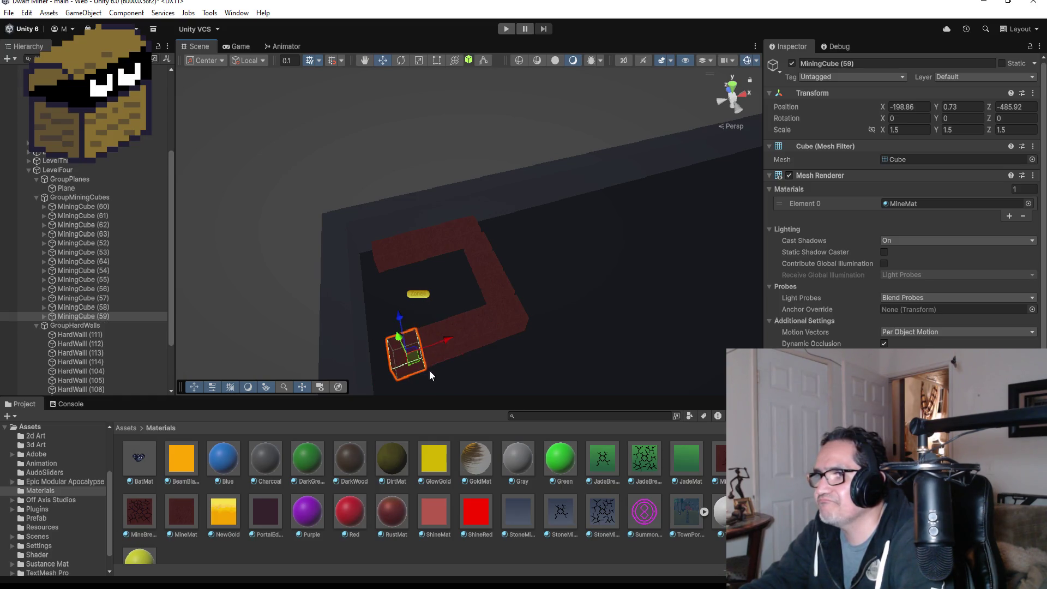
pyautogui.scroll(-3, 497, 348)
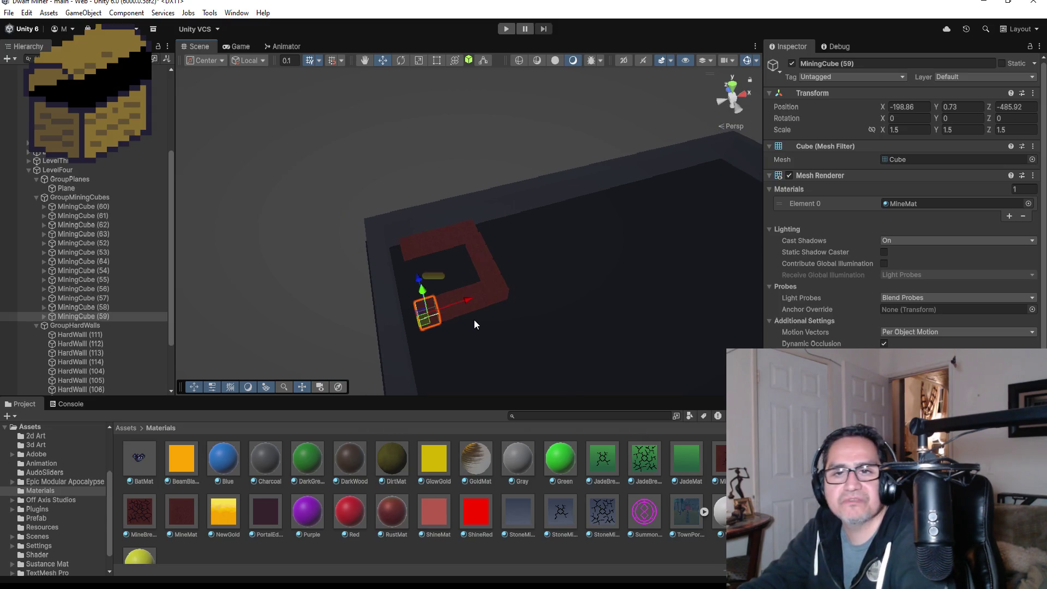
pyautogui.scroll(2, 473, 322)
pyautogui.click(106, 207)
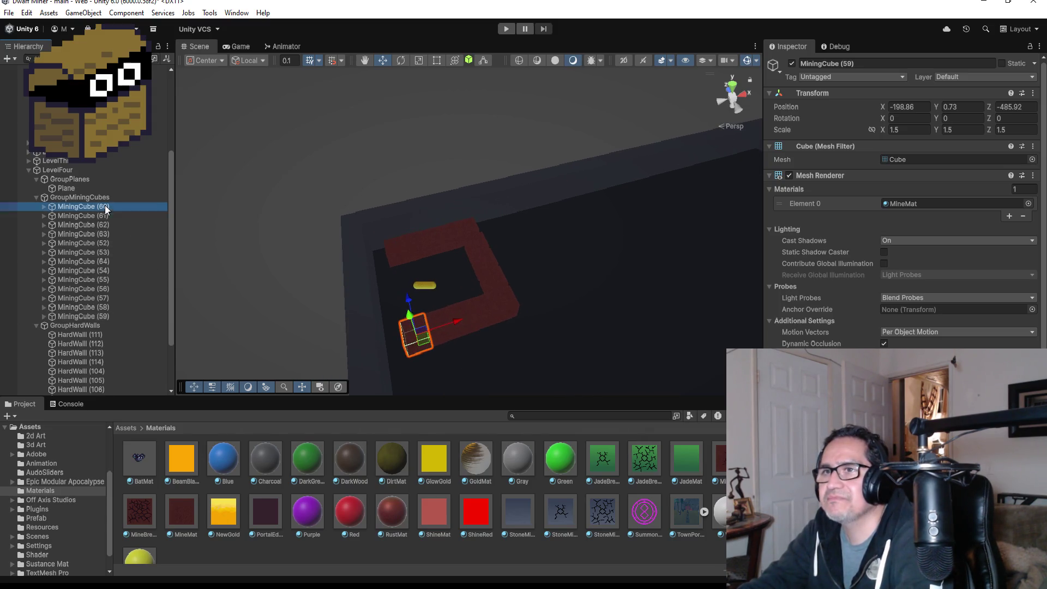
pyautogui.keyDown('shift'); pyautogui.click(100, 316); pyautogui.keyUp('shift')
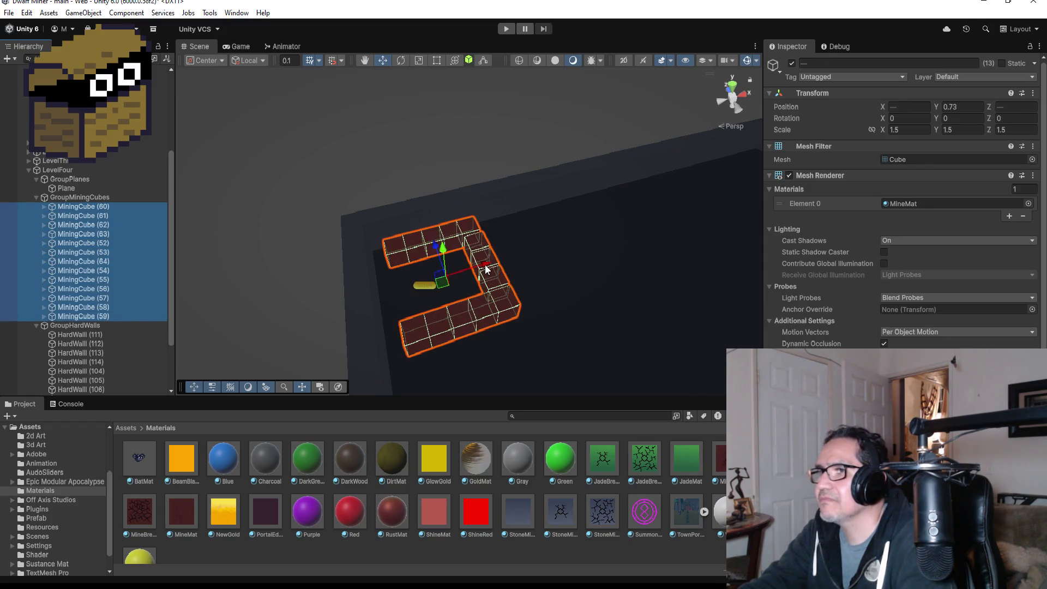
# Nudge the MiningCube ring slightly left, then inspect cubes (52)–(54) from the top view
pyautogui.moveTo(486, 269); pyautogui.dragTo(479, 271)
pyautogui.moveTo(477, 272); pyautogui.dragTo(476, 273)
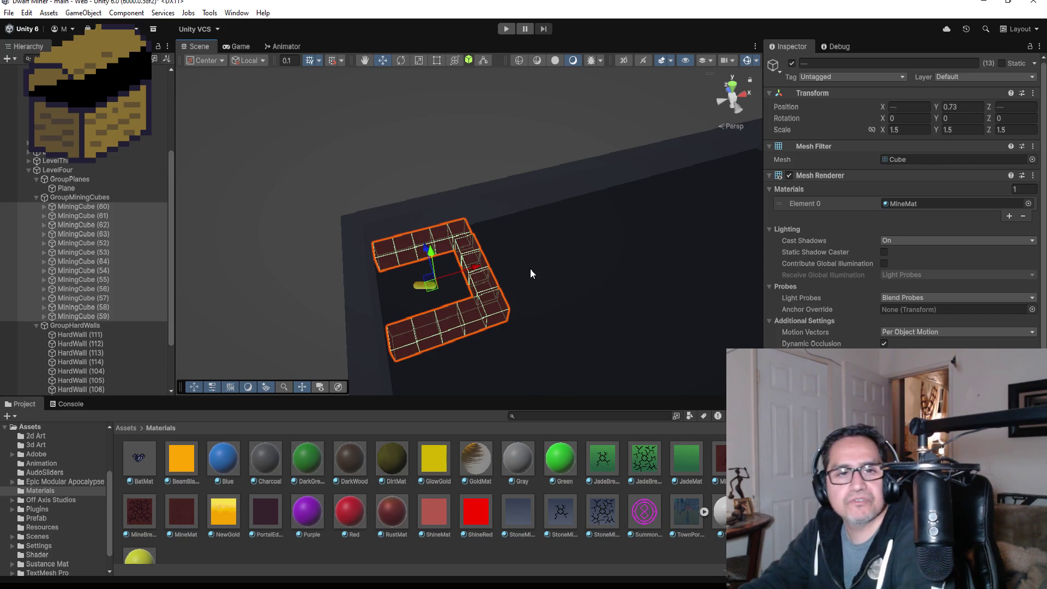
pyautogui.click(463, 239)
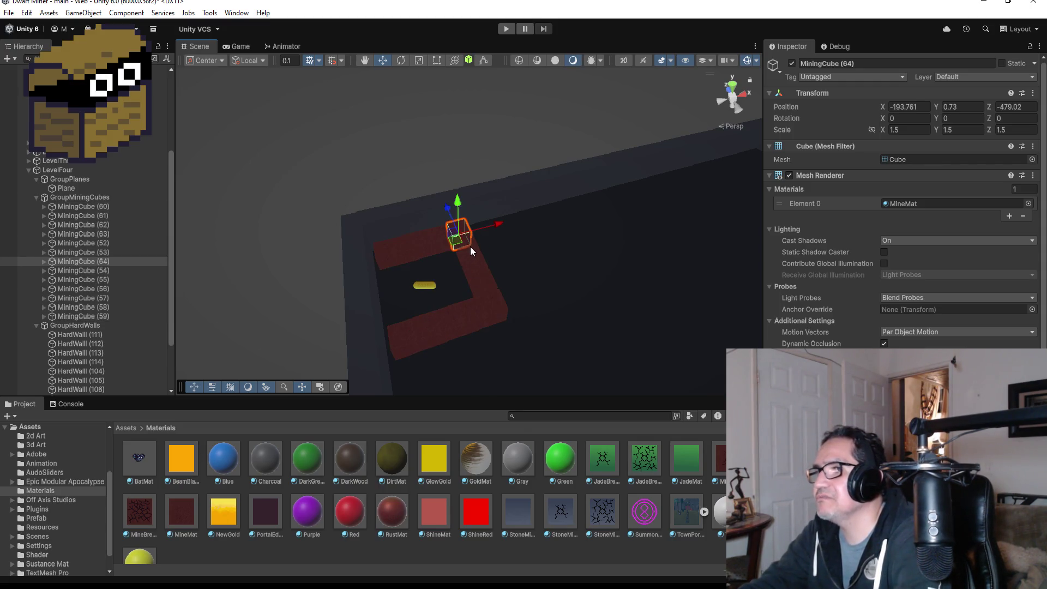
pyautogui.click(470, 247)
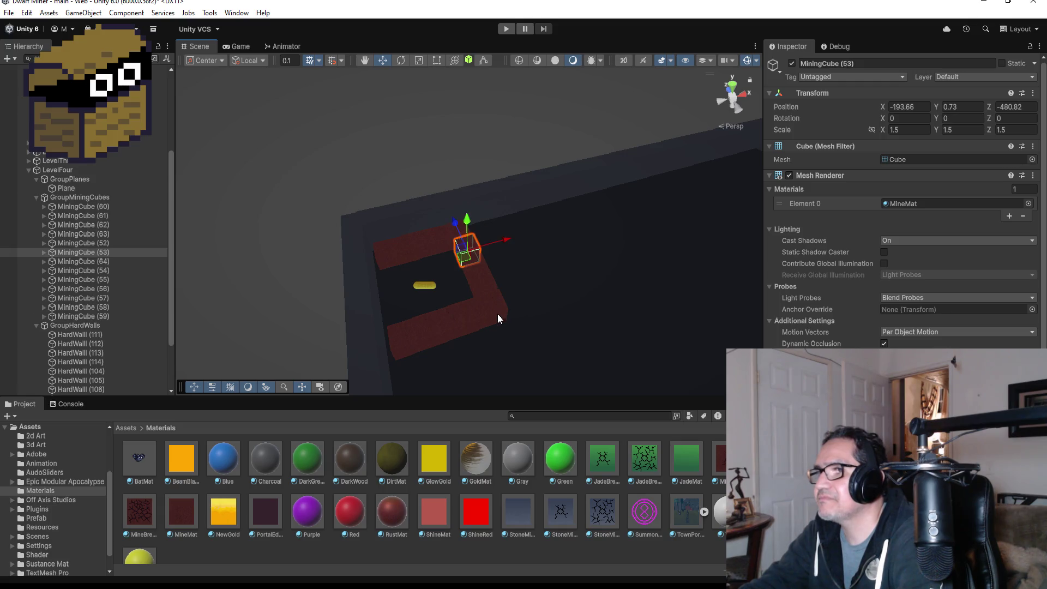
pyautogui.click(492, 303)
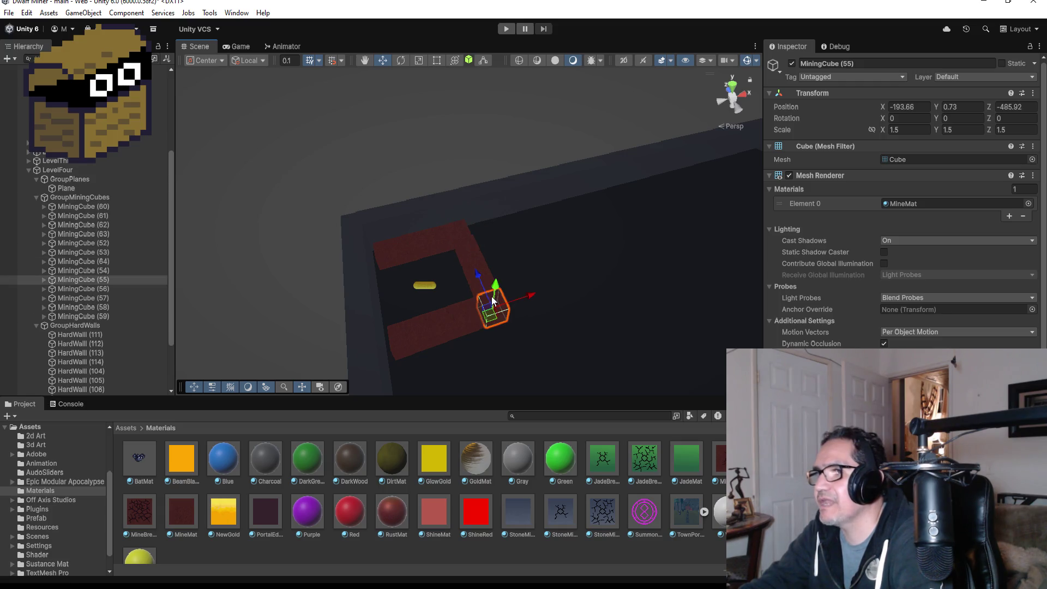
pyautogui.click(736, 87)
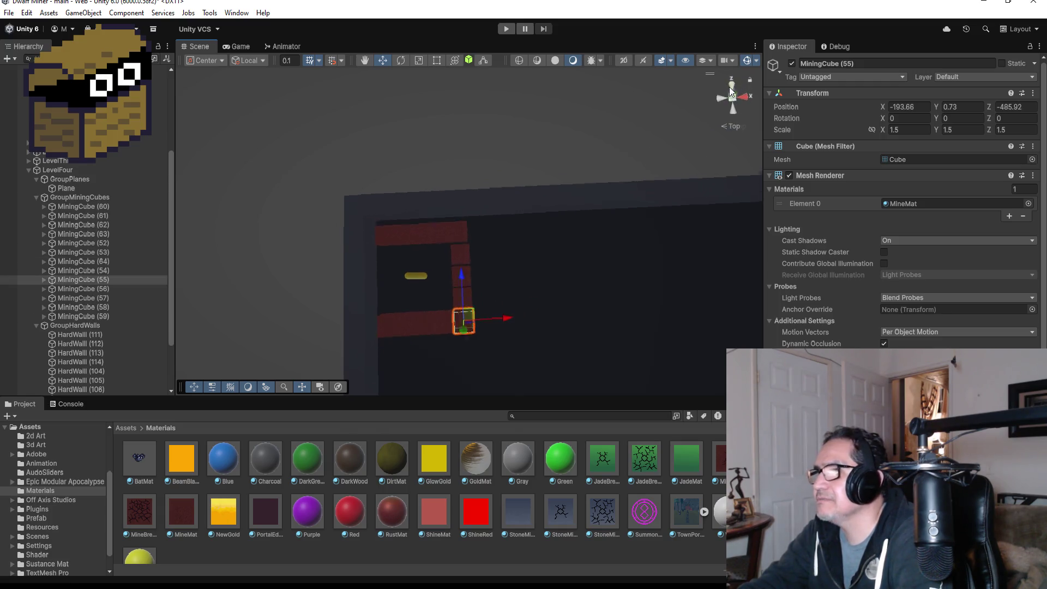
pyautogui.click(457, 252)
pyautogui.keyDown('shift'); pyautogui.click(461, 279); pyautogui.keyUp('shift')
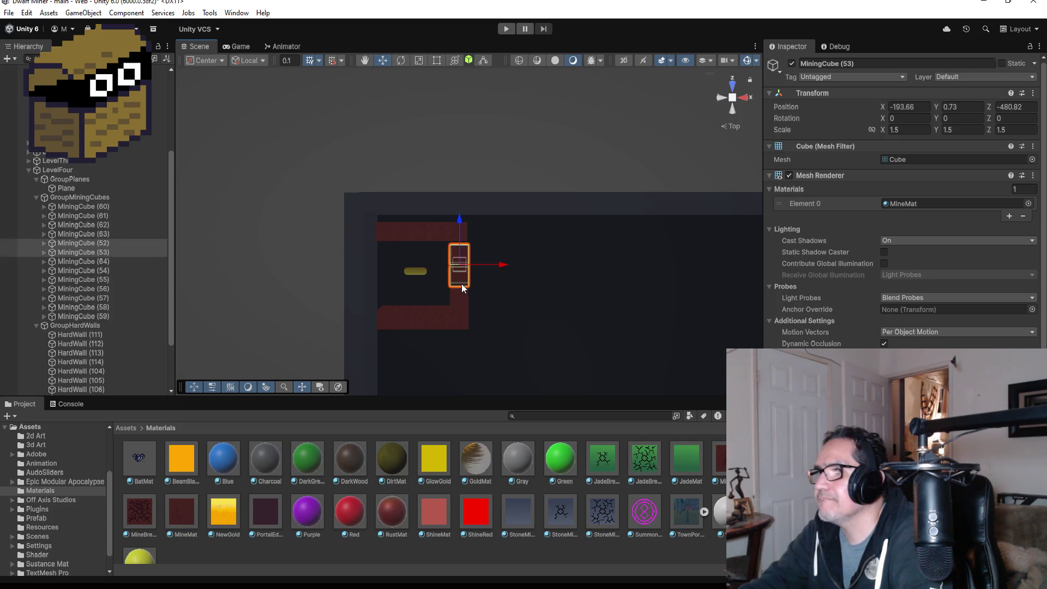
pyautogui.keyDown('shift'); pyautogui.click(460, 300); pyautogui.keyUp('shift')
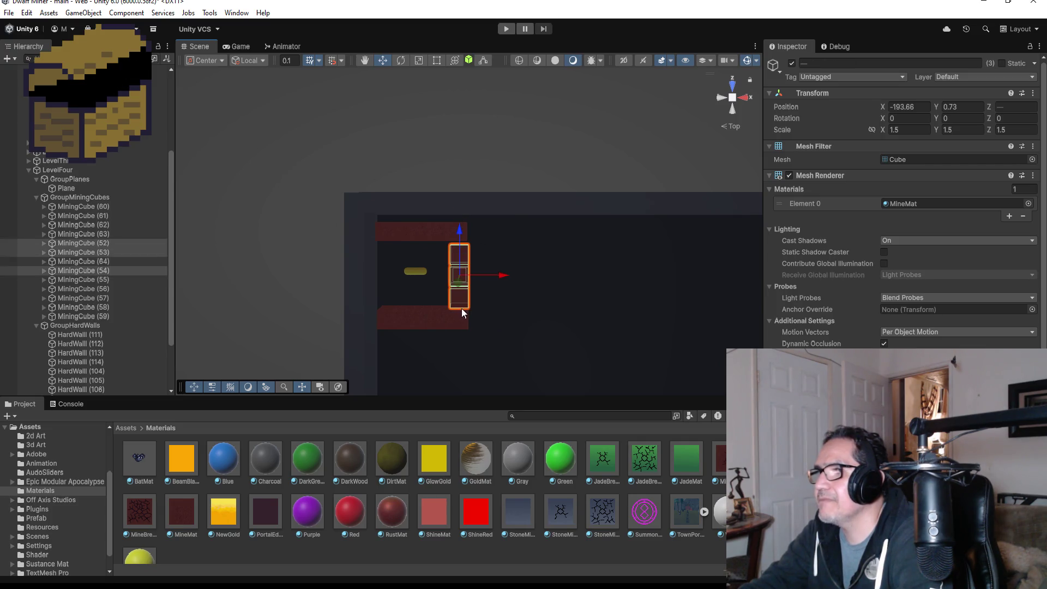
pyautogui.click(463, 221)
# Frame MiningCube (54) and nudge it to Z -483.52, in line with the ring's right column
pyautogui.click(461, 262)
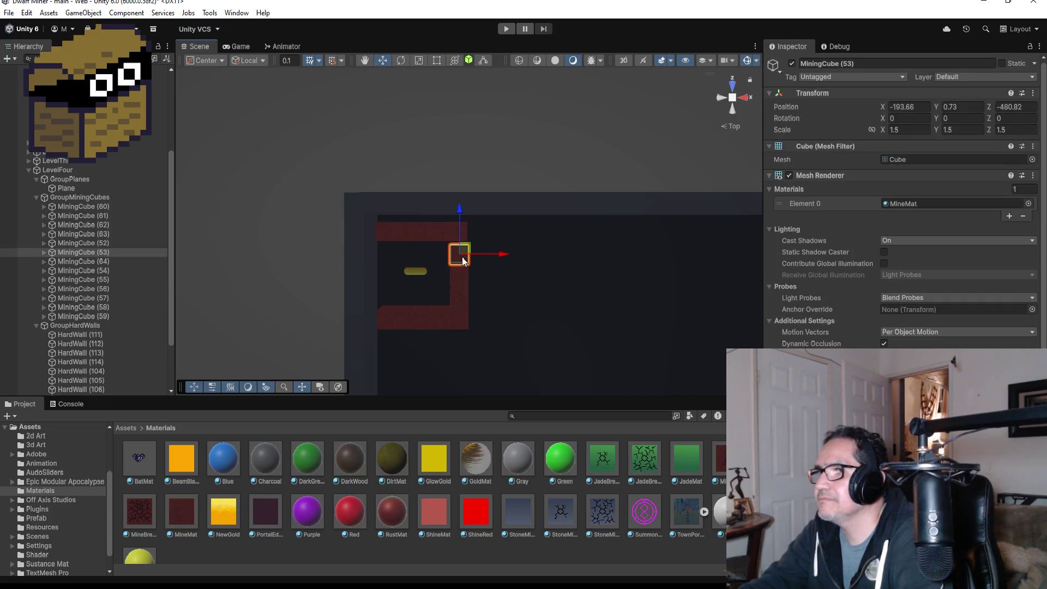
pyautogui.press('f')
pyautogui.moveTo(641, 271)
pyautogui.keyDown('alt'); pyautogui.mouseDown()
pyautogui.moveTo(474, 98)
pyautogui.moveTo(551, 165)
pyautogui.mouseUp(); pyautogui.keyUp('alt')
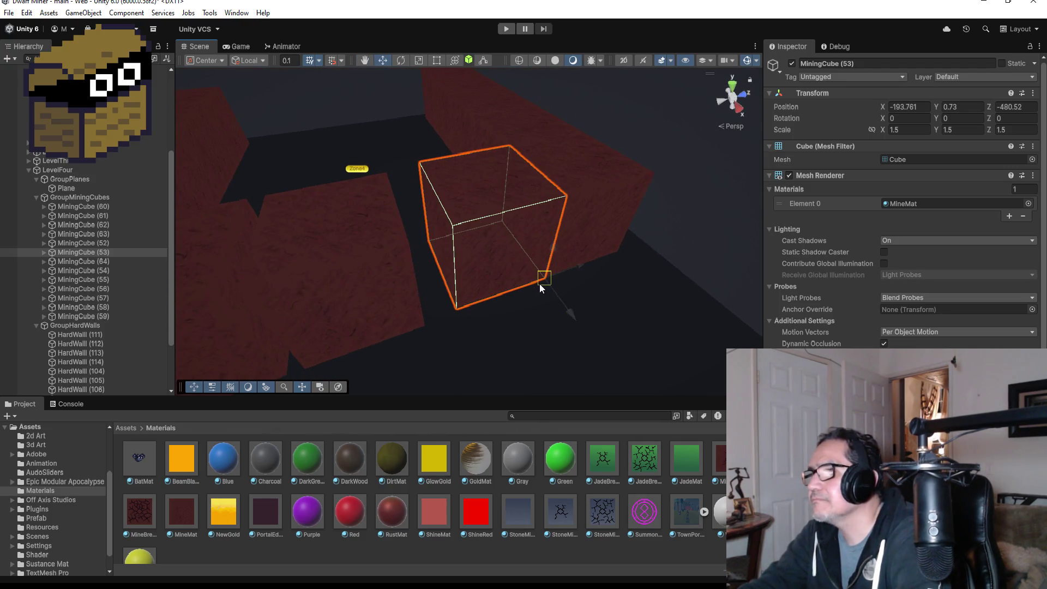
pyautogui.click(420, 296)
pyautogui.click(423, 323)
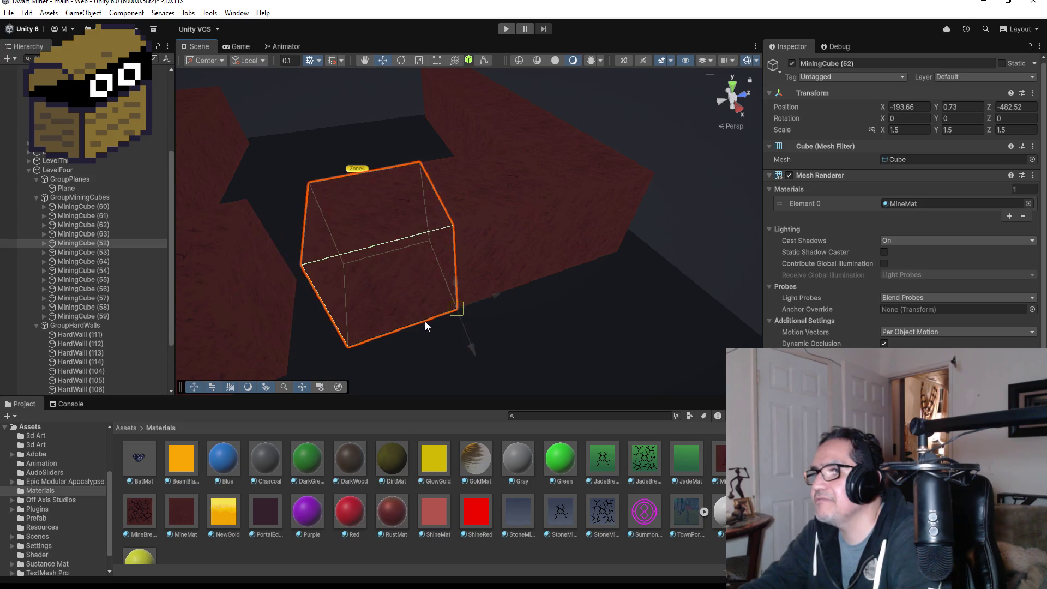
pyautogui.press('f')
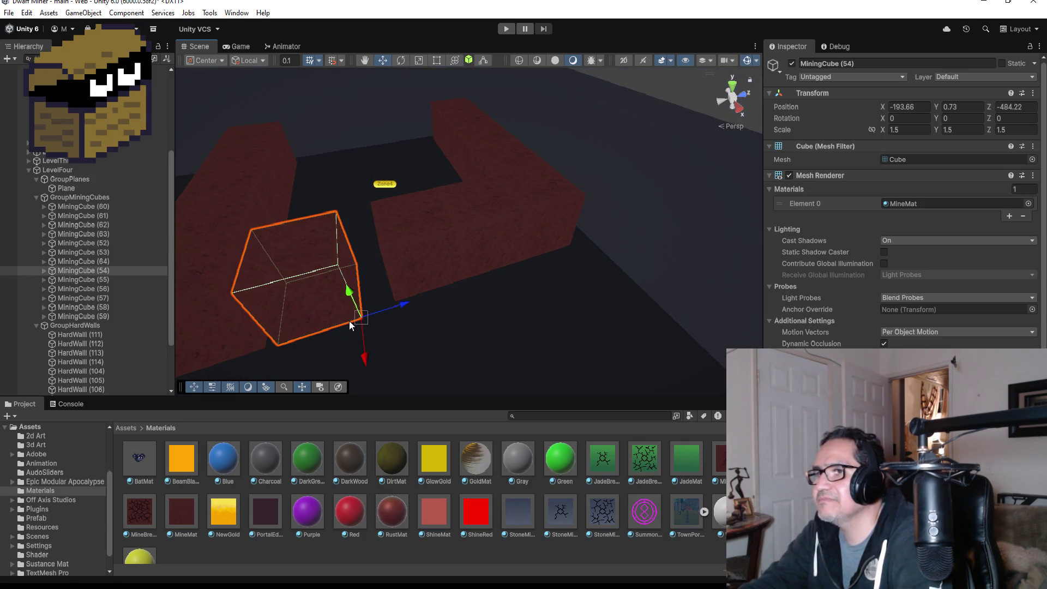
pyautogui.moveTo(349, 320); pyautogui.dragTo(358, 318)
pyautogui.scroll(-3, 323, 310)
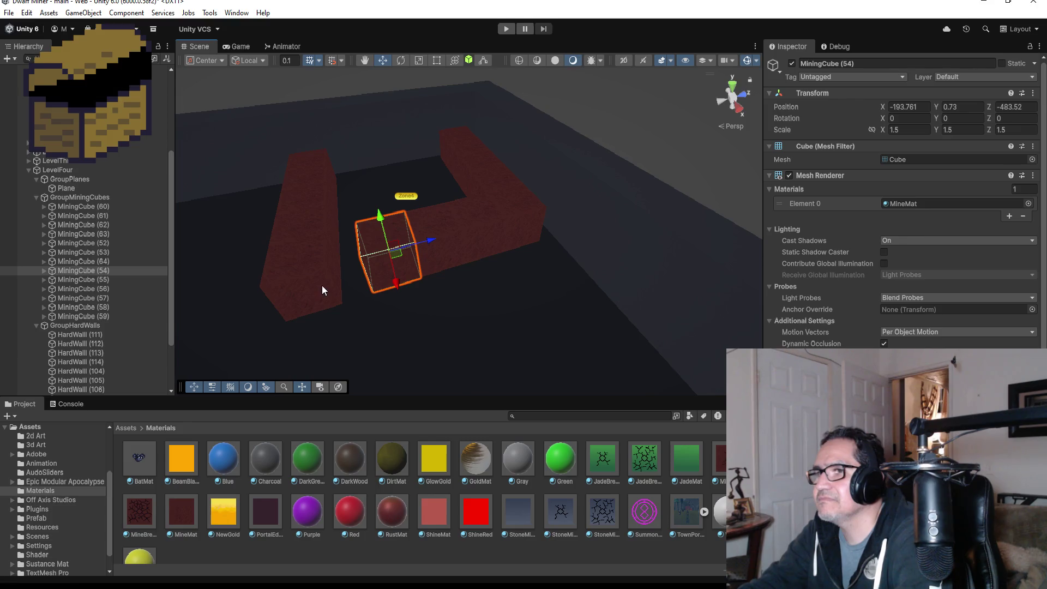
pyautogui.click(322, 285)
pyautogui.click(367, 280)
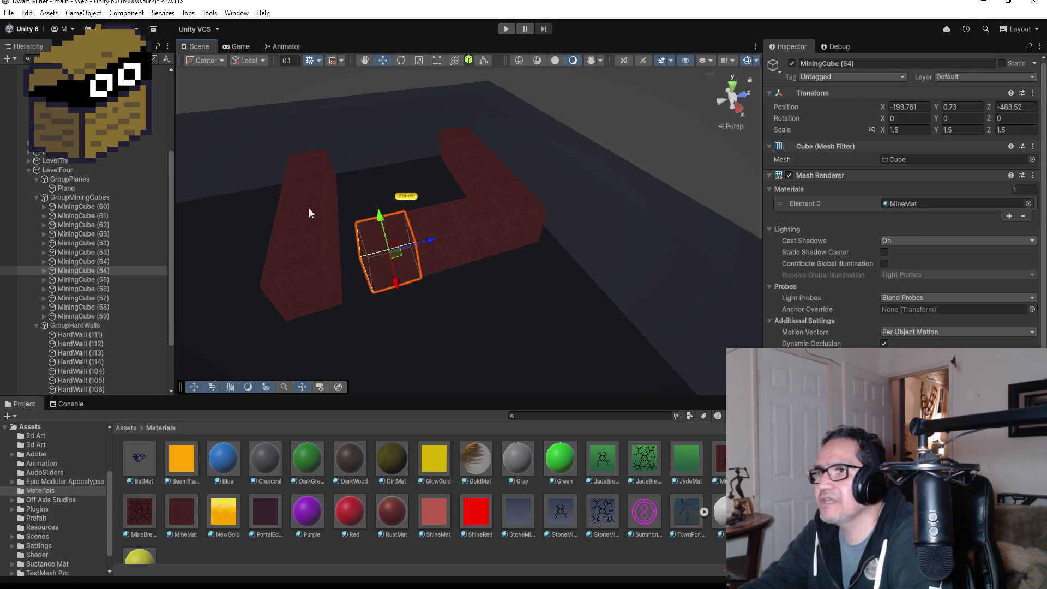
pyautogui.click(302, 165)
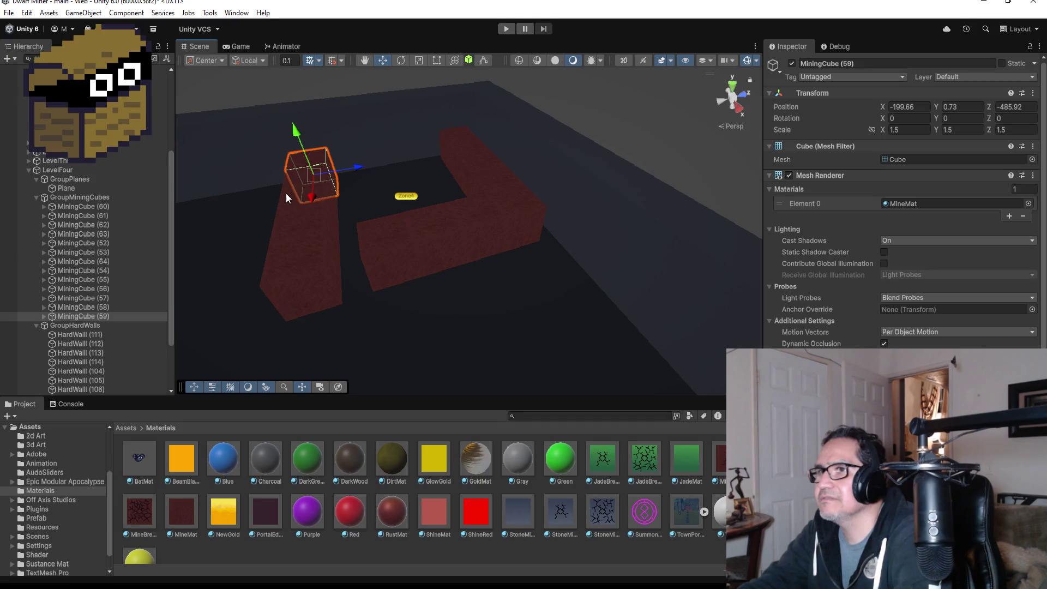
# Shift the bottom-row MiningCubes (55)–(59) together to Z -485.02 to close the ring
pyautogui.keyDown('shift'); pyautogui.click(289, 187); pyautogui.keyUp('shift')
pyautogui.keyDown('shift'); pyautogui.click(291, 211); pyautogui.keyUp('shift')
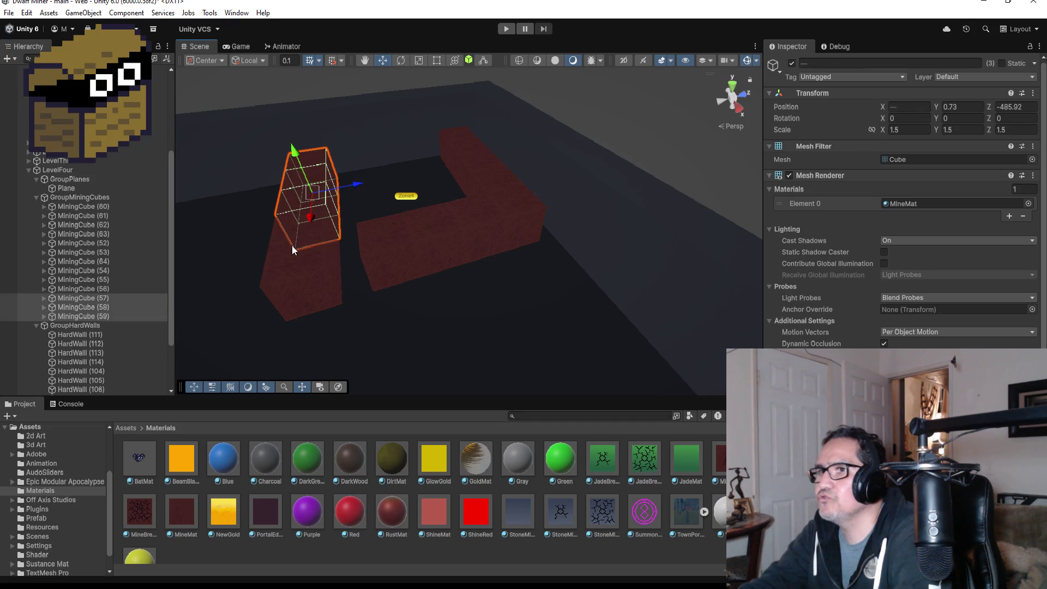
pyautogui.keyDown('shift'); pyautogui.click(292, 248); pyautogui.keyUp('shift')
pyautogui.keyDown('shift'); pyautogui.click(294, 227); pyautogui.keyUp('shift')
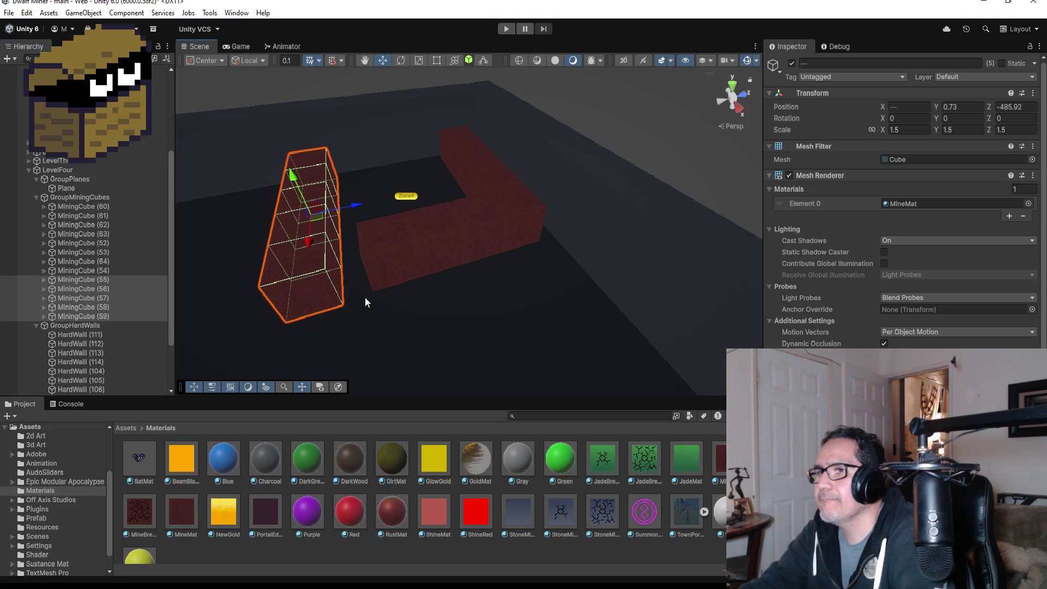
pyautogui.moveTo(344, 302); pyautogui.dragTo(350, 301)
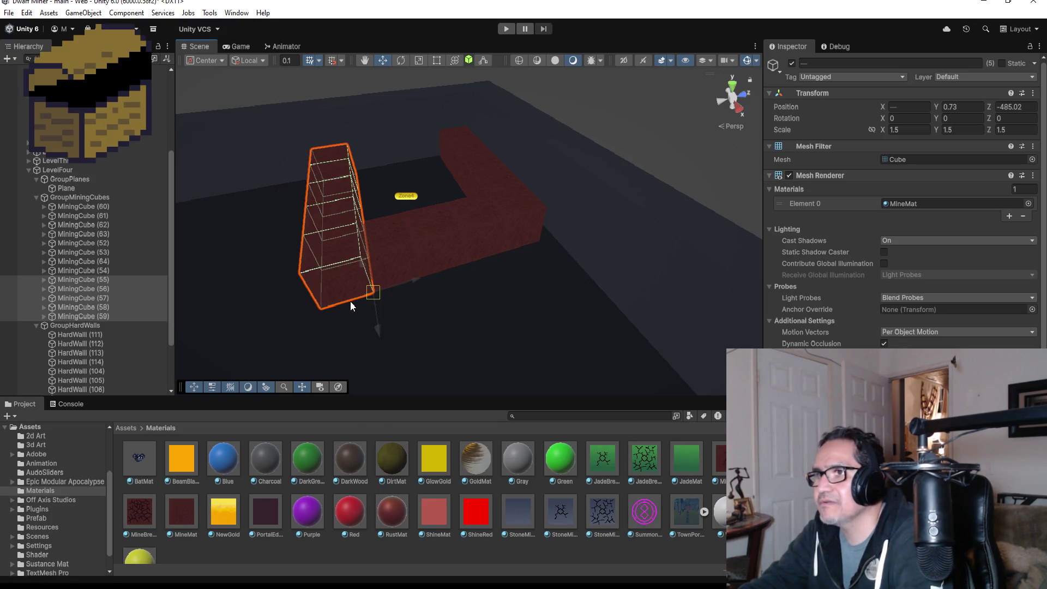
pyautogui.scroll(-1, 489, 287)
pyautogui.scroll(-2, 489, 283)
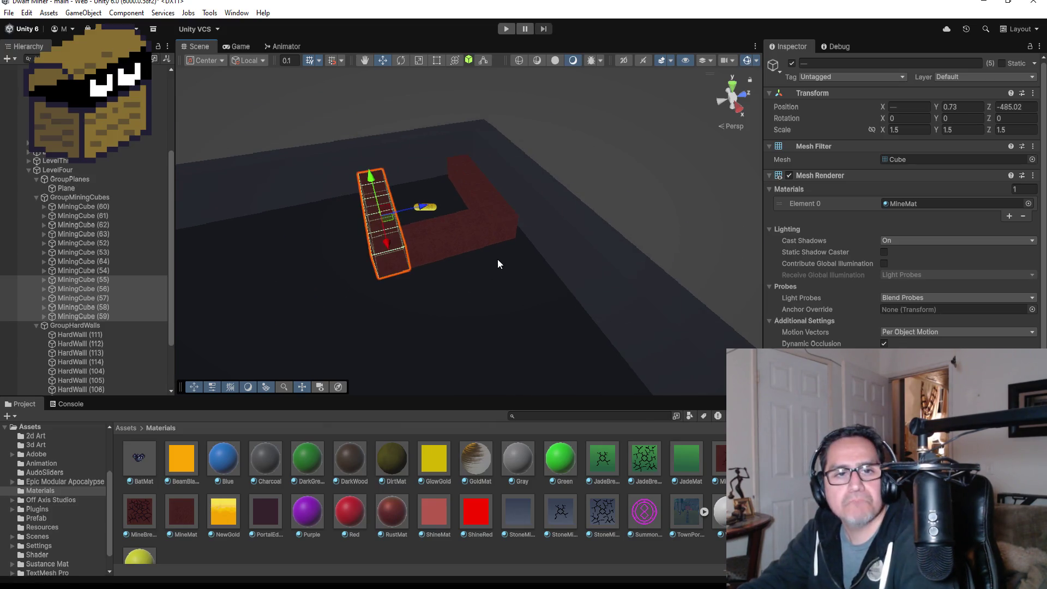
# In top view, centre the Zone4 marker at -197.73, 0.07, -482.01 inside the ring
pyautogui.click(734, 89)
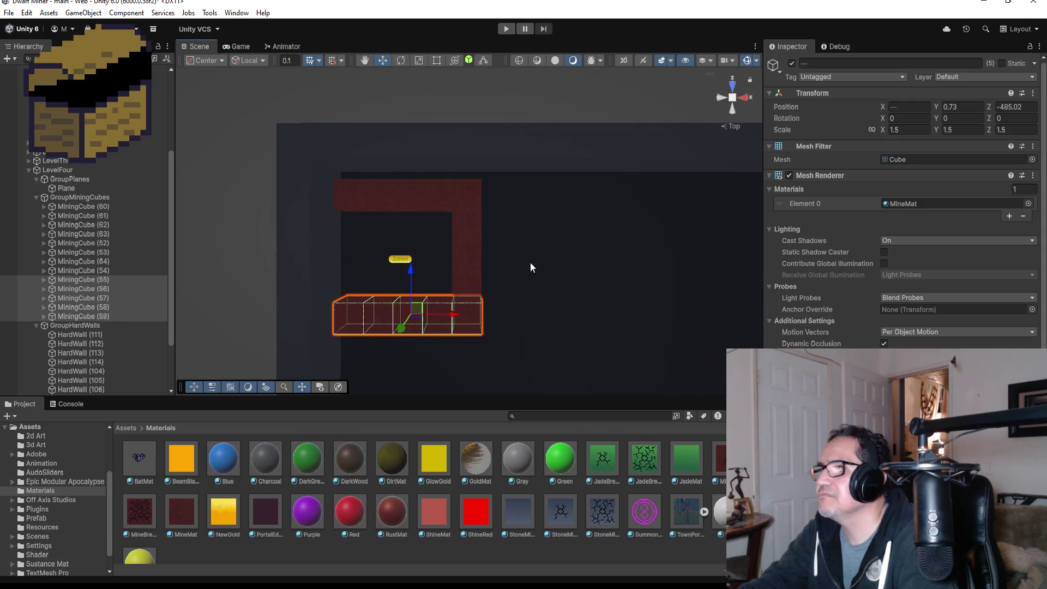
pyautogui.click(407, 258)
pyautogui.moveTo(453, 260); pyautogui.dragTo(449, 260)
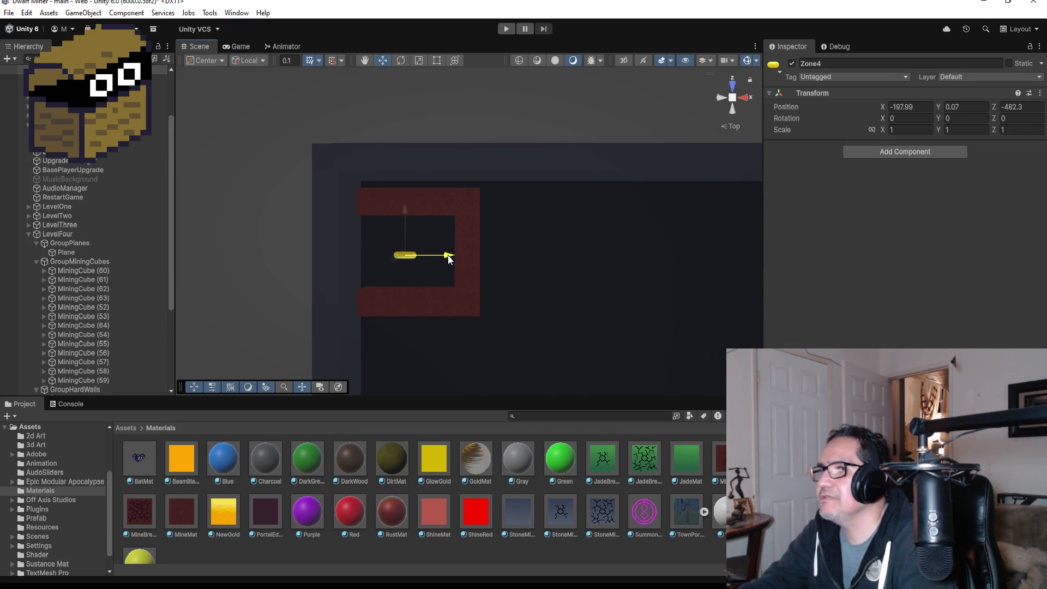
pyautogui.moveTo(408, 211); pyautogui.dragTo(408, 205)
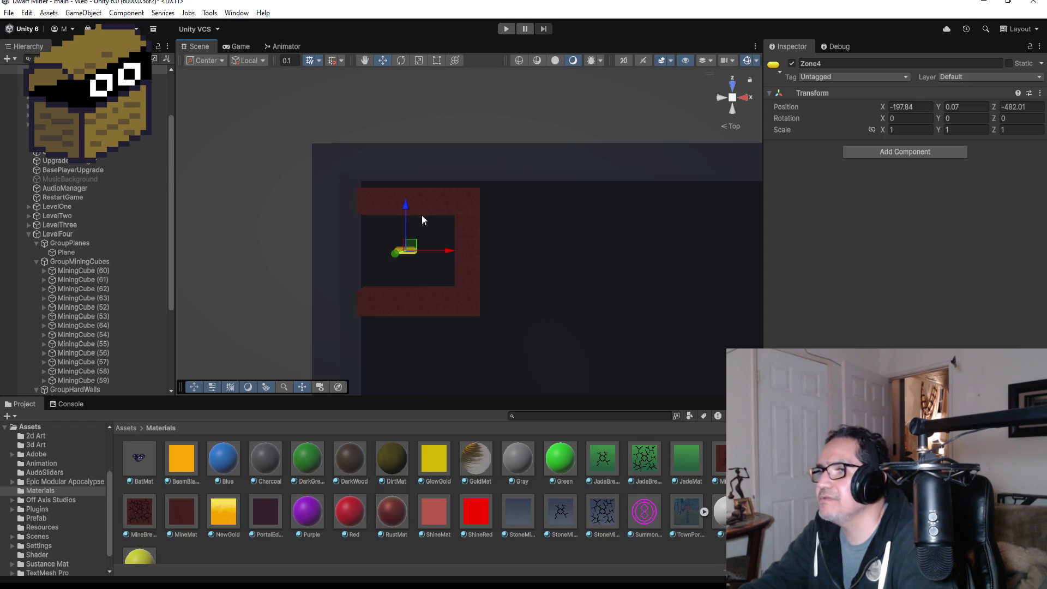
pyautogui.moveTo(450, 253); pyautogui.dragTo(451, 254)
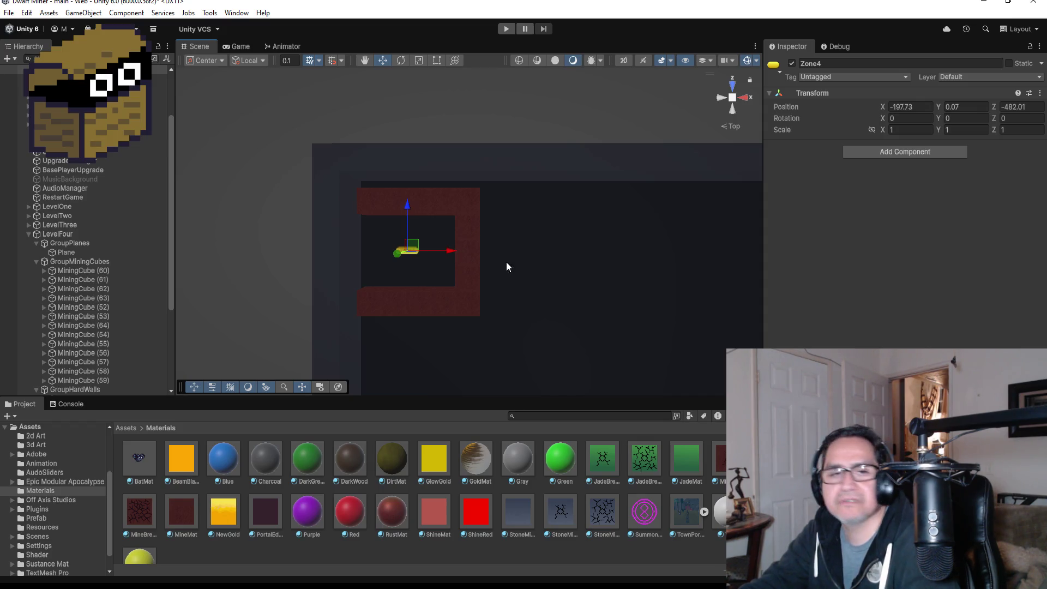
# Select corner MiningCube (64), return the Project window to Assets, and zoom the Scene view out
pyautogui.click(470, 207)
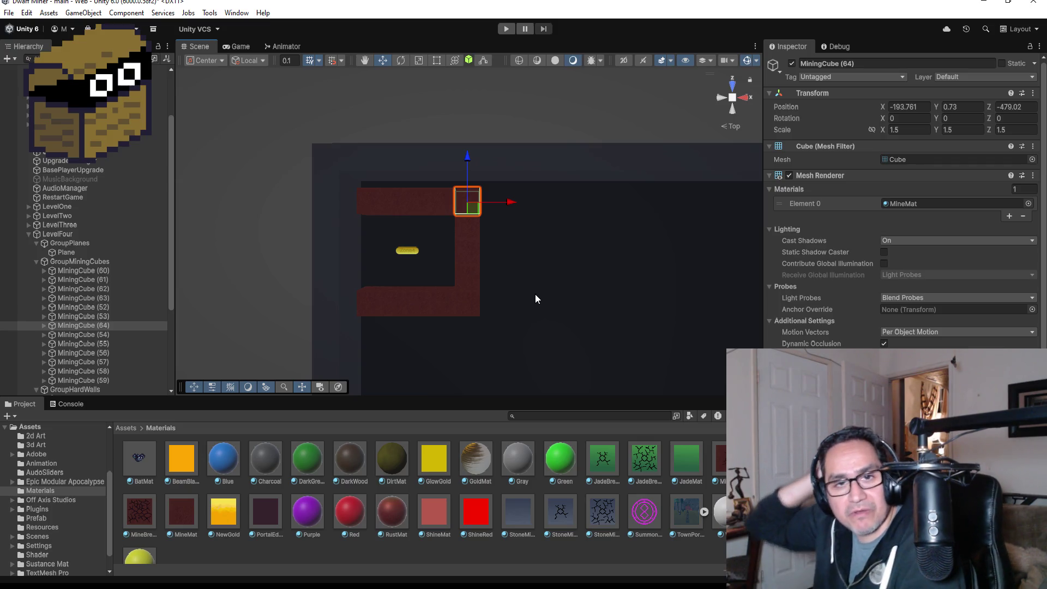
pyautogui.click(125, 428)
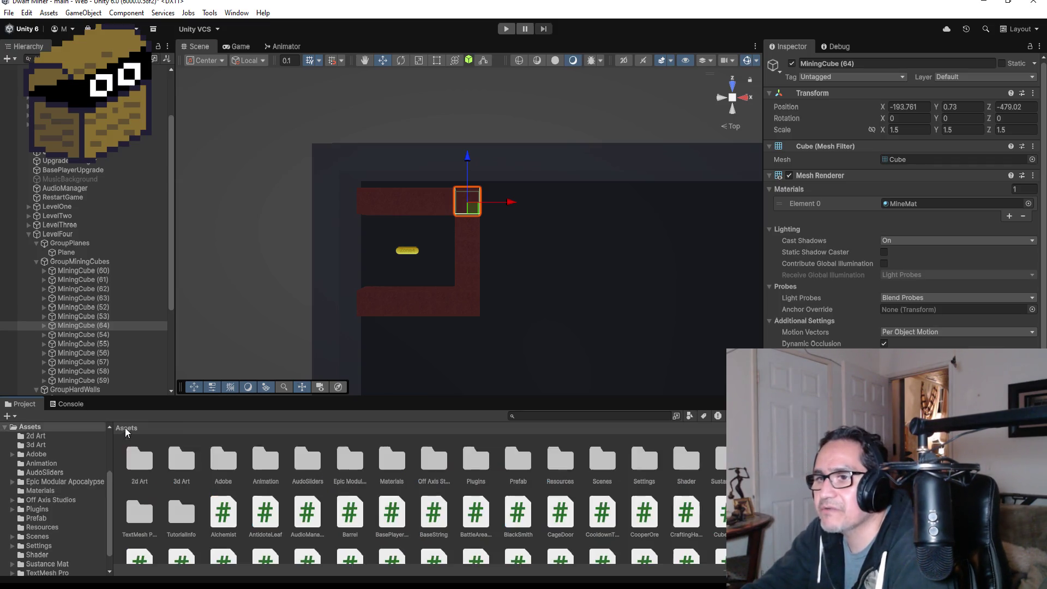
pyautogui.scroll(-5, 517, 309)
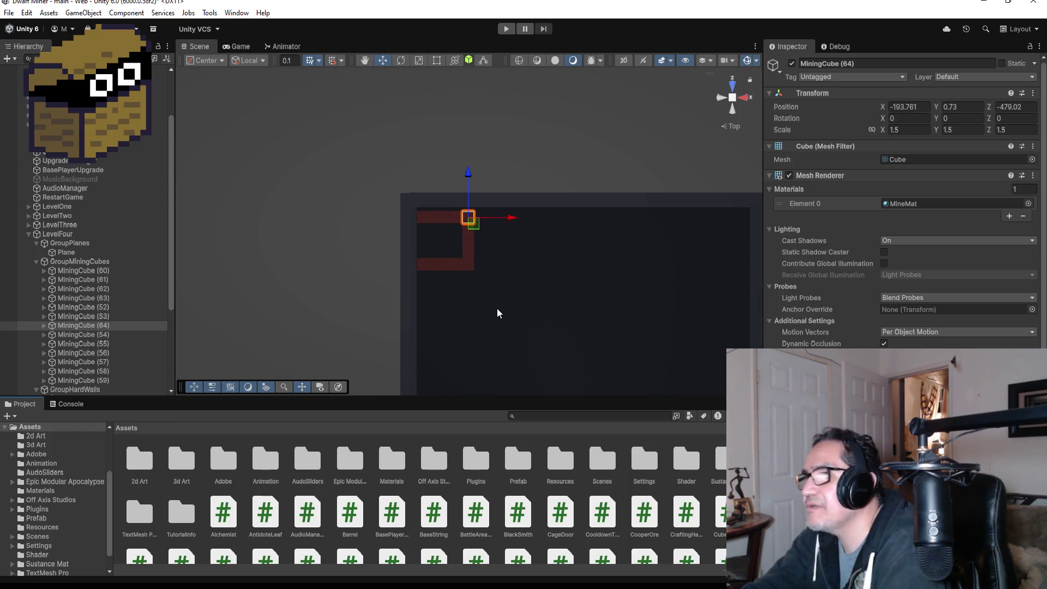
pyautogui.scroll(2, 490, 305)
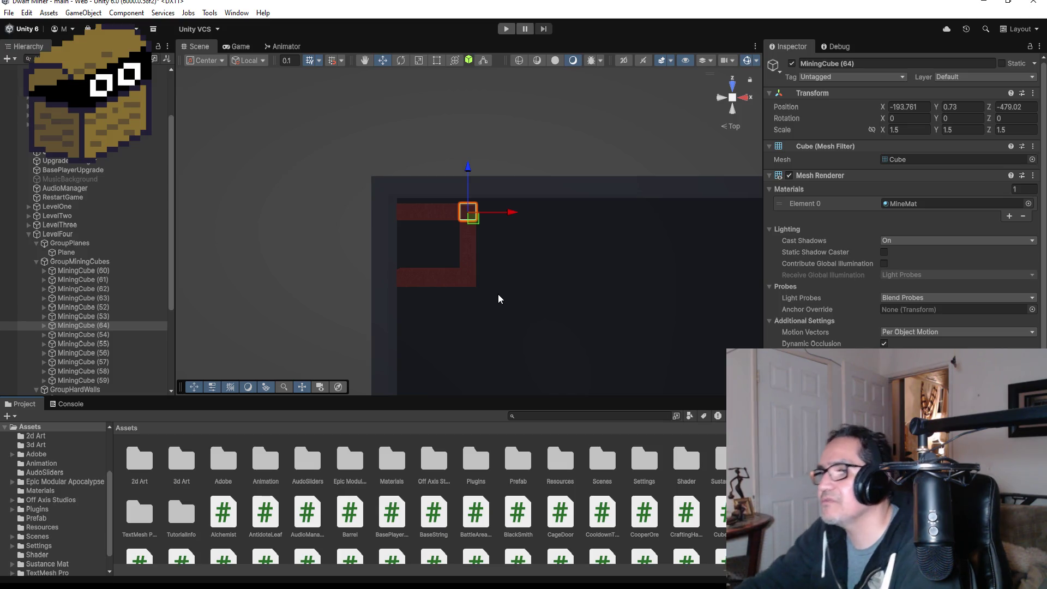
pyautogui.scroll(-1, 529, 289)
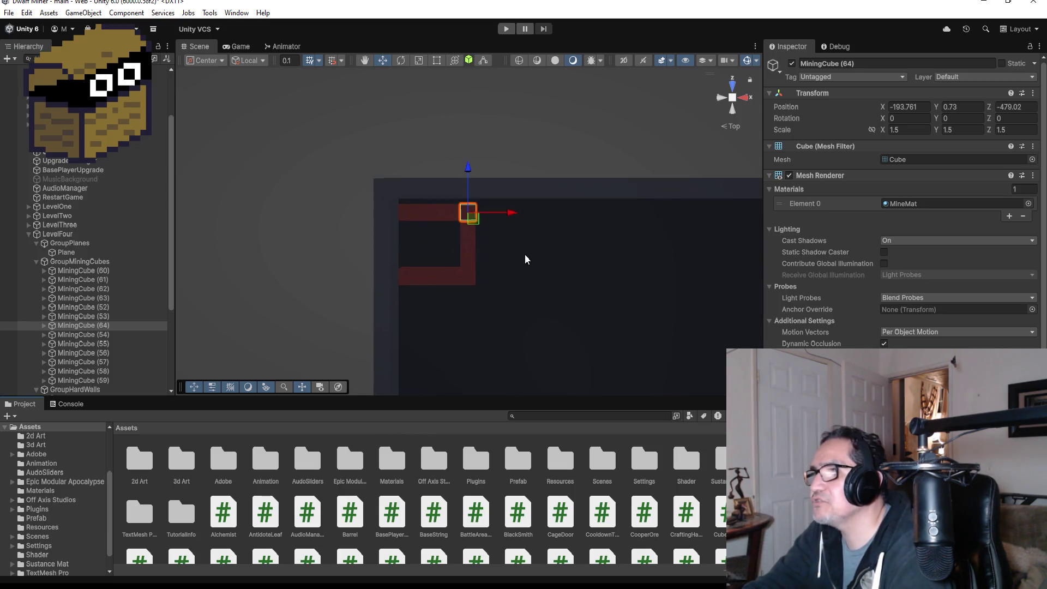
pyautogui.scroll(-2, 522, 258)
pyautogui.scroll(-2, 491, 263)
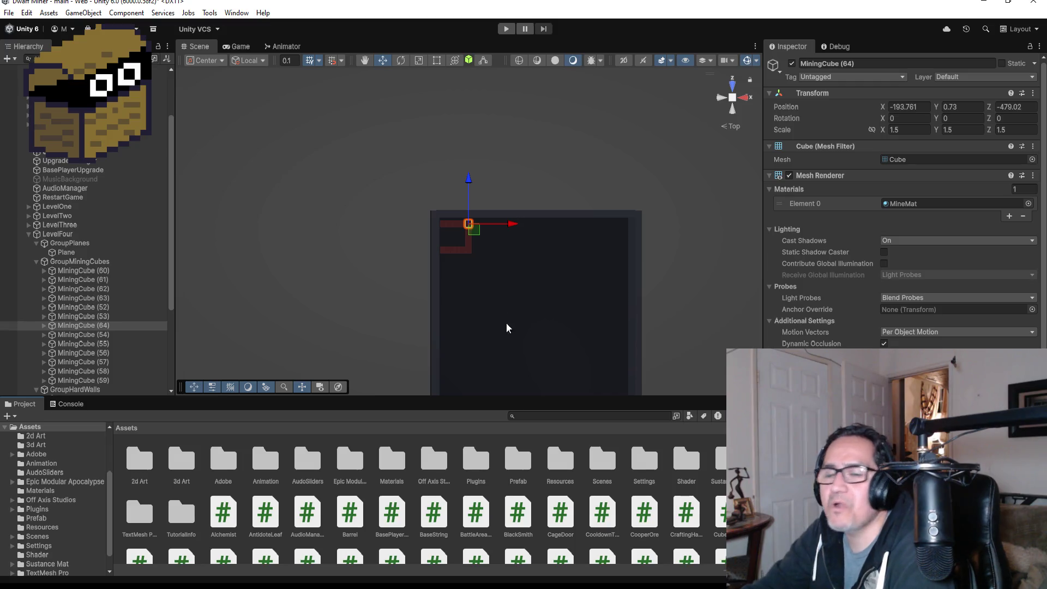
pyautogui.scroll(-3, 506, 327)
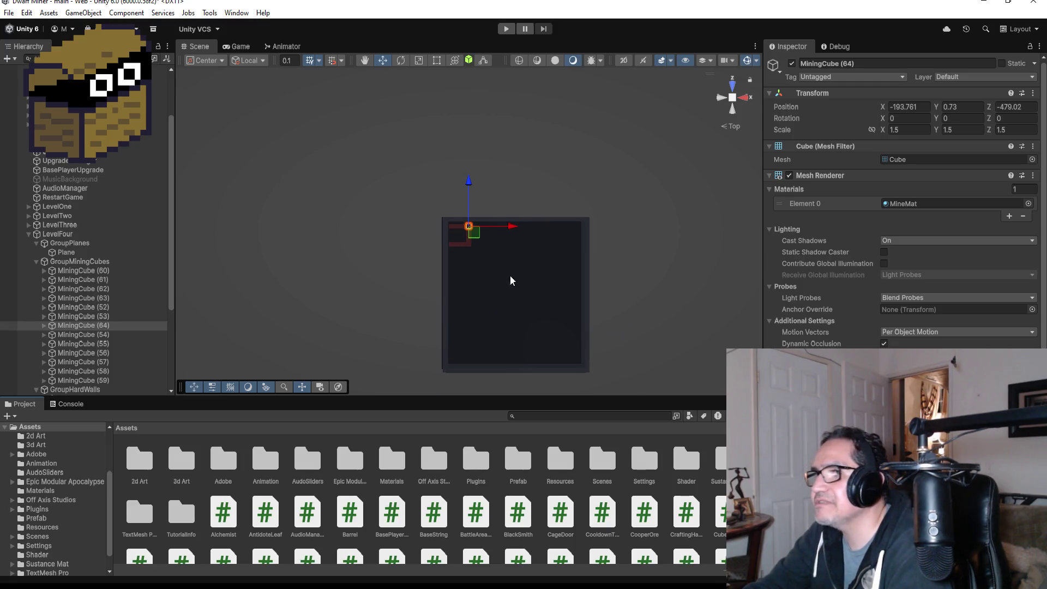
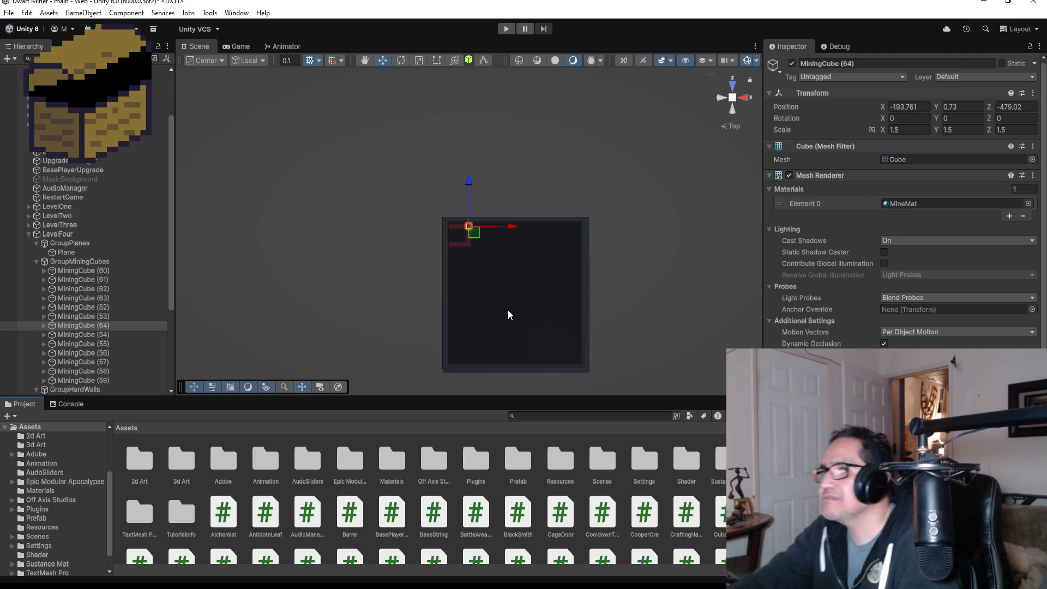
# Zoom the Scene view around the selected MiningCube, then bring up File Explorer on the Desktop
pyautogui.scroll(2, 497, 230)
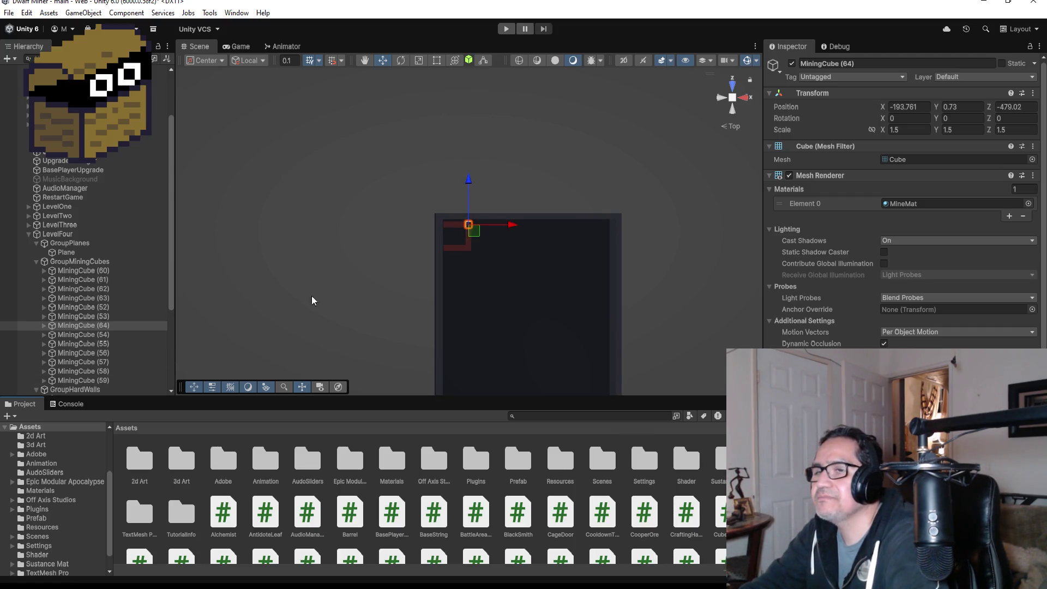
pyautogui.scroll(4, 523, 245)
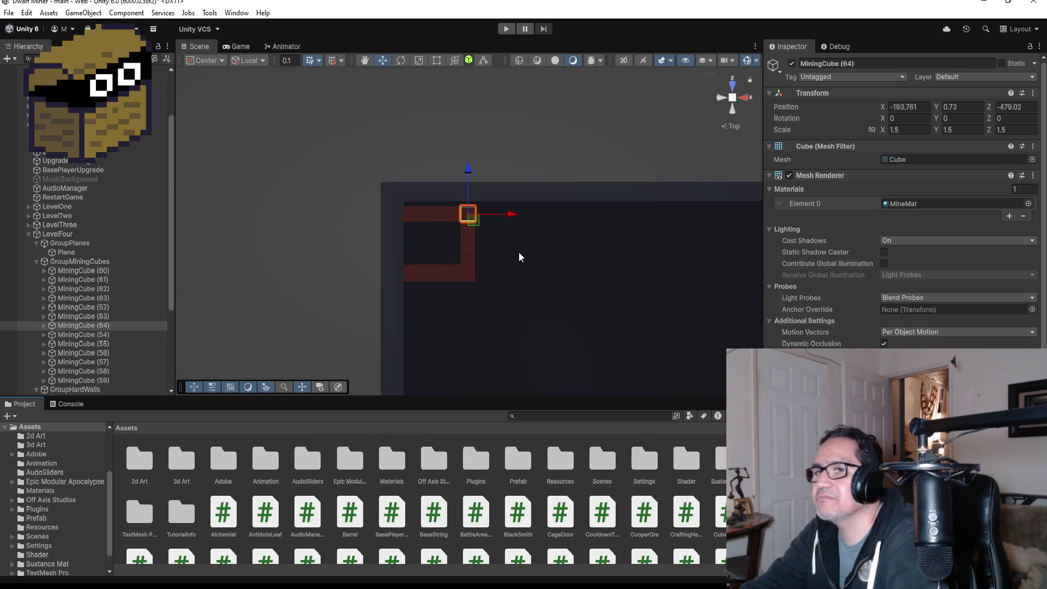
pyautogui.scroll(-3, 518, 256)
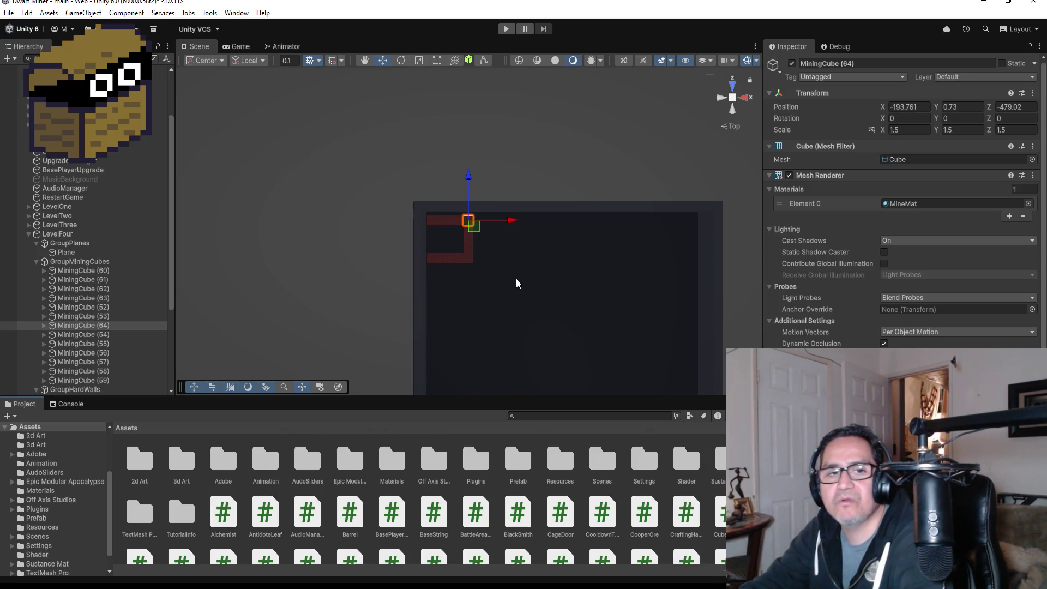
pyautogui.scroll(4, 525, 289)
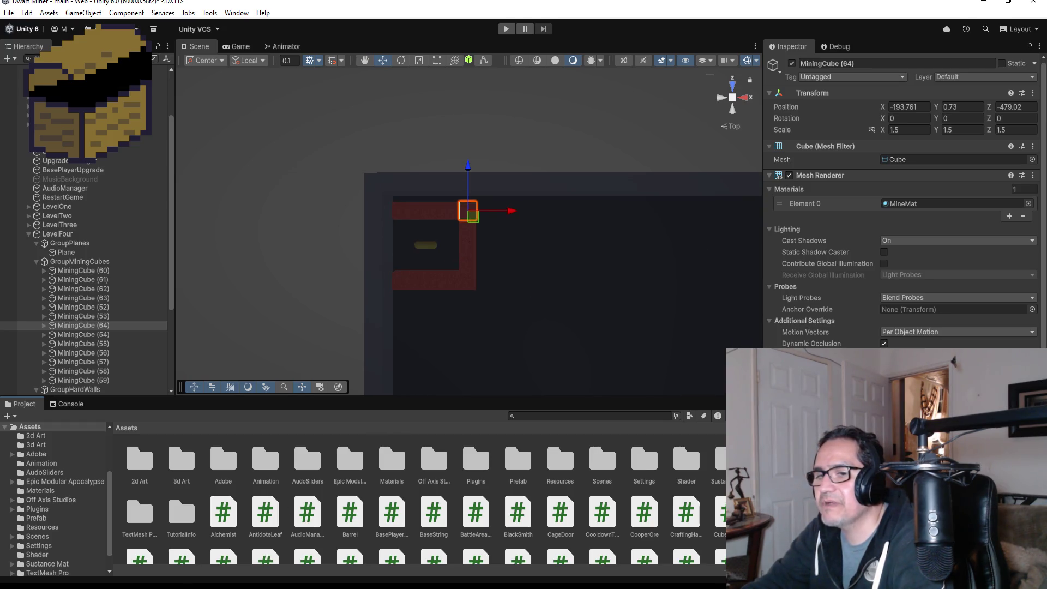
pyautogui.press('super+e')
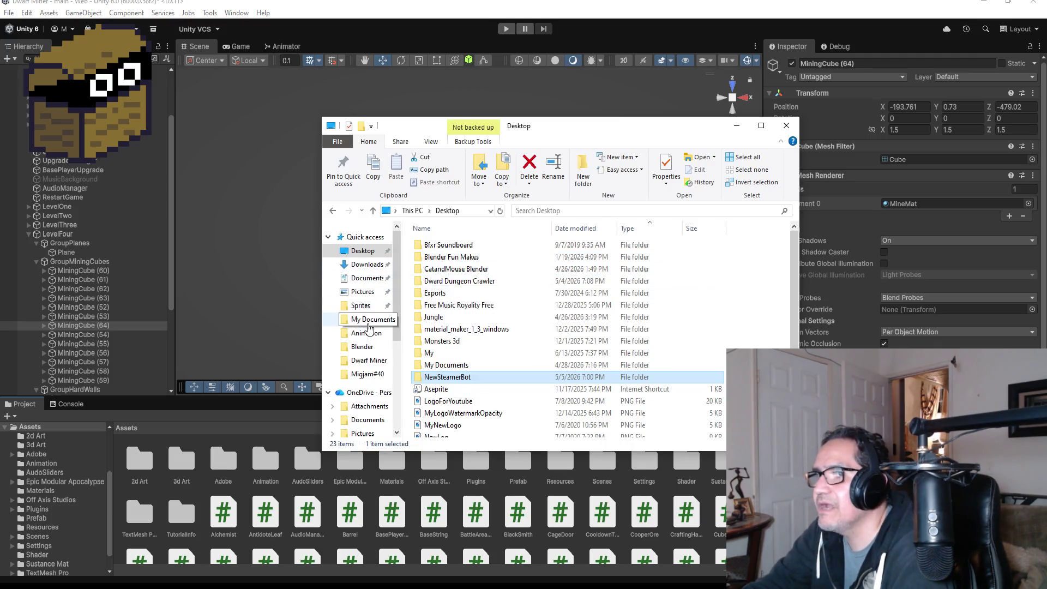
# Browse My Documents and the Unity projects folder, selecting the For Loop Example folder
pyautogui.click(368, 323)
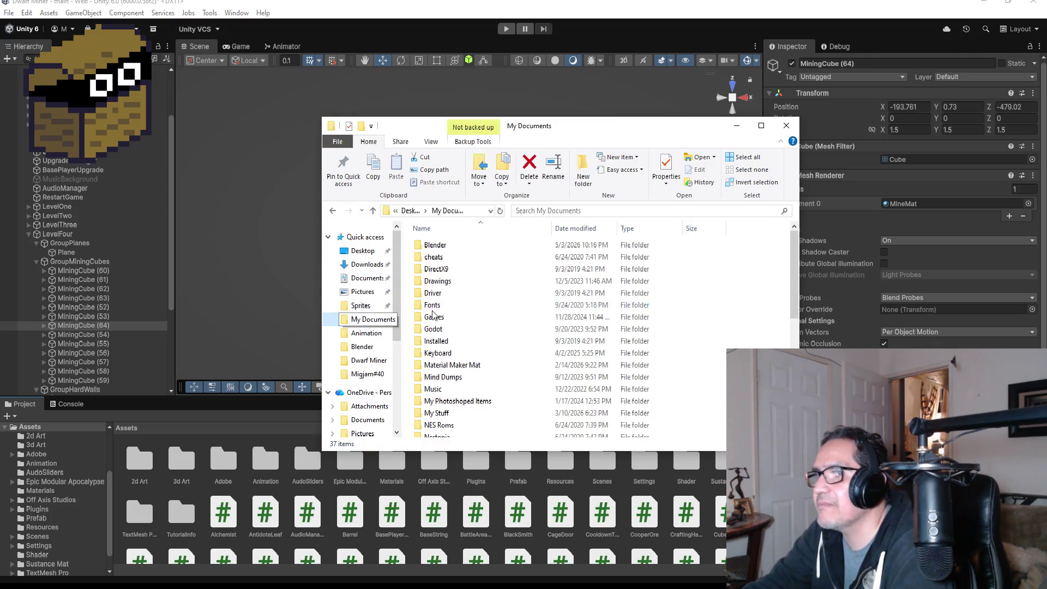
pyautogui.click(458, 365)
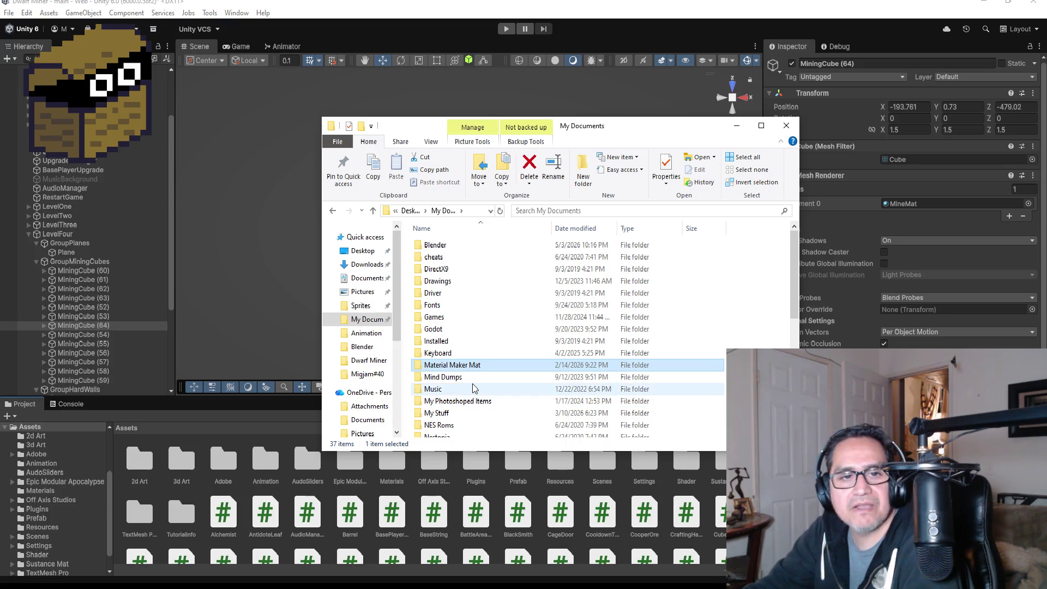
pyautogui.click(420, 211)
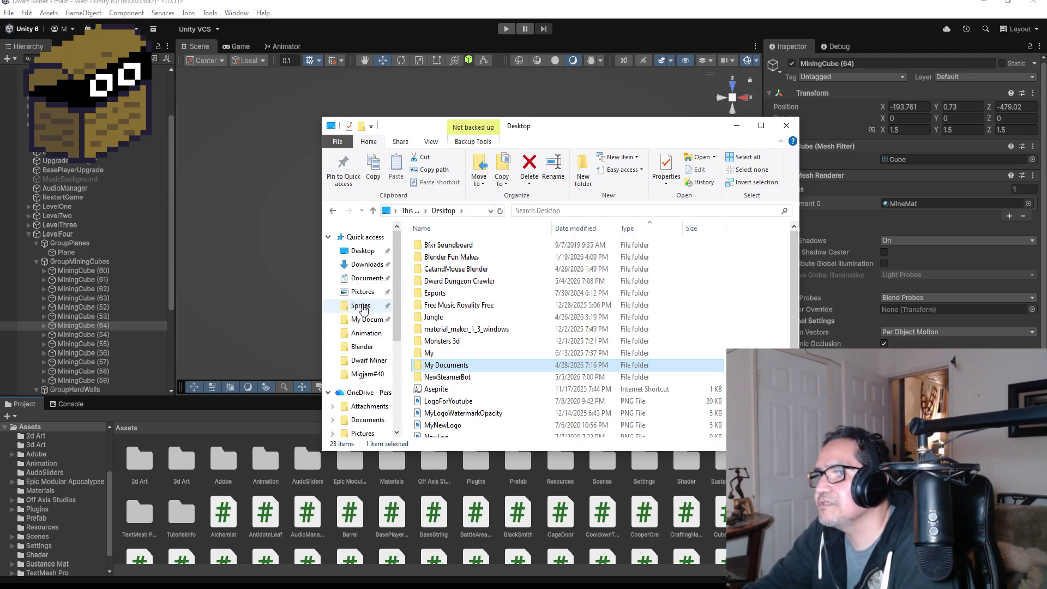
pyautogui.click(366, 319)
pyautogui.scroll(-1, 463, 403)
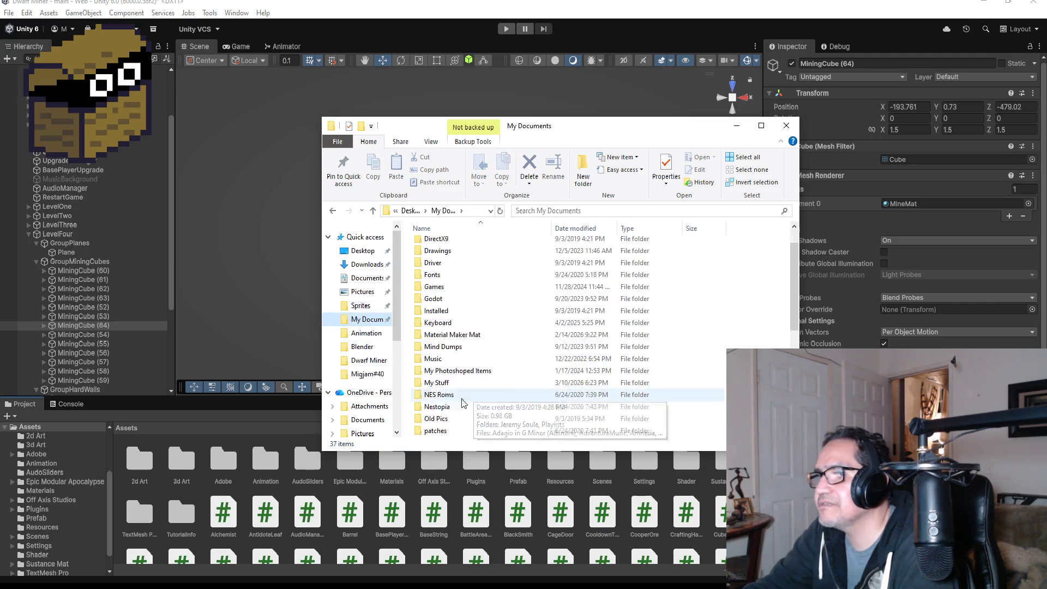
pyautogui.scroll(-5, 463, 403)
pyautogui.doubleClick(478, 346)
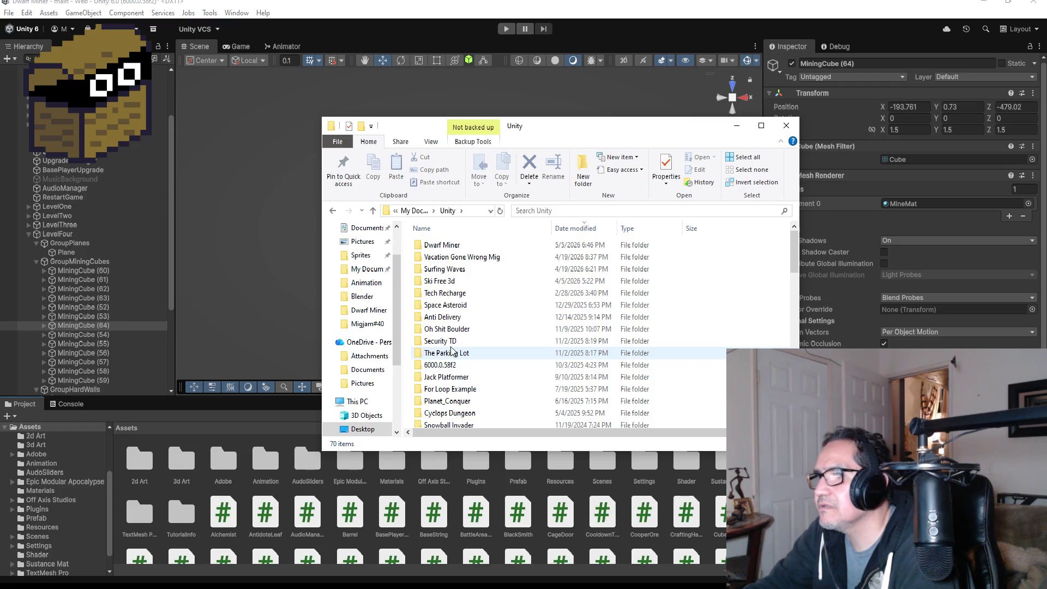
pyautogui.click(462, 388)
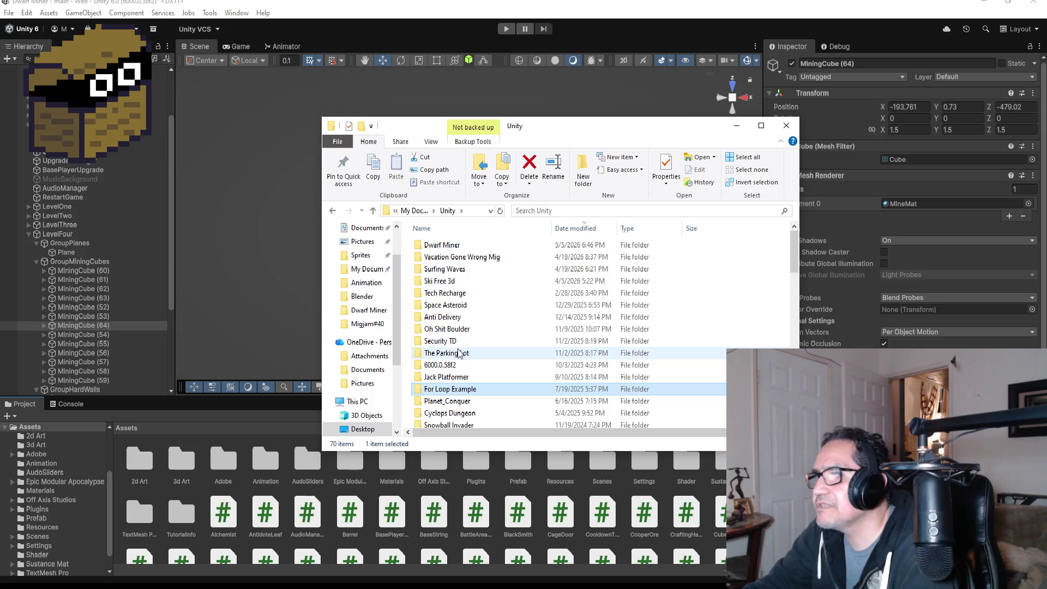
# Return through the Quick access overview to the Desktop folder
pyautogui.scroll(-2, 460, 353)
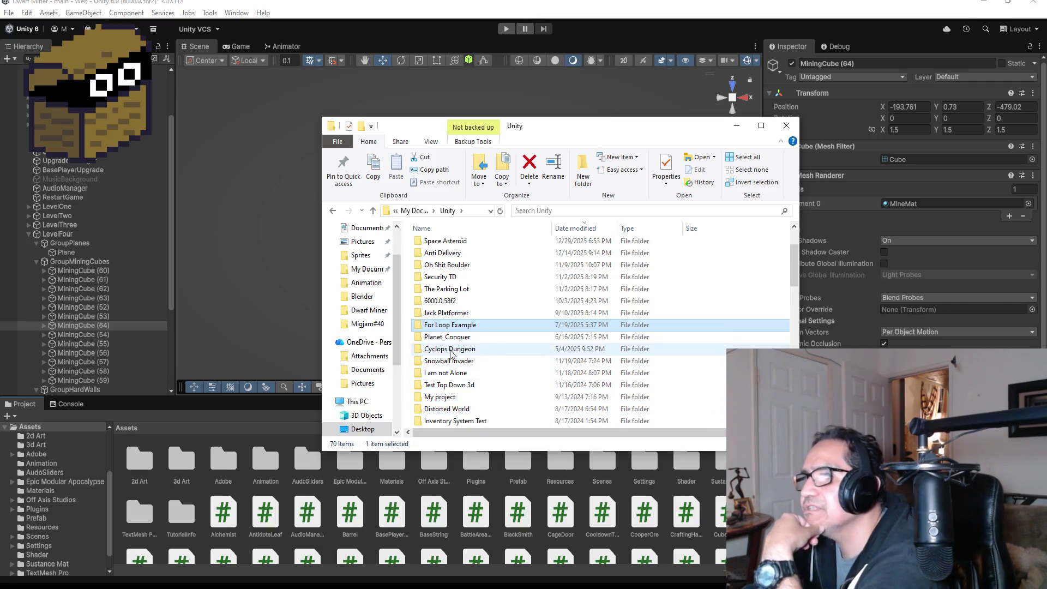
pyautogui.scroll(2, 461, 338)
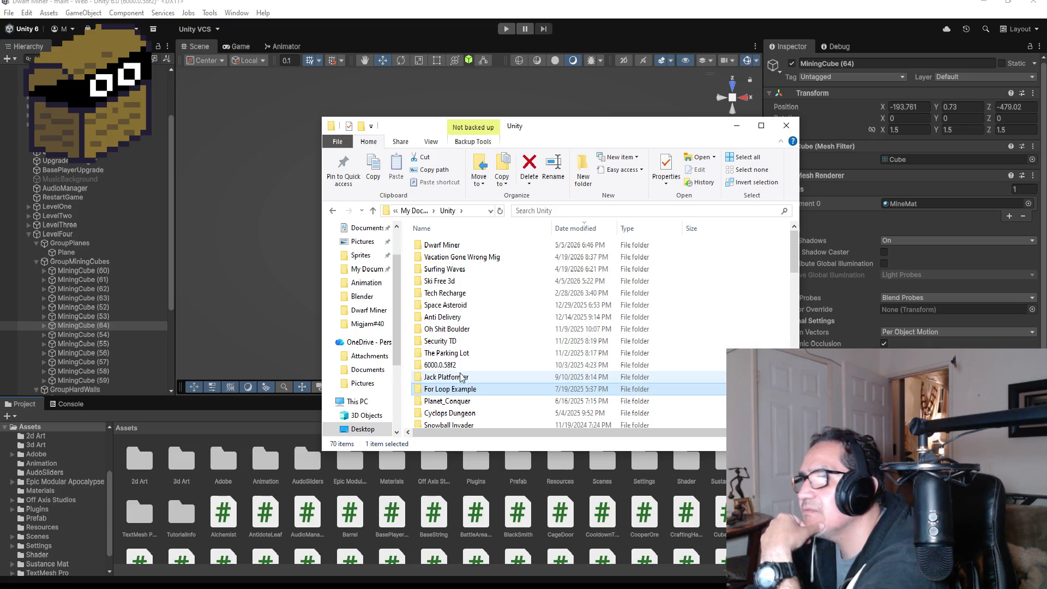
pyautogui.scroll(-1, 464, 384)
pyautogui.scroll(-2, 464, 384)
pyautogui.scroll(3, 465, 383)
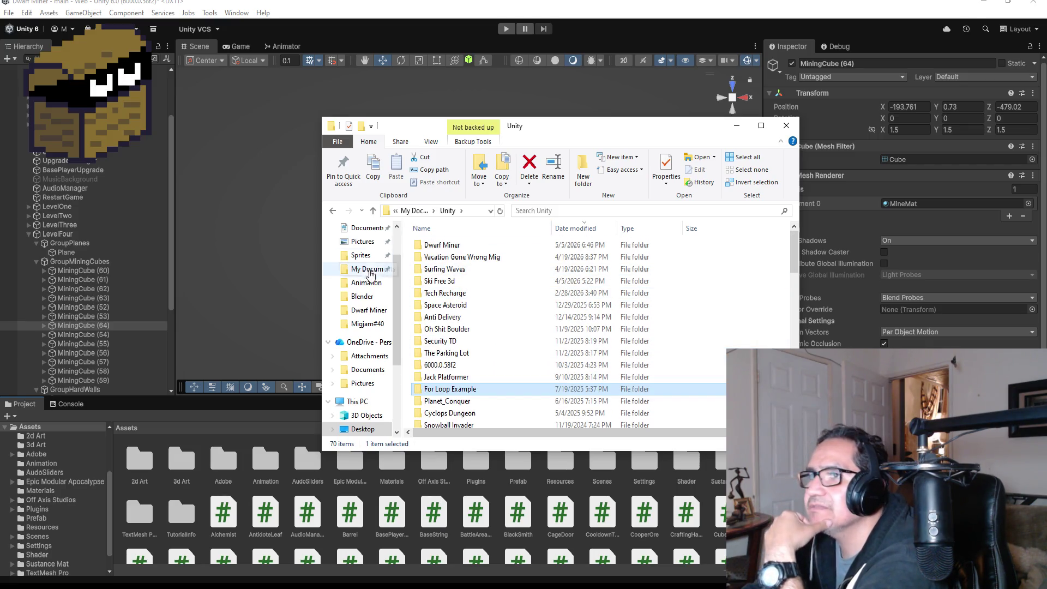
pyautogui.scroll(1, 362, 270)
pyautogui.click(354, 237)
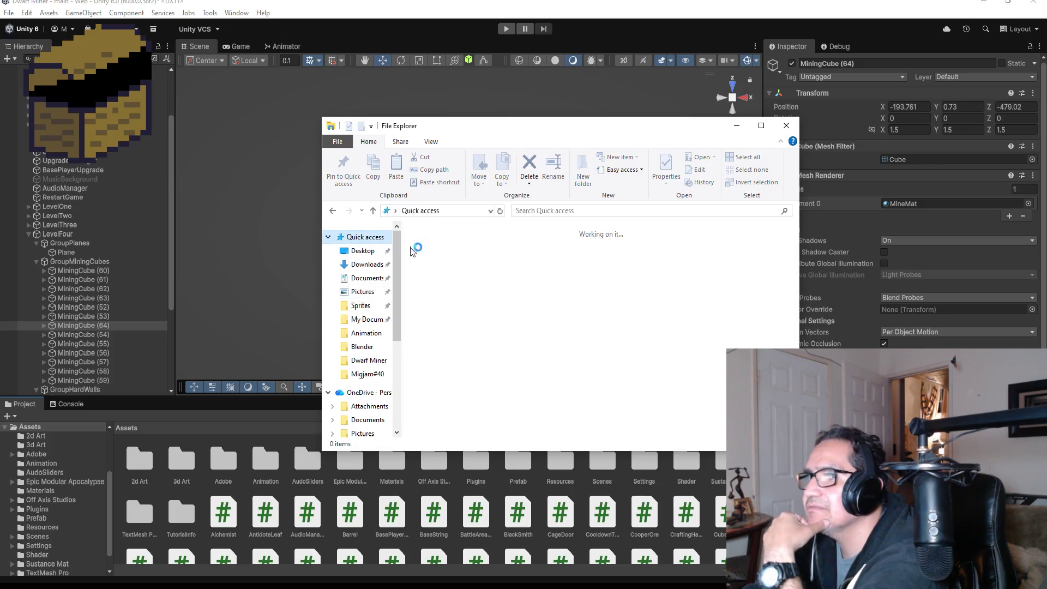
pyautogui.scroll(-3, 463, 376)
pyautogui.scroll(4, 463, 354)
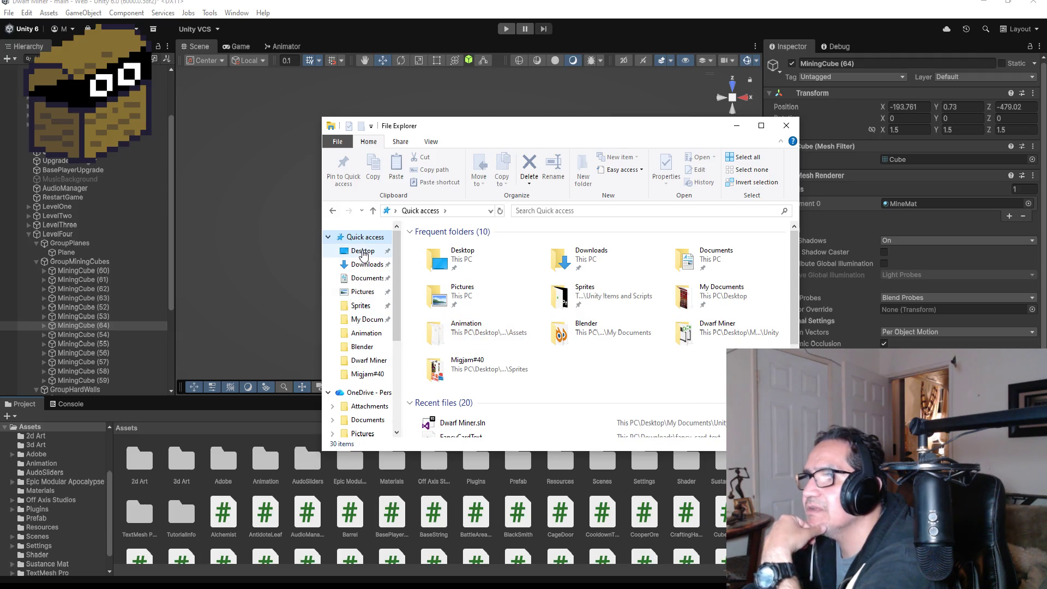
pyautogui.click(362, 251)
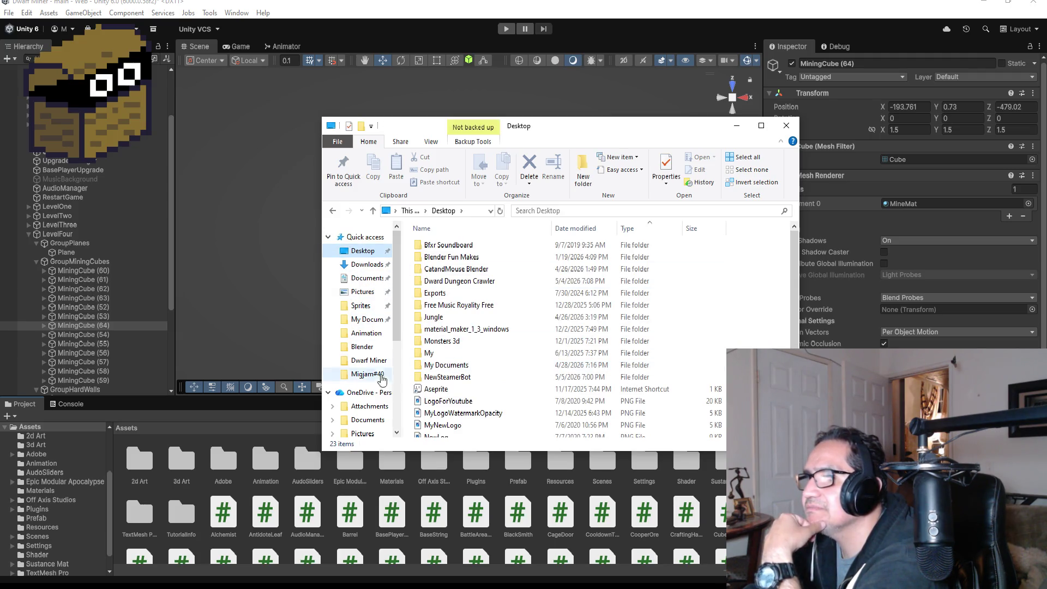
pyautogui.scroll(-2, 387, 365)
pyautogui.scroll(-1, 387, 365)
# Navigate This PC > Data (D:) > Unity3d Backup > Survival3d > Assets > 3d Art
pyautogui.click(357, 360)
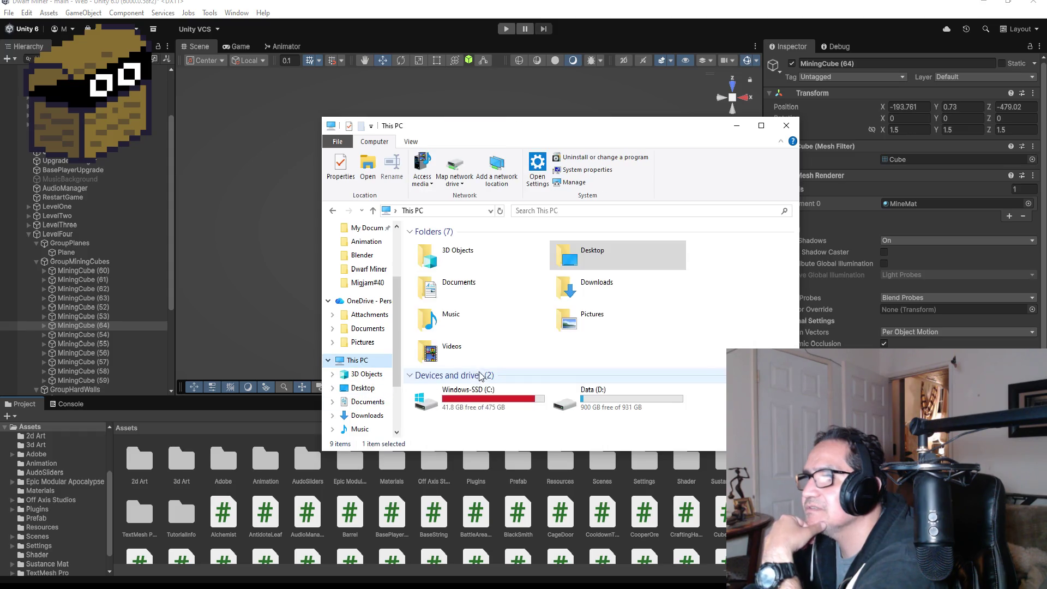
pyautogui.doubleClick(597, 396)
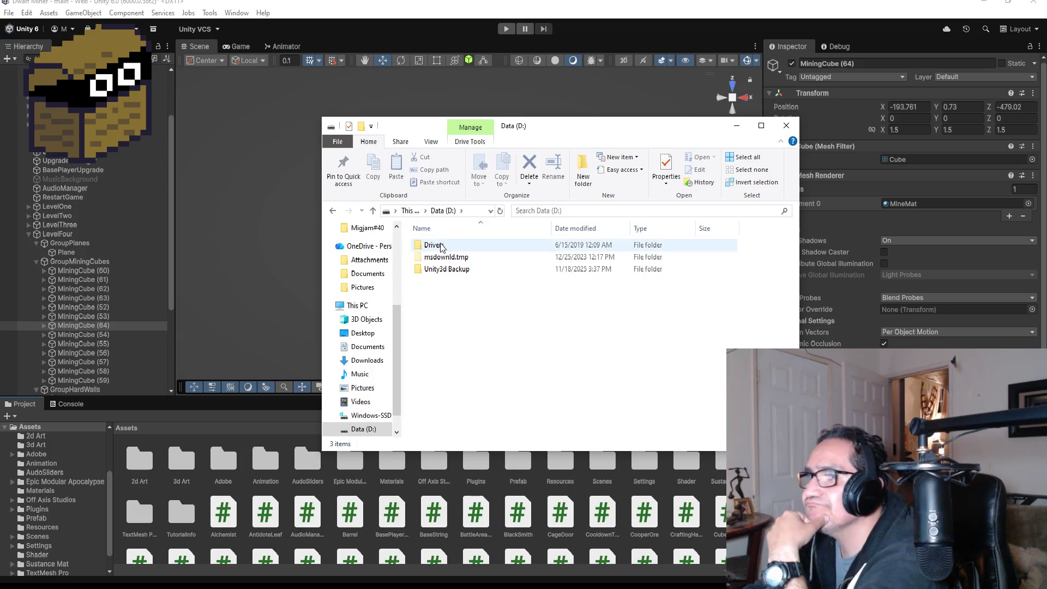
pyautogui.click(433, 245)
pyautogui.doubleClick(446, 270)
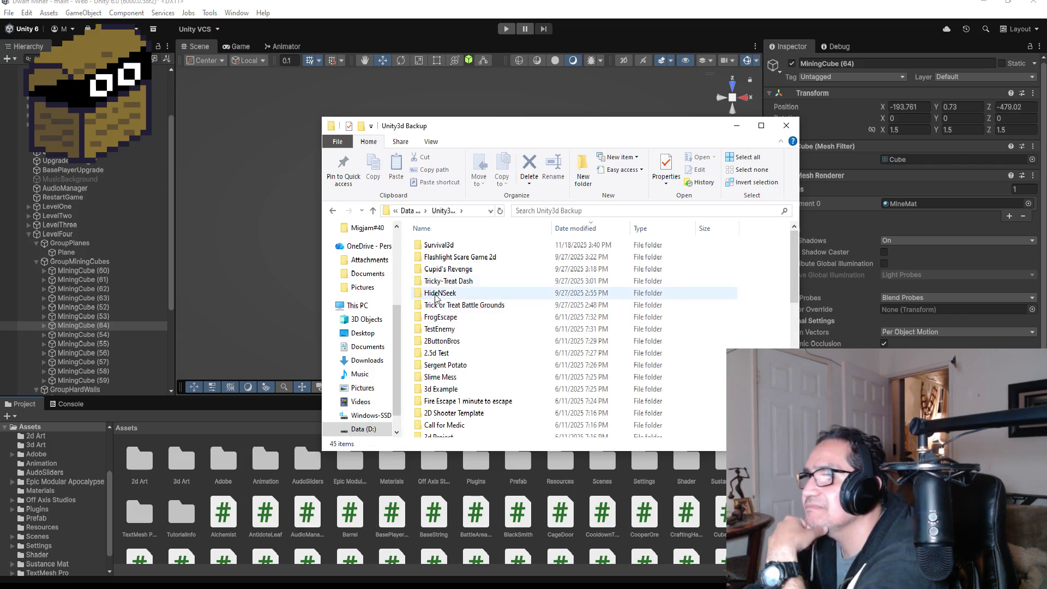
pyautogui.doubleClick(474, 318)
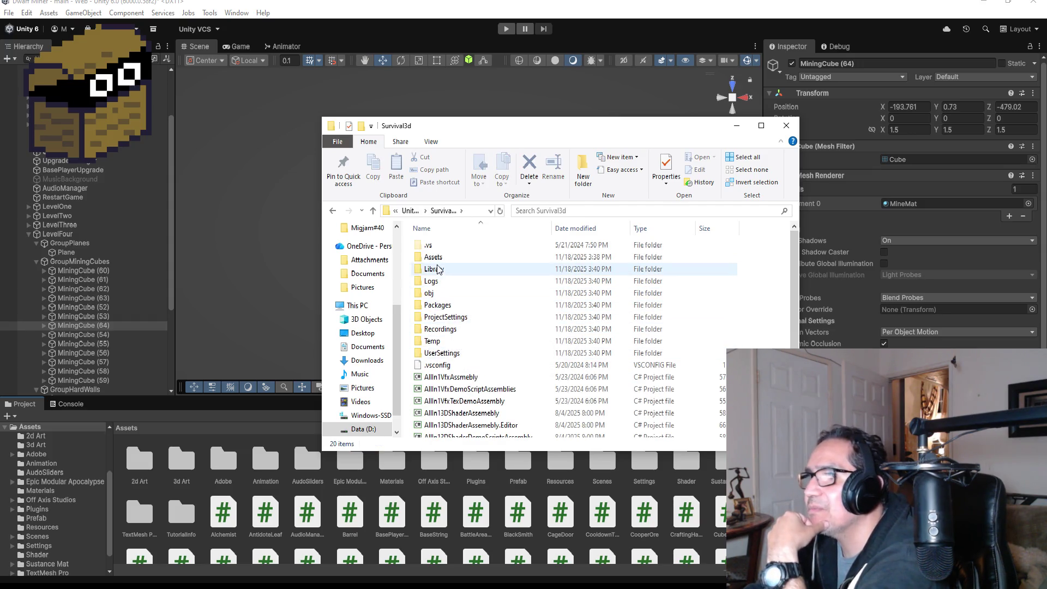
pyautogui.doubleClick(451, 257)
pyautogui.doubleClick(452, 257)
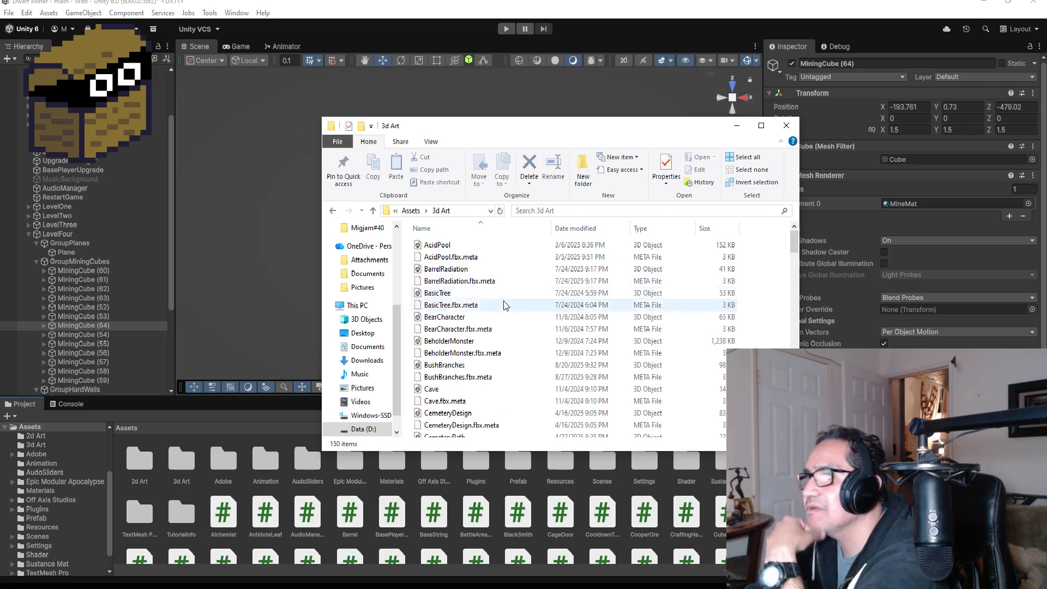
# Scroll down the 3d Art folder to the SpiderWeb model, then minimize File Explorer
pyautogui.scroll(-10, 461, 358)
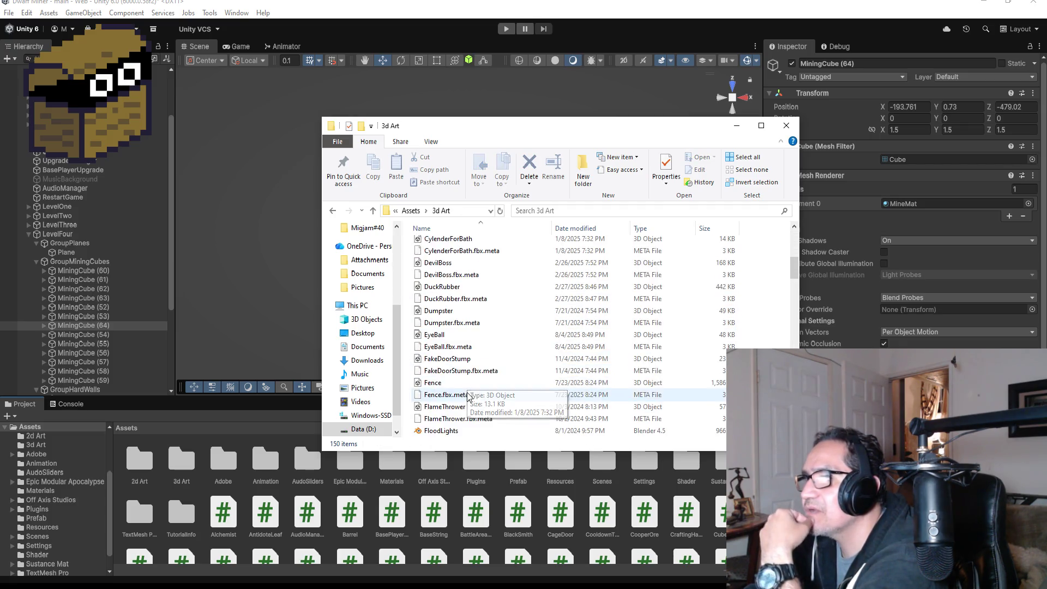
pyautogui.scroll(-10, 468, 394)
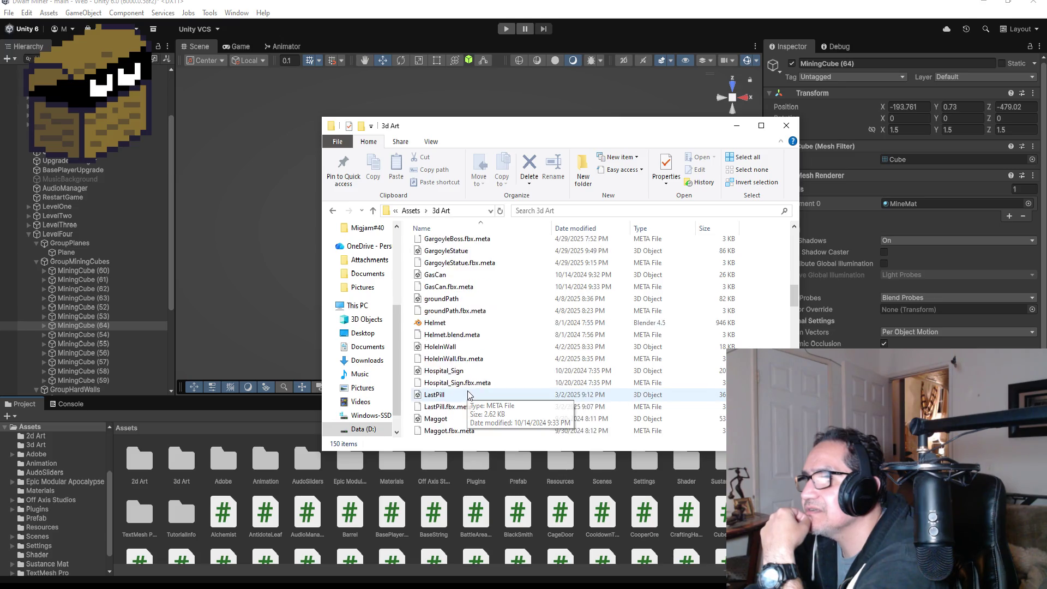
pyautogui.scroll(-10, 468, 394)
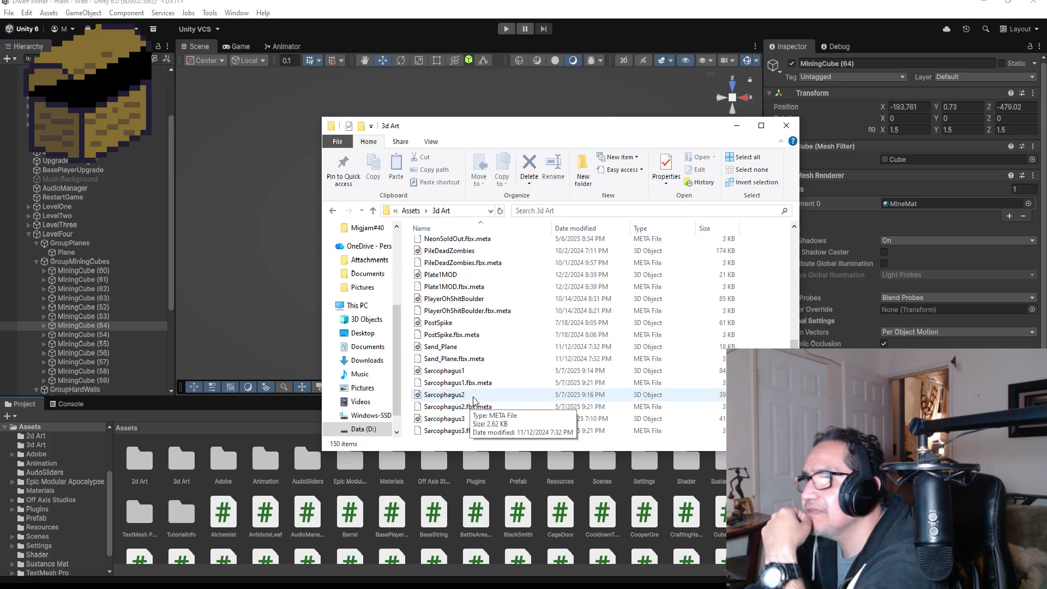
pyautogui.scroll(-3, 470, 399)
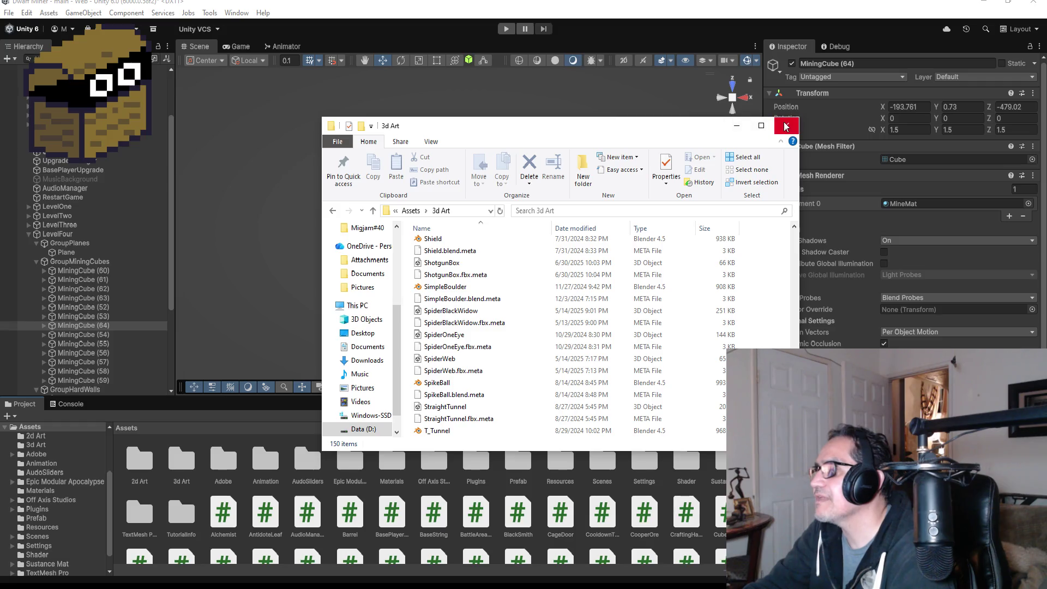
pyautogui.click(735, 131)
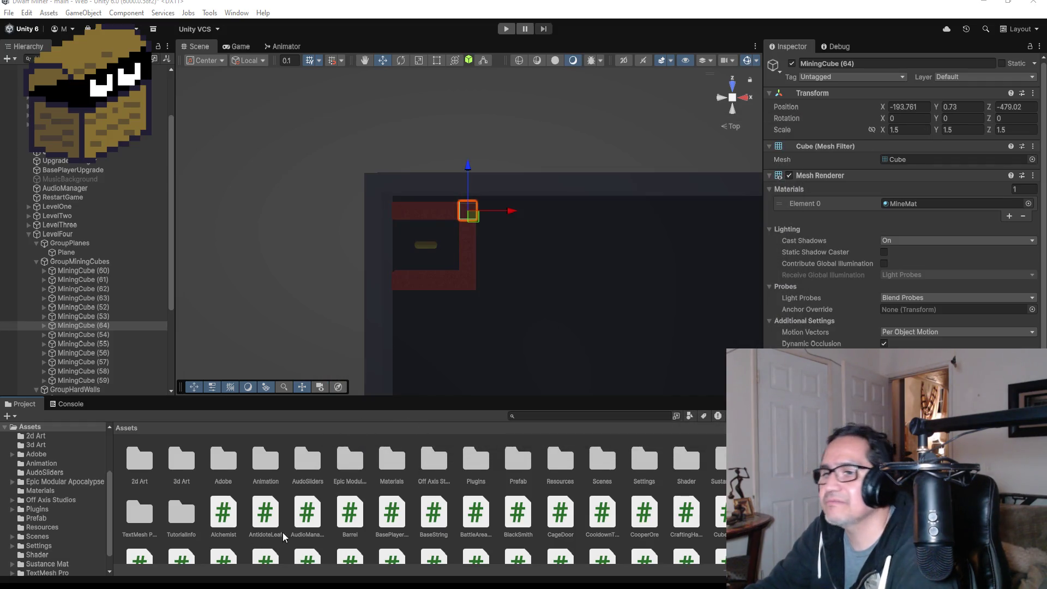
# Minimize Unity and open SpiderWeb.blend in Blender, filtering the file browser with 'spid'
pyautogui.click(984, 3)
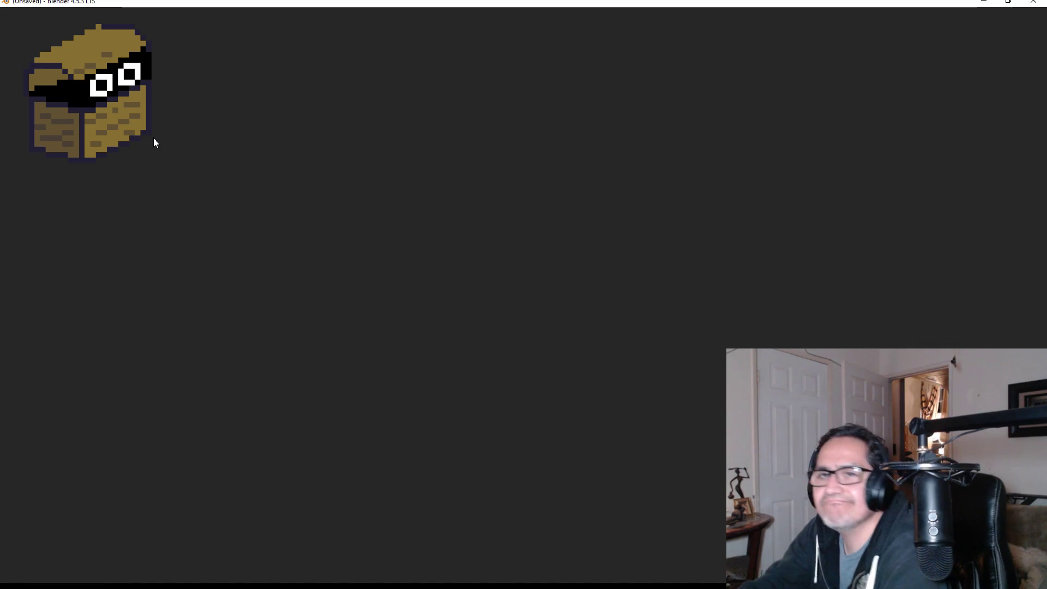
pyautogui.press('Escape')
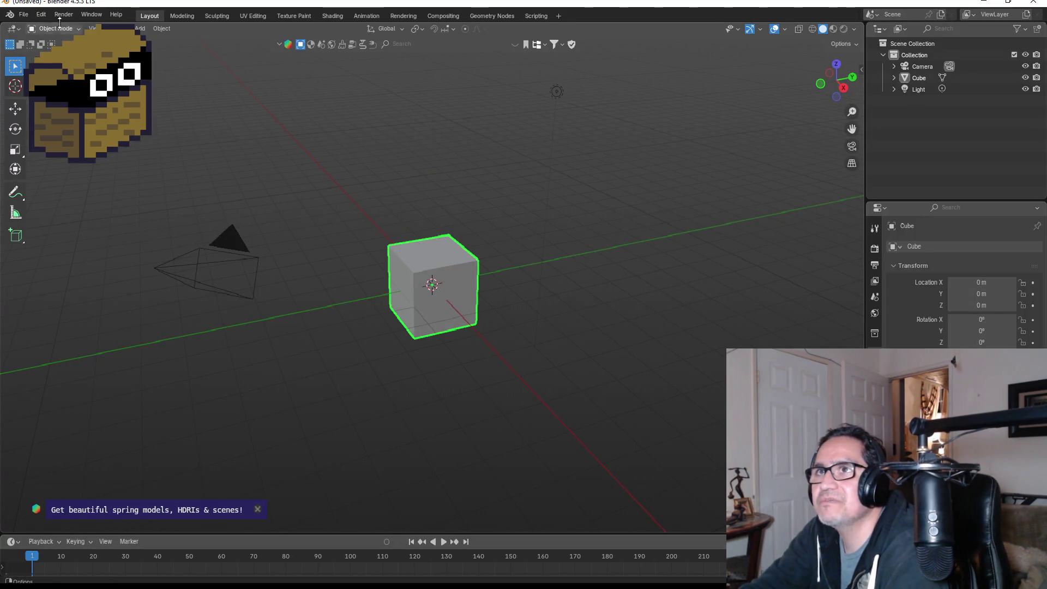
pyautogui.click(24, 14)
pyautogui.click(37, 39)
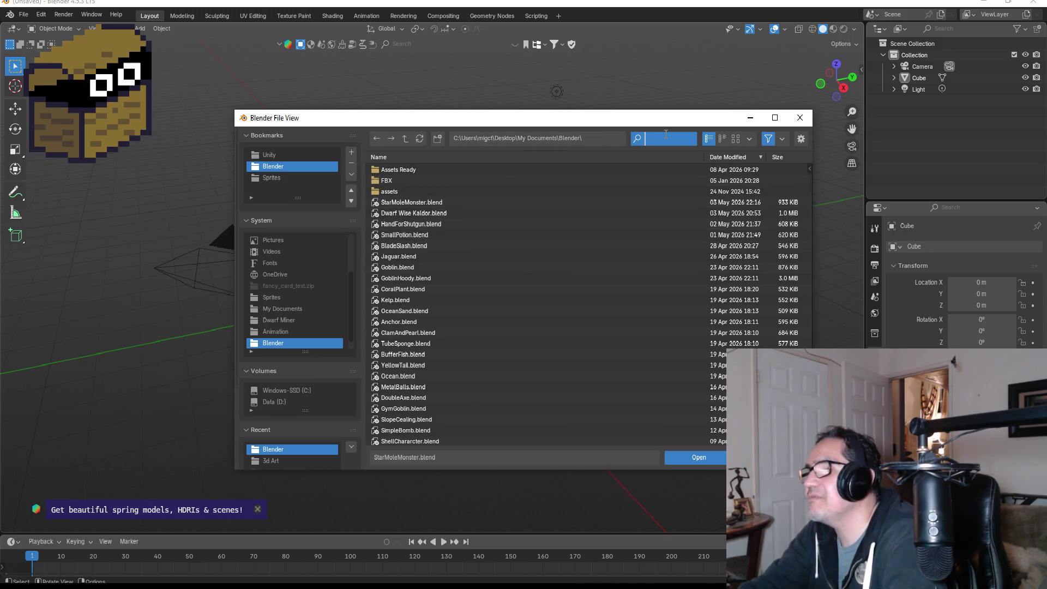
pyautogui.write('spo')
pyautogui.press('BackSpace')
pyautogui.press('BackSpace')
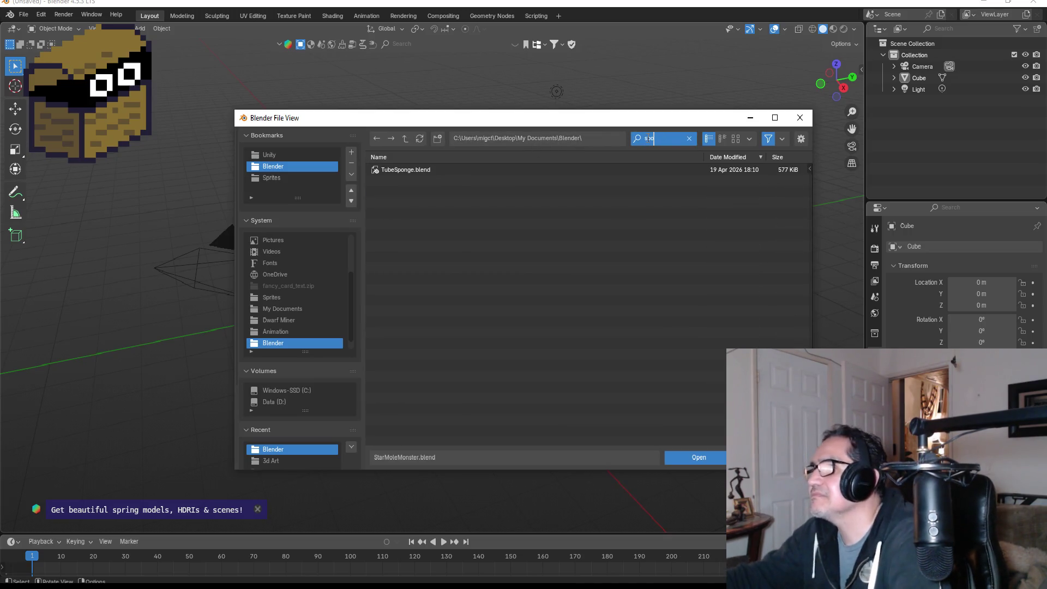
pyautogui.write('i')
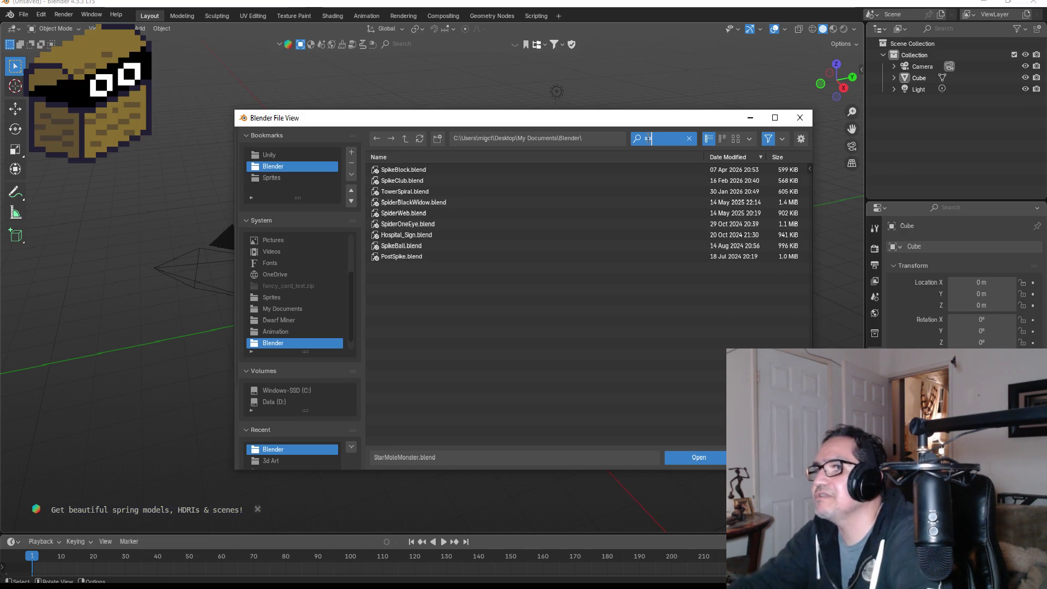
pyautogui.write('d')
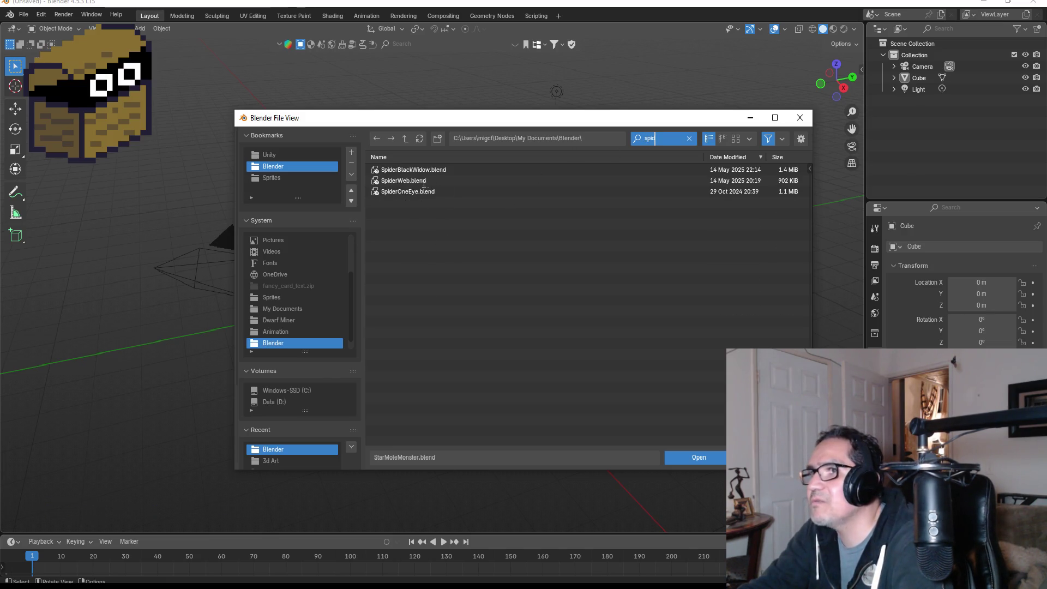
pyautogui.doubleClick(414, 181)
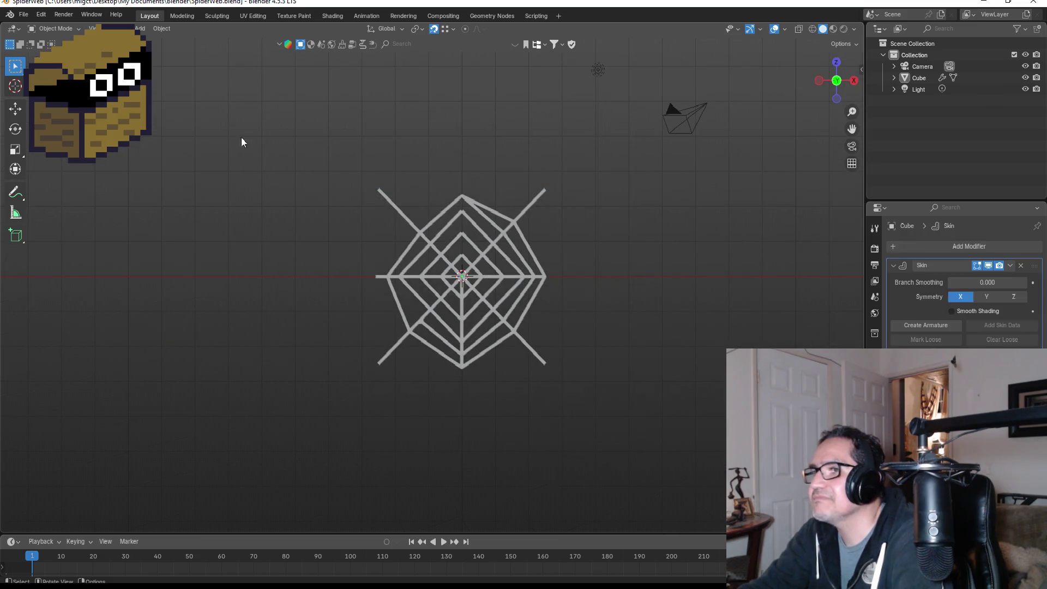
# Start an FBX export and browse to Unity\Dwarf Miner\Assets\3d Art
pyautogui.click(24, 15)
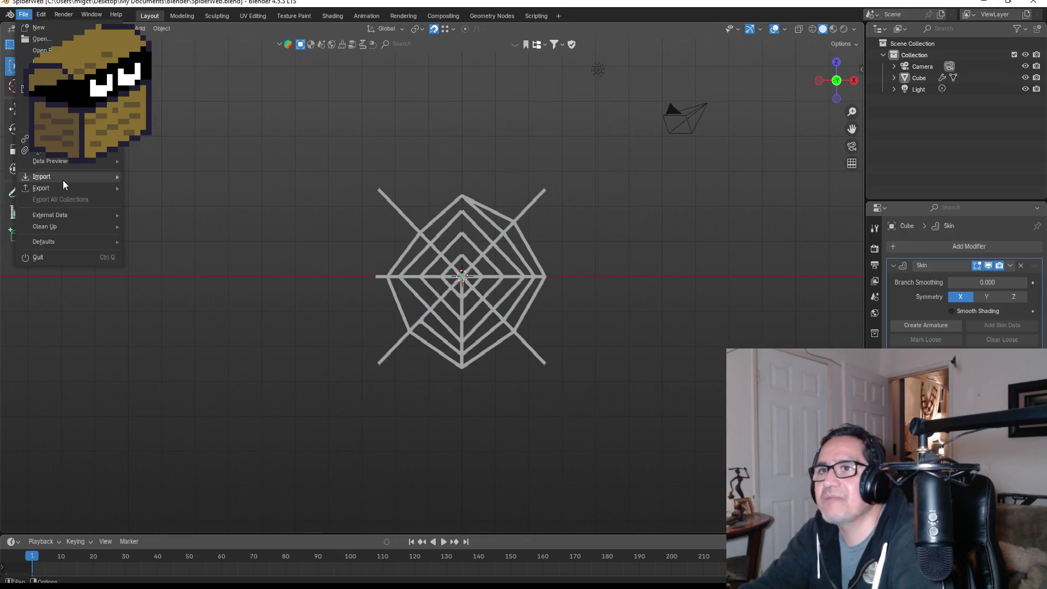
pyautogui.moveTo(61, 188)
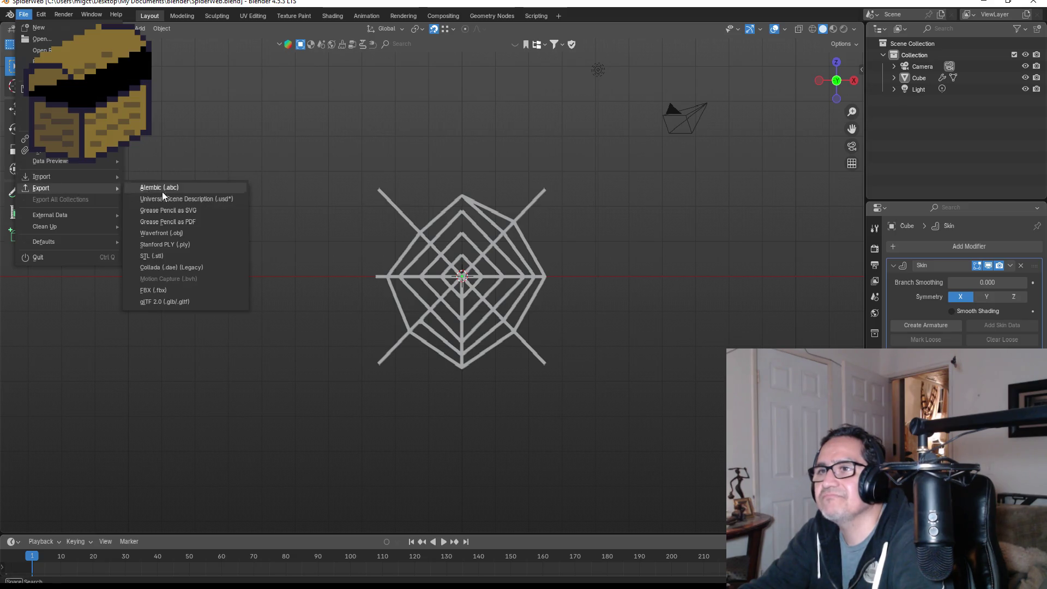
pyautogui.click(172, 289)
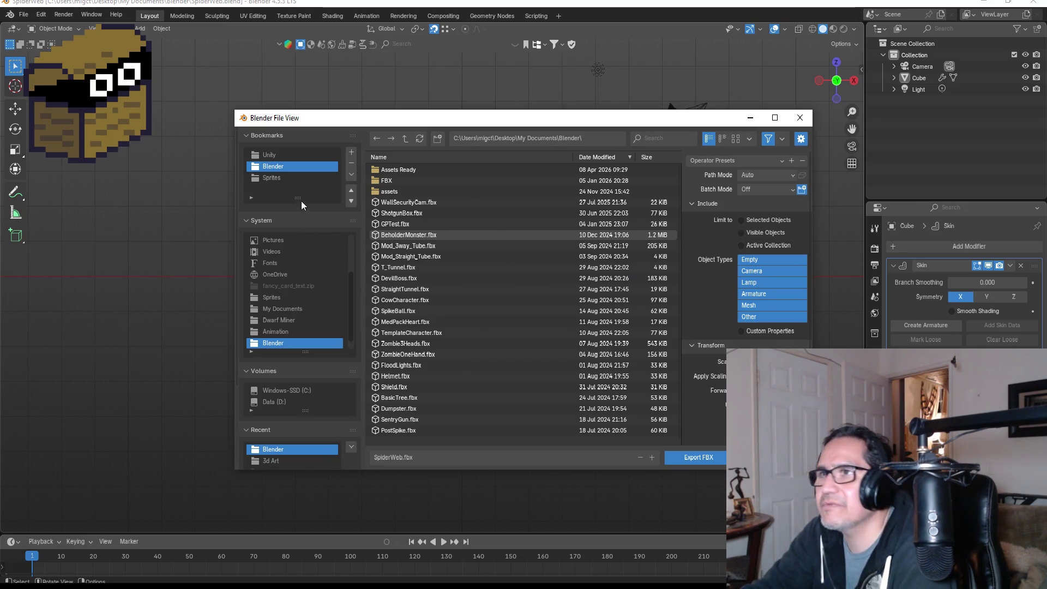
pyautogui.click(267, 157)
pyautogui.scroll(-10, 431, 305)
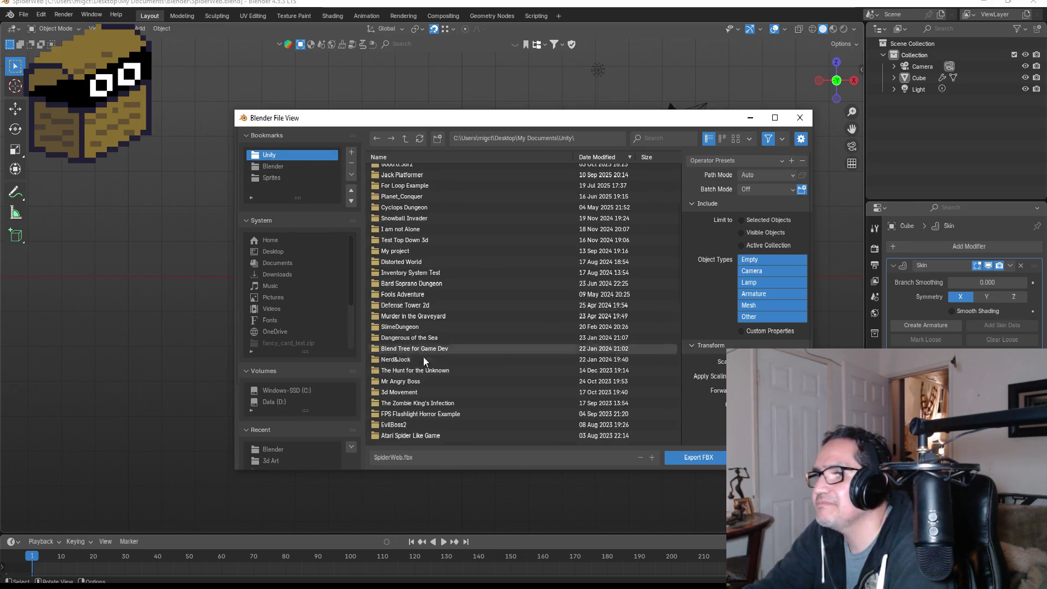
pyautogui.scroll(10, 426, 365)
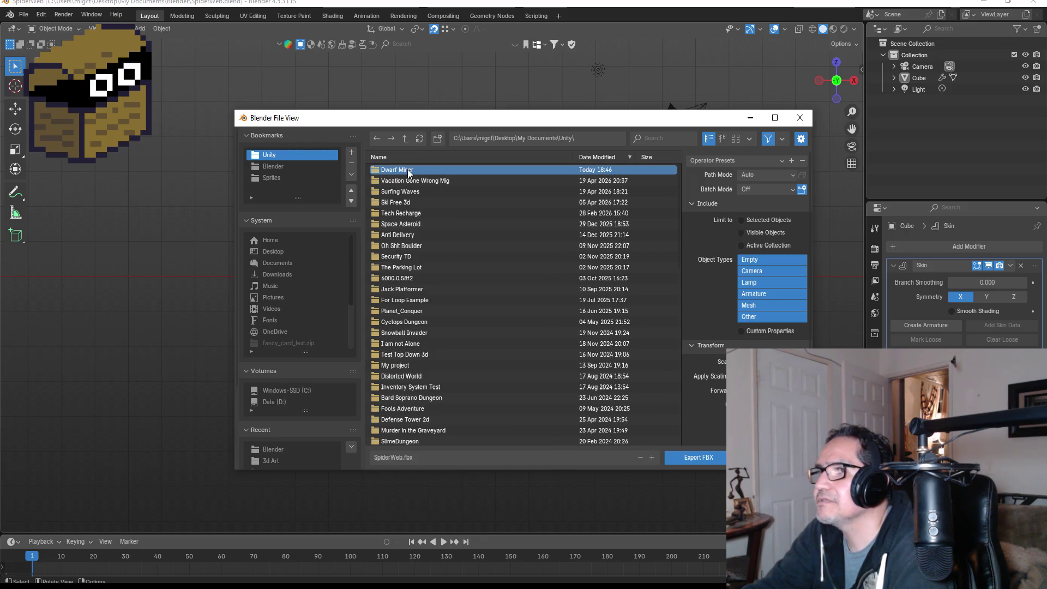
pyautogui.click(407, 169)
pyautogui.doubleClick(398, 170)
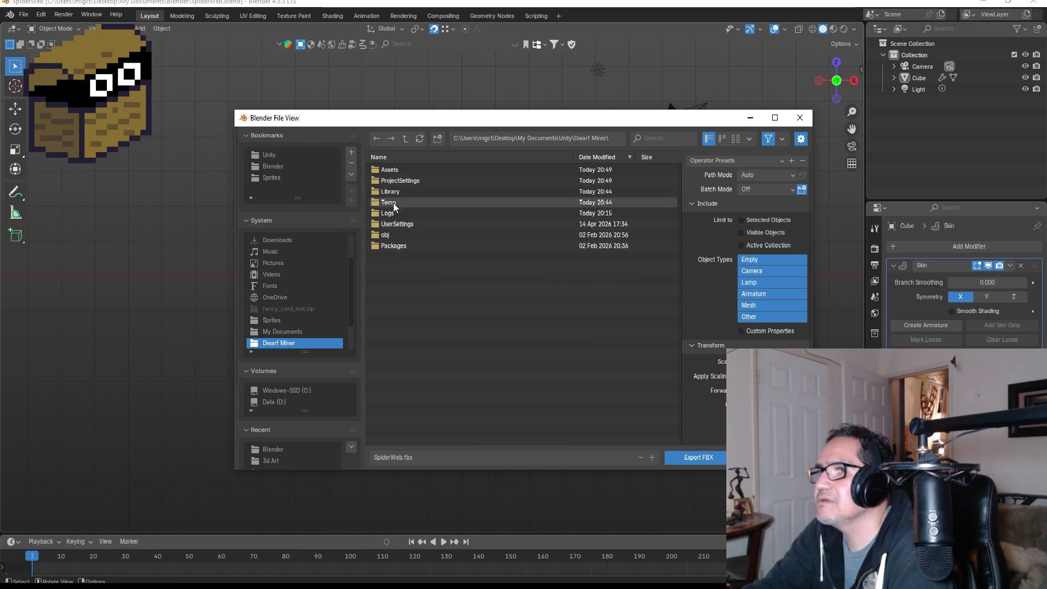
pyautogui.doubleClick(390, 172)
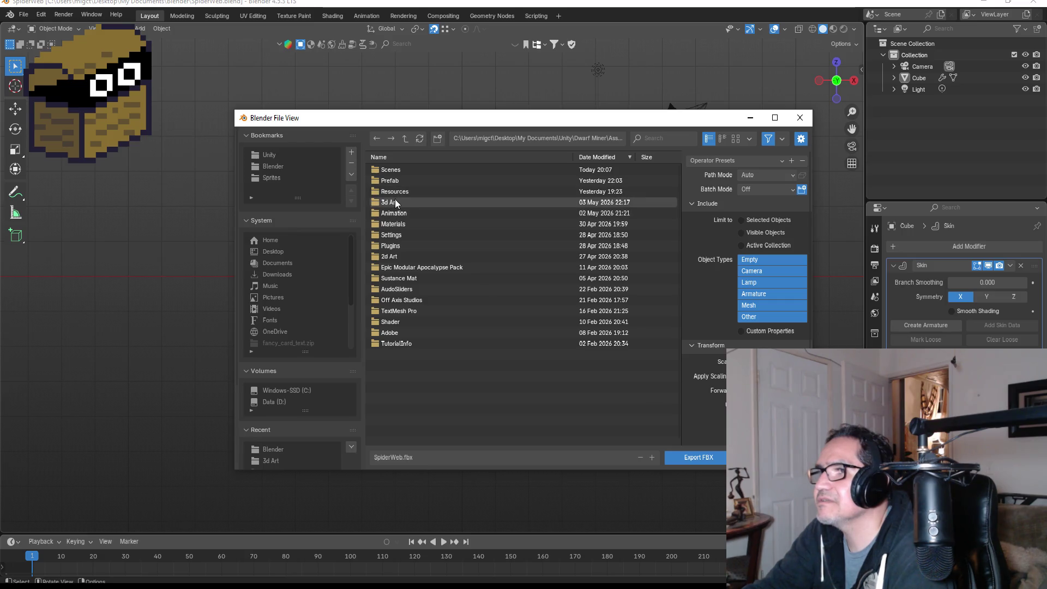
pyautogui.doubleClick(394, 200)
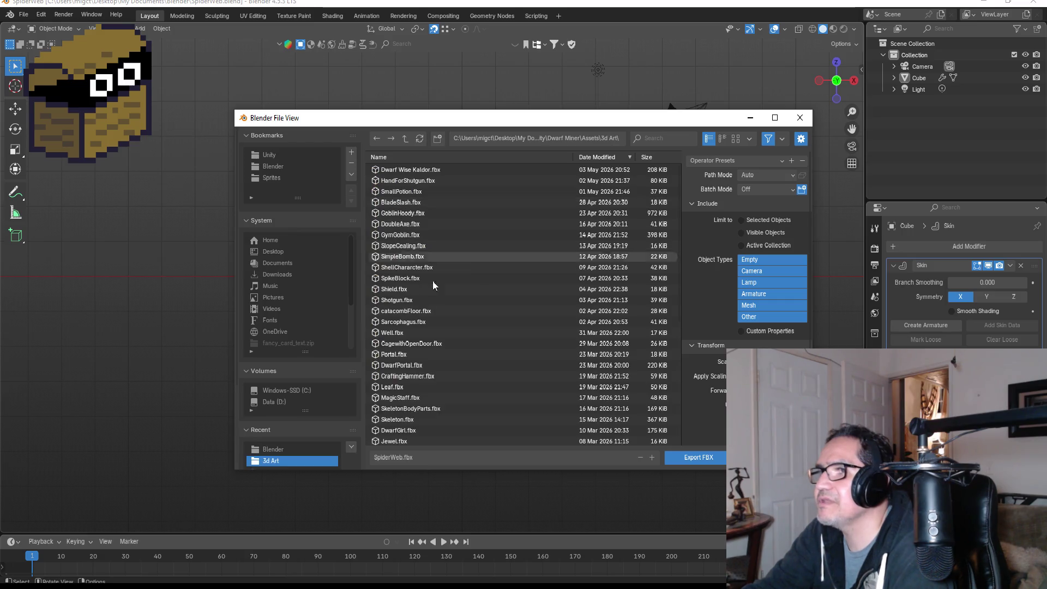
# Export SpiderWeb.fbx with the ExportUnity preset, then quit Blender without saving
pyautogui.click(721, 161)
pyautogui.click(728, 195)
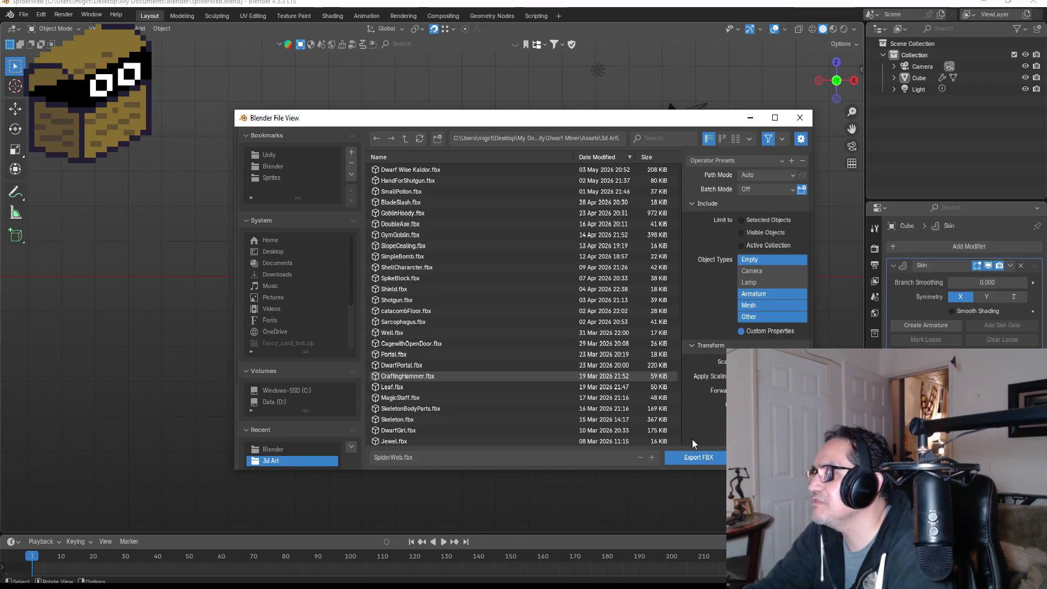
pyautogui.click(703, 464)
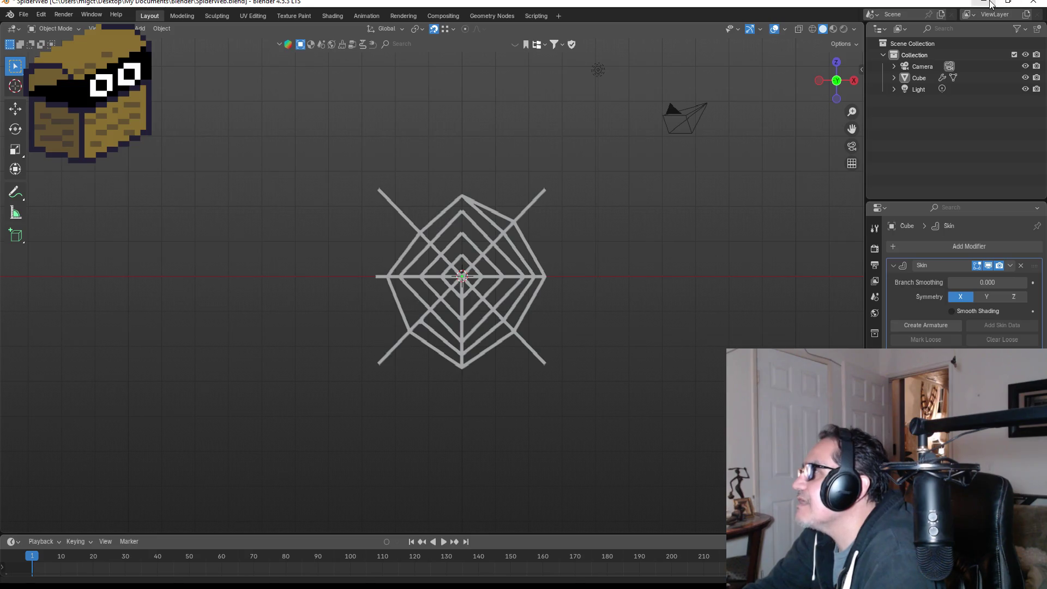
pyautogui.click(1035, 3)
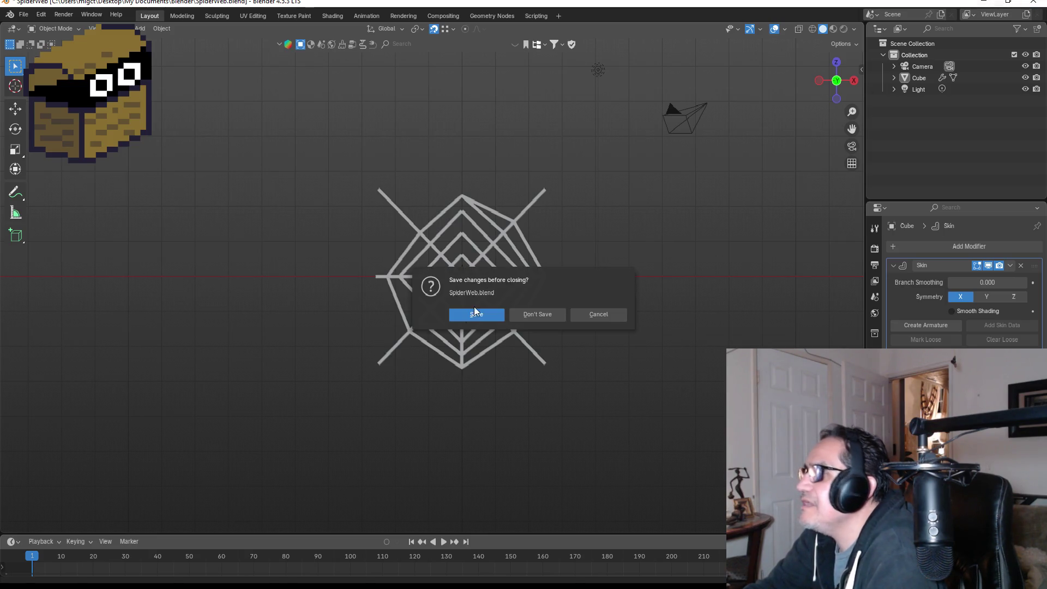
pyautogui.click(544, 316)
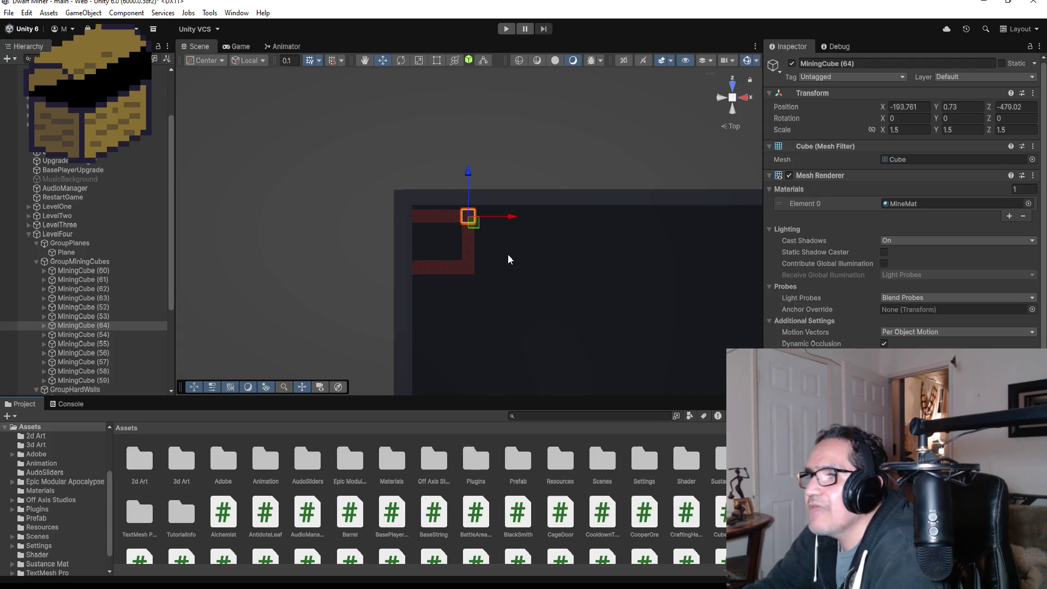
# Fold up the GroupPlanes, GroupMiningCubes and GroupHardWalls entries under LevelFour in the Hierarchy
pyautogui.scroll(3, 538, 230)
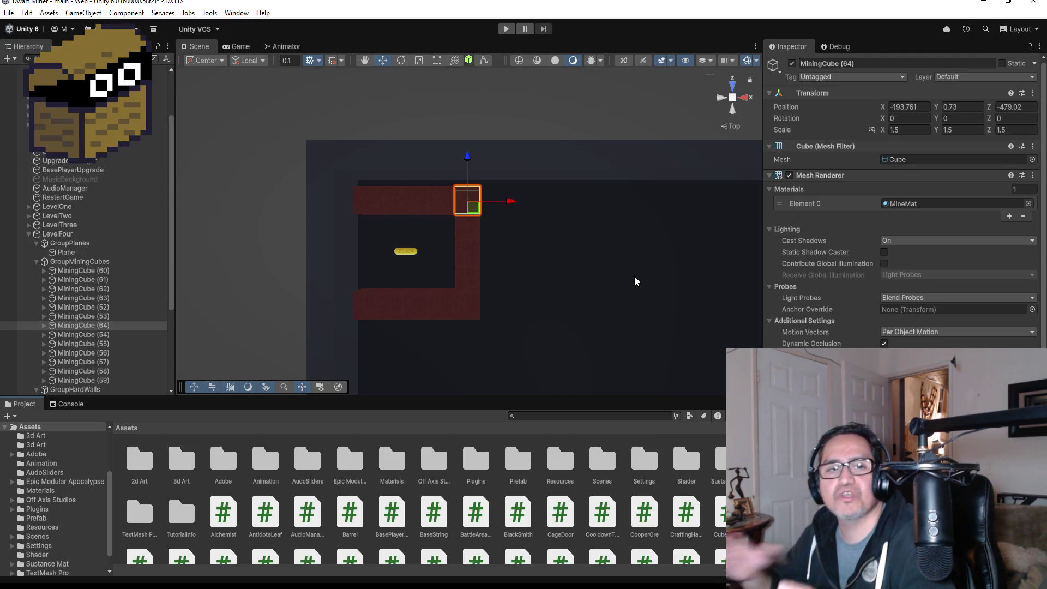
pyautogui.scroll(-5, 627, 280)
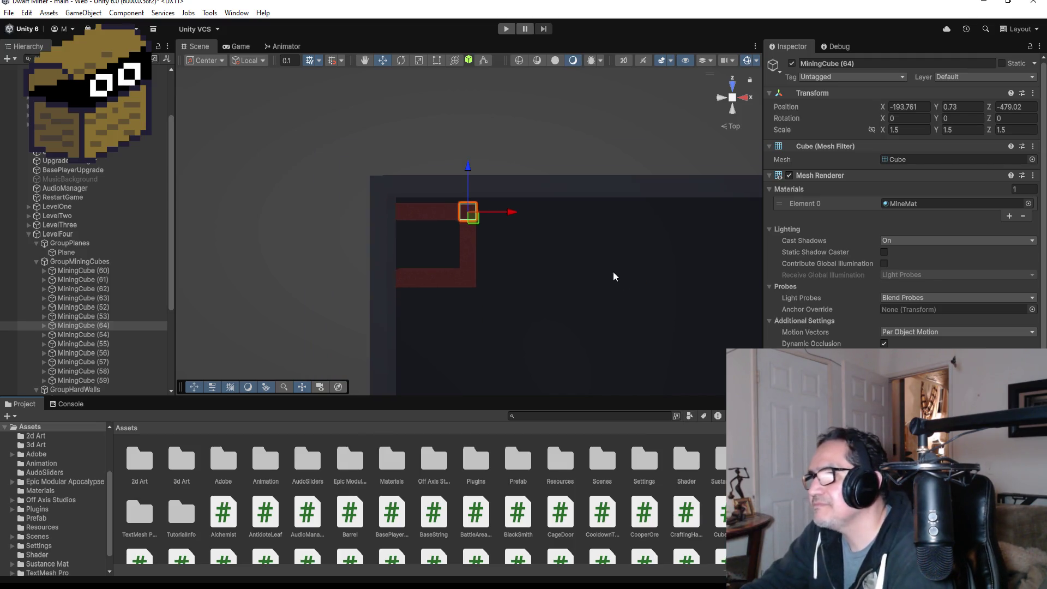
pyautogui.scroll(2, 600, 276)
pyautogui.scroll(2, 600, 272)
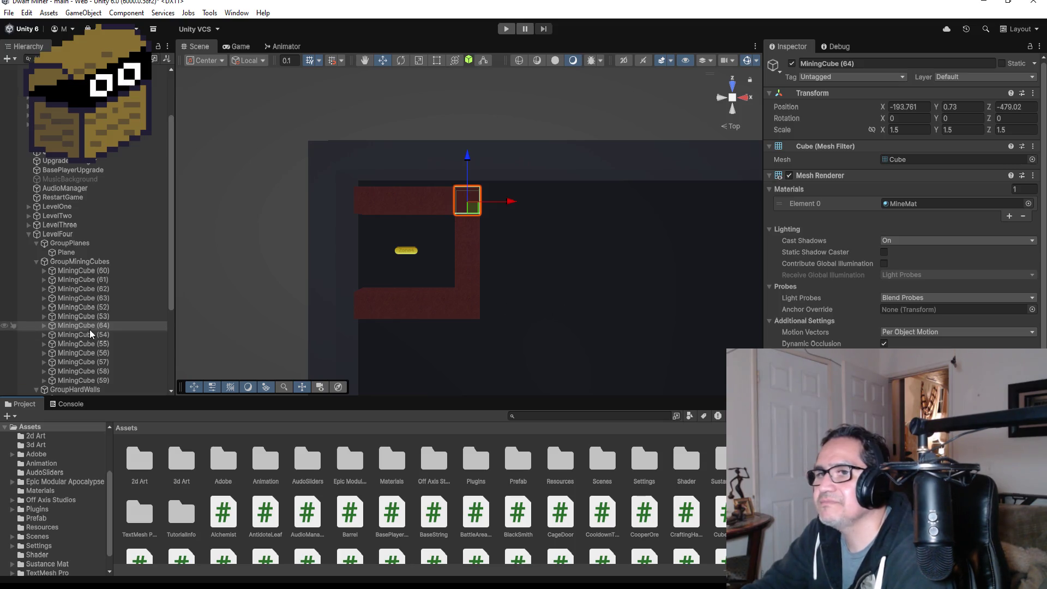
pyautogui.scroll(-5, 539, 253)
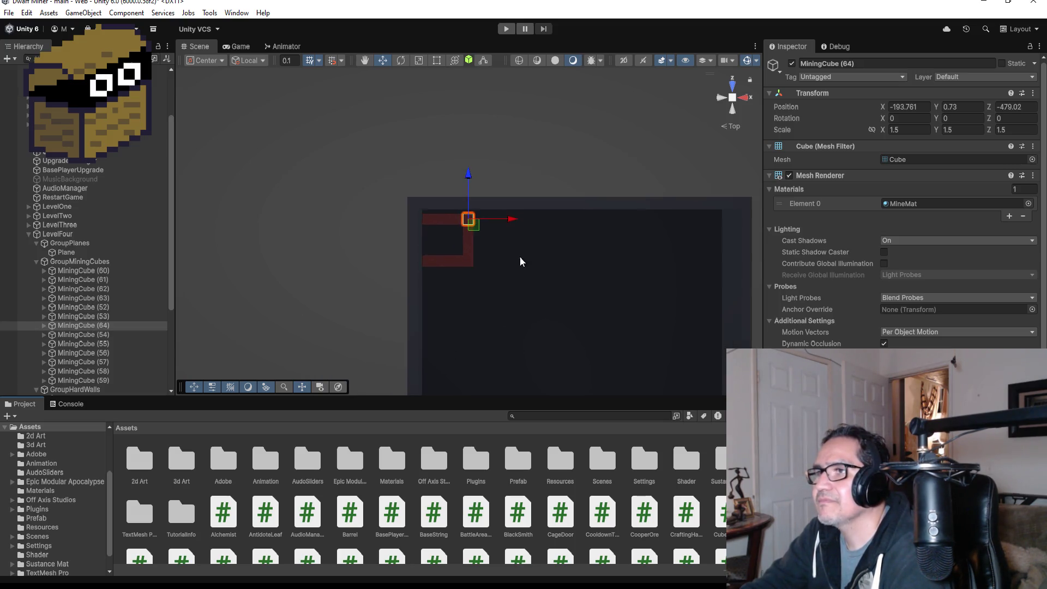
pyautogui.scroll(-1, 509, 253)
pyautogui.scroll(-1, 507, 269)
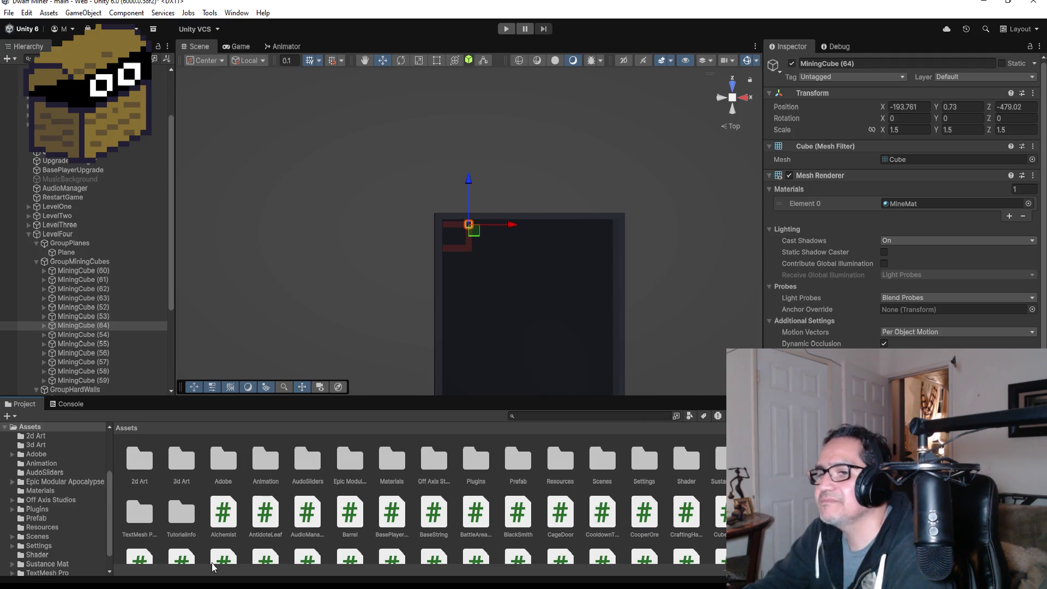
pyautogui.scroll(-2, 369, 324)
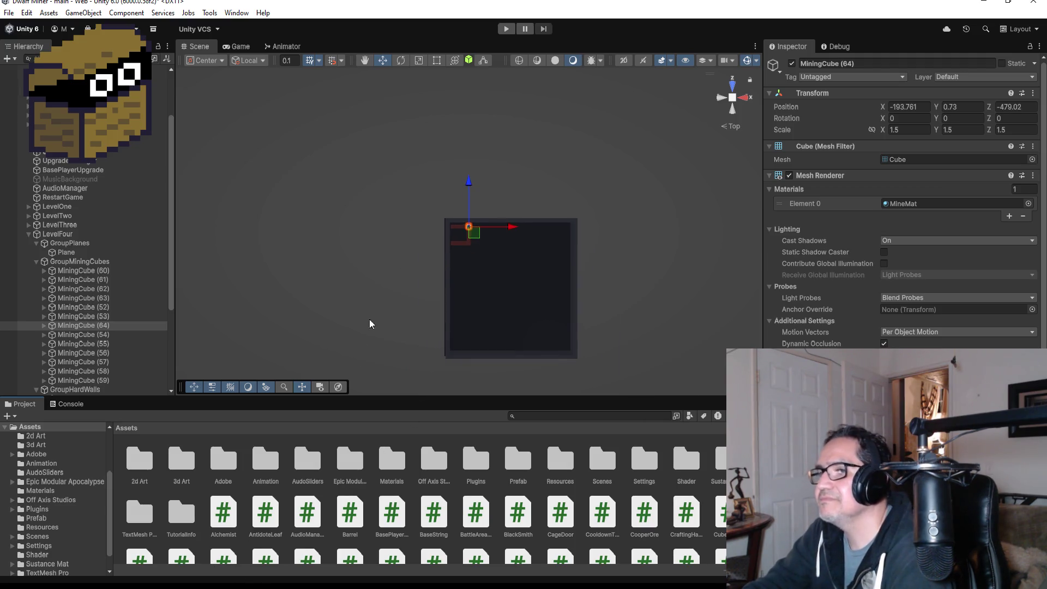
pyautogui.scroll(1, 370, 323)
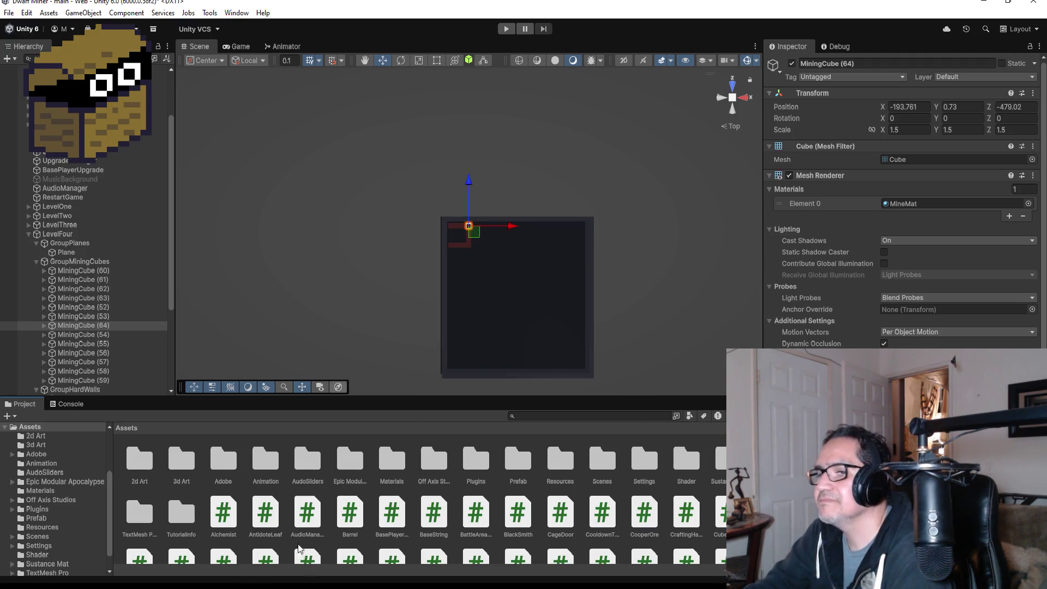
pyautogui.click(37, 244)
pyautogui.click(37, 254)
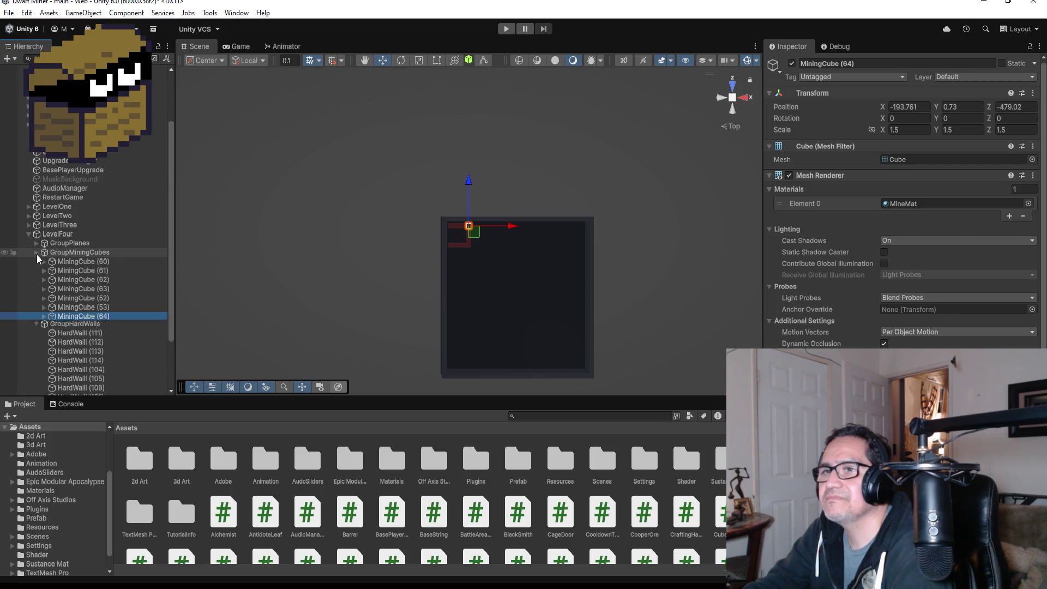
pyautogui.scroll(-2, 326, 204)
pyautogui.click(37, 262)
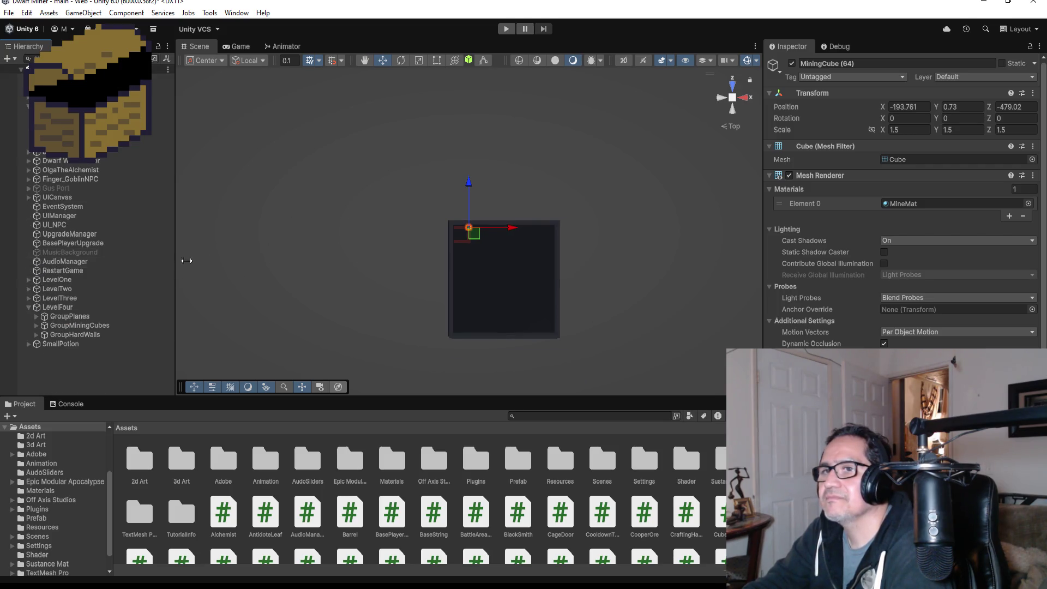
pyautogui.scroll(-2, 469, 241)
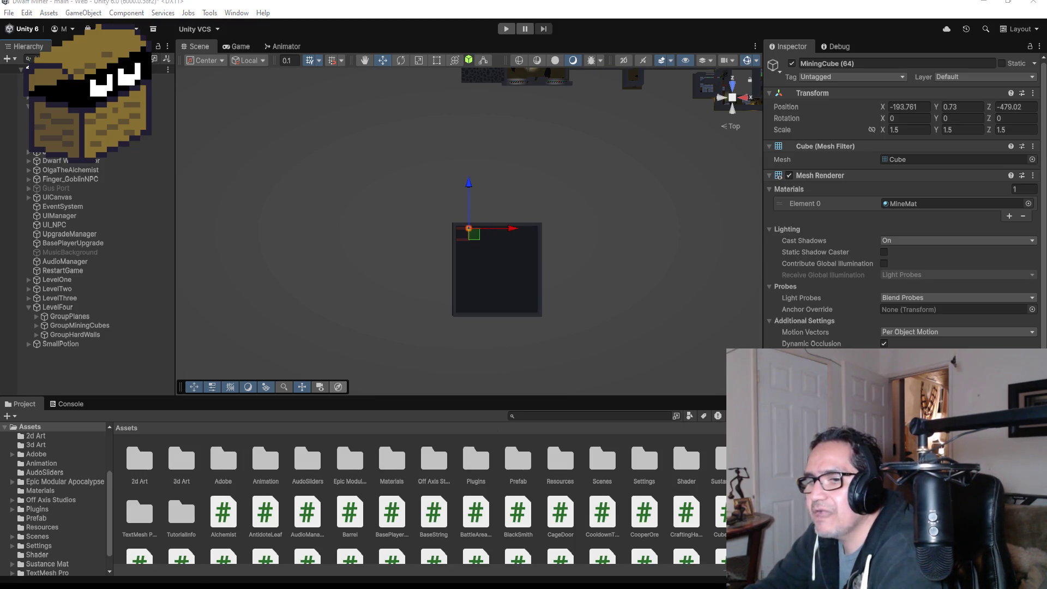
# Open the Unity Resources folder, then browse File Explorer to My Documents > Unity Items and Scripts
pyautogui.press('super+e')
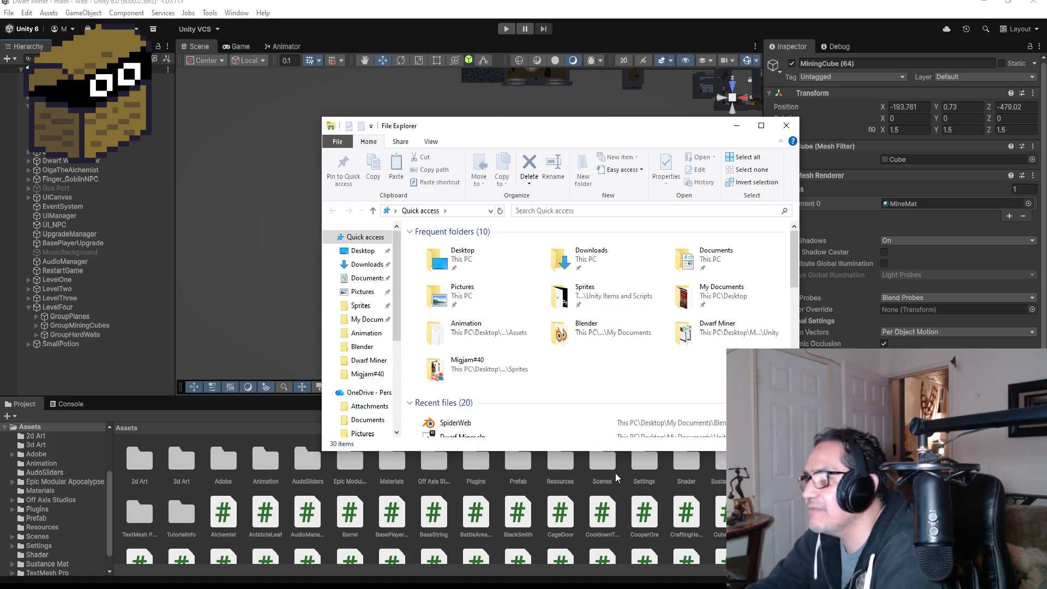
pyautogui.doubleClick(567, 463)
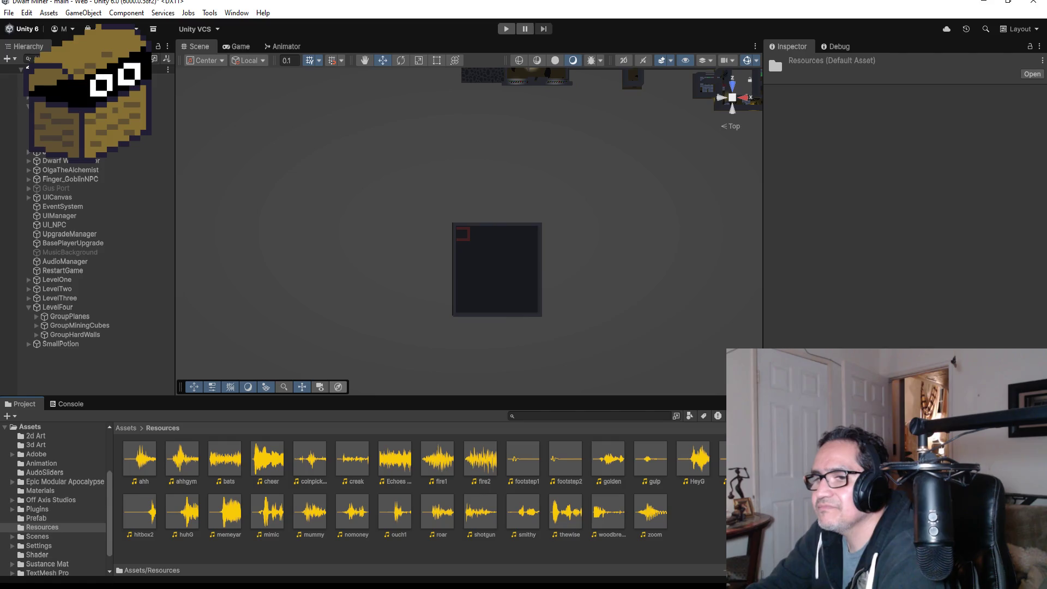
pyautogui.press('super+e')
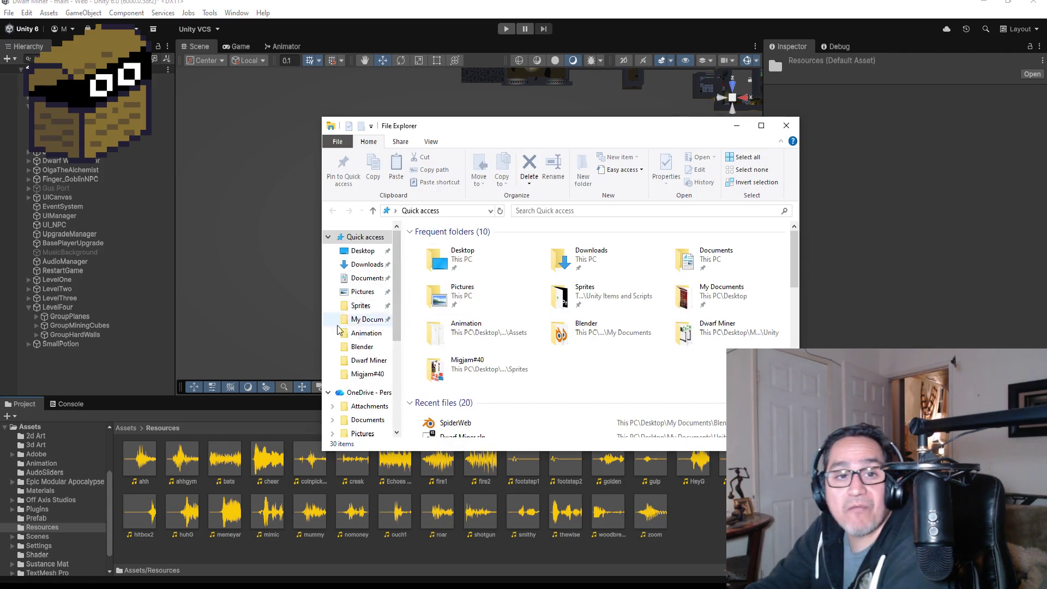
pyautogui.click(363, 320)
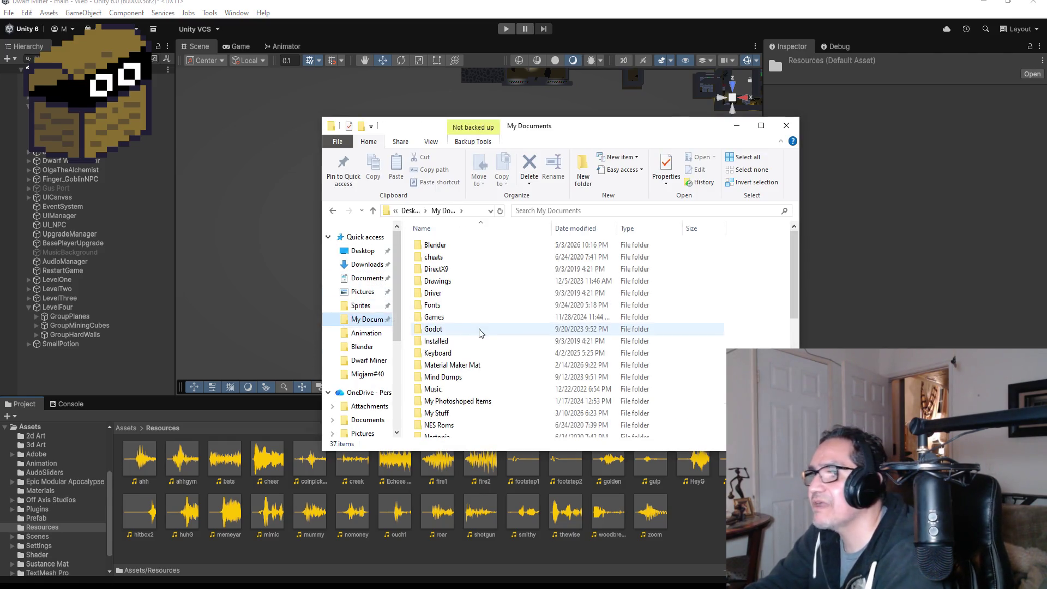
pyautogui.scroll(-2, 480, 344)
pyautogui.scroll(2, 468, 355)
pyautogui.click(473, 368)
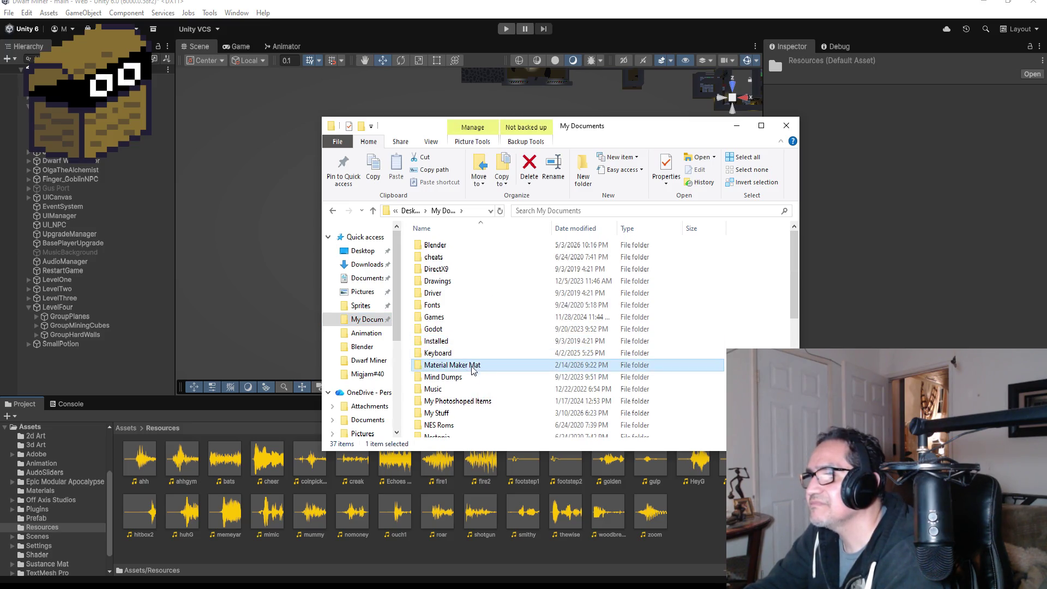
pyautogui.scroll(-7, 472, 370)
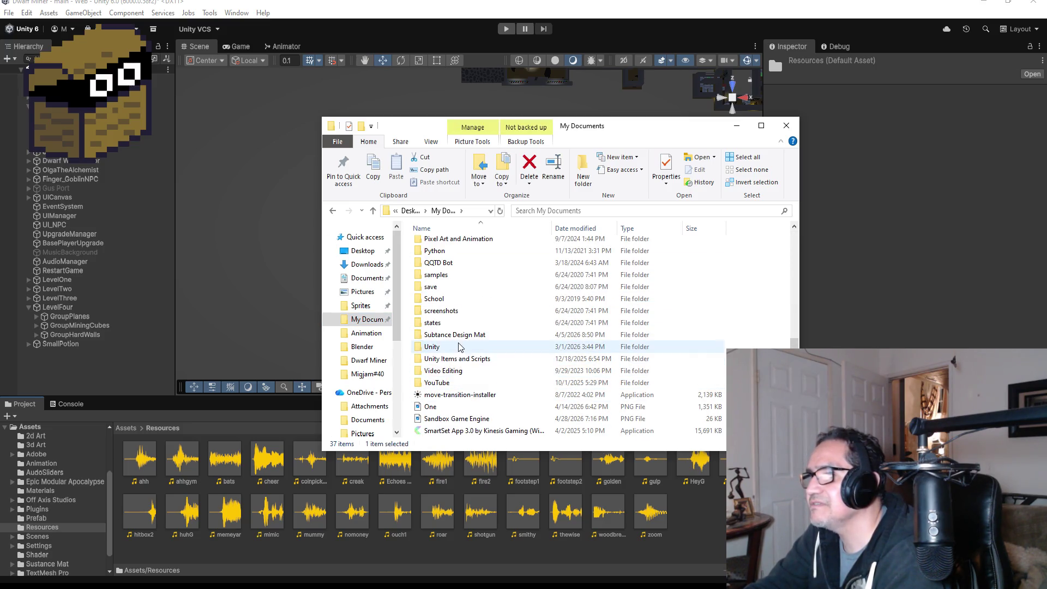
pyautogui.doubleClick(461, 359)
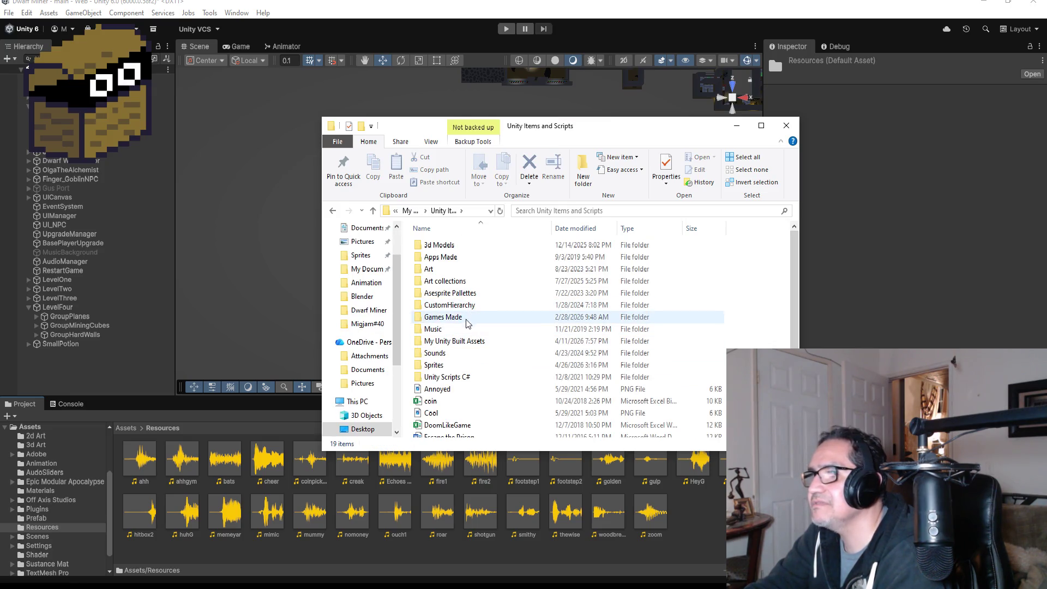
# Open the Sprites > The Last Pill folder and step through its sound files
pyautogui.click(462, 355)
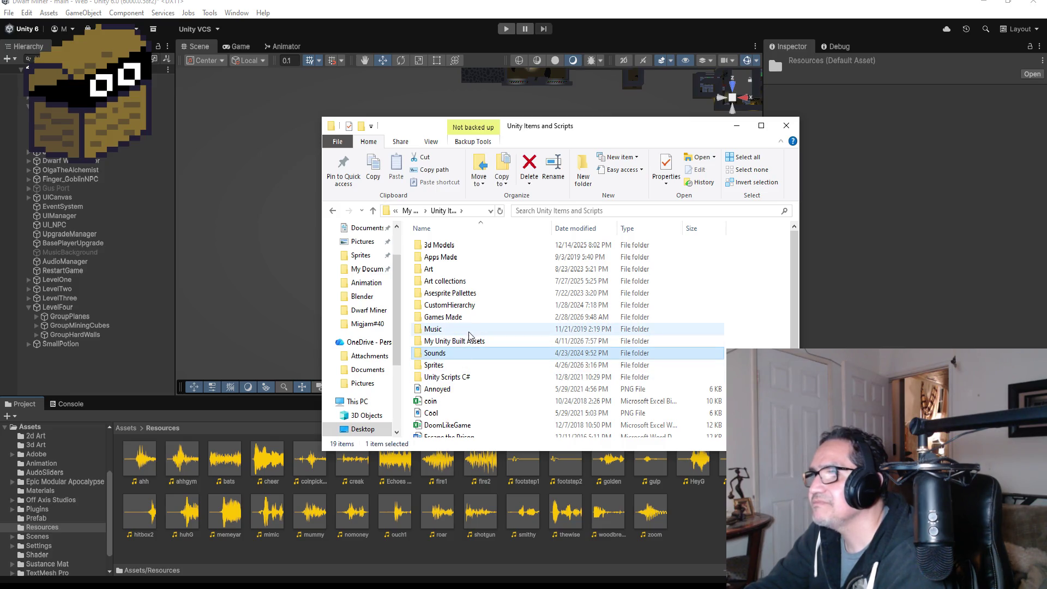
pyautogui.doubleClick(438, 365)
pyautogui.scroll(-5, 722, 333)
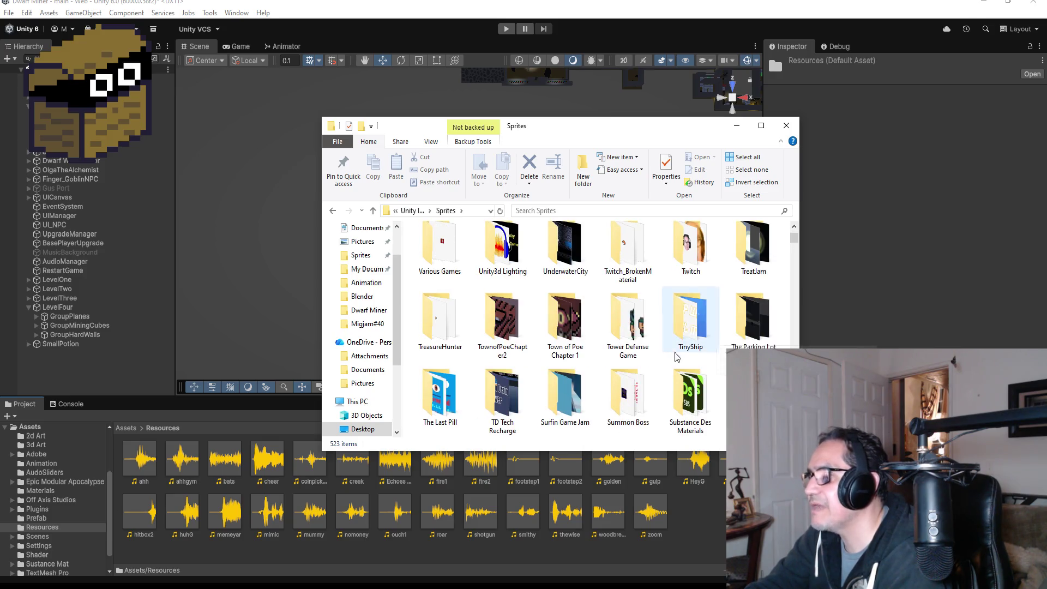
pyautogui.click(550, 333)
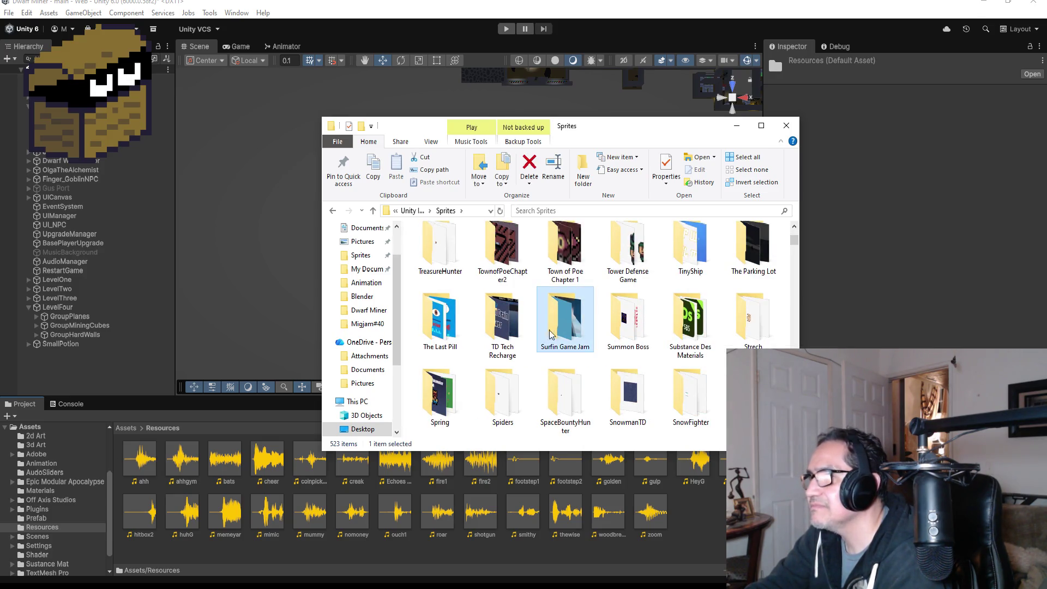
pyautogui.click(466, 335)
pyautogui.doubleClick(466, 335)
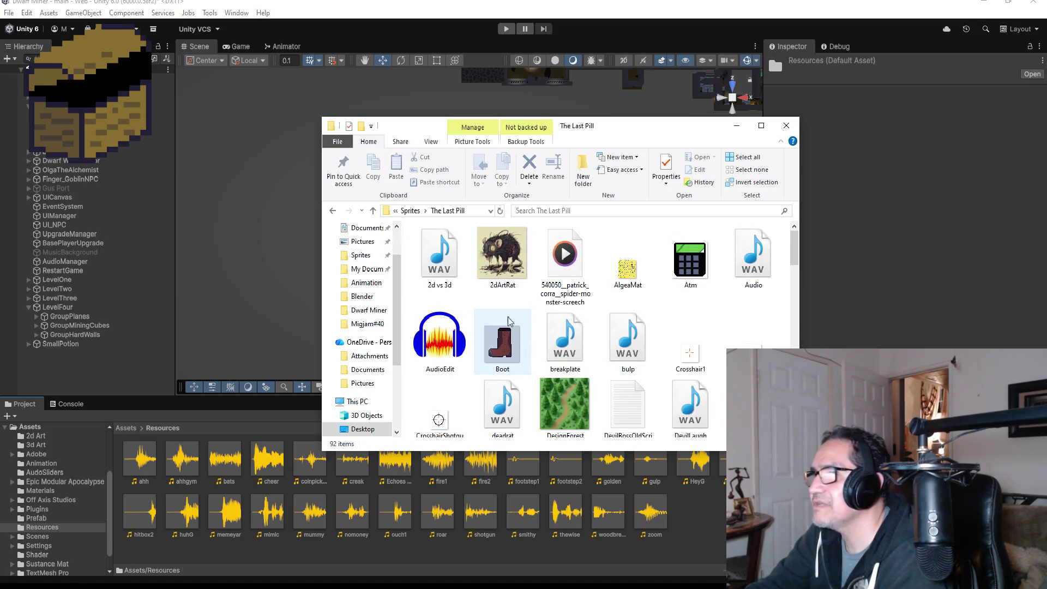
pyautogui.press('Down')
pyautogui.press('Down')
pyautogui.press('Right')
pyautogui.press('Right')
pyautogui.press('Right')
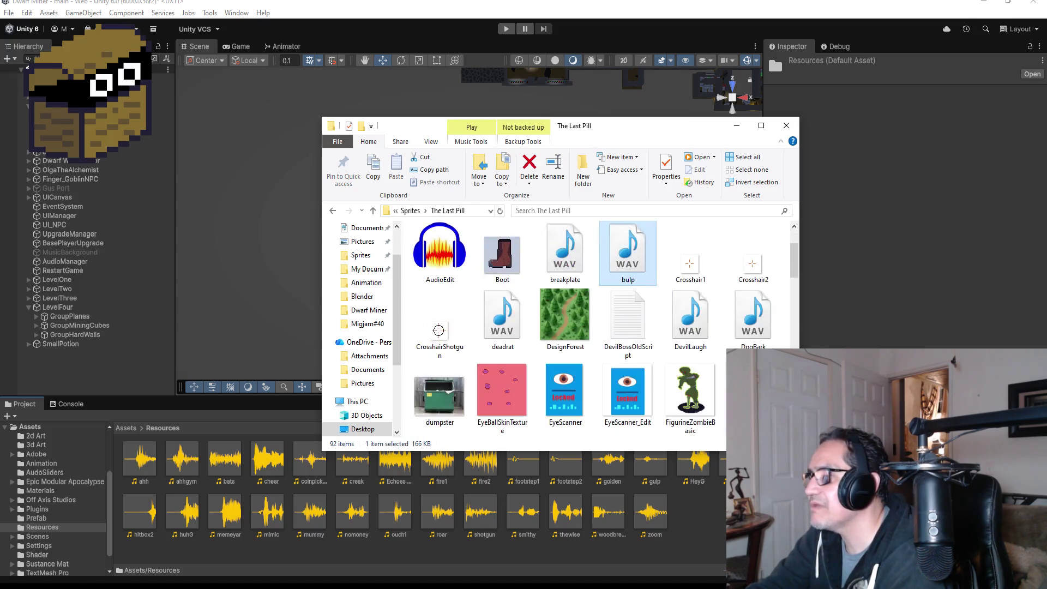
pyautogui.scroll(-1, 697, 364)
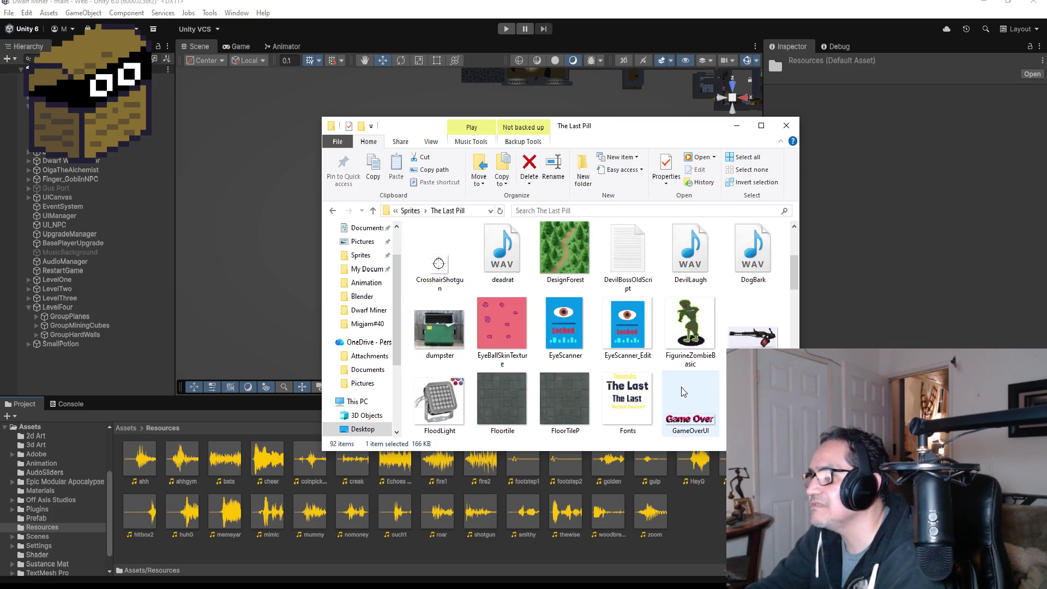
pyautogui.scroll(-5, 684, 392)
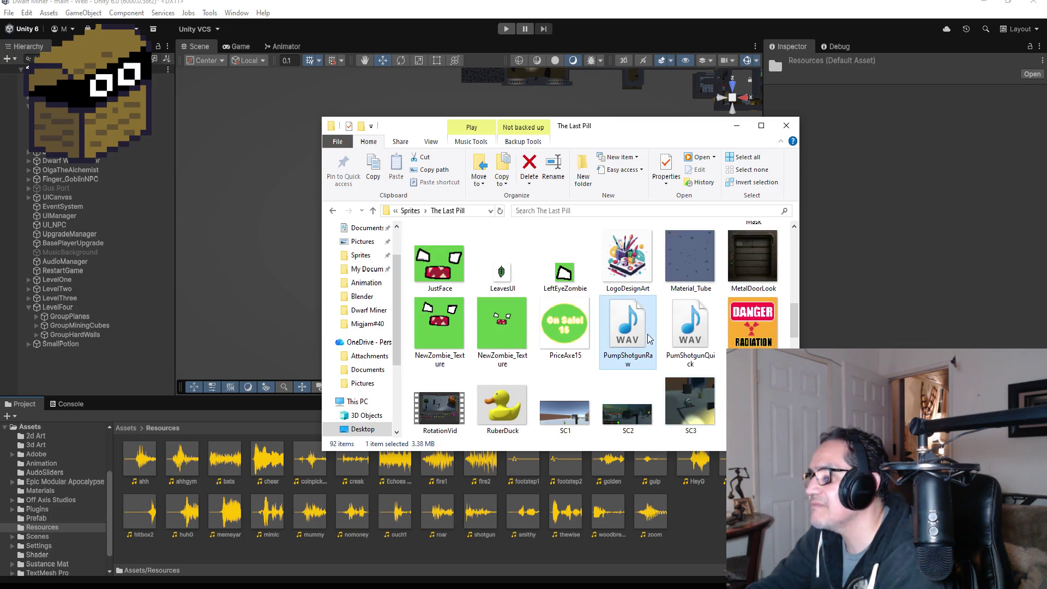
# Play the spiderweb sound, close the media player, and minimize File Explorer
pyautogui.click(691, 335)
pyautogui.scroll(-2, 700, 355)
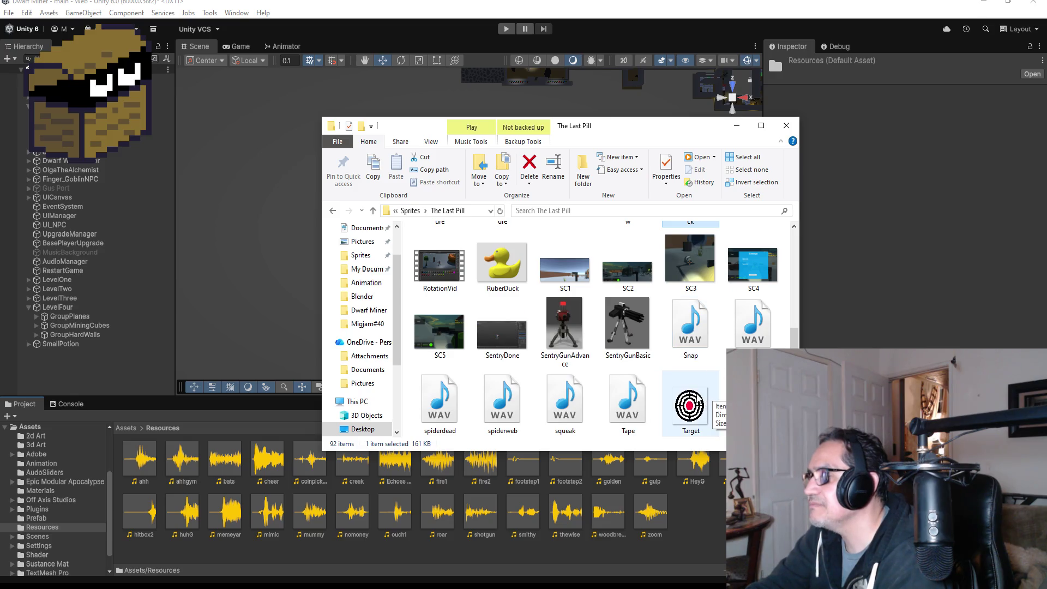
pyautogui.click(771, 339)
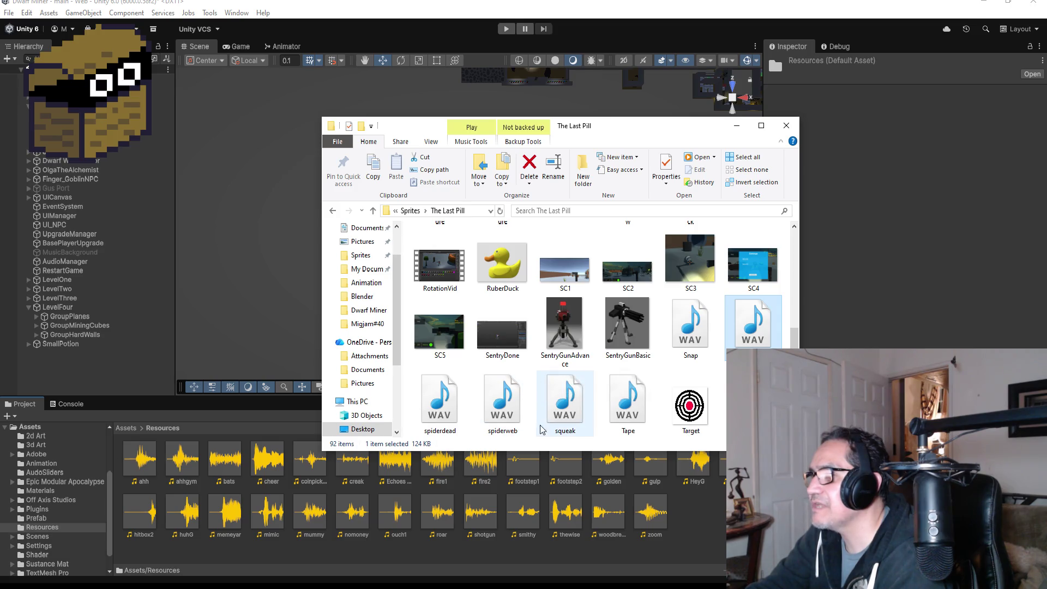
pyautogui.click(509, 412)
pyautogui.doubleClick(509, 413)
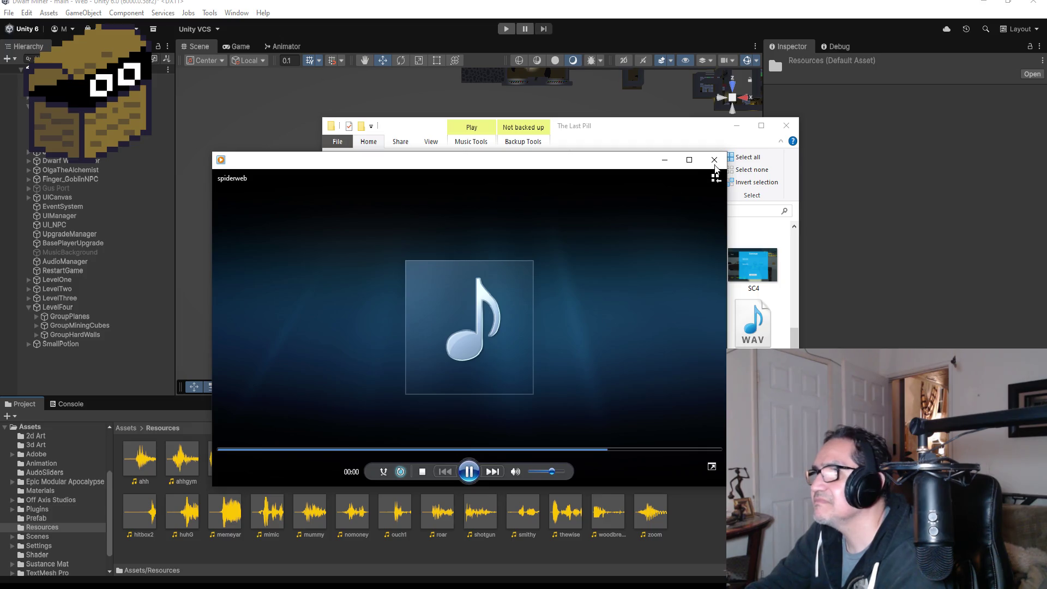
pyautogui.click(714, 159)
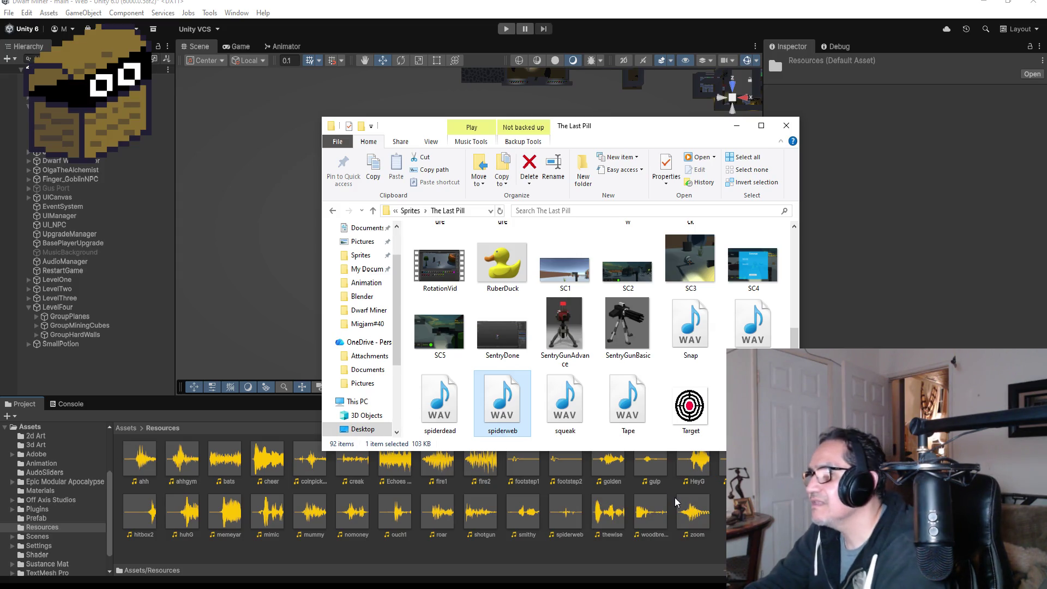
pyautogui.click(744, 125)
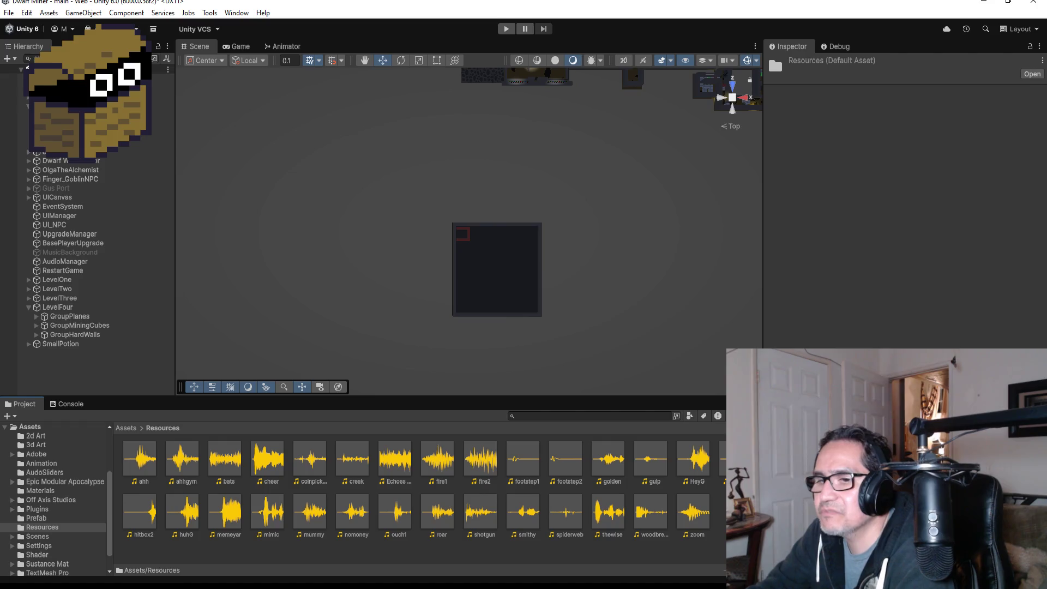
# Minimize Unity and filter Blender's Open browser with 'spide', sorted by name
pyautogui.click(982, 2)
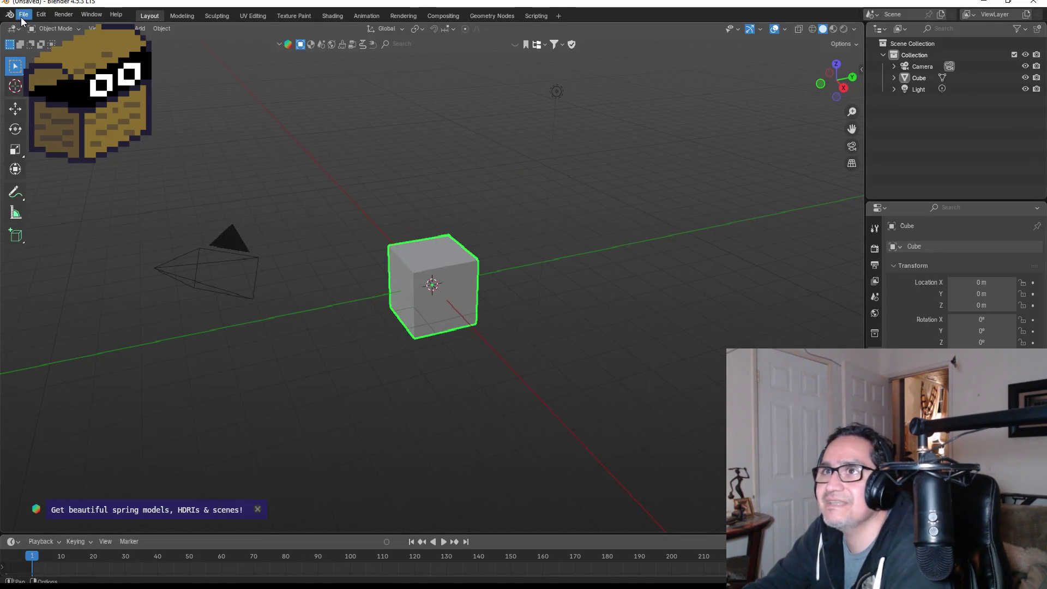
pyautogui.click(23, 16)
pyautogui.click(42, 42)
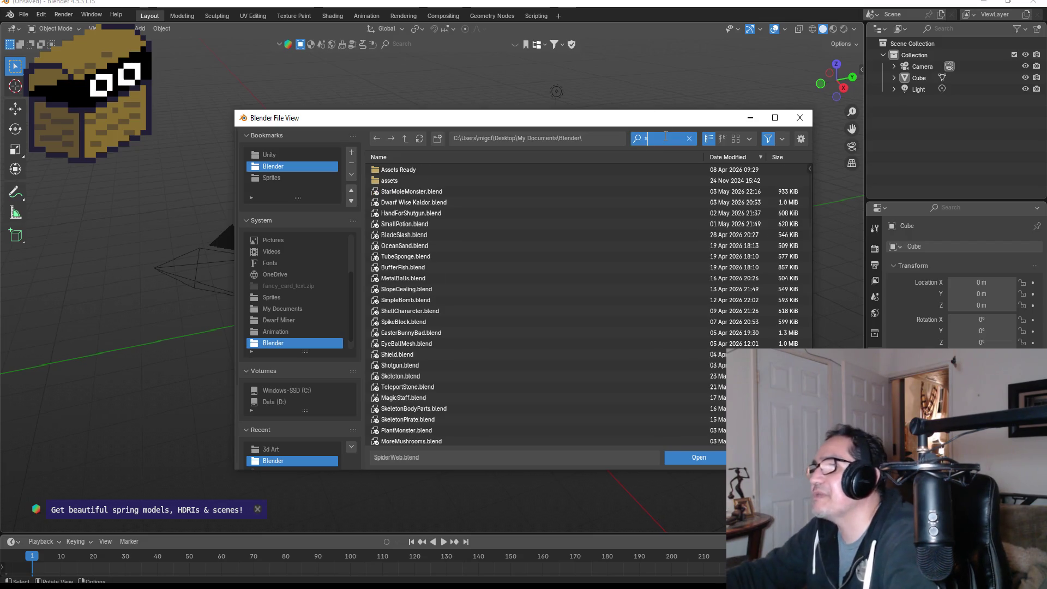
pyautogui.write('sp')
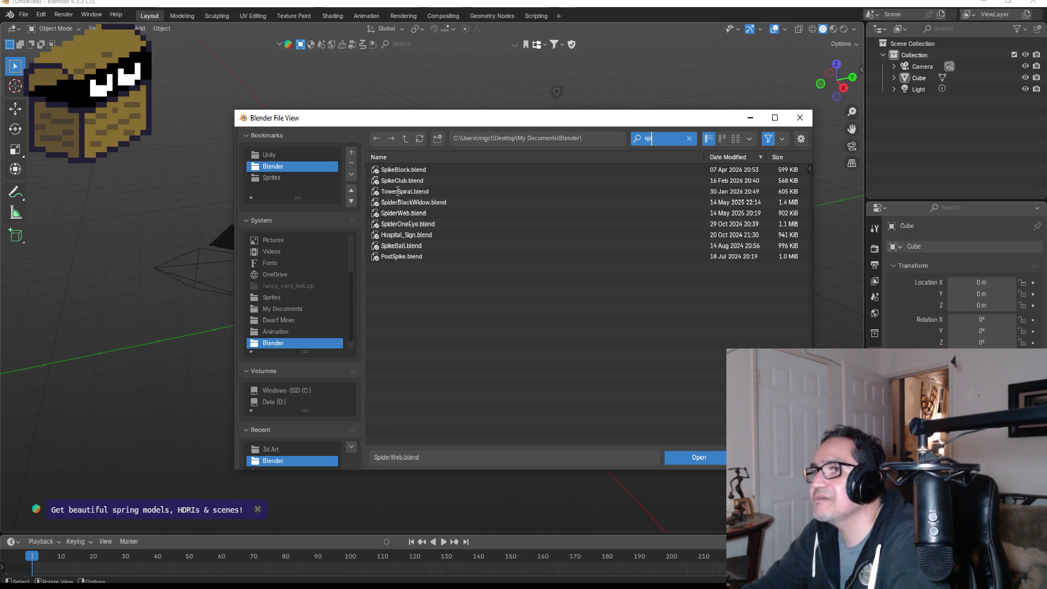
pyautogui.write('ide')
pyautogui.press('Return')
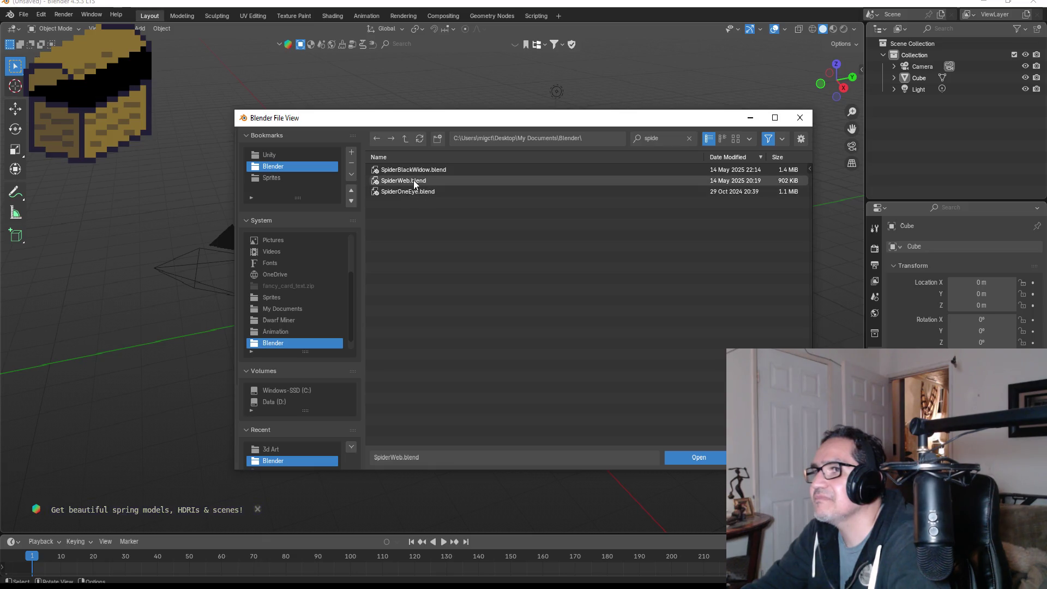
pyautogui.click(405, 159)
# Open SpiderBlackWidow.blend and orbit to a front-top view of the spider
pyautogui.doubleClick(409, 169)
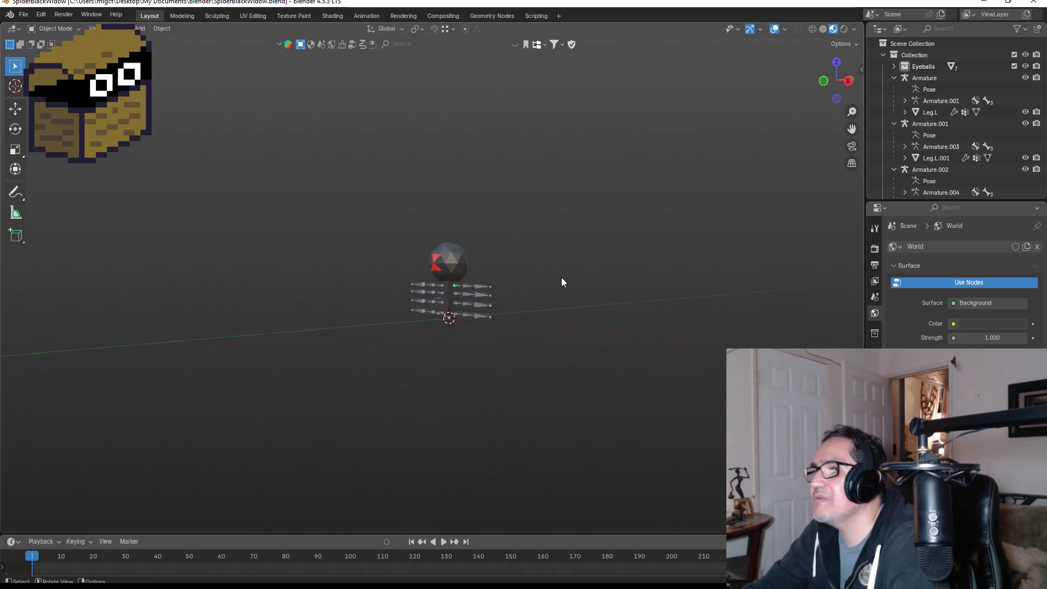
pyautogui.scroll(5, 561, 278)
pyautogui.moveTo(668, 279)
pyautogui.mouseDown()
pyautogui.moveTo(700, 255)
pyautogui.moveTo(759, 169)
pyautogui.moveTo(646, 259)
pyautogui.mouseUp()
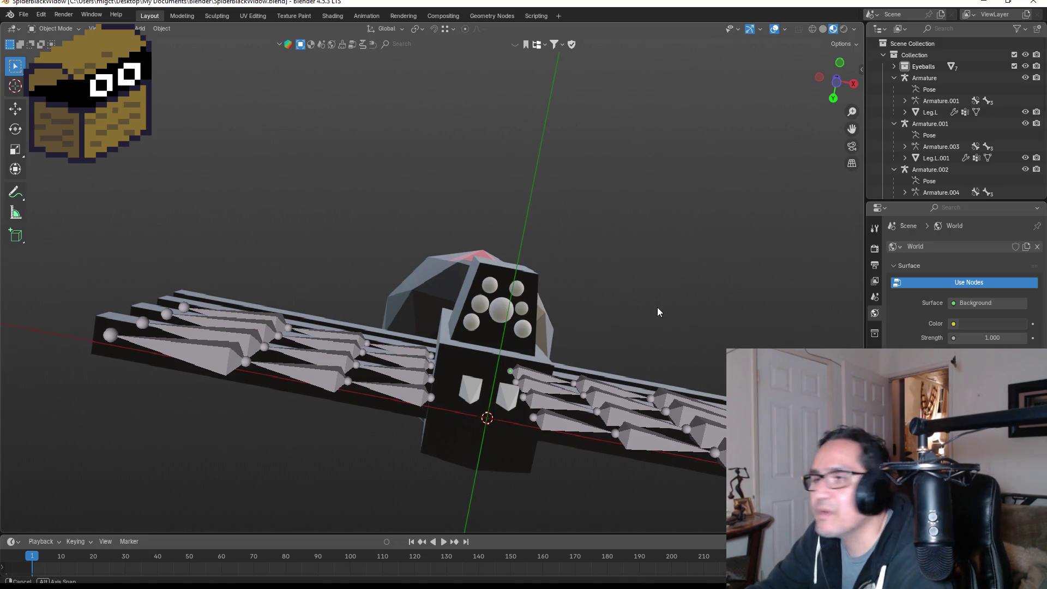
pyautogui.moveTo(656, 306)
pyautogui.mouseDown()
pyautogui.moveTo(636, 289)
pyautogui.moveTo(607, 313)
pyautogui.moveTo(642, 356)
pyautogui.moveTo(693, 387)
pyautogui.moveTo(670, 404)
pyautogui.moveTo(545, 348)
pyautogui.moveTo(633, 354)
pyautogui.moveTo(643, 295)
pyautogui.moveTo(655, 371)
pyautogui.moveTo(678, 415)
pyautogui.moveTo(633, 414)
pyautogui.moveTo(708, 428)
pyautogui.moveTo(653, 381)
pyautogui.moveTo(633, 408)
pyautogui.moveTo(652, 282)
pyautogui.moveTo(636, 335)
pyautogui.moveTo(644, 293)
pyautogui.moveTo(633, 251)
pyautogui.moveTo(617, 272)
pyautogui.mouseUp()
pyautogui.scroll(-8, 597, 316)
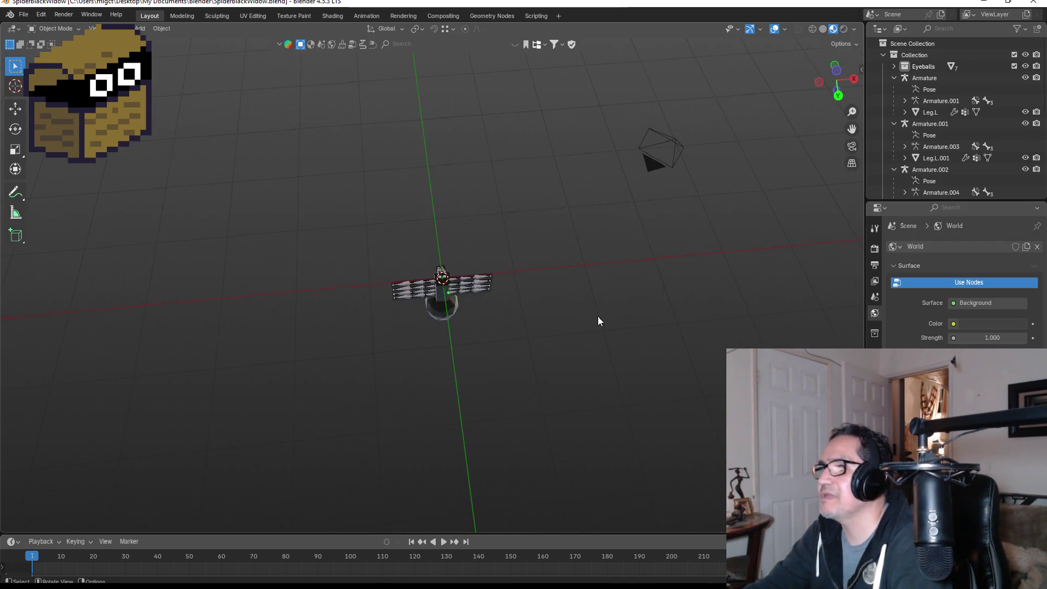
# Check the spider from the front, side and underneath, then minimize Blender
pyautogui.press('KP_1')
pyautogui.press('KP_3')
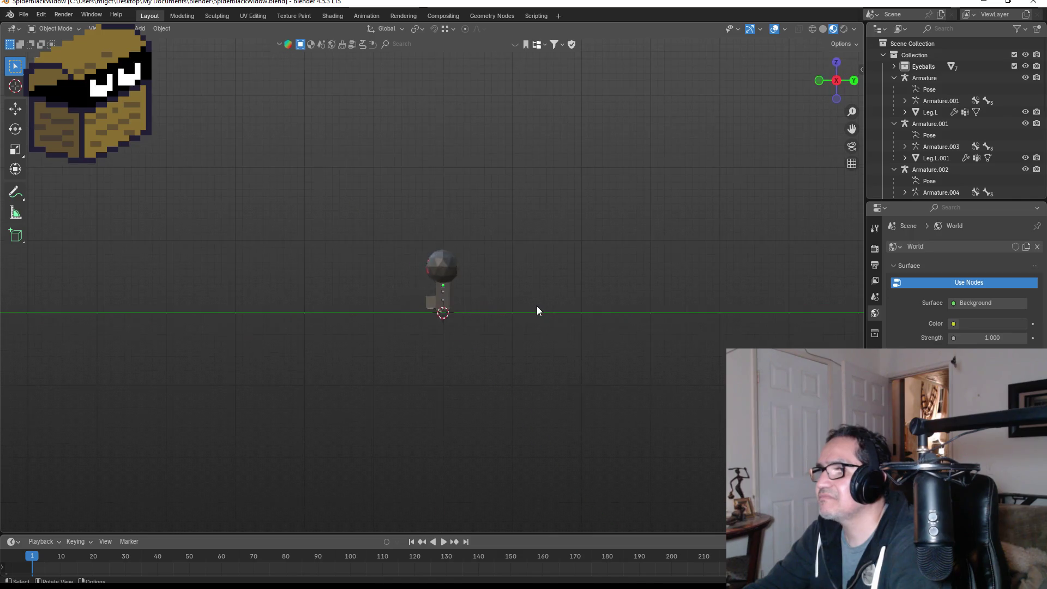
pyautogui.press('KP_1')
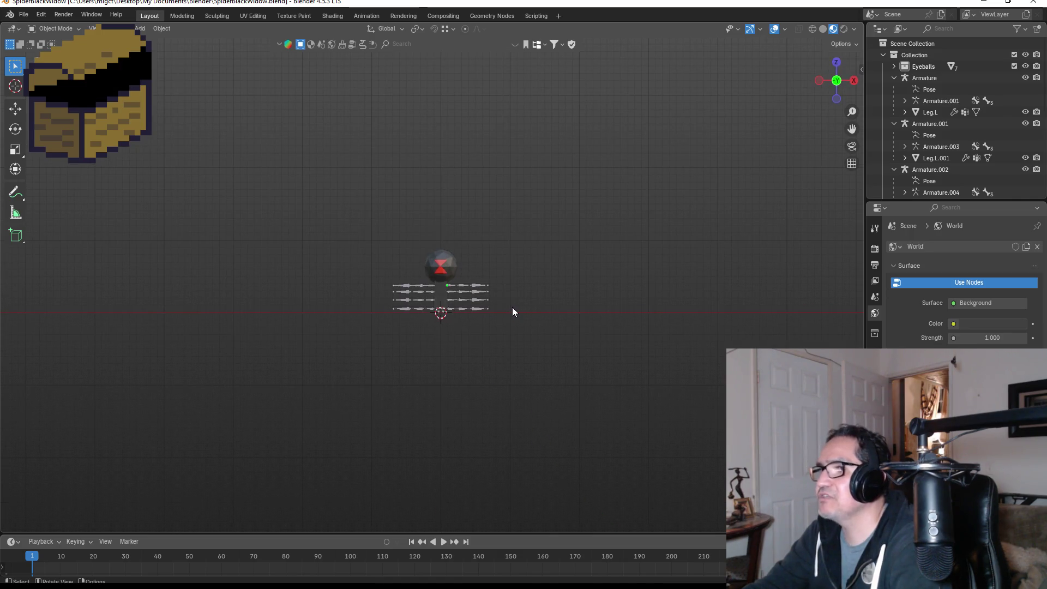
pyautogui.press('`')
pyautogui.click(507, 373)
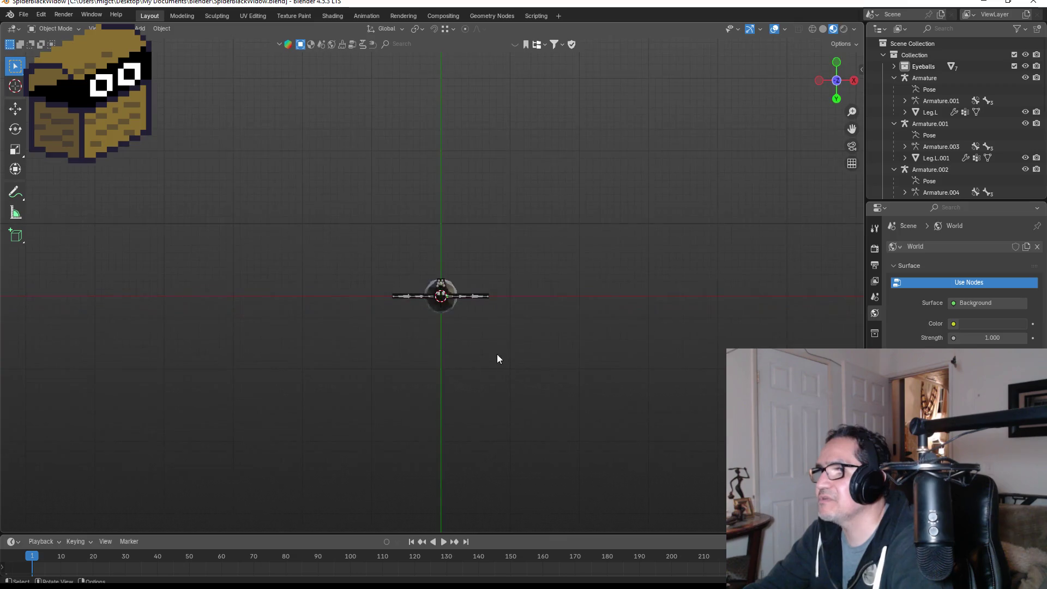
pyautogui.scroll(8, 574, 338)
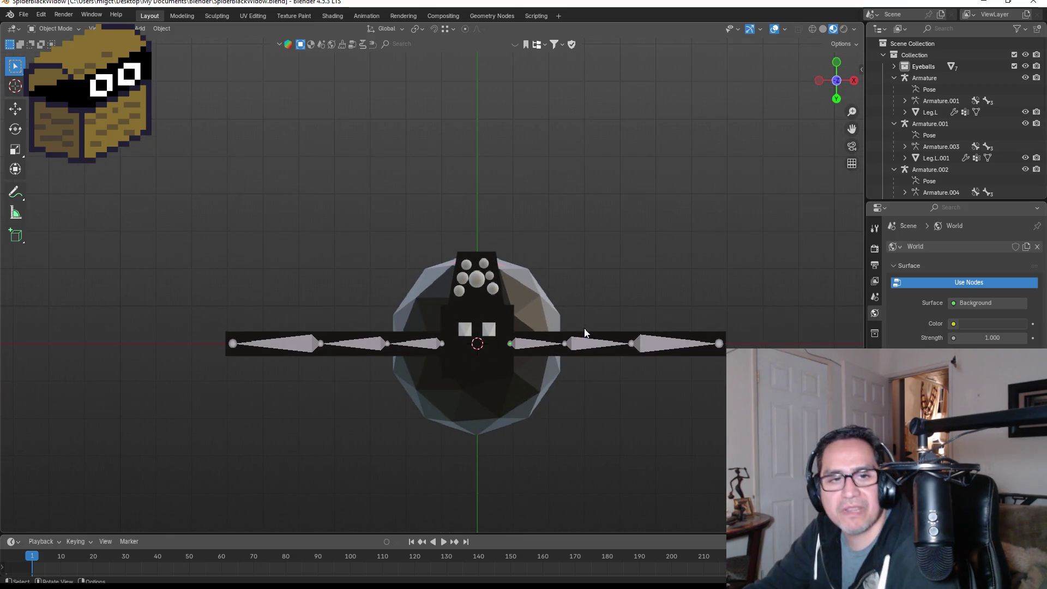
pyautogui.click(984, 3)
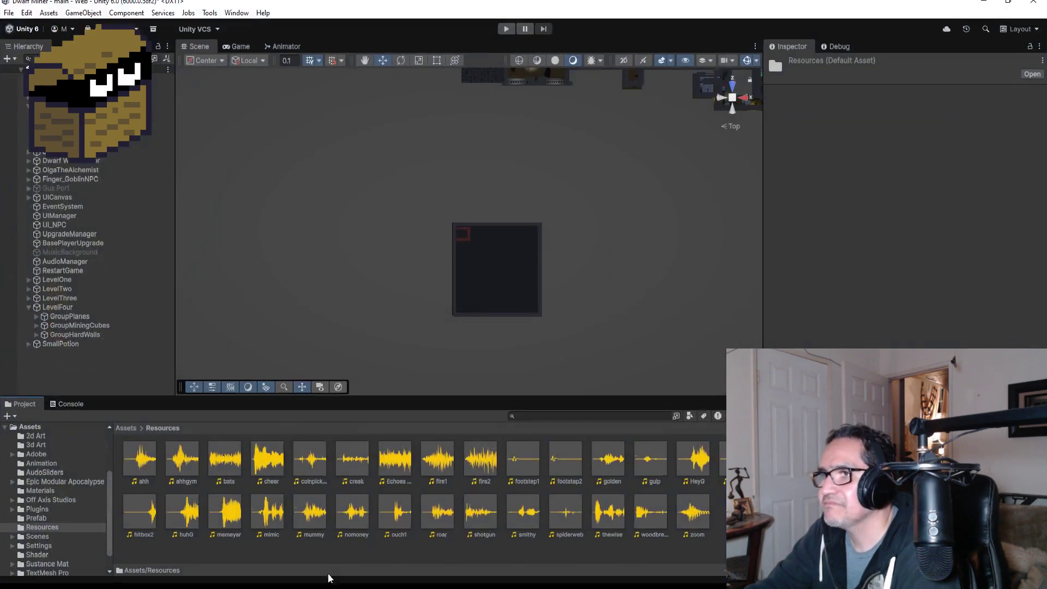
# Save the Unity project and go from Resources up to Assets > 3d Art
pyautogui.click(9, 12)
pyautogui.click(19, 67)
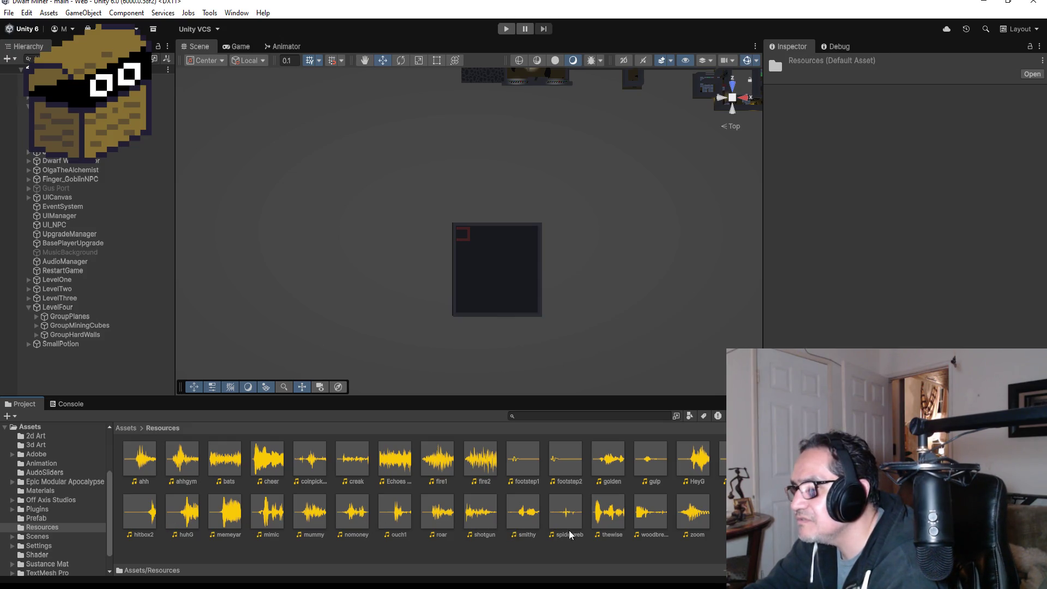
pyautogui.click(140, 428)
pyautogui.click(121, 428)
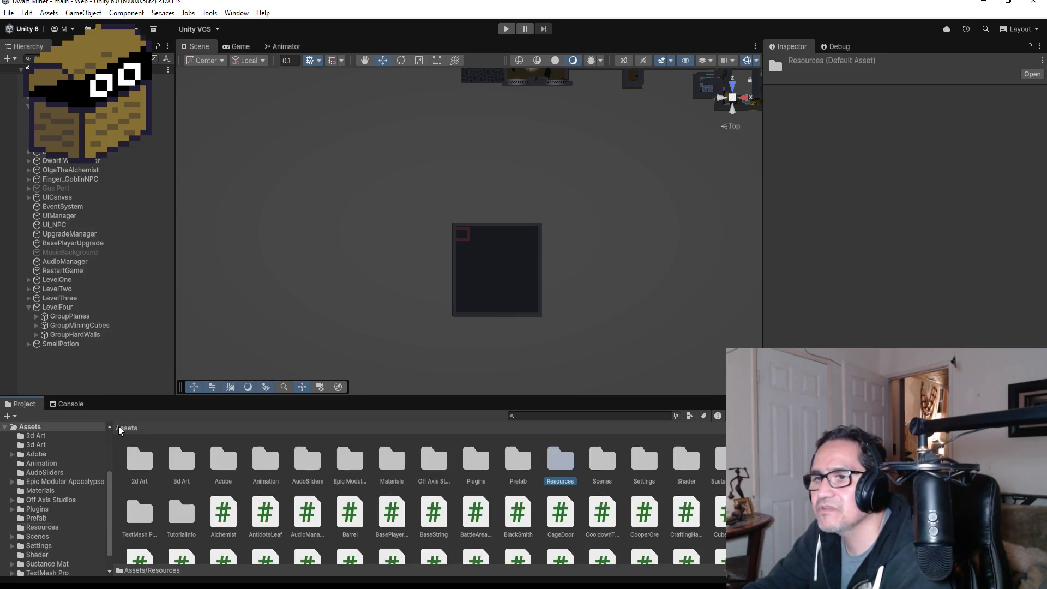
pyautogui.click(180, 463)
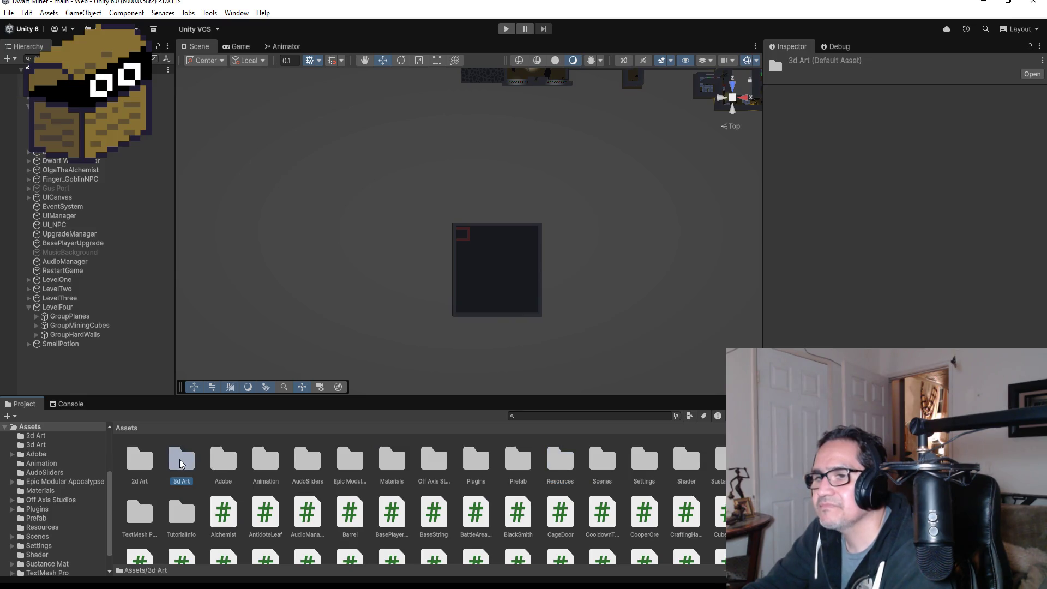
pyautogui.doubleClick(182, 464)
# Select the SpiderWeb model to show its import settings, and zoom the Scene view
pyautogui.scroll(-3, 472, 504)
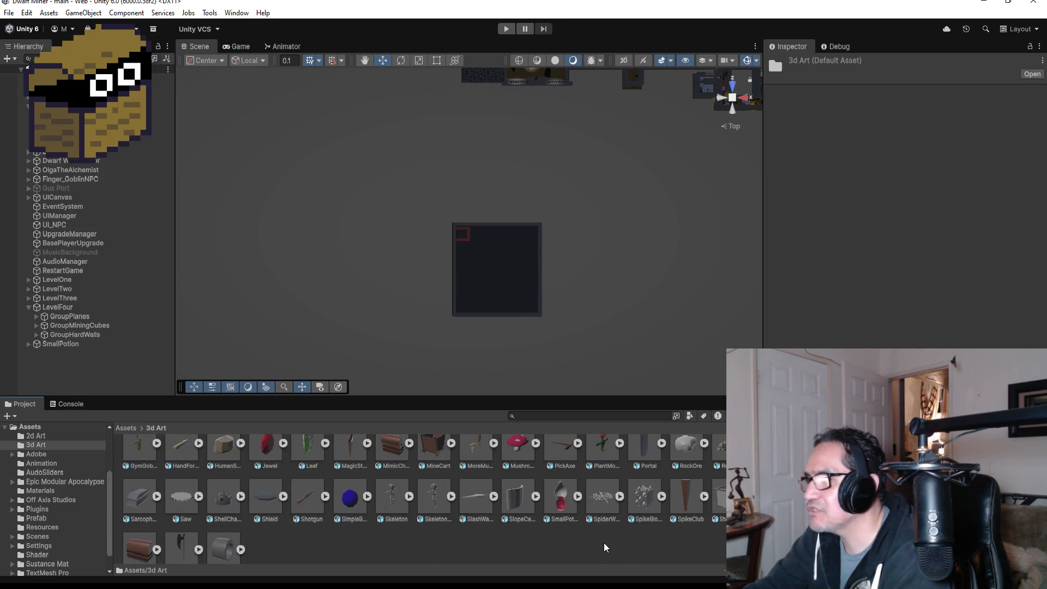
pyautogui.click(604, 498)
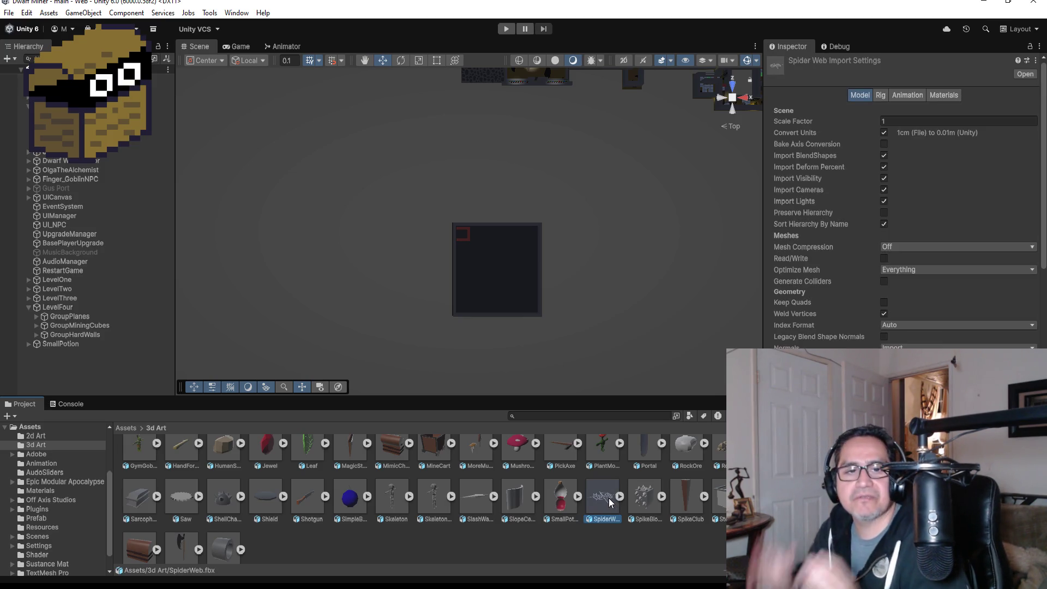
pyautogui.scroll(1, 539, 224)
pyautogui.scroll(5, 510, 234)
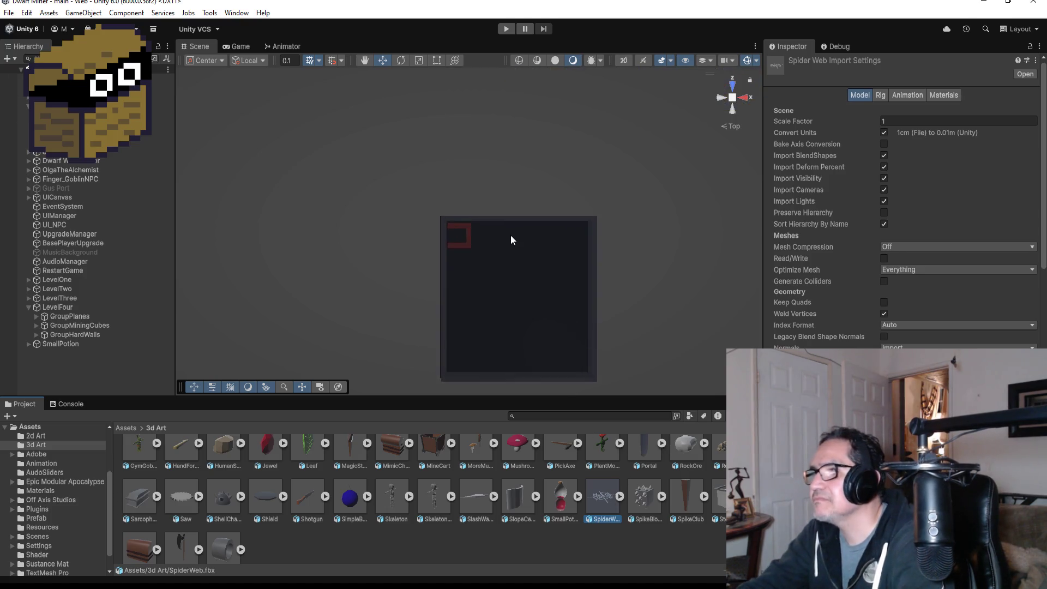
pyautogui.scroll(2, 505, 268)
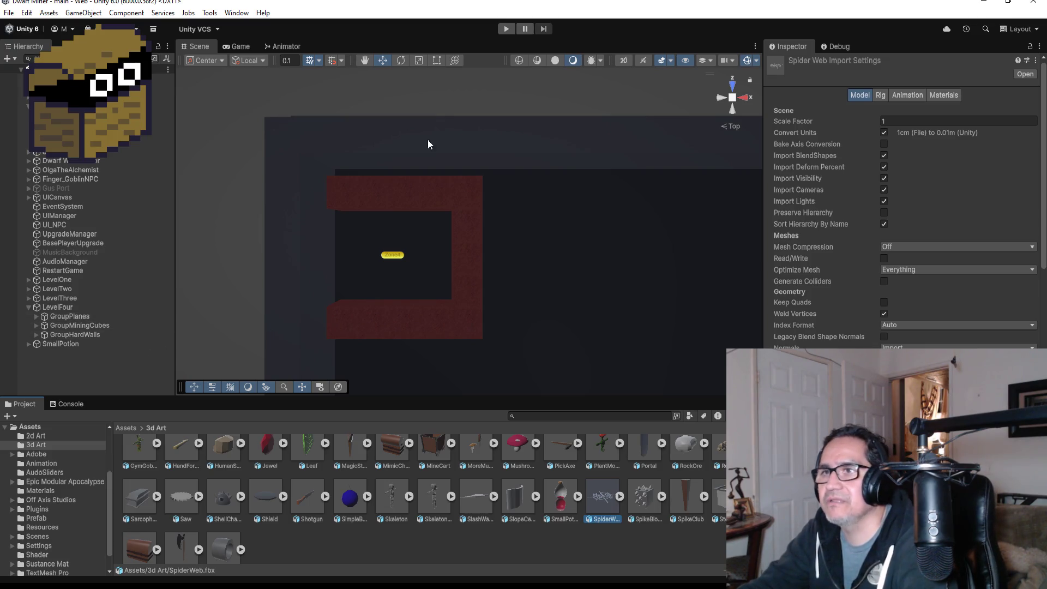
pyautogui.scroll(-3, 456, 200)
pyautogui.scroll(-1, 455, 200)
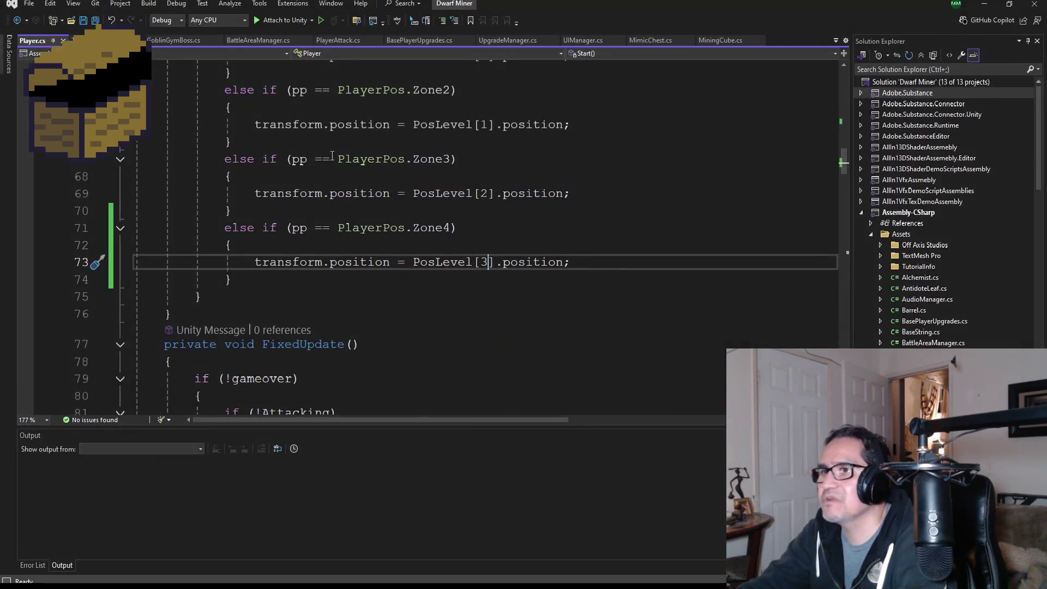
# Open MiningCube.cs from Solution Explorer and put the cursor inside its bomb check
pyautogui.scroll(-10, 948, 321)
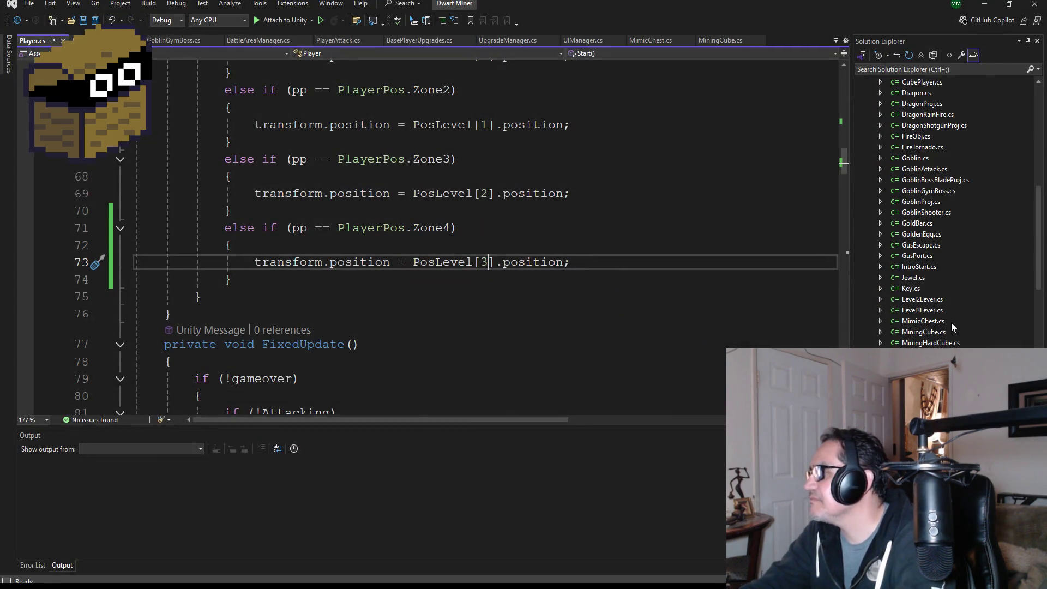
pyautogui.doubleClick(924, 331)
pyautogui.scroll(-16, 301, 326)
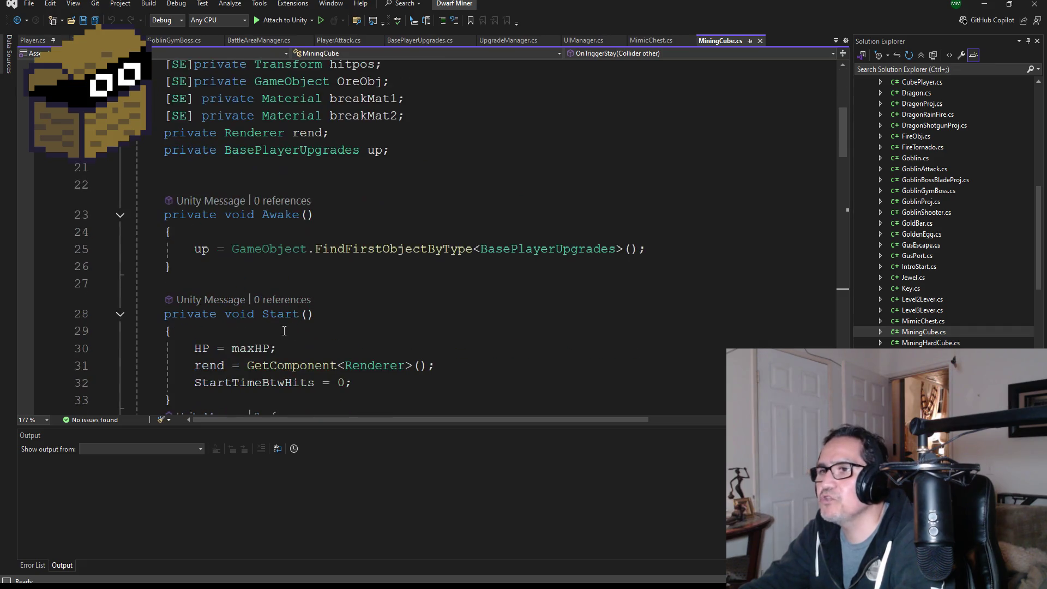
pyautogui.scroll(-7, 299, 324)
pyautogui.click(299, 285)
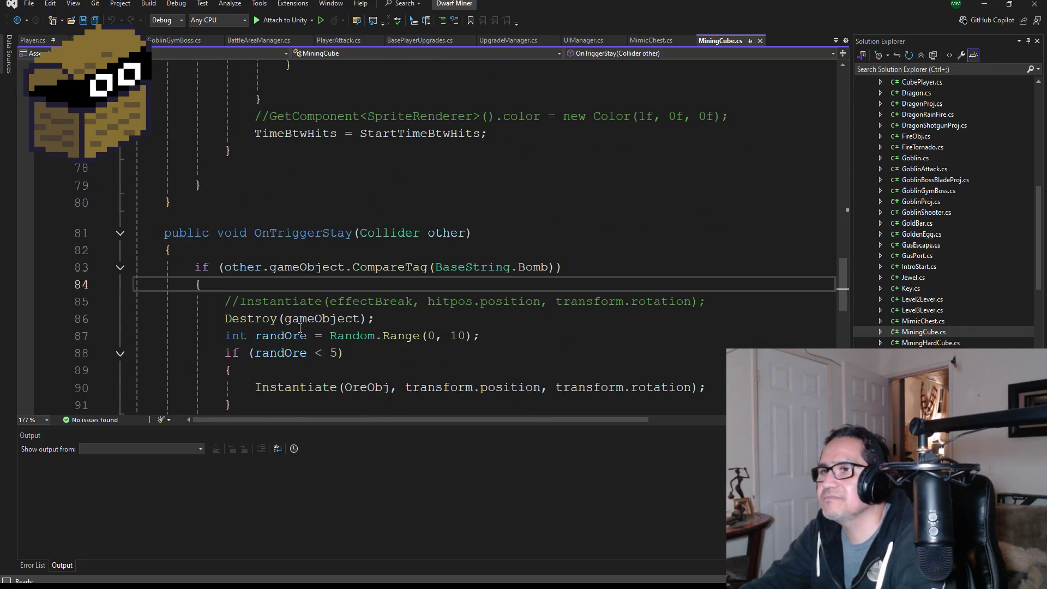
# Read through MiningCube.cs's hit and bomb-handling code down to the OnTriggerStay method
pyautogui.scroll(-3, 272, 332)
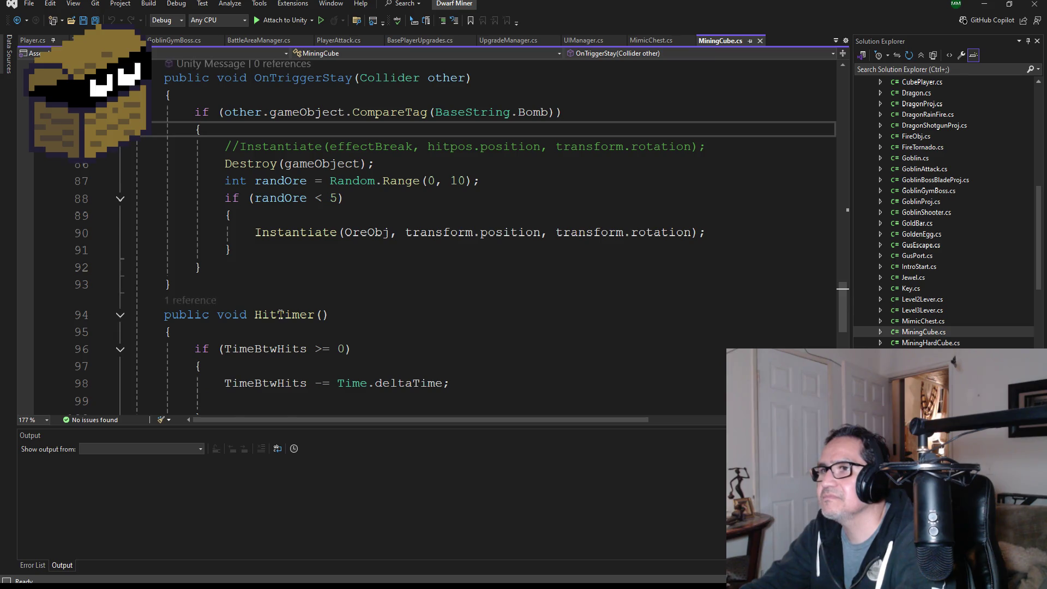
pyautogui.scroll(14, 281, 315)
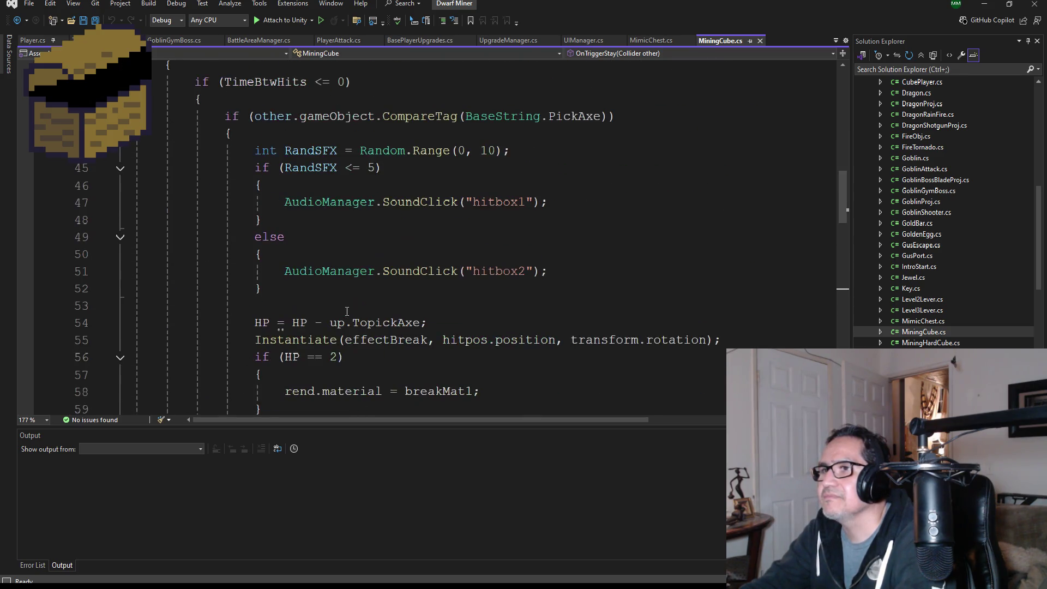
pyautogui.scroll(3, 363, 308)
pyautogui.scroll(-7, 400, 306)
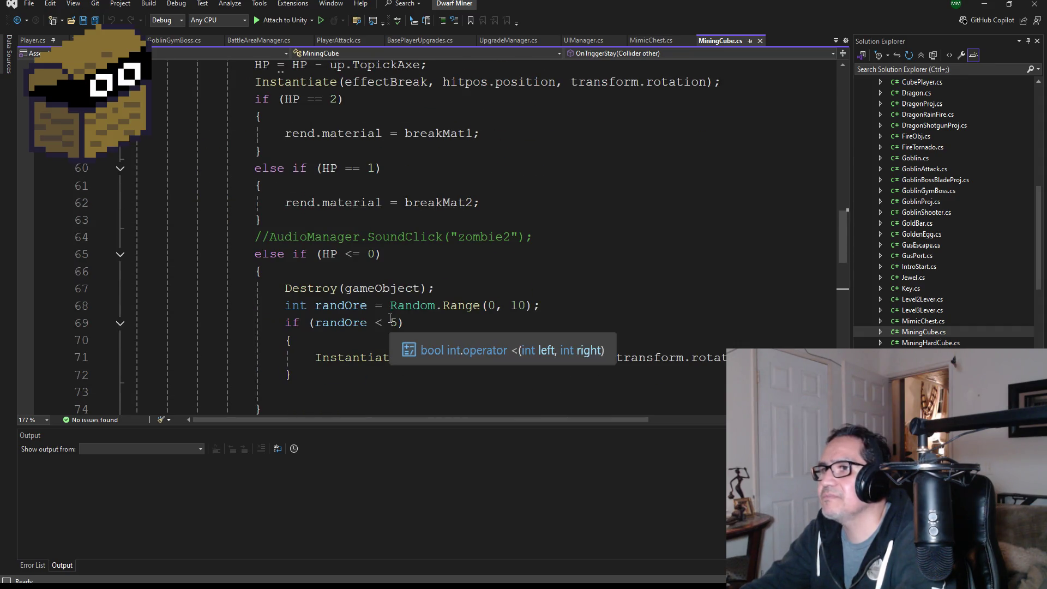
pyautogui.scroll(-3, 389, 319)
pyautogui.scroll(7, 391, 319)
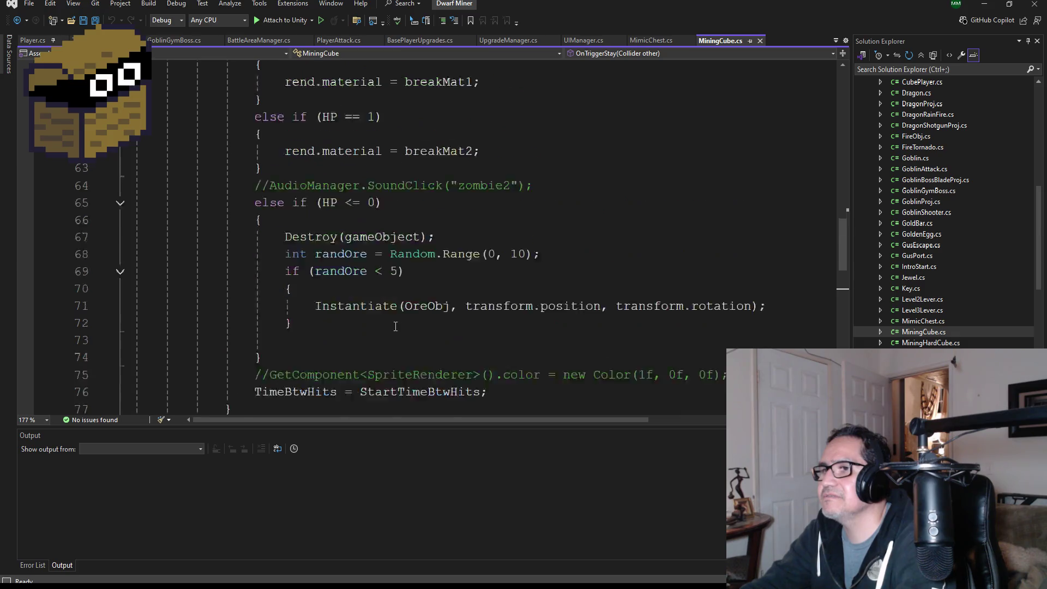
pyautogui.scroll(2, 395, 318)
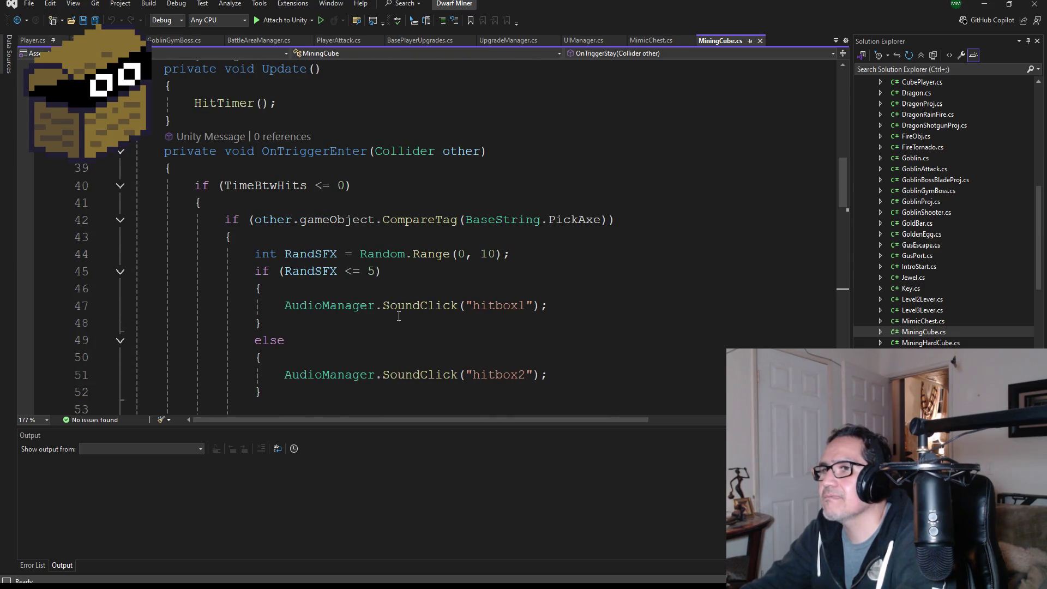
pyautogui.scroll(-2, 402, 314)
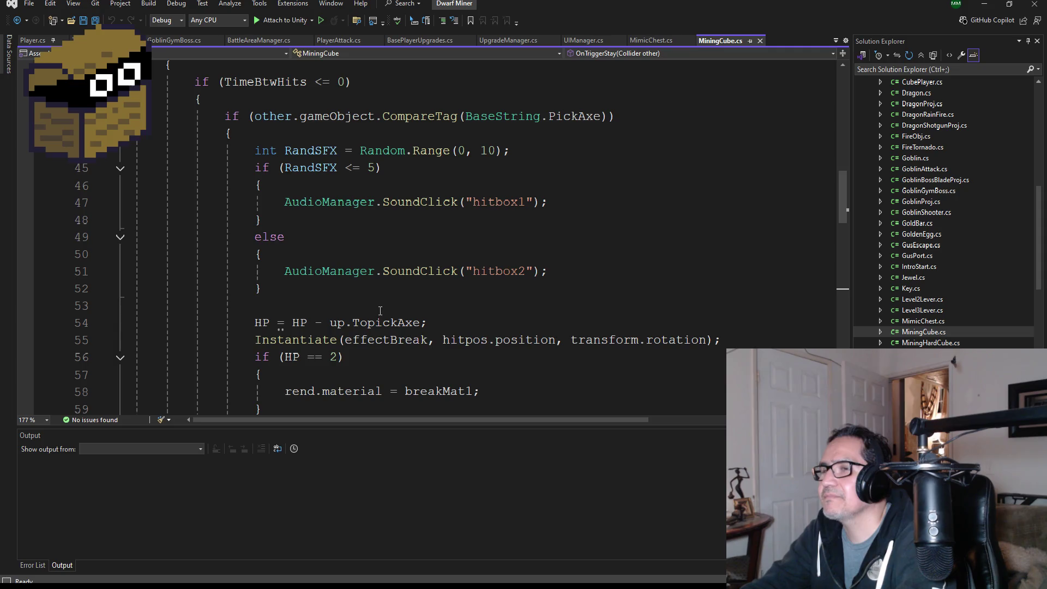
pyautogui.scroll(-6, 384, 312)
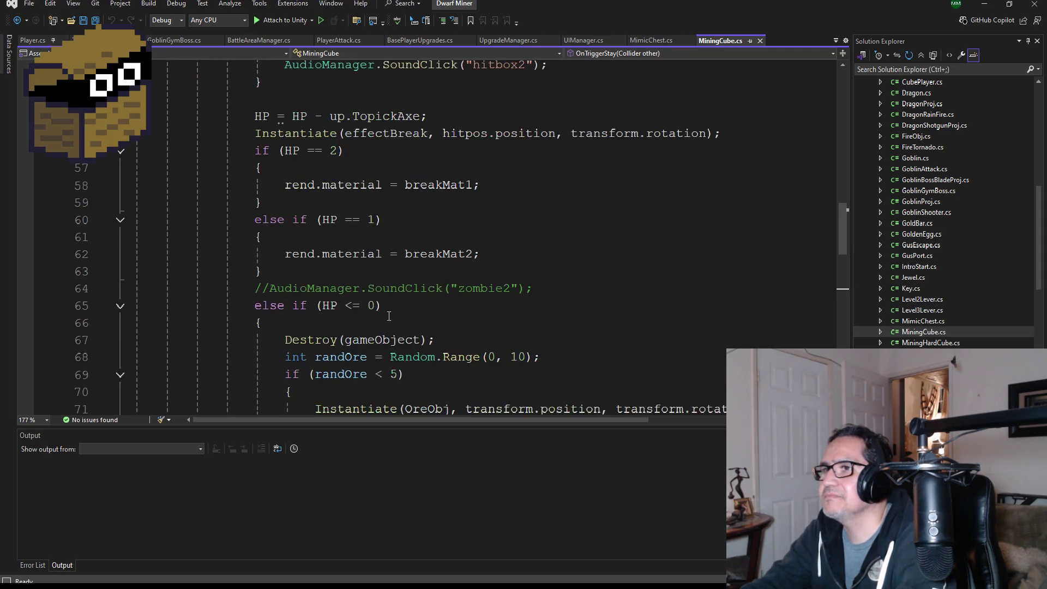
pyautogui.scroll(-1, 390, 316)
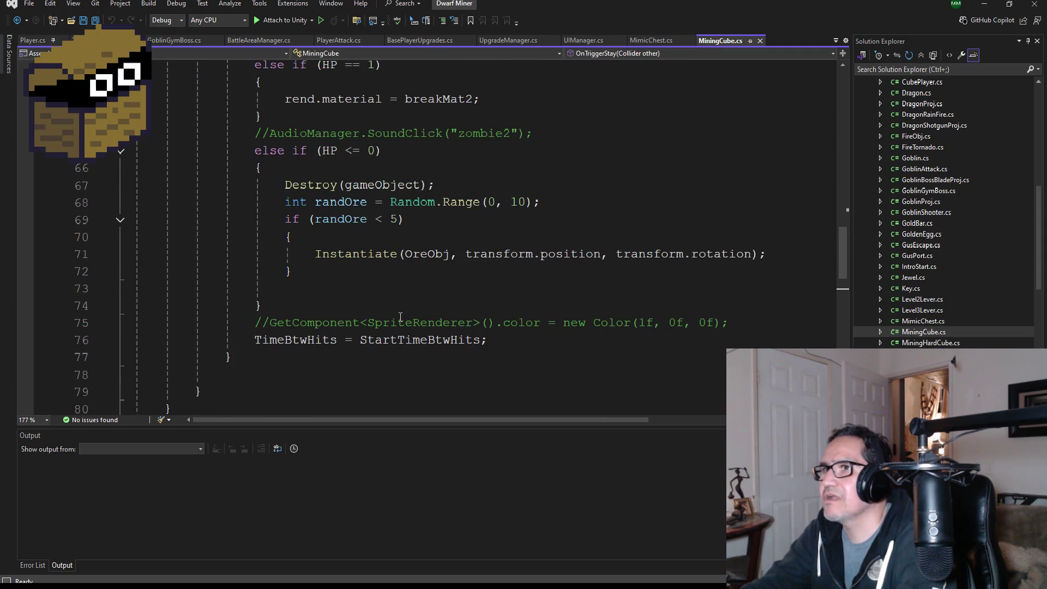
pyautogui.scroll(-6, 401, 316)
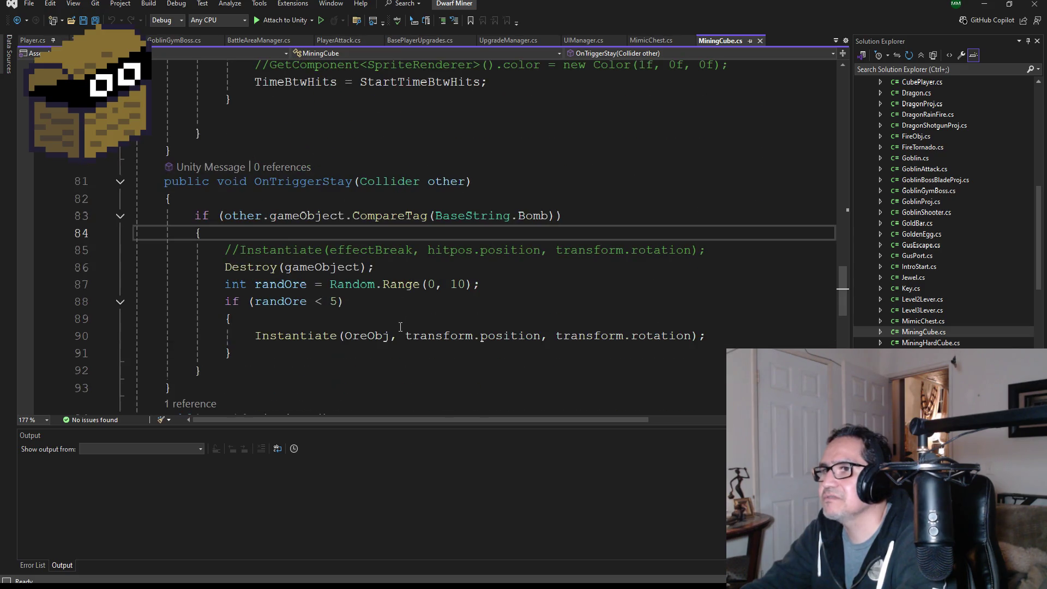
# Select MiningCube.cs's whole OnTriggerStay method, lines 81–93, from declaration to closing brace
pyautogui.moveTo(203, 335)
pyautogui.mouseDown()
pyautogui.moveTo(135, 250)
pyautogui.moveTo(135, 147)
pyautogui.mouseUp()
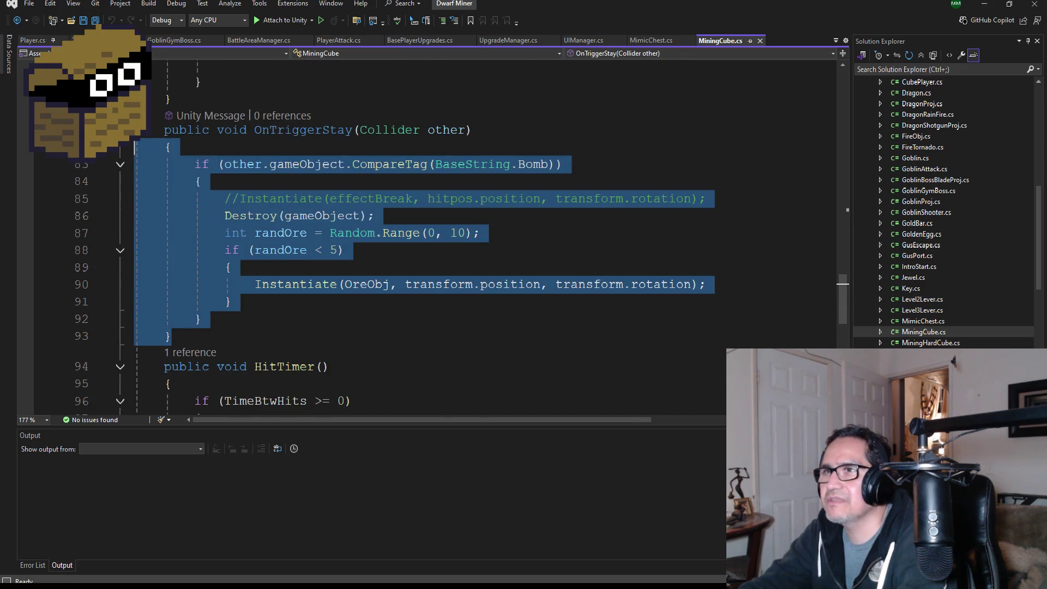
pyautogui.click(202, 337)
pyautogui.moveTo(202, 338)
pyautogui.mouseDown()
pyautogui.moveTo(135, 164)
pyautogui.moveTo(143, 130)
pyautogui.mouseUp()
pyautogui.hotkey('ctrl', 'c')
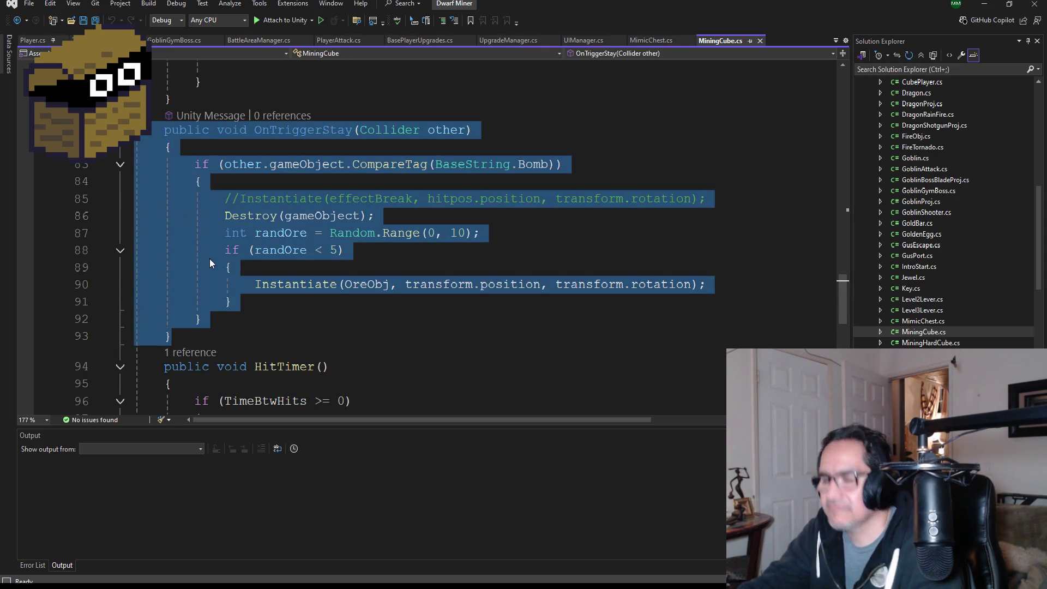
pyautogui.scroll(-2, 457, 260)
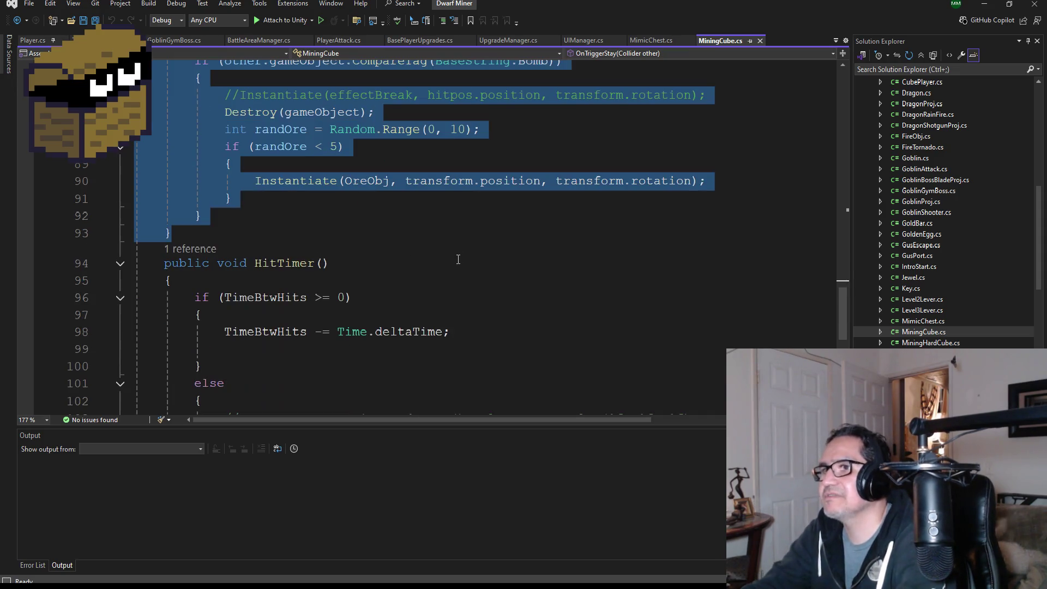
pyautogui.scroll(2, 377, 201)
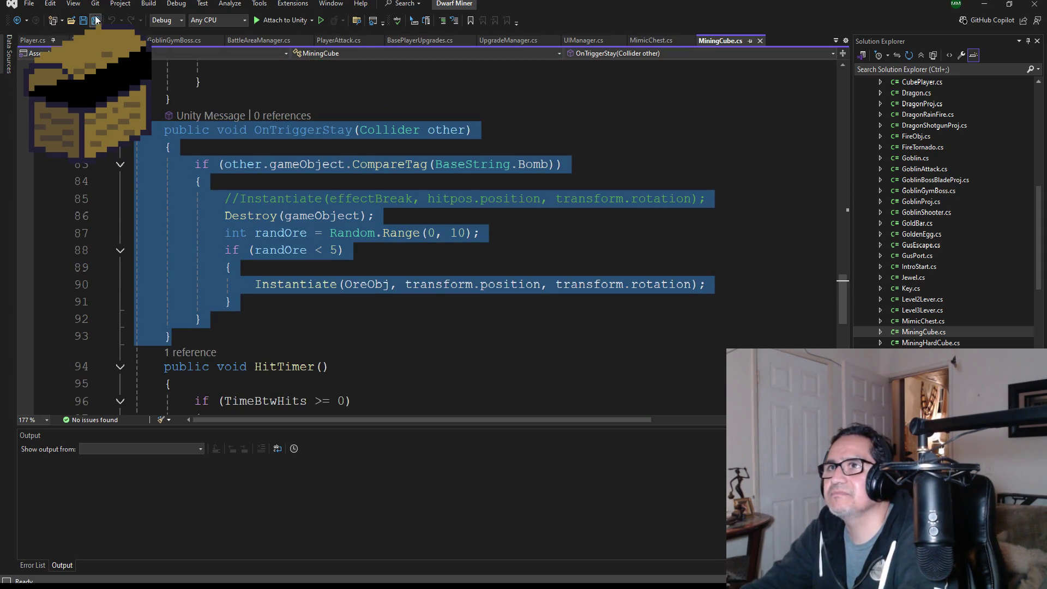
# Scroll through the Solution Explorer file list
pyautogui.scroll(5, 932, 327)
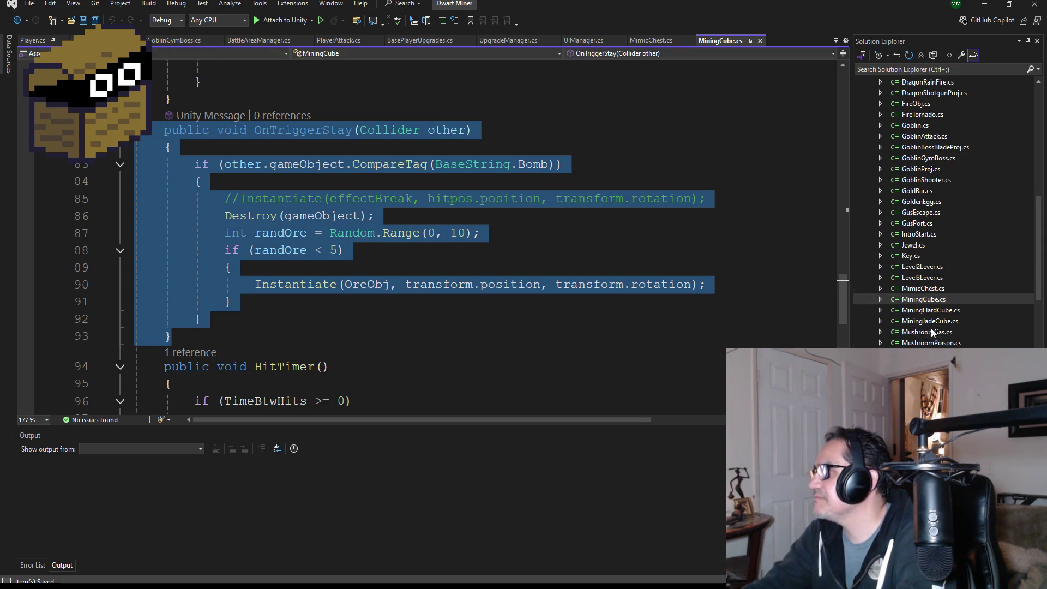
pyautogui.scroll(-3, 944, 296)
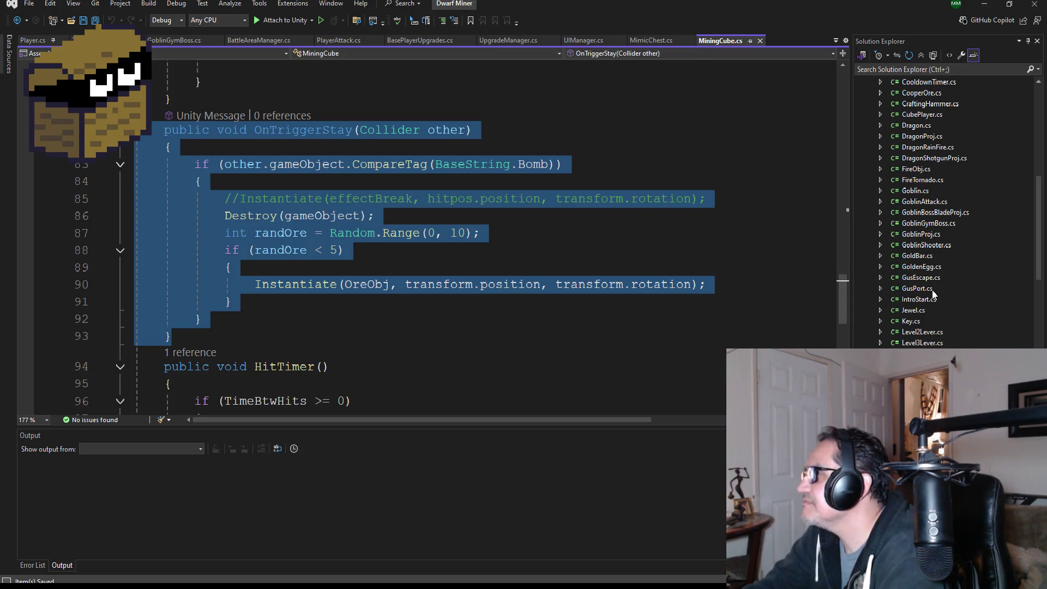
pyautogui.scroll(-2, 932, 321)
pyautogui.scroll(-1, 934, 322)
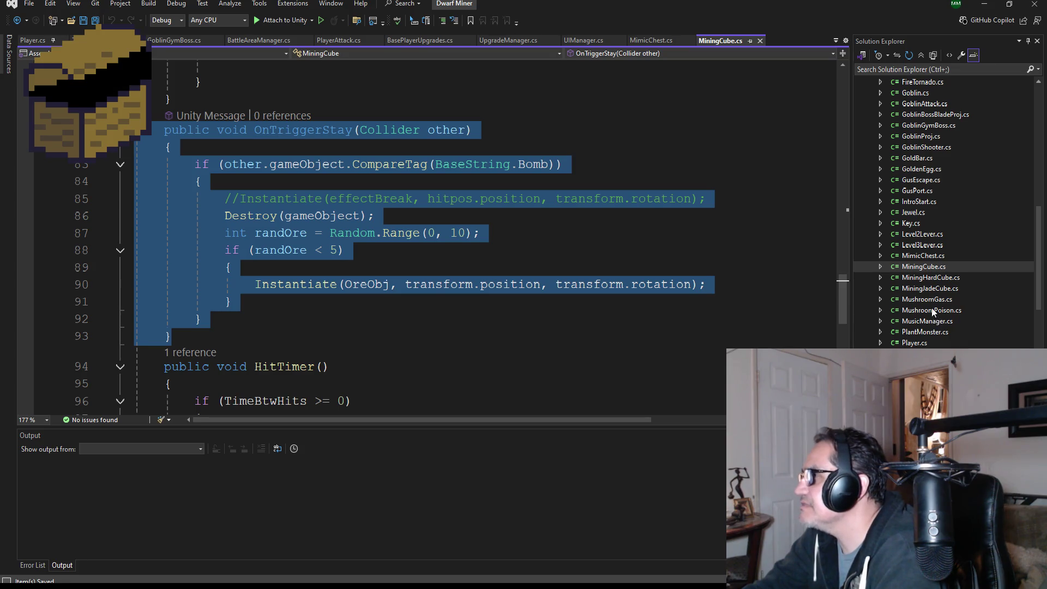
pyautogui.scroll(-2, 921, 327)
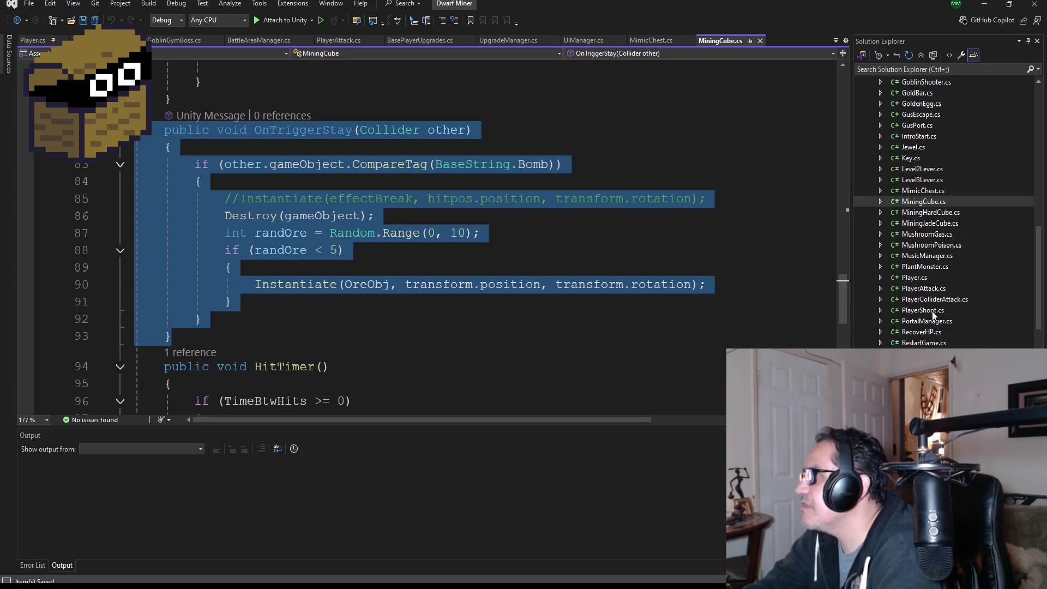
pyautogui.scroll(-3, 947, 300)
pyautogui.scroll(7, 938, 289)
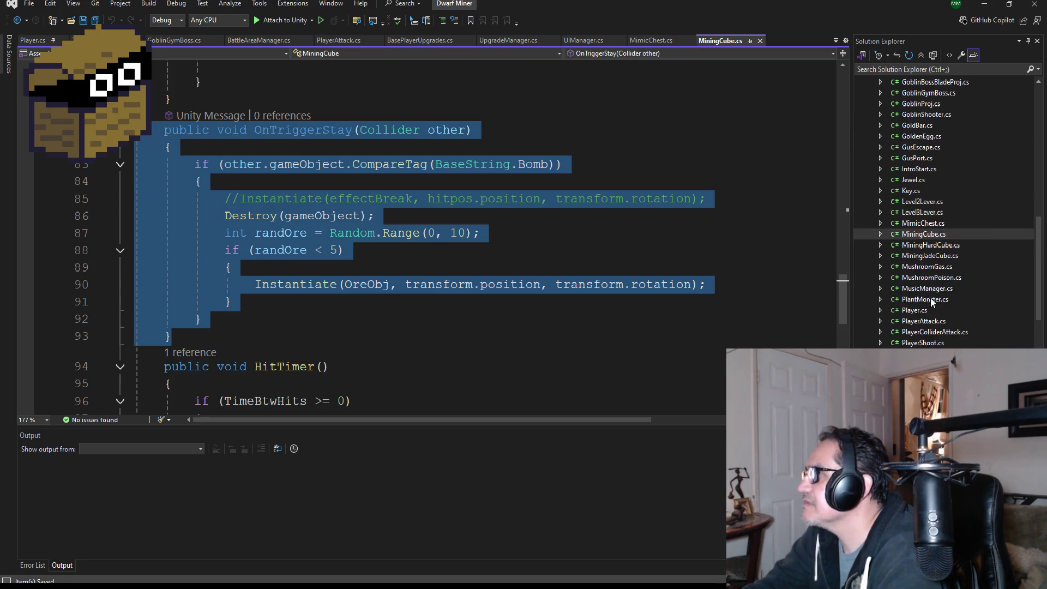
pyautogui.scroll(2, 937, 257)
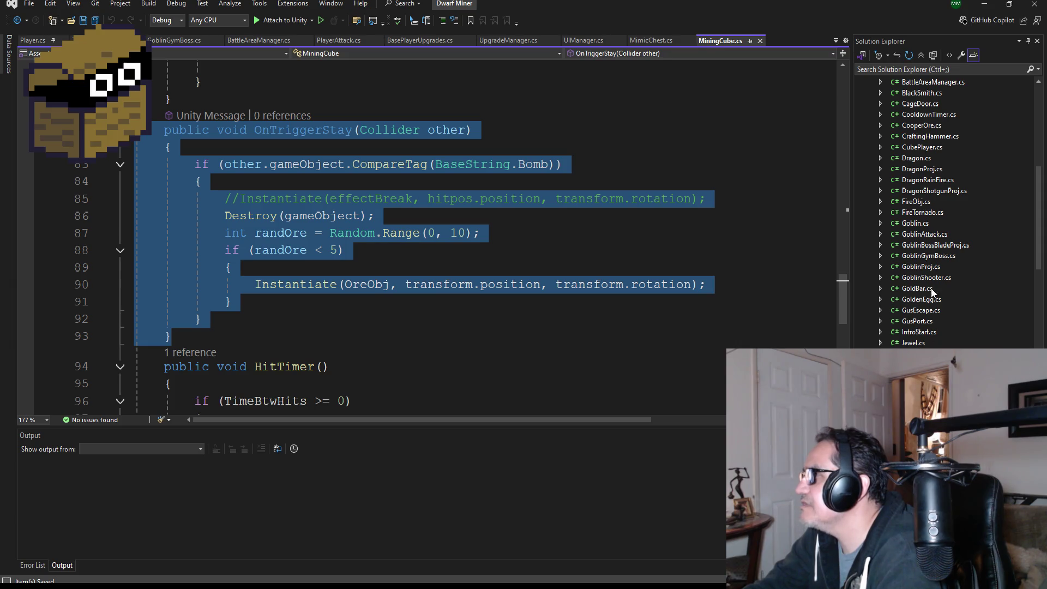
pyautogui.scroll(-3, 935, 276)
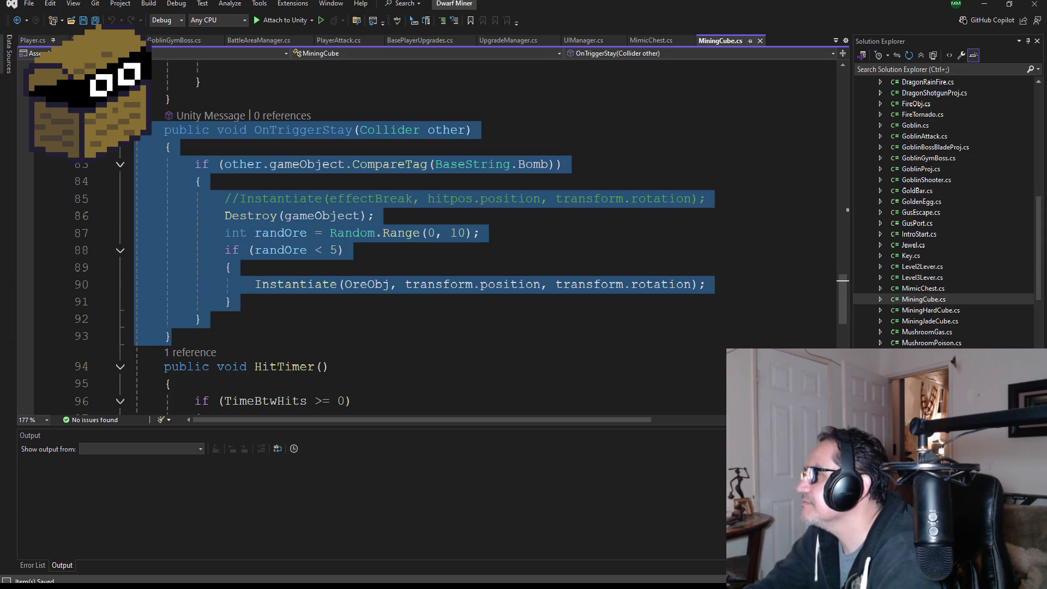
# Paste the OnTriggerStay method into MiningHardCube.cs on a new line above HitTimer
pyautogui.doubleClick(927, 310)
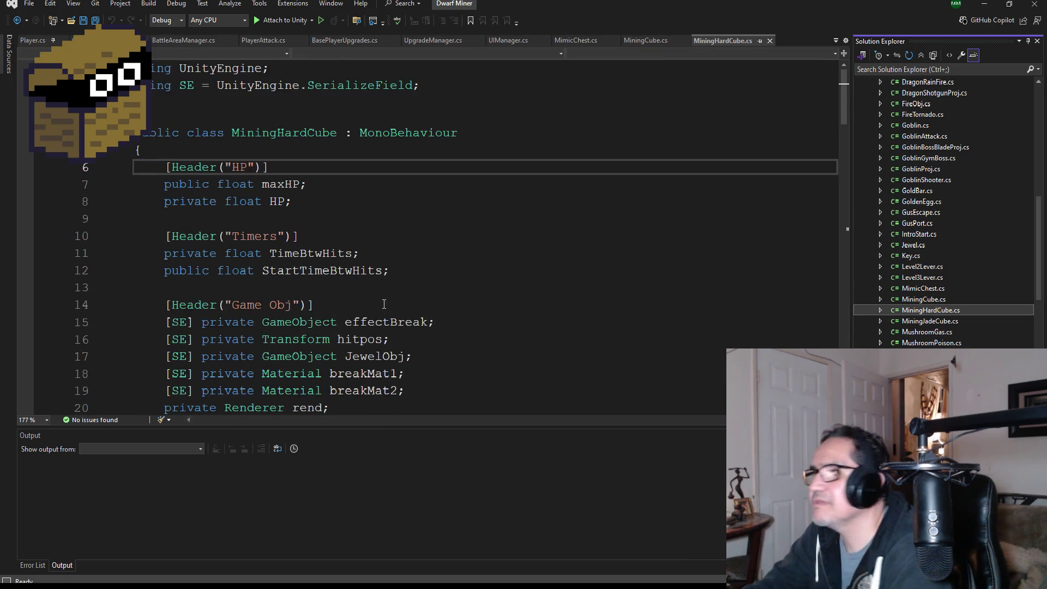
pyautogui.scroll(-6, 382, 299)
pyautogui.scroll(-20, 383, 299)
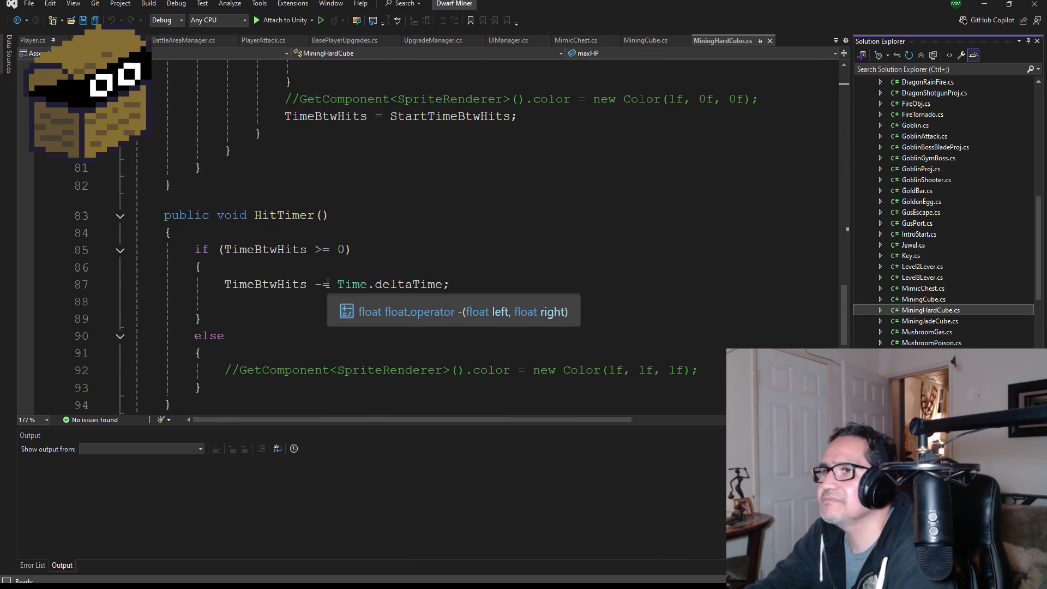
pyautogui.click(172, 133)
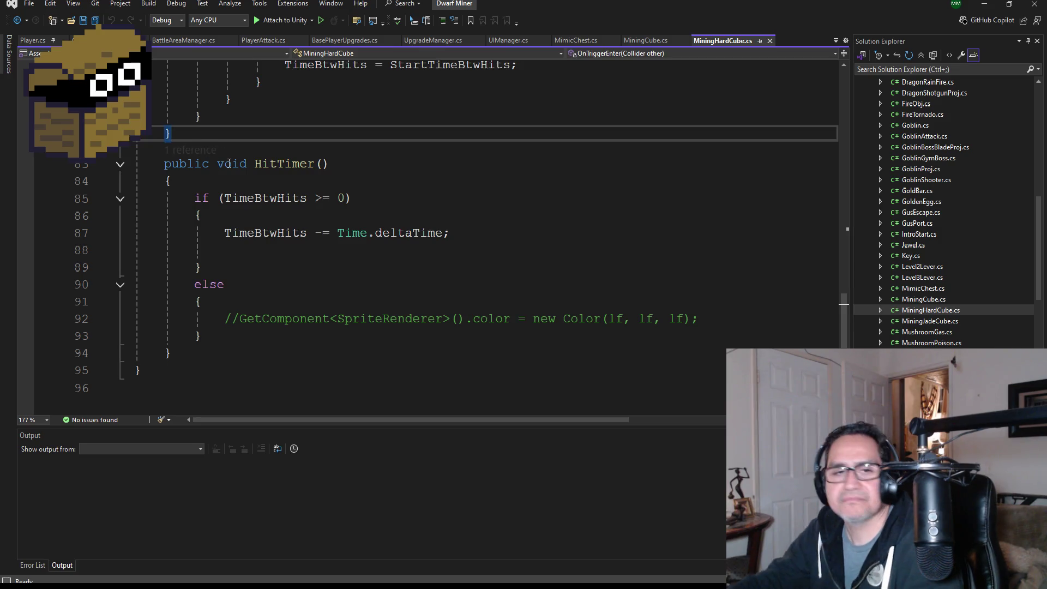
pyautogui.press('Return')
pyautogui.hotkey('ctrl', 'v')
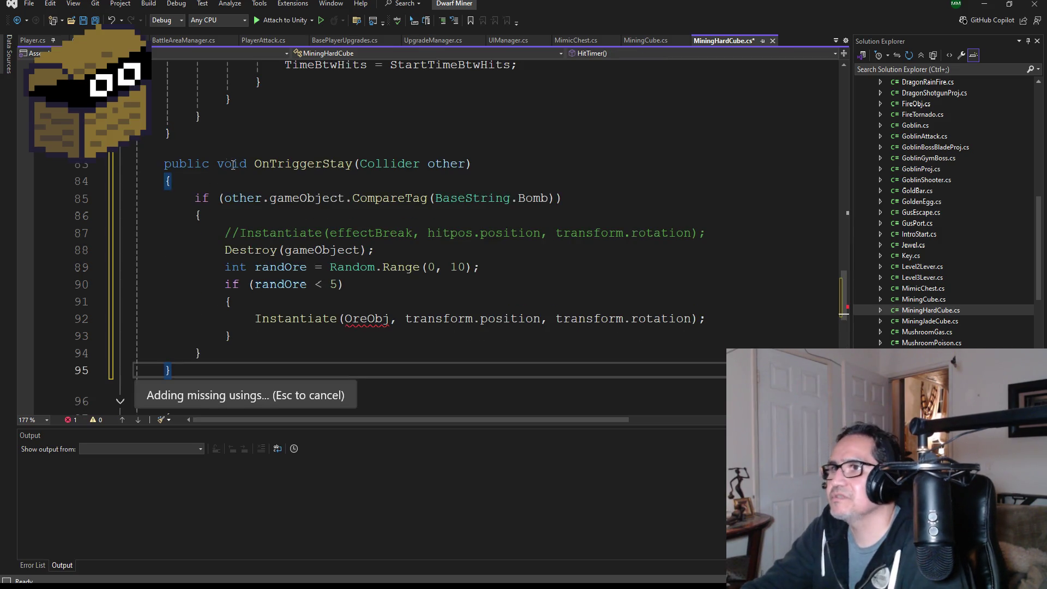
# Replace the OreObj reference on line 92 with JewelObj
pyautogui.doubleClick(366, 318)
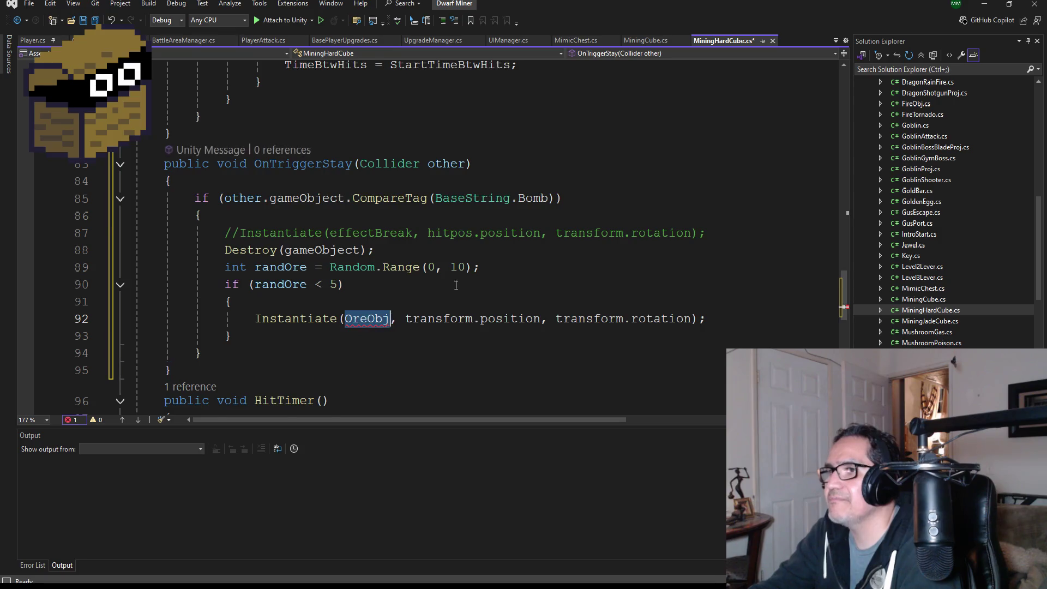
pyautogui.scroll(7, 458, 267)
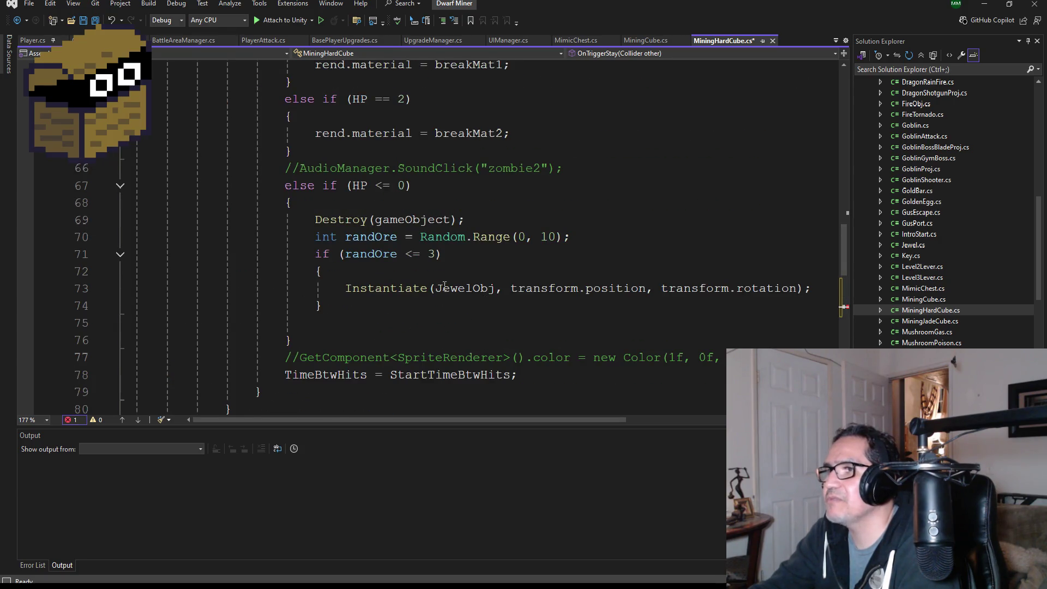
pyautogui.doubleClick(467, 289)
pyautogui.hotkey('ctrl', 'c')
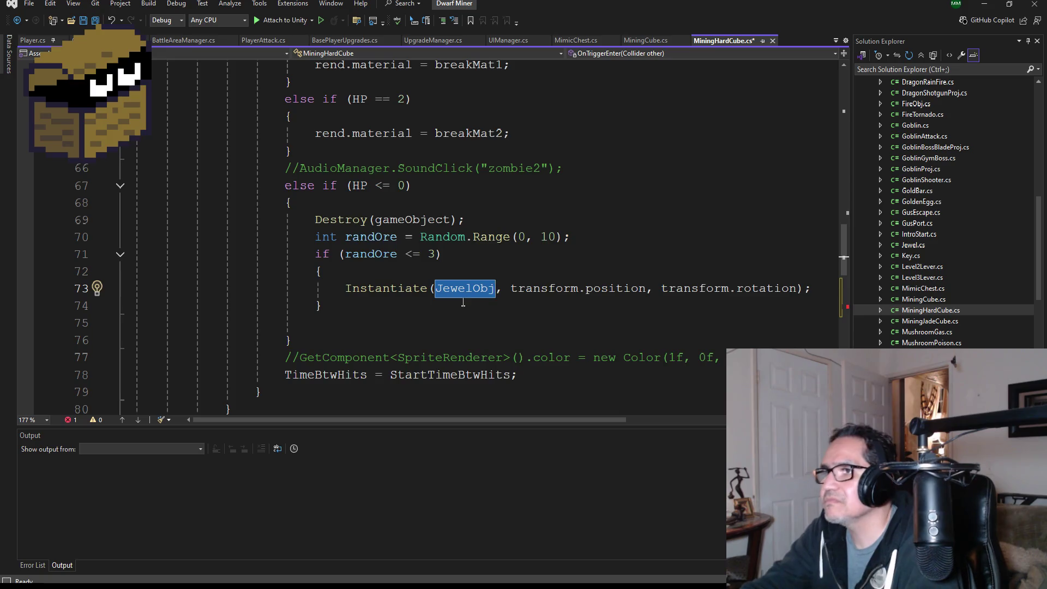
pyautogui.scroll(-6, 364, 319)
pyautogui.click(361, 318)
pyautogui.doubleClick(363, 318)
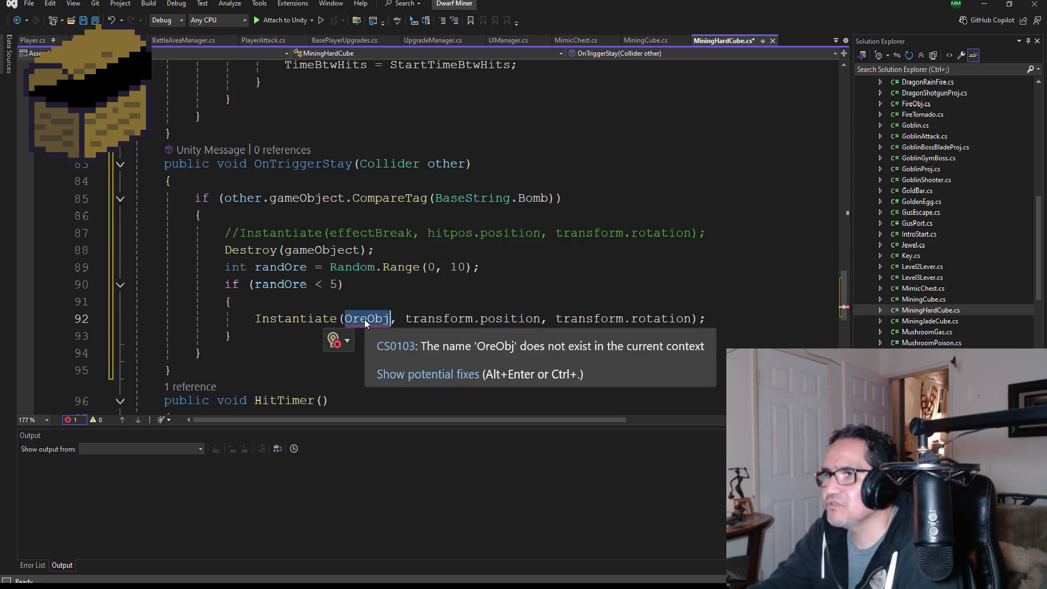
pyautogui.hotkey('ctrl', 'v')
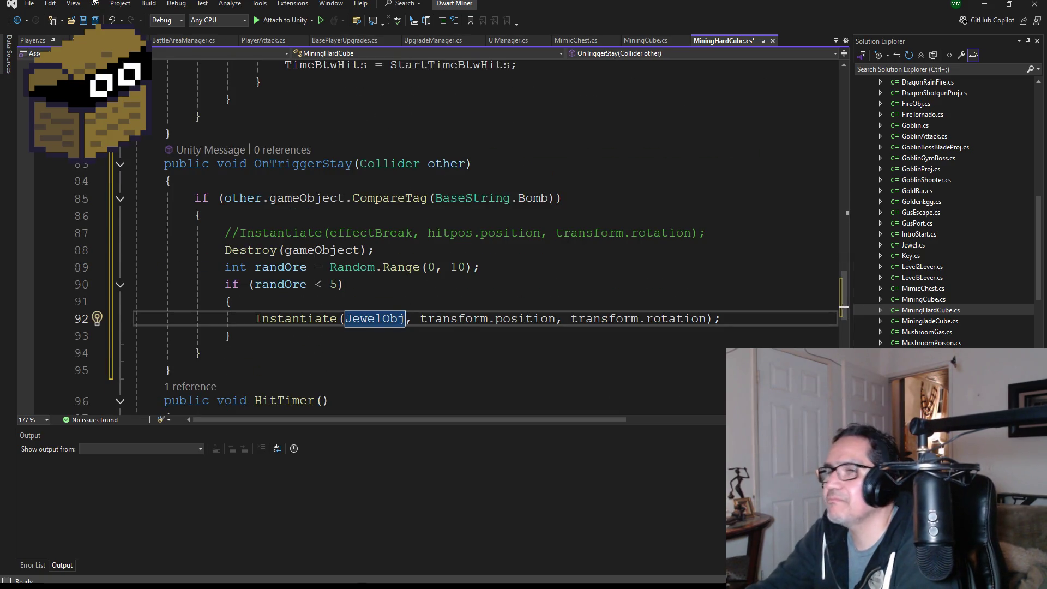
# Save MiningHardCube.cs and return to Unity to recompile
pyautogui.click(93, 21)
pyautogui.scroll(20, 370, 218)
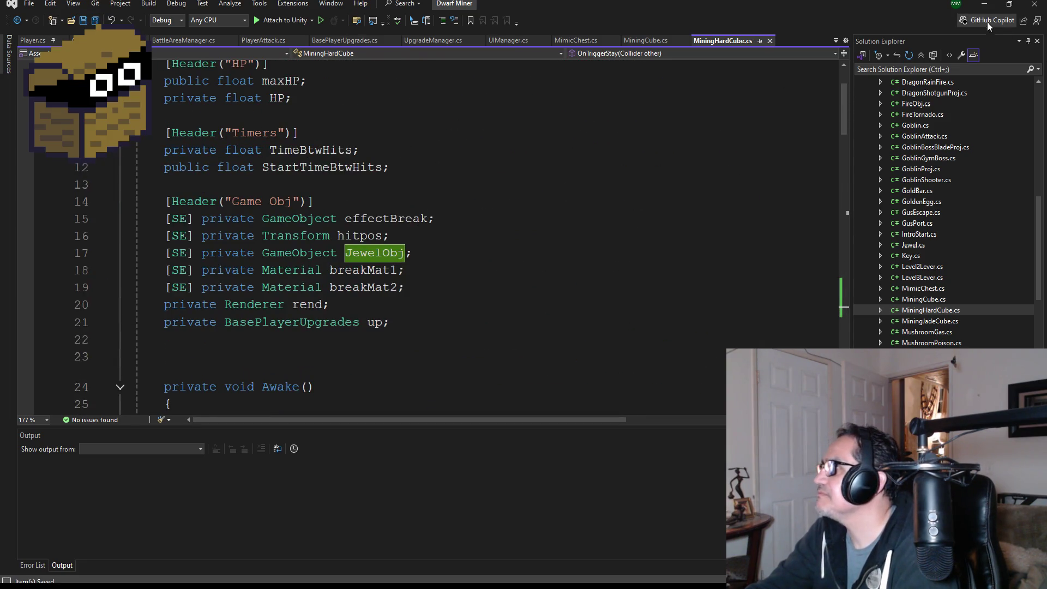
pyautogui.hotkey('alt', 'Tab')
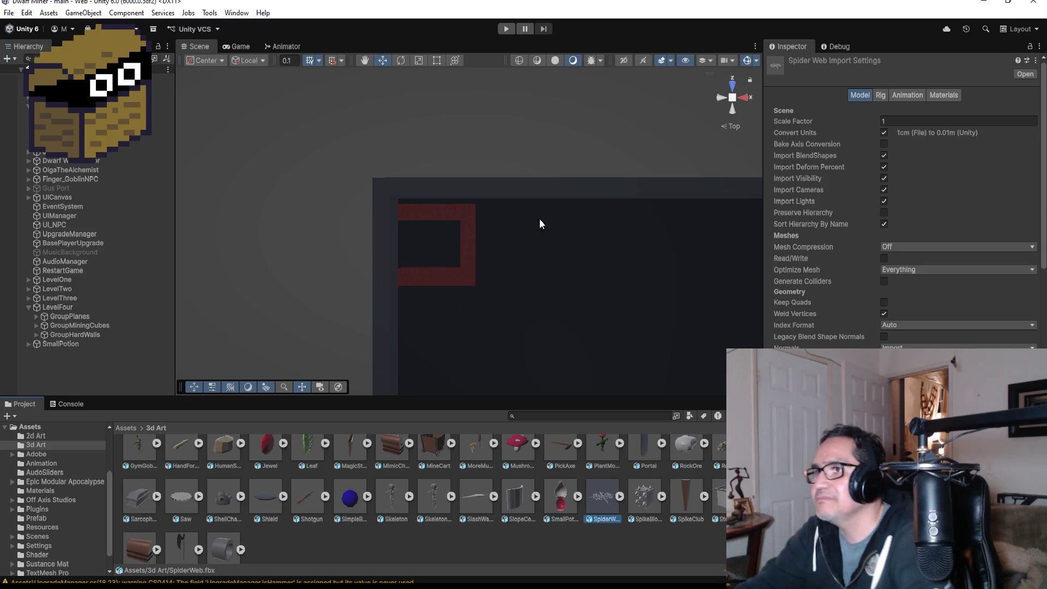
pyautogui.scroll(-5, 538, 221)
pyautogui.scroll(-3, 419, 176)
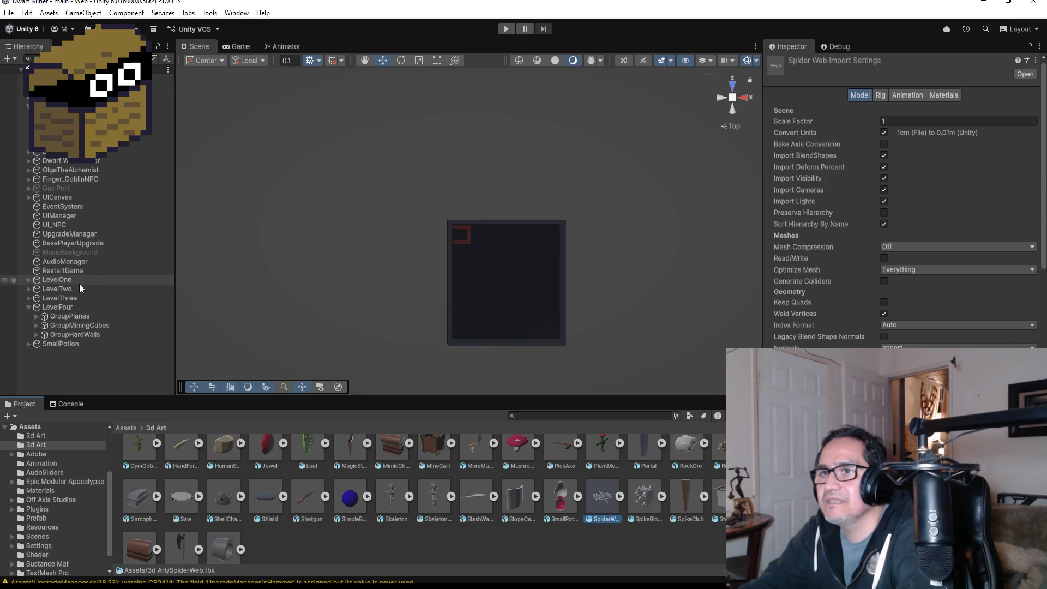
pyautogui.scroll(-5, 525, 164)
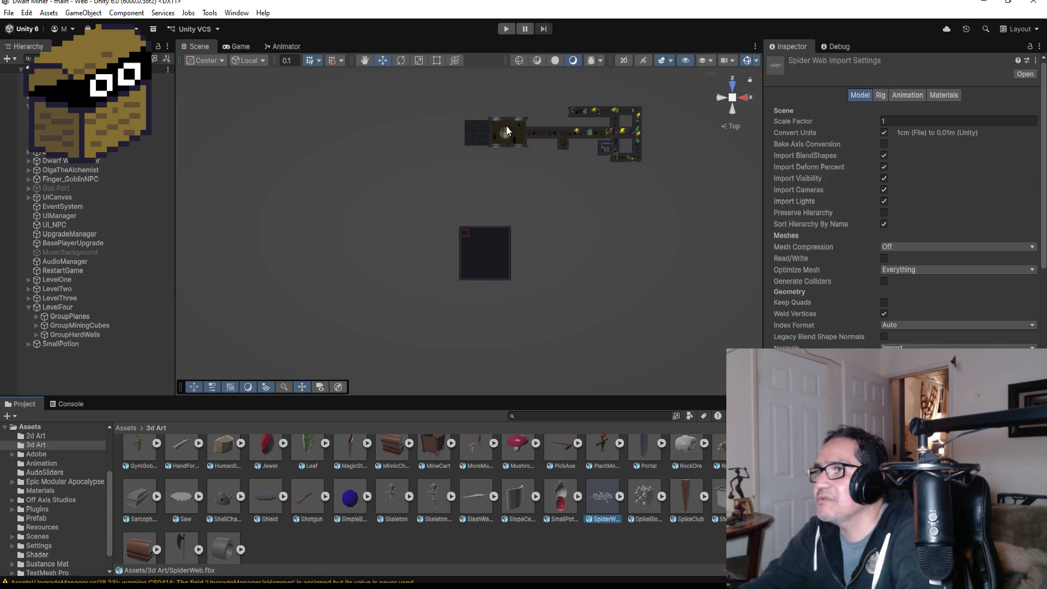
pyautogui.click(613, 142)
pyautogui.press('f')
pyautogui.scroll(-3, 453, 308)
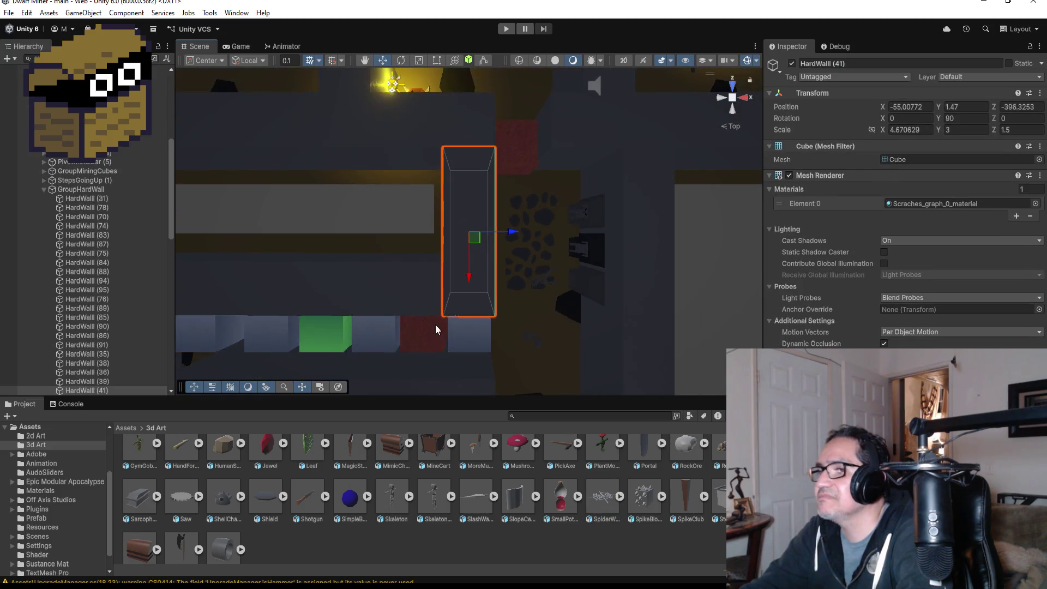
pyautogui.click(393, 302)
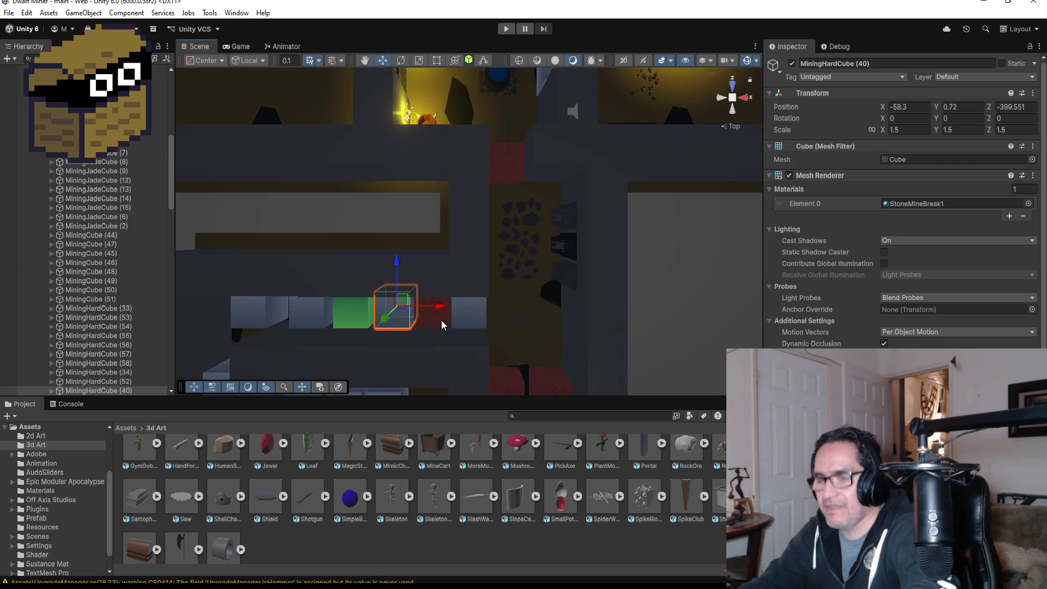
pyautogui.hotkey('ctrl', 'd')
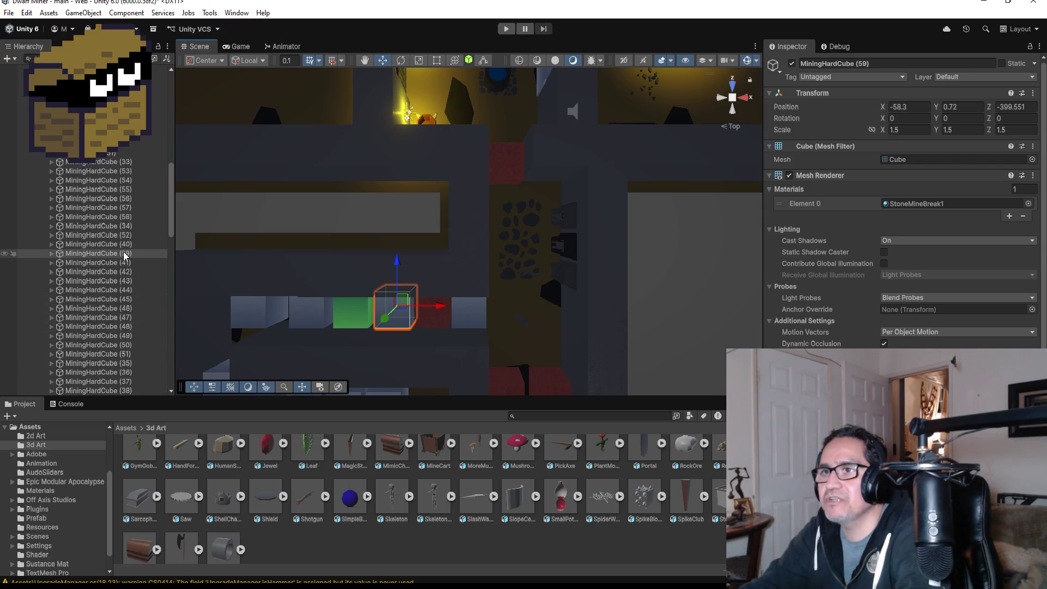
pyautogui.click(128, 256)
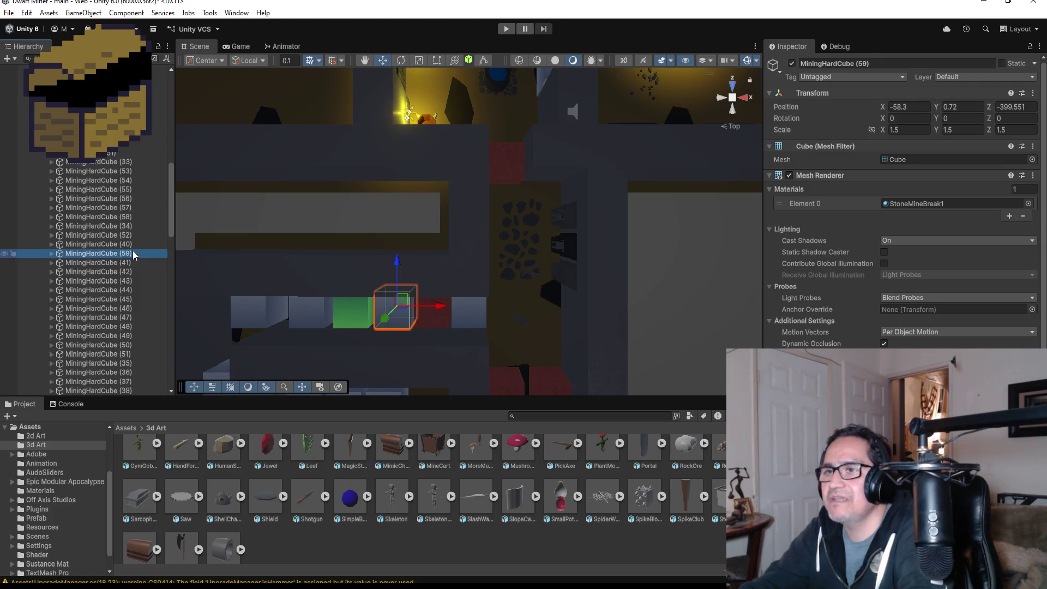
pyautogui.press('Delete')
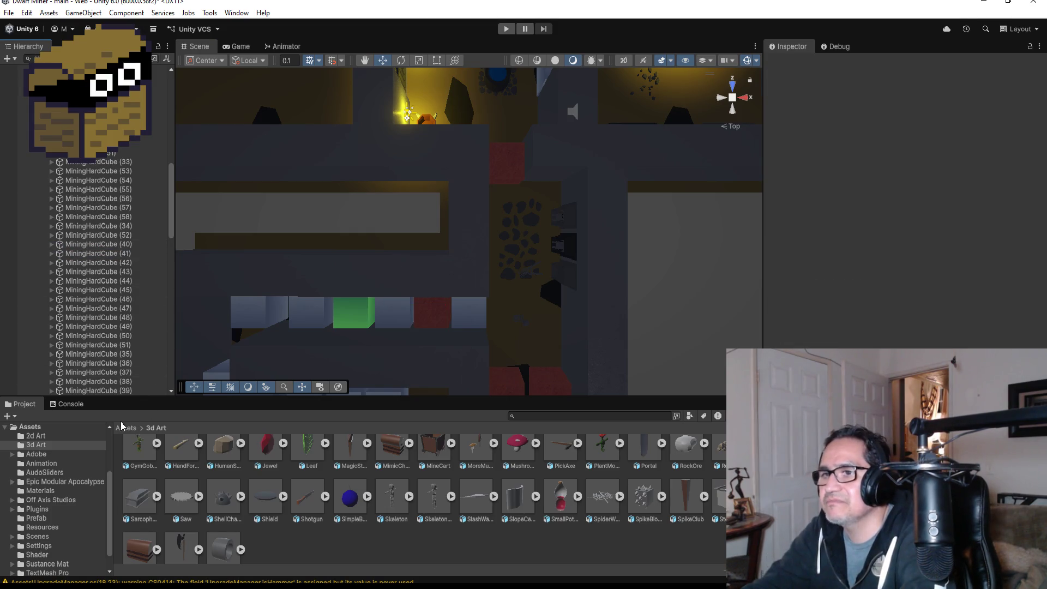
# Go up to the Assets root and open the Prefab folder
pyautogui.click(126, 428)
pyautogui.scroll(3, 370, 473)
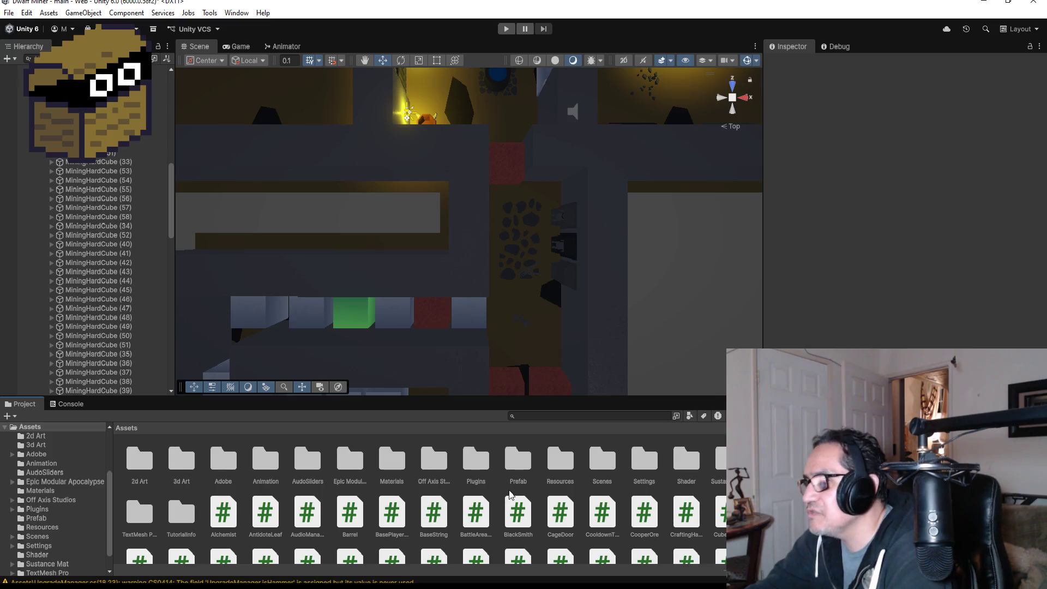
pyautogui.doubleClick(526, 465)
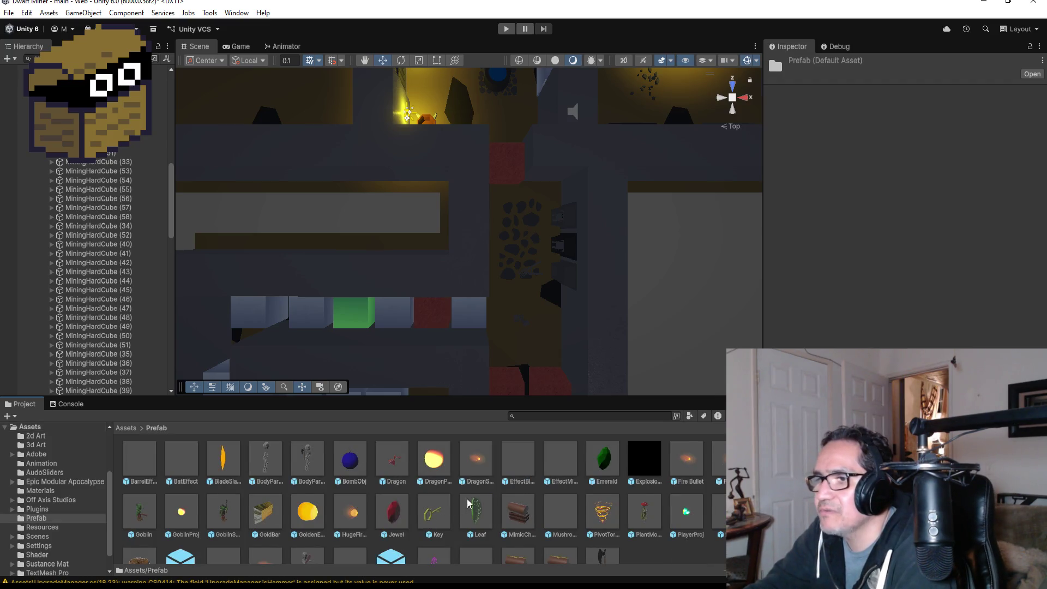
pyautogui.scroll(-2, 468, 502)
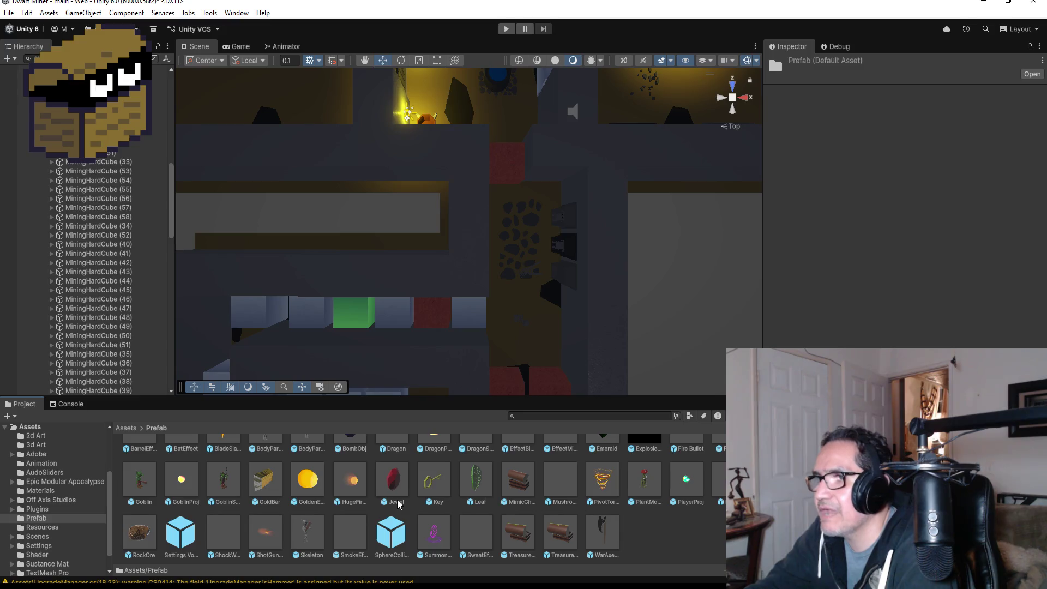
pyautogui.scroll(2, 428, 491)
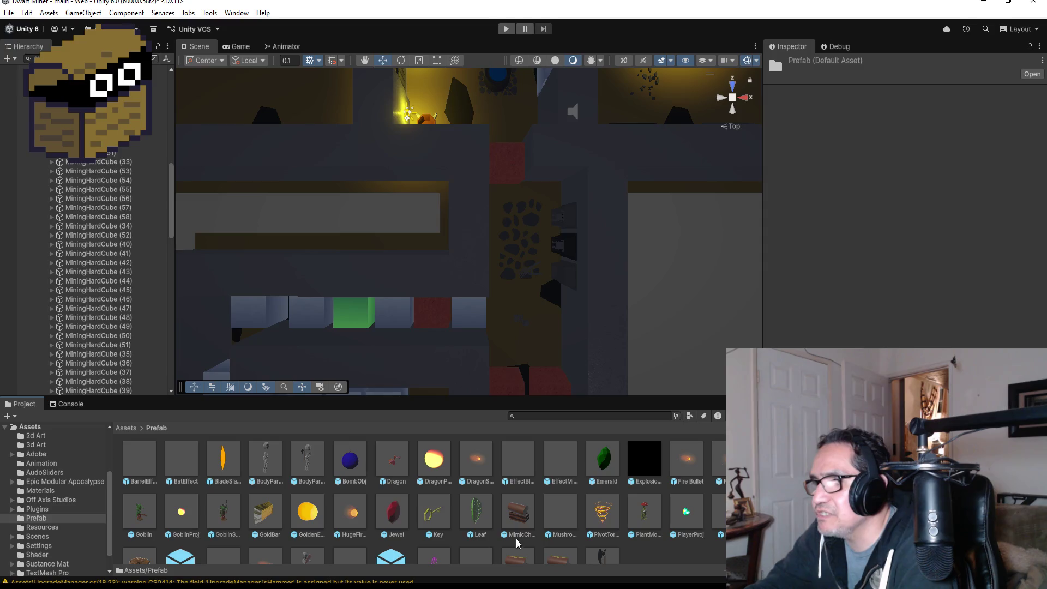
# Select MiningHardCube (33) in the Hierarchy
pyautogui.click(471, 313)
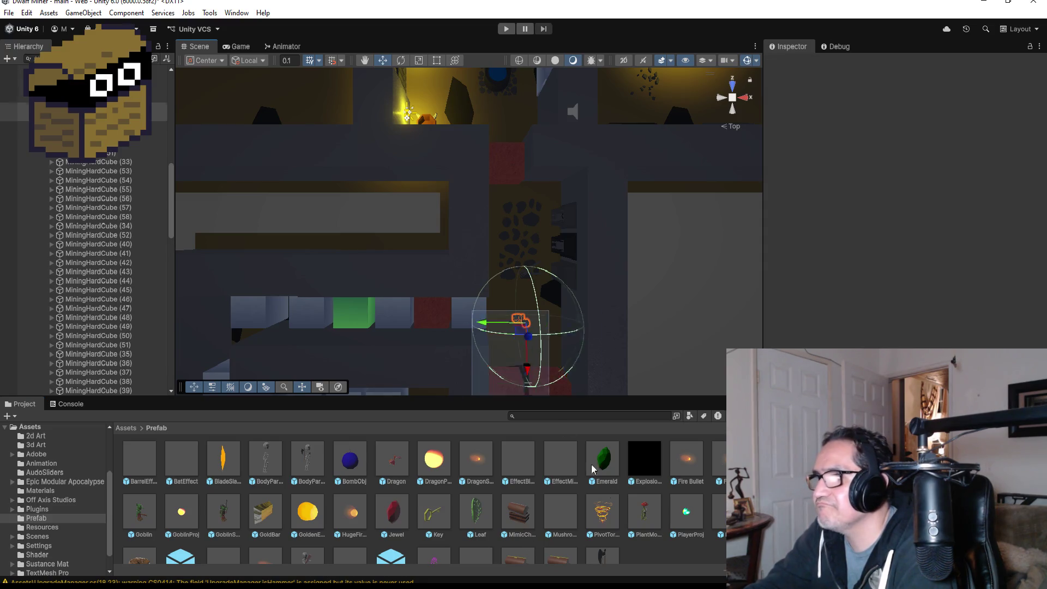
pyautogui.moveTo(471, 310); pyautogui.dragTo(492, 309)
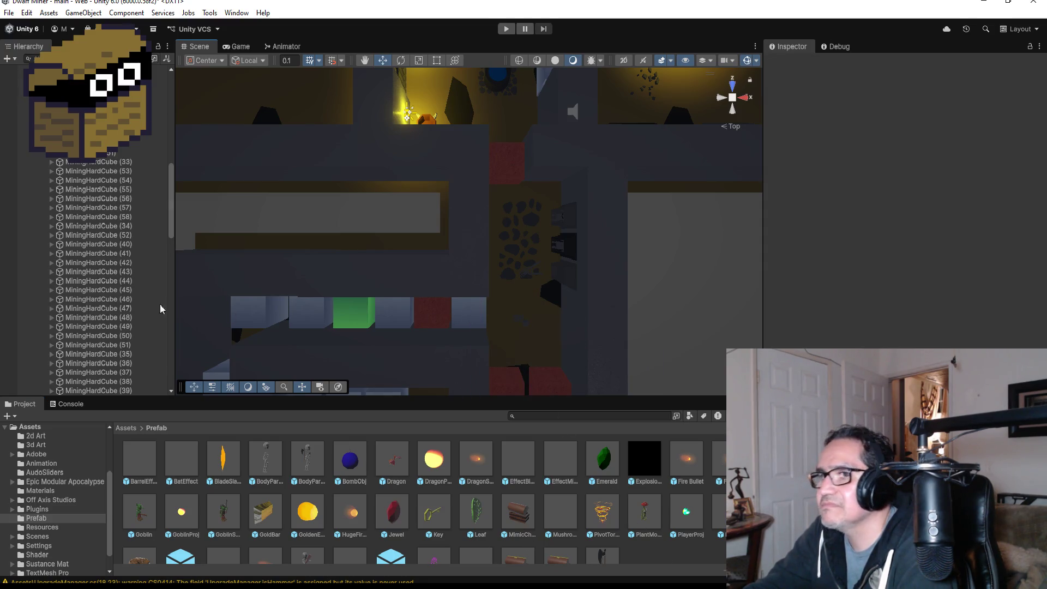
pyautogui.scroll(5, 102, 211)
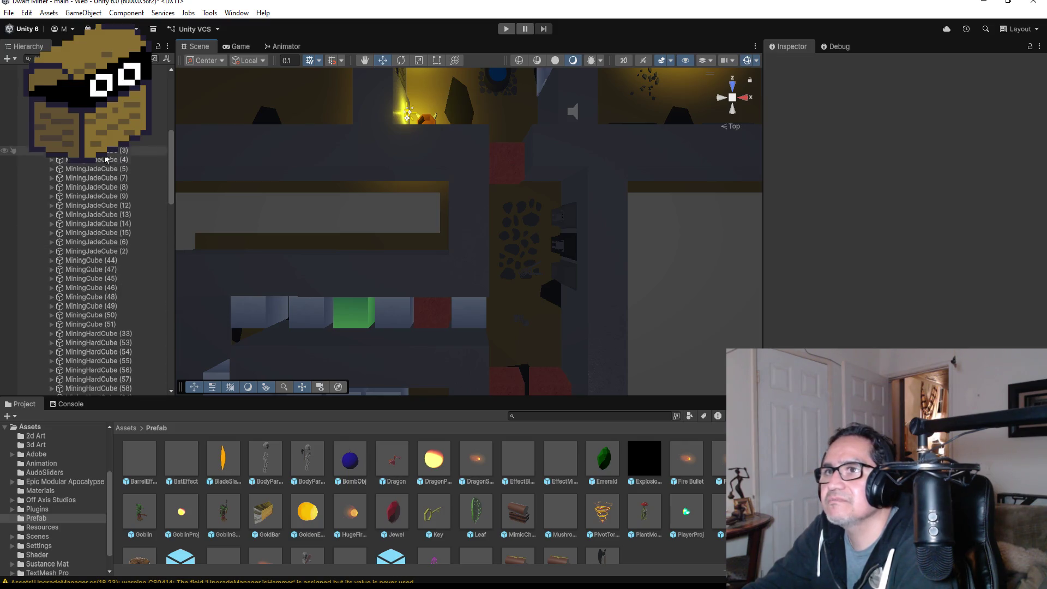
pyautogui.click(113, 333)
pyautogui.scroll(-1, 132, 316)
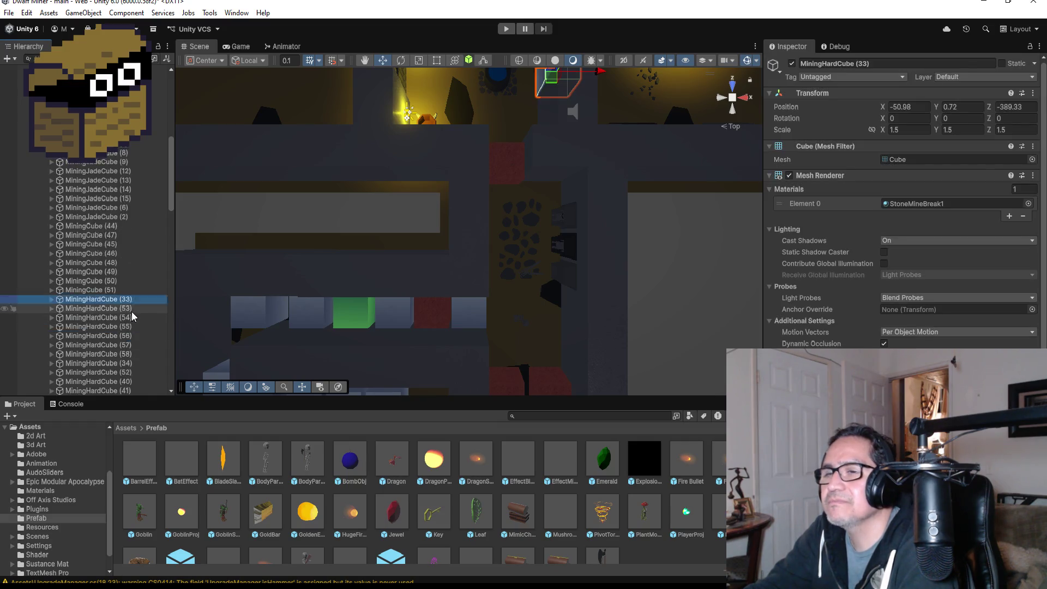
pyautogui.scroll(-5, 132, 312)
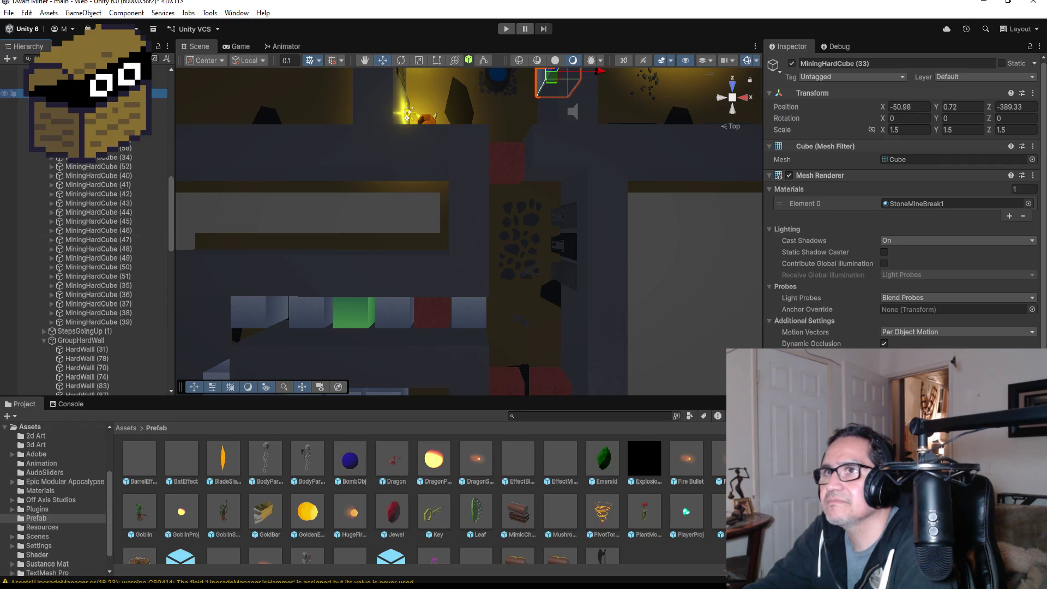
# Duplicate the cube as MiningHardCube and save it as a prefab in Assets/Prefab
pyautogui.rightClick(108, 92)
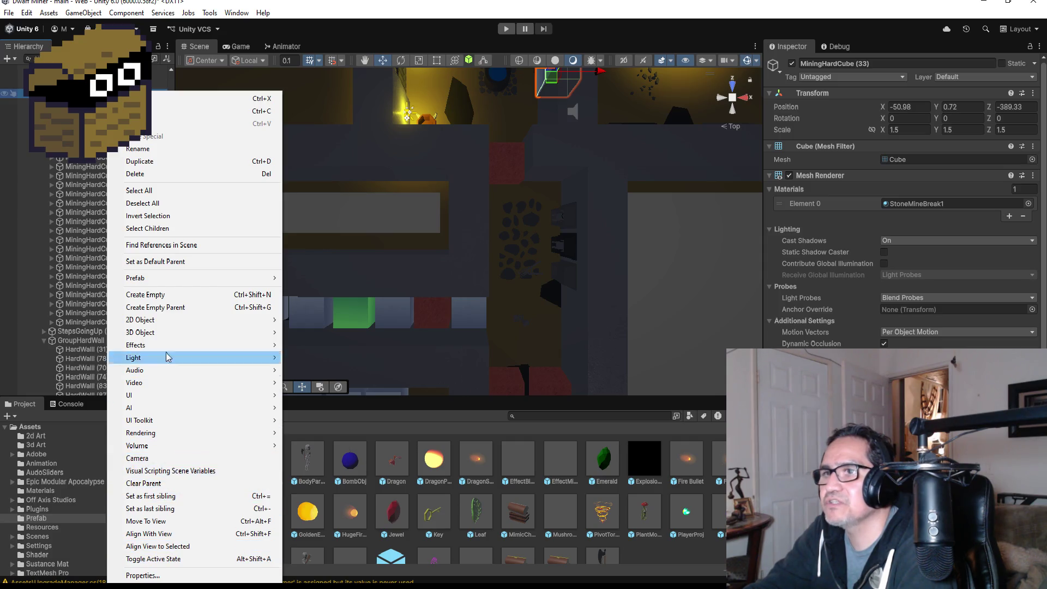
pyautogui.click(166, 161)
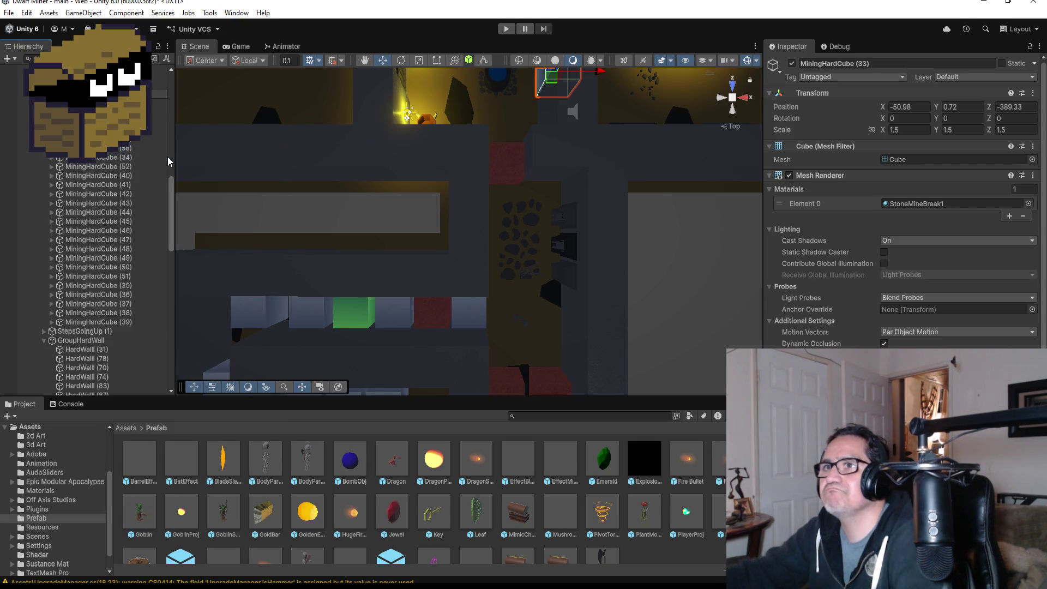
pyautogui.press('Return')
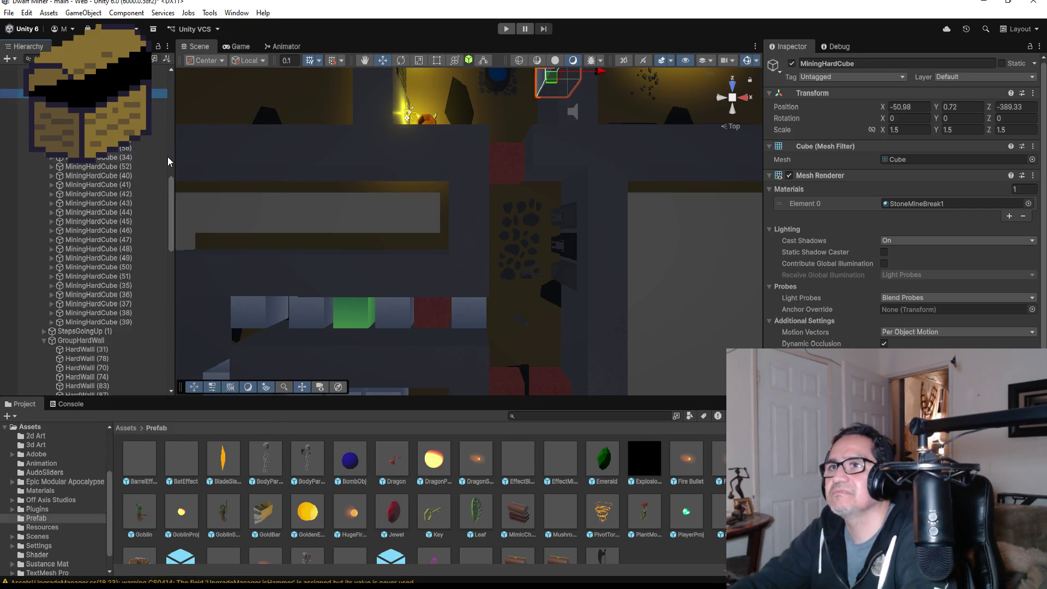
pyautogui.scroll(-2, 642, 555)
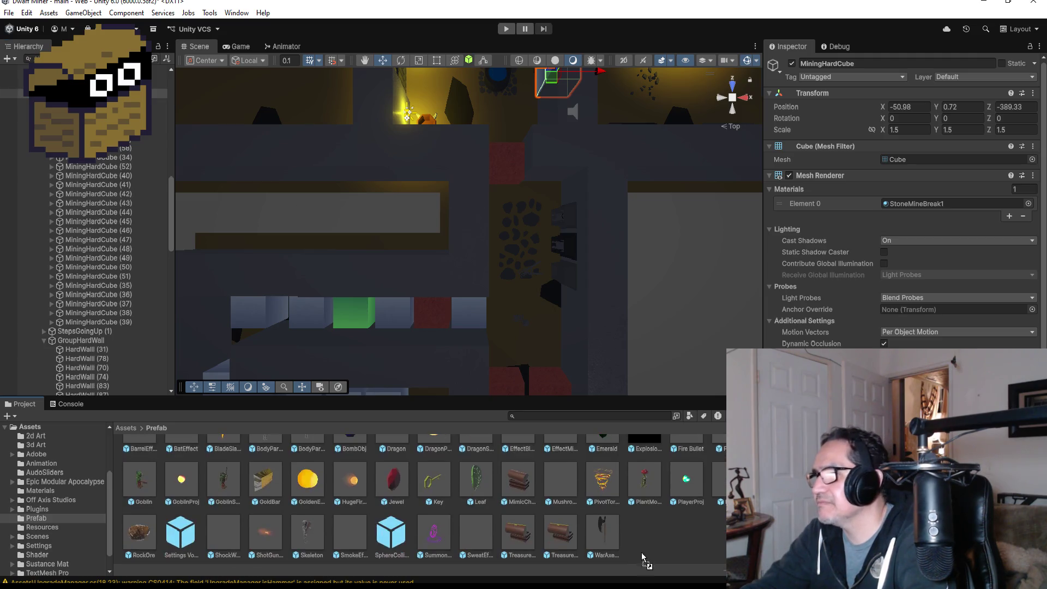
pyautogui.moveTo(641, 543); pyautogui.dragTo(643, 551)
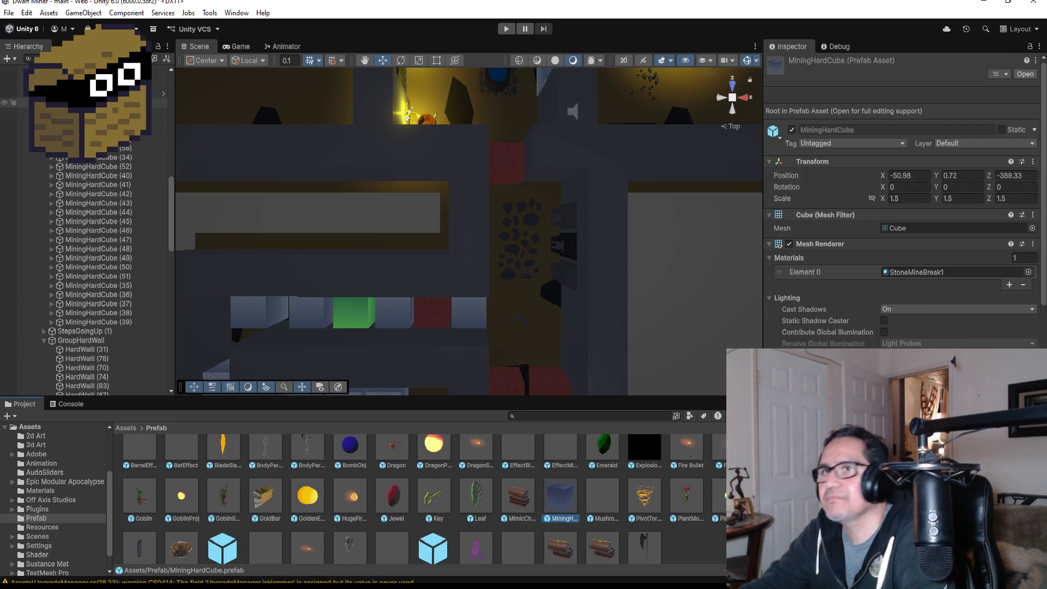
# Unpack the scene copy of MiningHardCube completely
pyautogui.rightClick(117, 196)
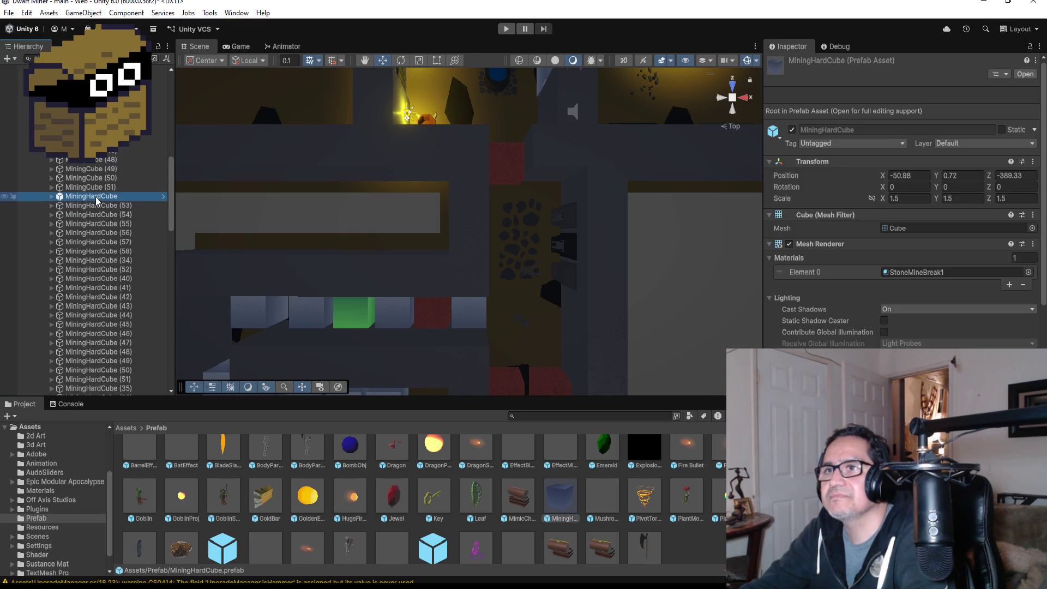
pyautogui.moveTo(164, 283)
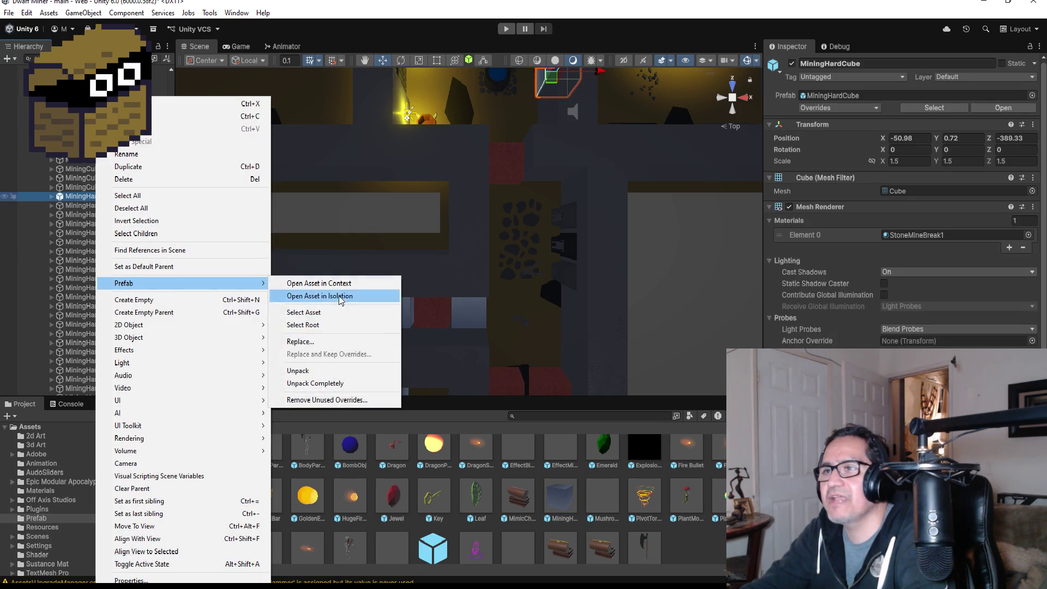
pyautogui.click(329, 384)
pyautogui.scroll(10, 133, 180)
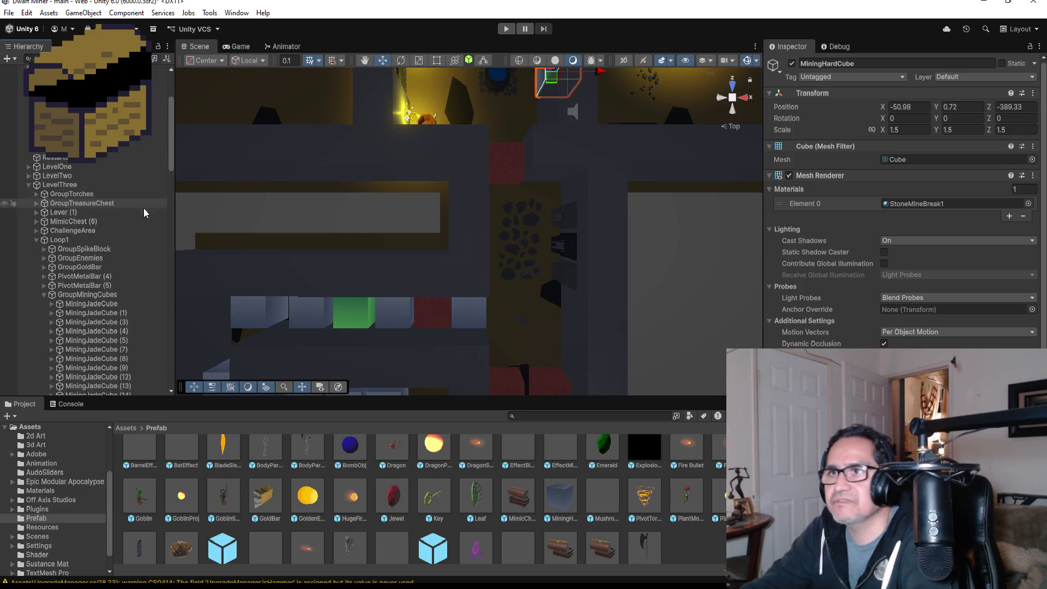
# Frame LevelFour's GroupMiningCubes and drop a MiningHardCube prefab at -191.27, 0.75, -478.90
pyautogui.click(28, 184)
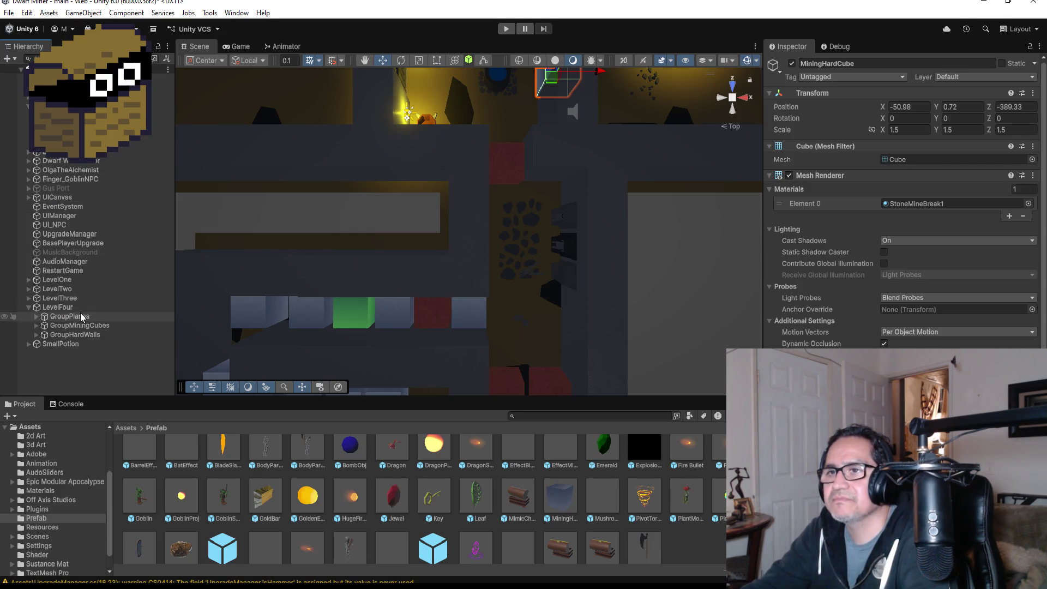
pyautogui.click(28, 307)
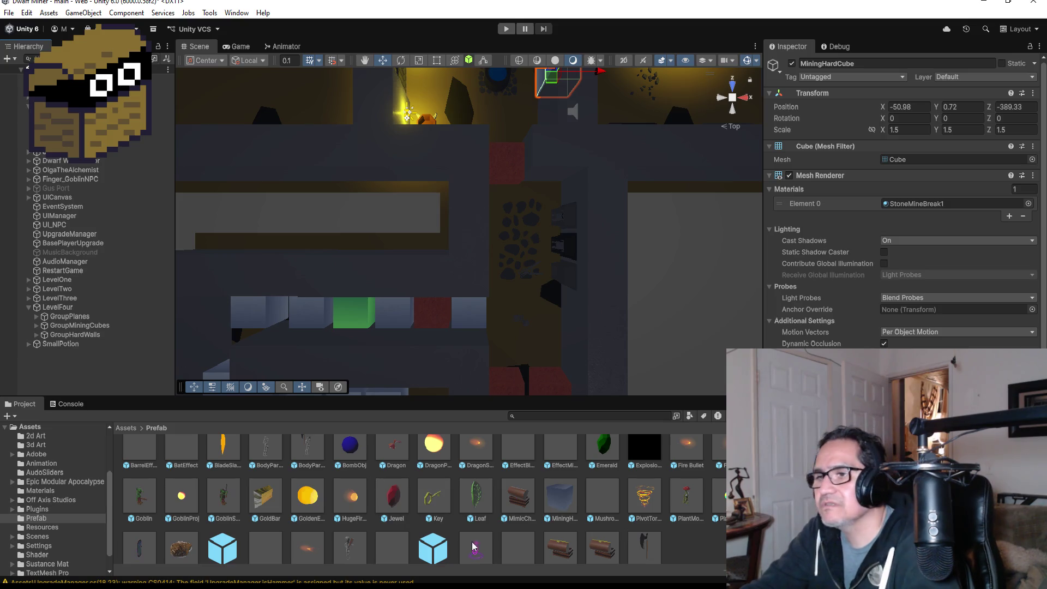
pyautogui.scroll(-1, 673, 519)
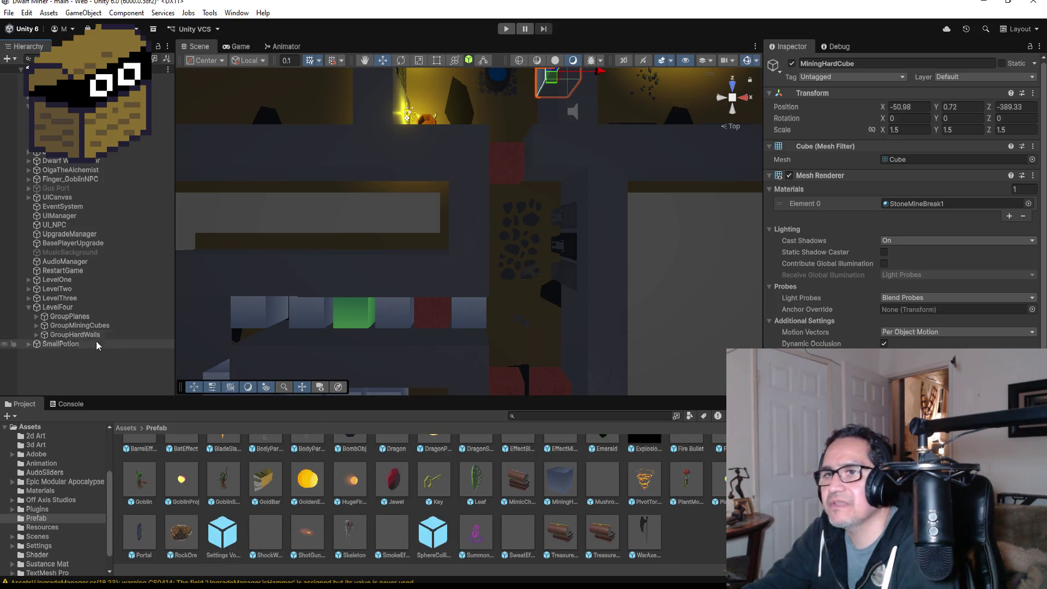
pyautogui.click(35, 325)
pyautogui.doubleClick(71, 325)
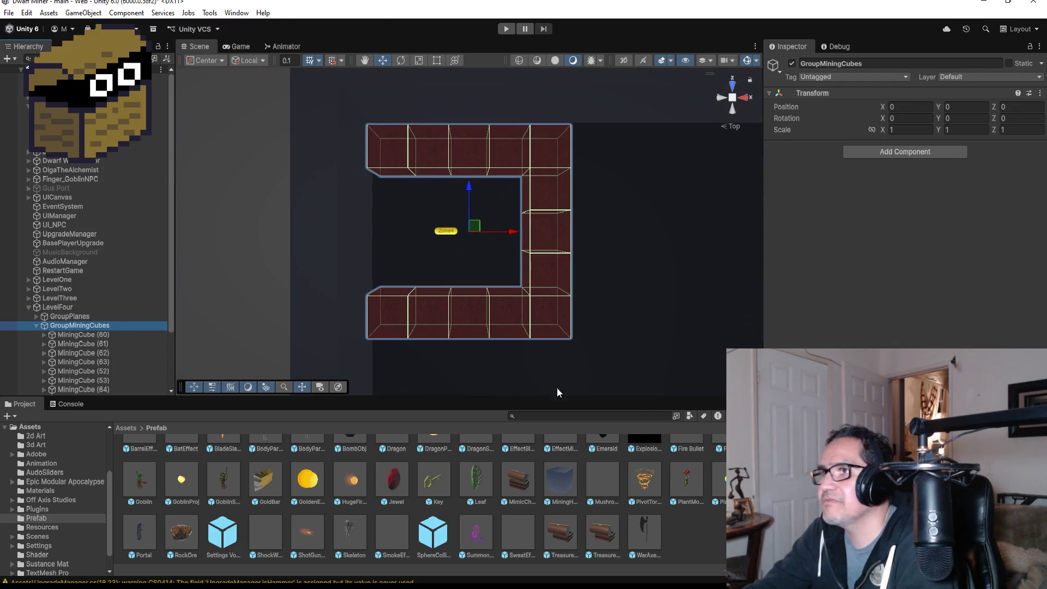
pyautogui.moveTo(546, 487)
pyautogui.mouseDown()
pyautogui.moveTo(607, 171)
pyautogui.moveTo(599, 155)
pyautogui.mouseUp()
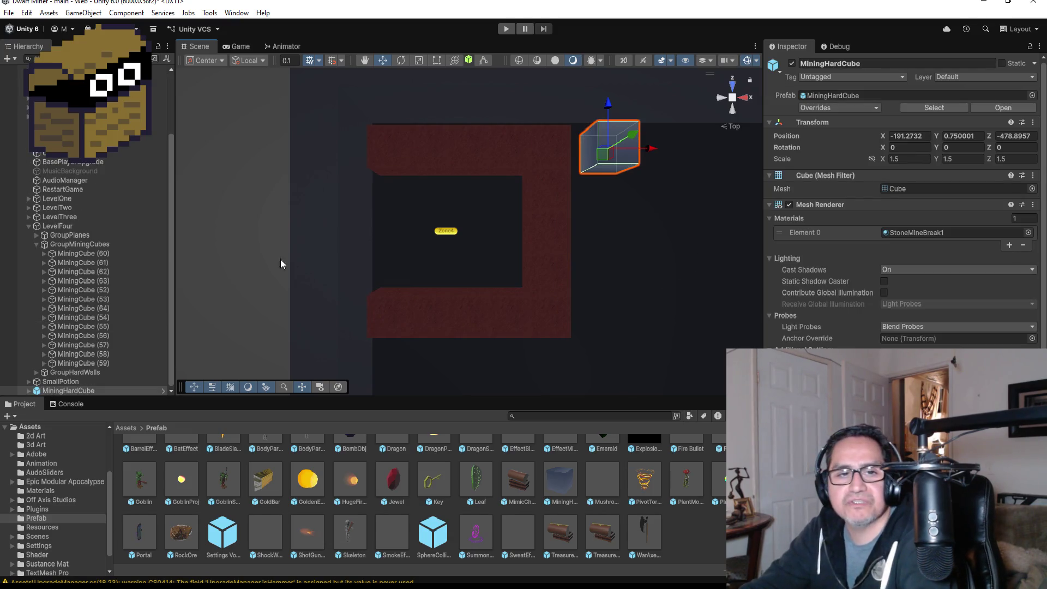
# Unpack the placed MiningHardCube completely and move it into GroupMiningCubes
pyautogui.rightClick(60, 382)
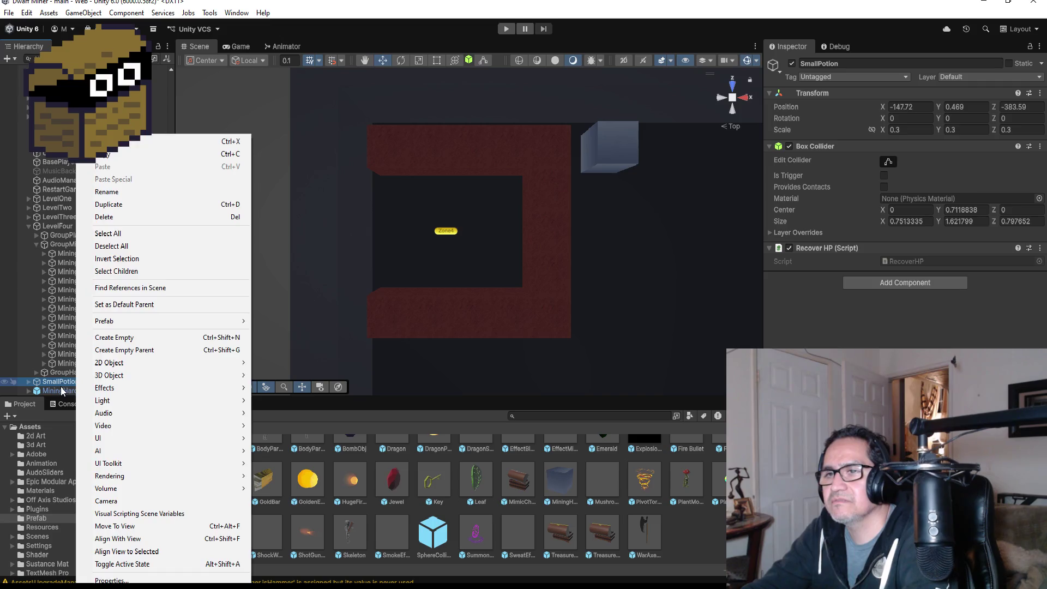
pyautogui.click(61, 389)
pyautogui.rightClick(72, 391)
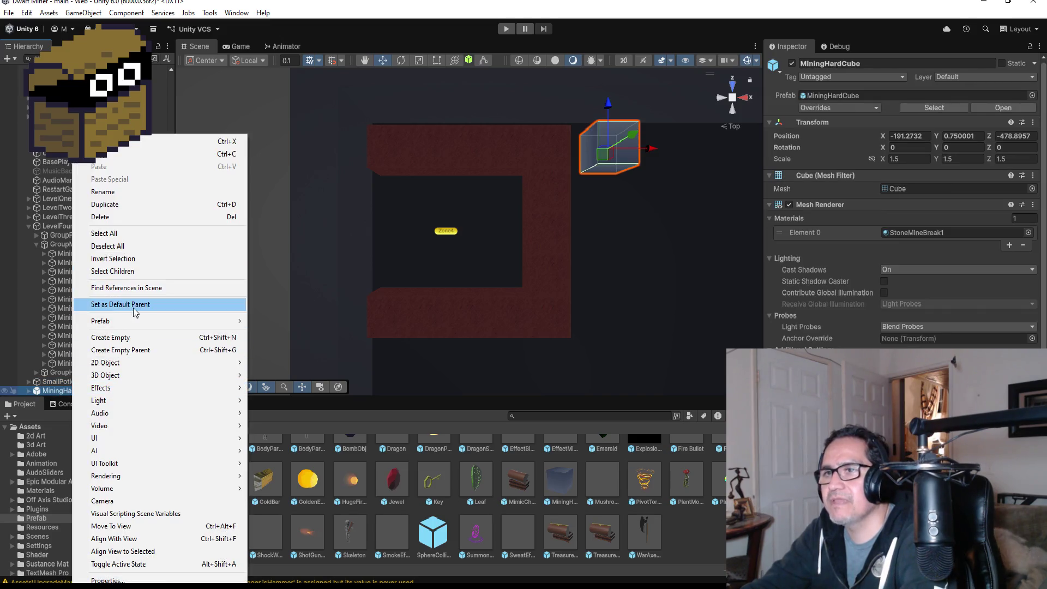
pyautogui.moveTo(137, 321)
pyautogui.click(294, 421)
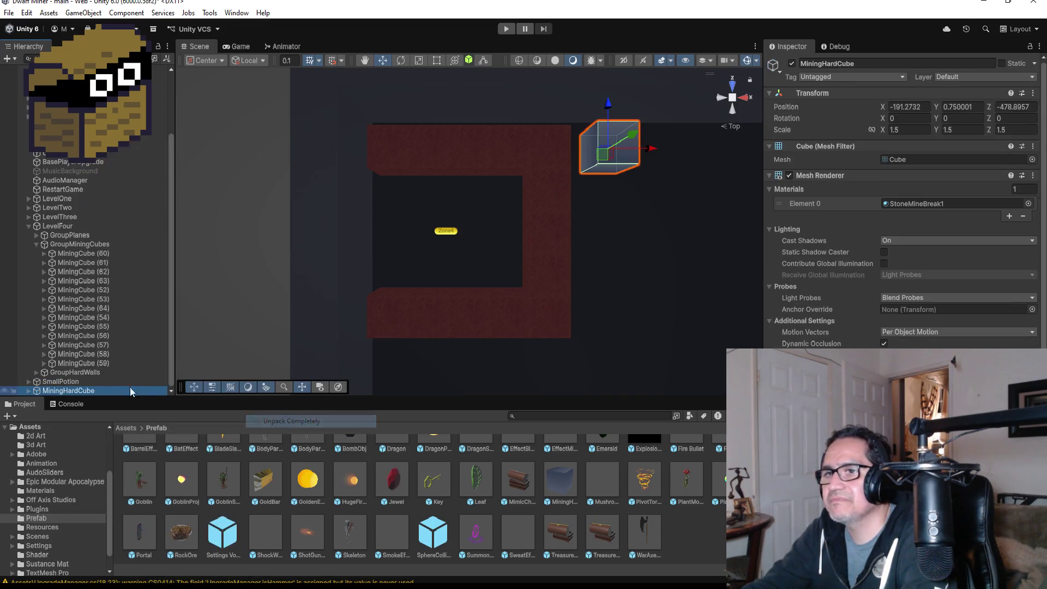
pyautogui.moveTo(97, 391); pyautogui.dragTo(102, 367)
# Vertex-snap the hard cube's corner against the red wall
pyautogui.press('f')
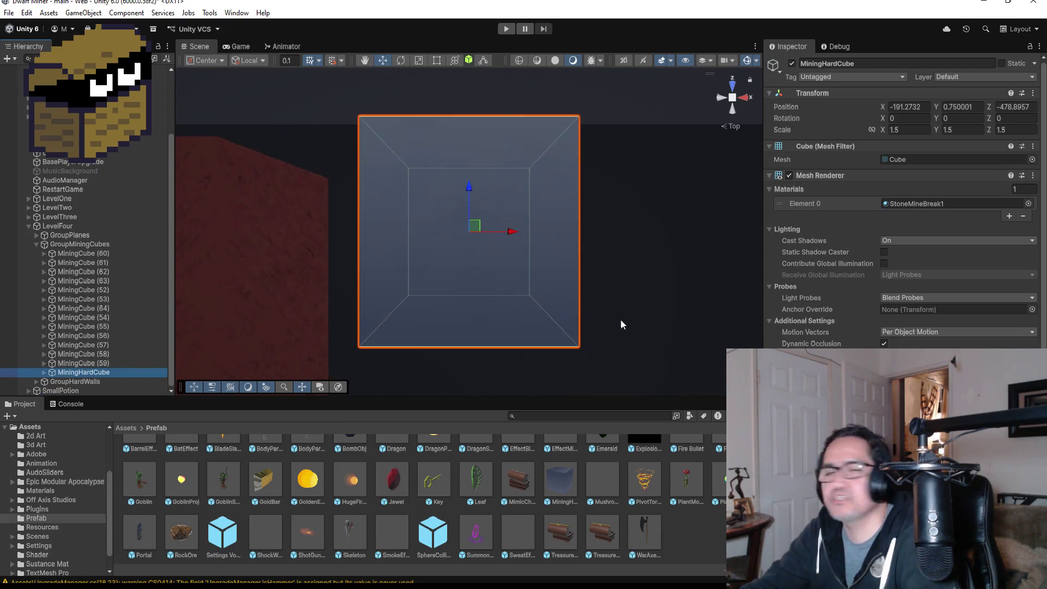
pyautogui.moveTo(551, 367); pyautogui.dragTo(538, 162)
pyautogui.scroll(-5, 537, 163)
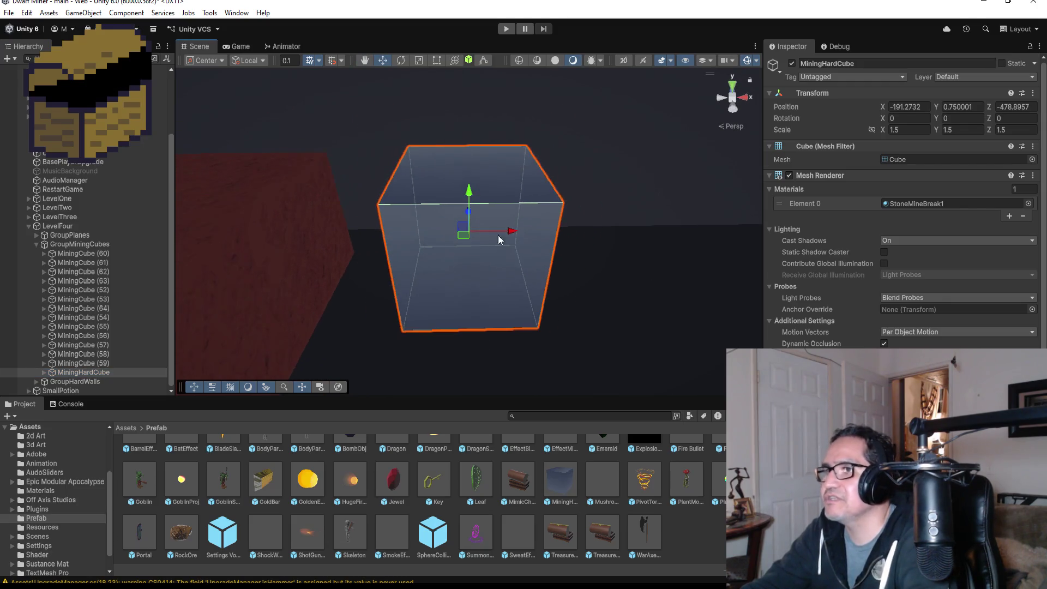
pyautogui.press('v')
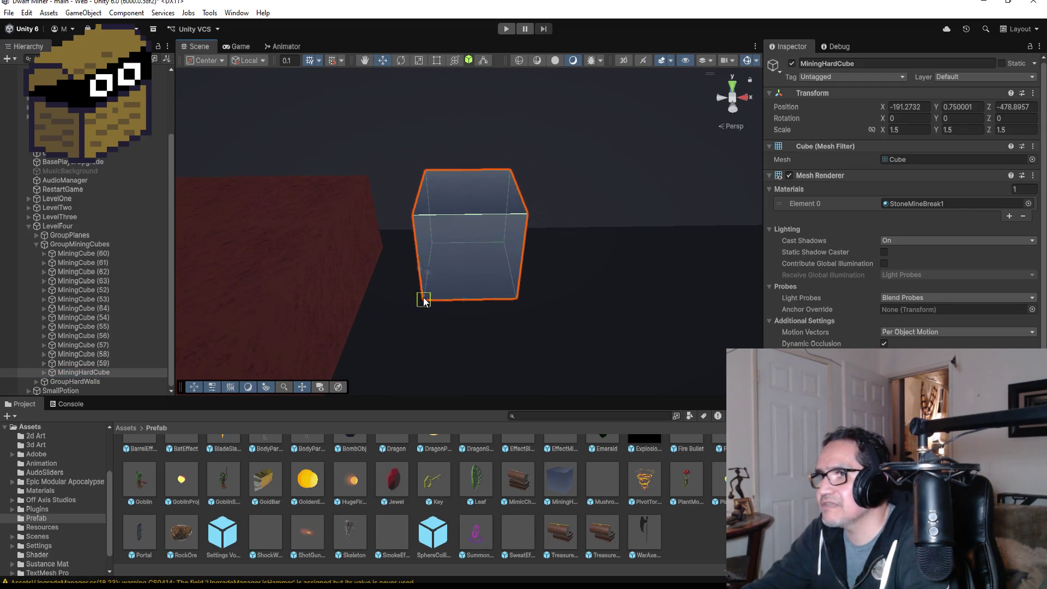
pyautogui.moveTo(424, 301)
pyautogui.mouseDown()
pyautogui.moveTo(397, 300)
pyautogui.moveTo(572, 278)
pyautogui.moveTo(622, 241)
pyautogui.moveTo(613, 181)
pyautogui.moveTo(427, 292)
pyautogui.mouseUp()
pyautogui.moveTo(535, 270); pyautogui.dragTo(446, 275)
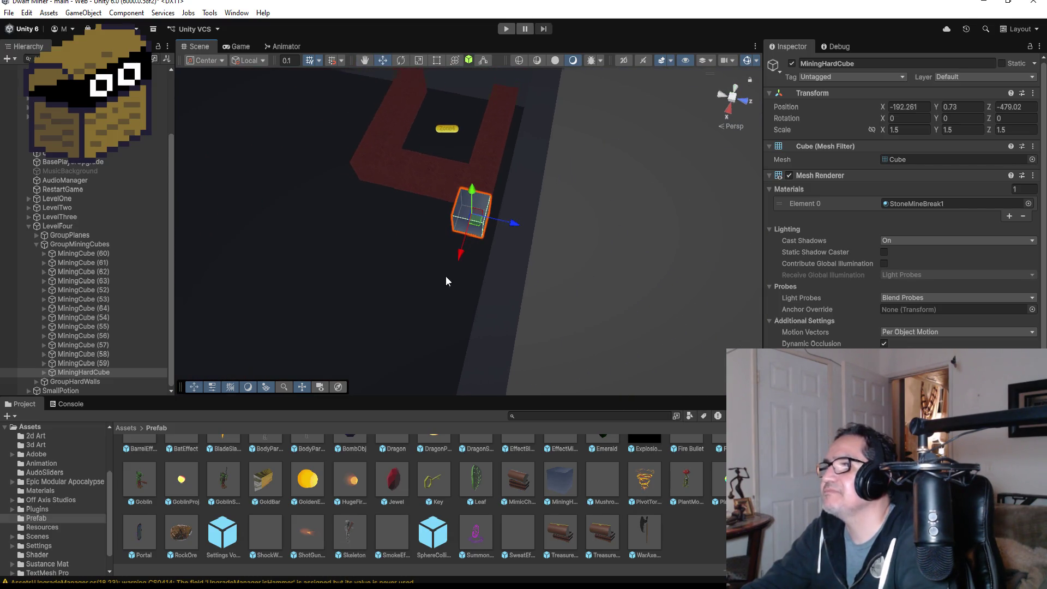
pyautogui.moveTo(317, 295); pyautogui.dragTo(472, 289)
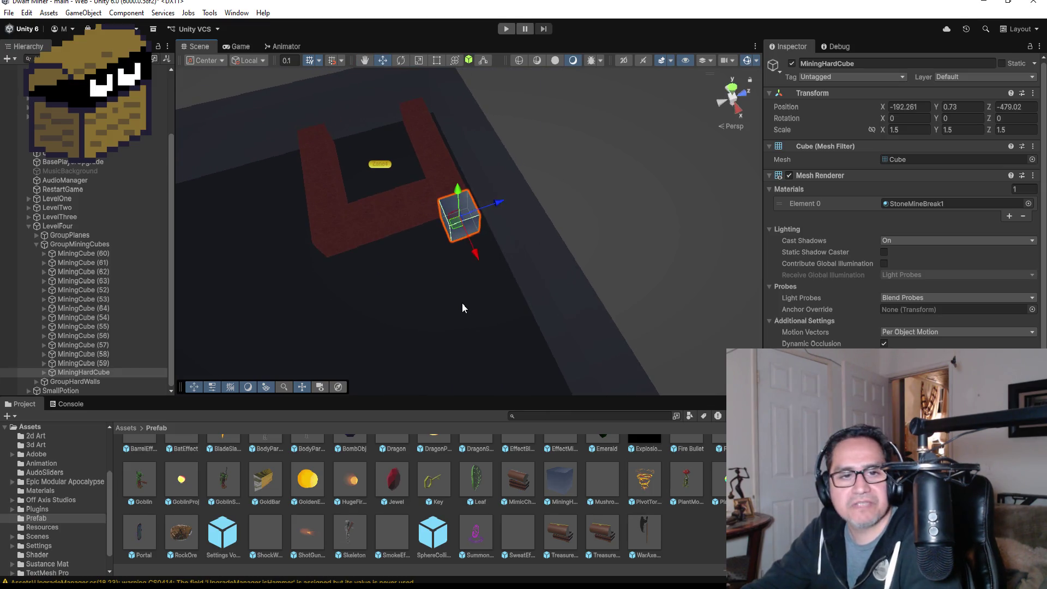
# Duplicate the hard cube four times along Z, ending at MiningHardCube (4)
pyautogui.hotkey('ctrl', 'd')
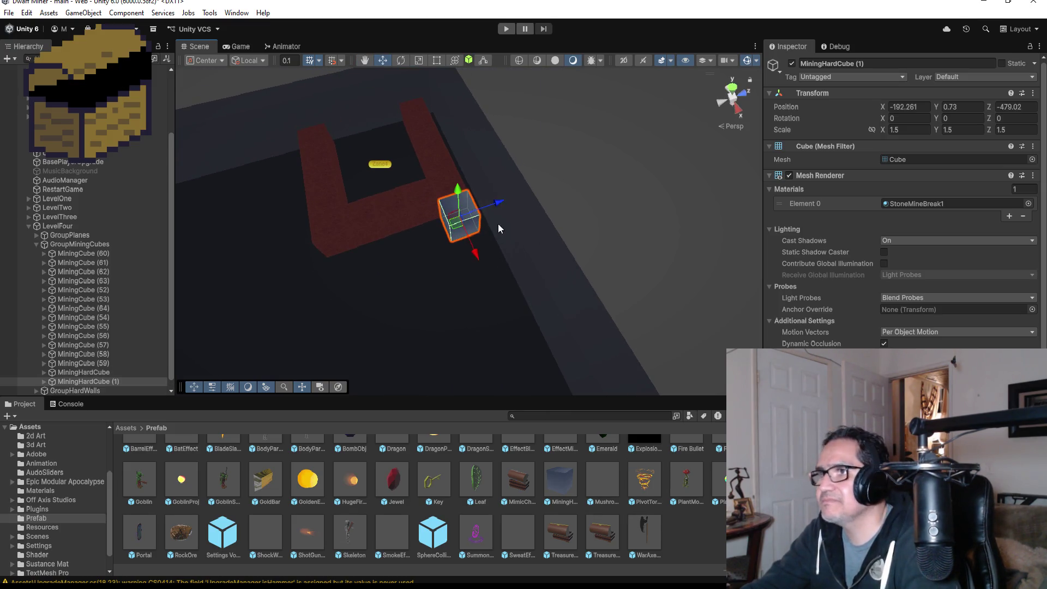
pyautogui.moveTo(498, 203)
pyautogui.mouseDown()
pyautogui.moveTo(446, 215)
pyautogui.moveTo(458, 221)
pyautogui.mouseUp()
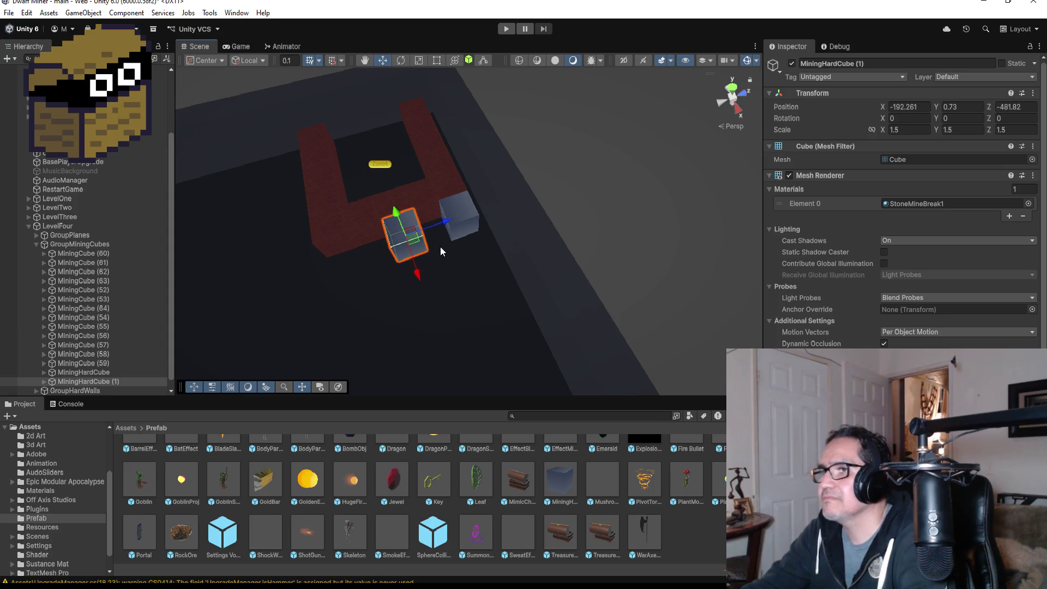
pyautogui.moveTo(428, 252); pyautogui.dragTo(442, 251)
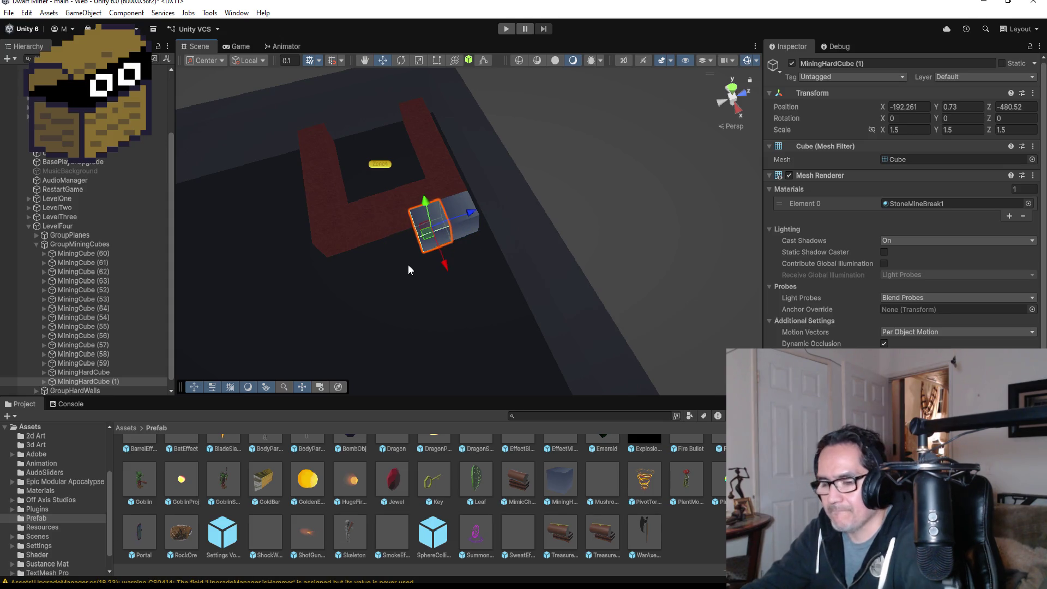
pyautogui.hotkey('ctrl', 'd')
pyautogui.moveTo(470, 211)
pyautogui.mouseDown()
pyautogui.moveTo(425, 244)
pyautogui.moveTo(426, 277)
pyautogui.mouseUp()
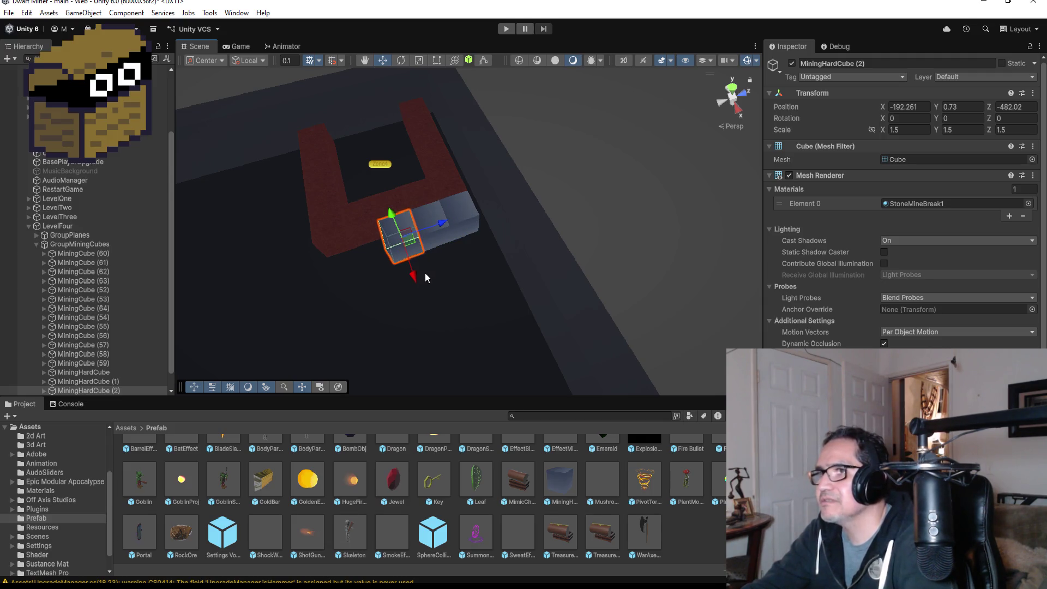
pyautogui.hotkey('ctrl', 'd')
pyautogui.moveTo(443, 223)
pyautogui.mouseDown()
pyautogui.moveTo(396, 243)
pyautogui.moveTo(388, 260)
pyautogui.moveTo(406, 279)
pyautogui.mouseUp()
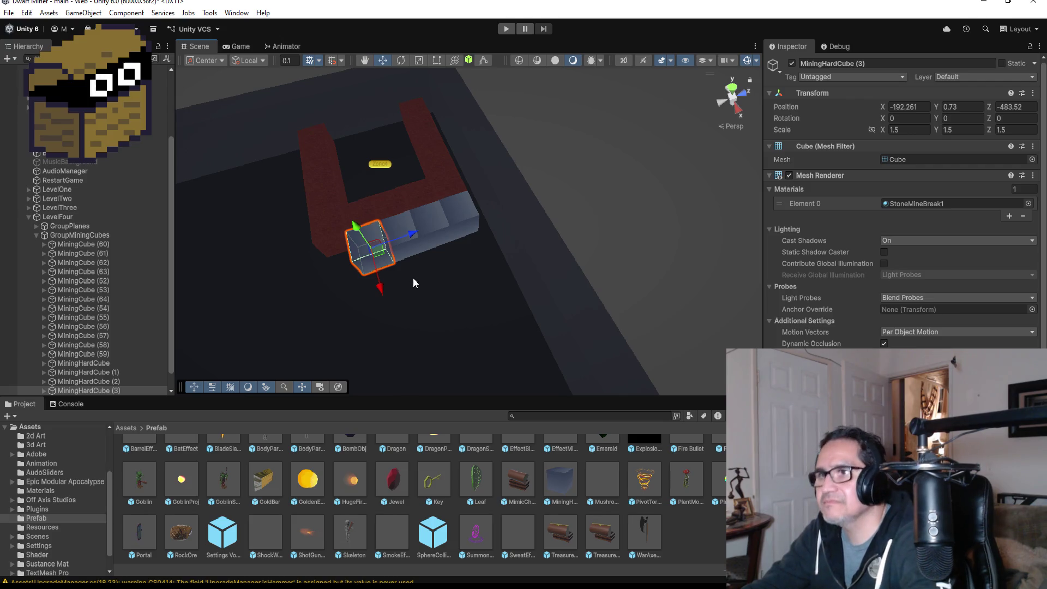
pyautogui.hotkey('ctrl', 'd')
pyautogui.moveTo(413, 234)
pyautogui.mouseDown()
pyautogui.moveTo(363, 252)
pyautogui.moveTo(349, 280)
pyautogui.moveTo(420, 284)
pyautogui.moveTo(503, 323)
pyautogui.mouseUp()
pyautogui.scroll(-3, 444, 283)
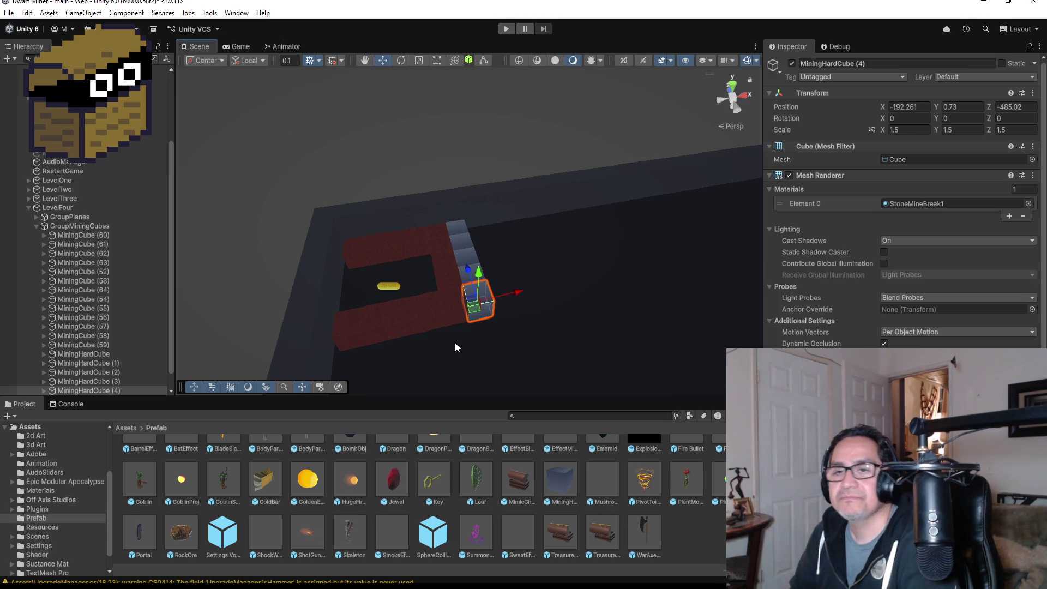
pyautogui.moveTo(557, 270)
pyautogui.mouseDown()
pyautogui.moveTo(594, 243)
pyautogui.moveTo(654, 255)
pyautogui.moveTo(584, 260)
pyautogui.moveTo(575, 303)
pyautogui.moveTo(490, 305)
pyautogui.mouseUp()
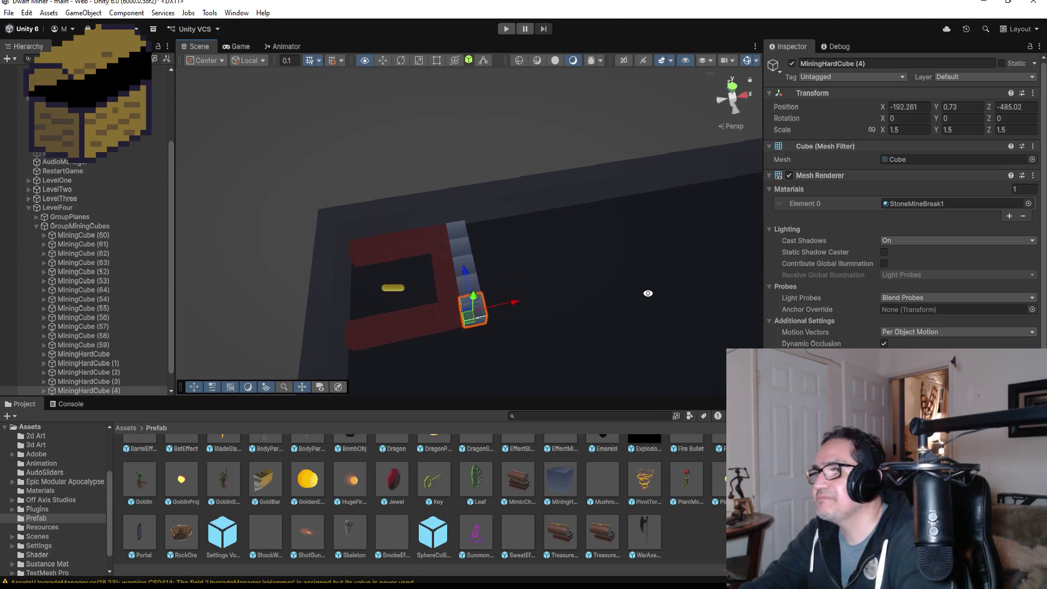
# Play the level, walk to the red wall and bomb it
pyautogui.click(514, 34)
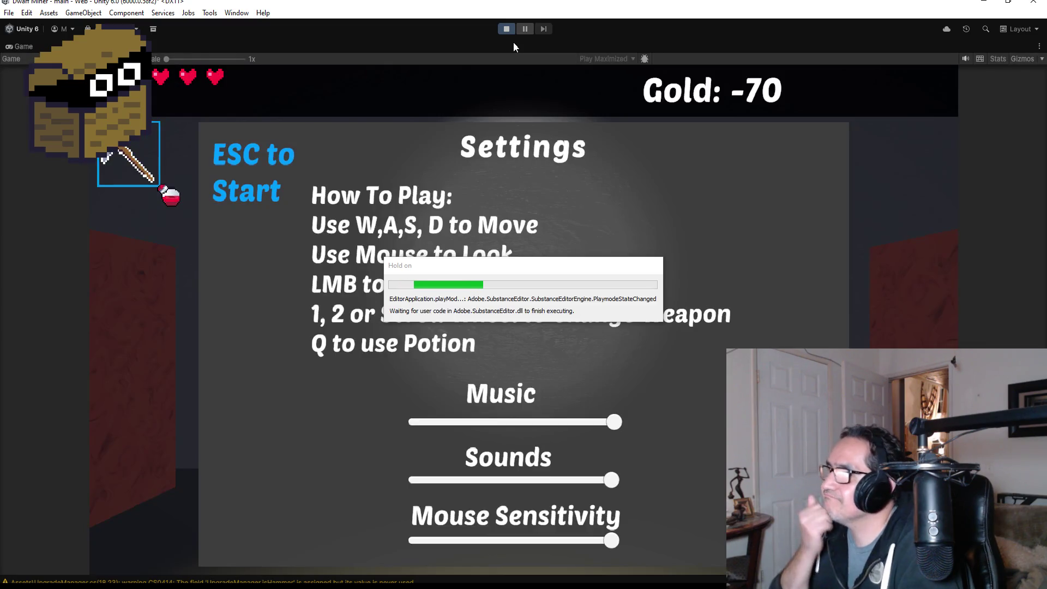
pyautogui.press('Escape')
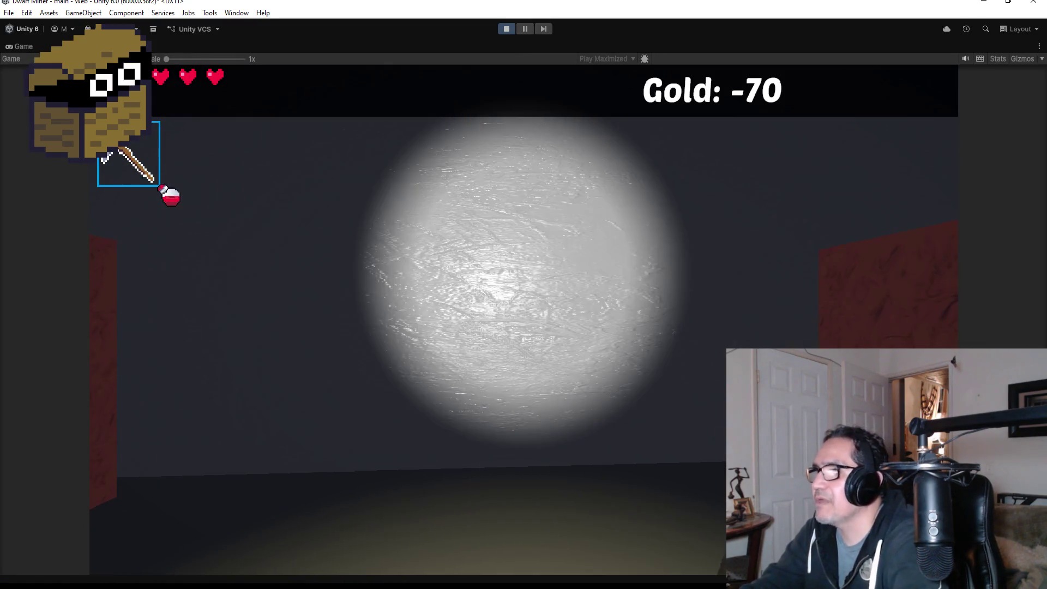
pyautogui.press('w')
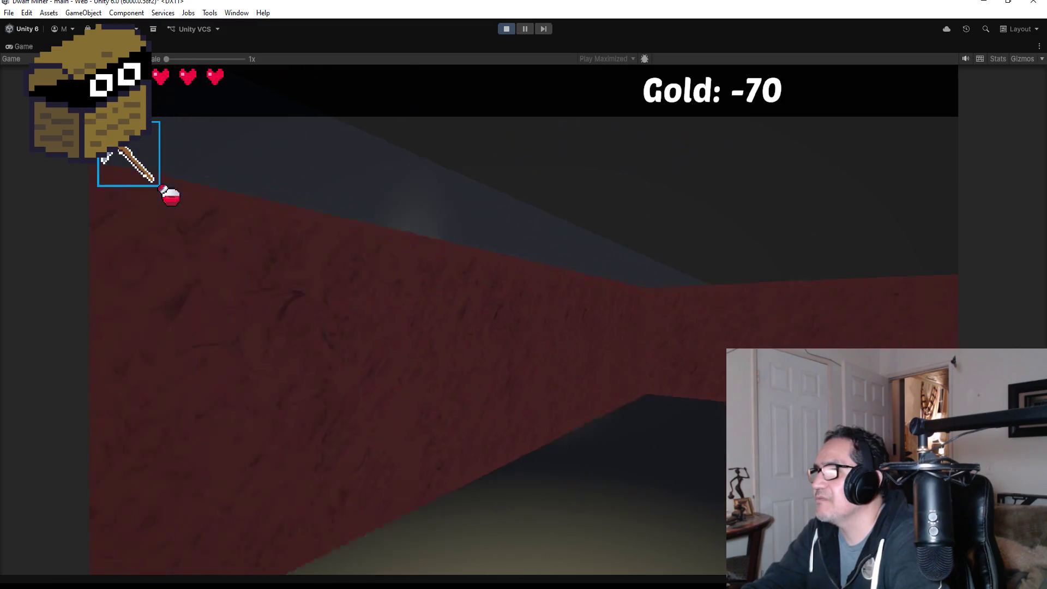
pyautogui.press('a')
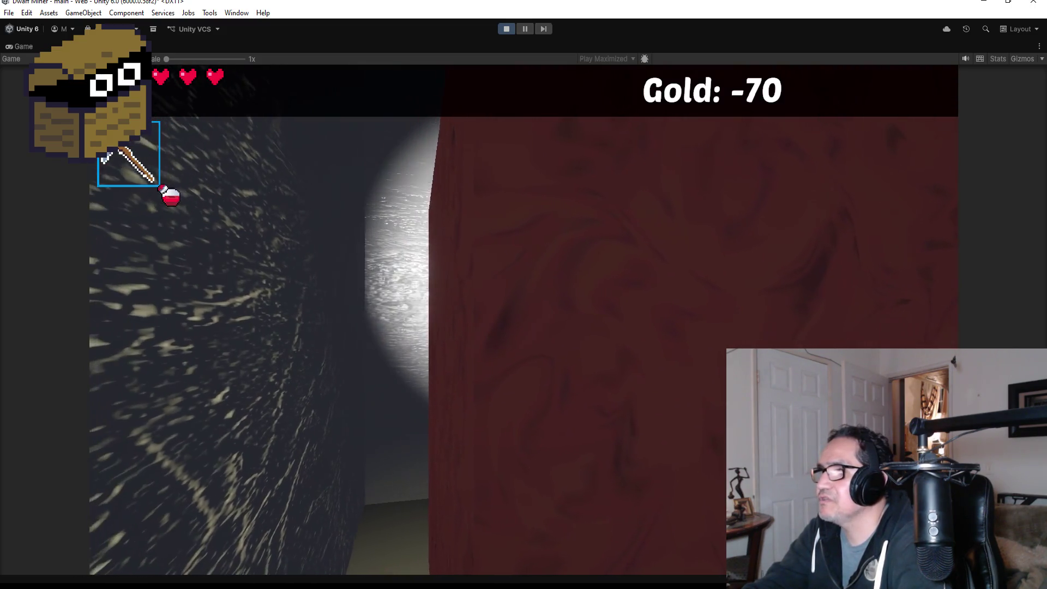
pyautogui.press('d')
pyautogui.press('d')
pyautogui.click(524, 295)
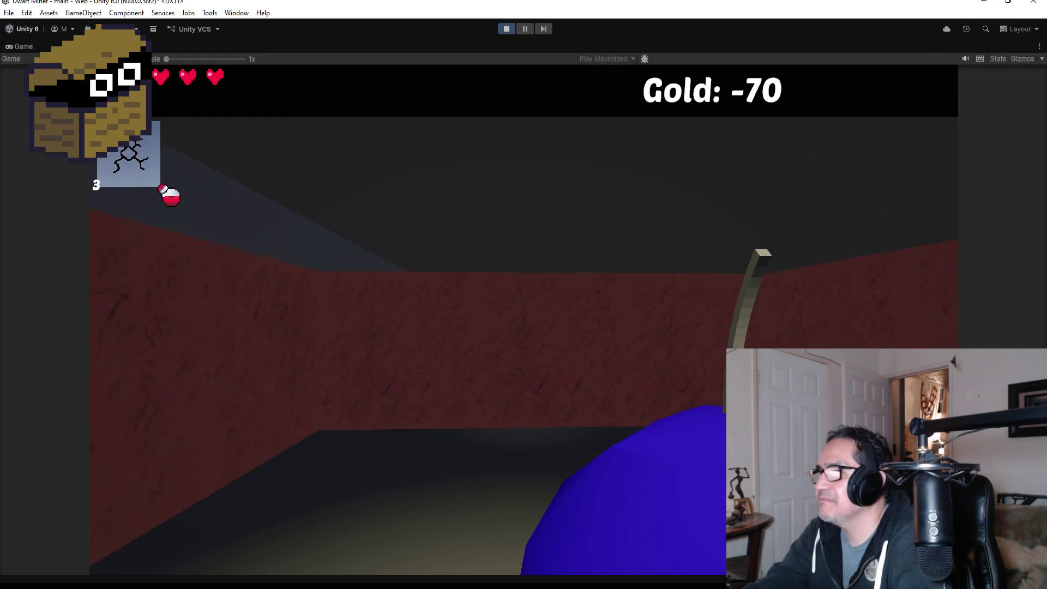
pyautogui.click(523, 295)
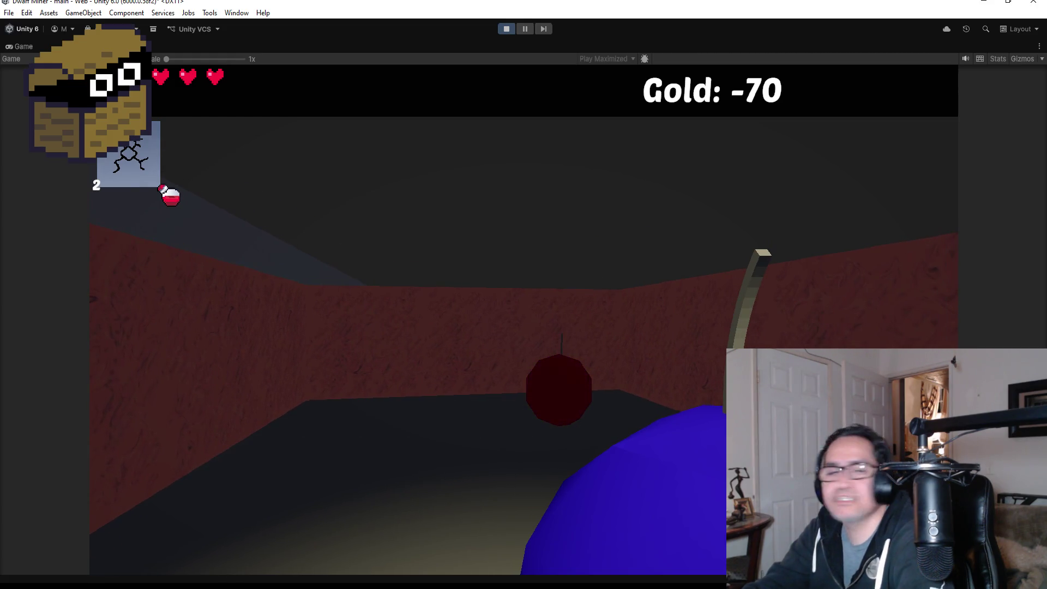
pyautogui.press('w')
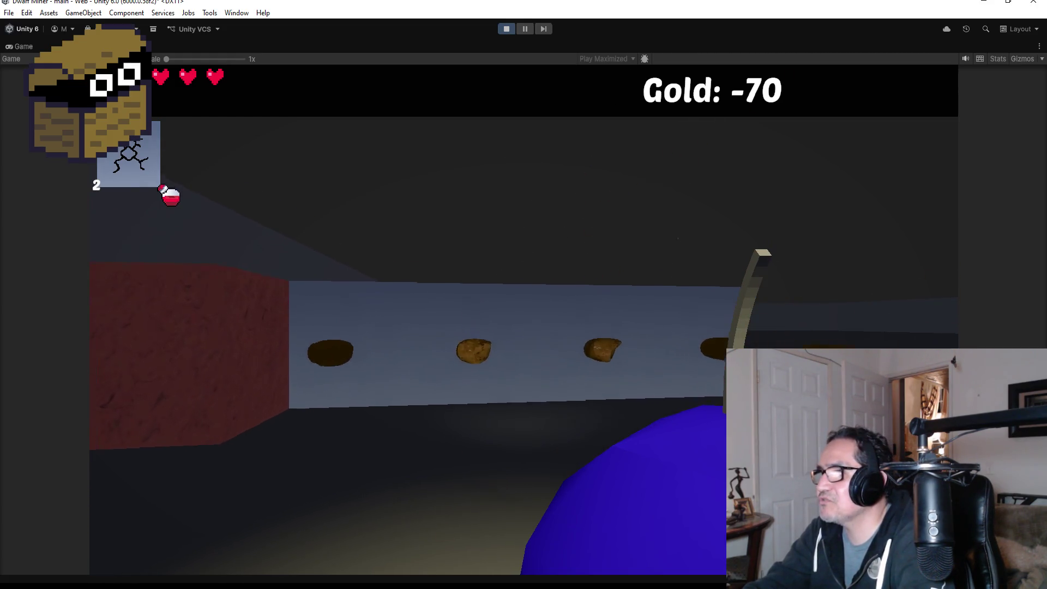
pyautogui.click(523, 294)
pyautogui.press('s')
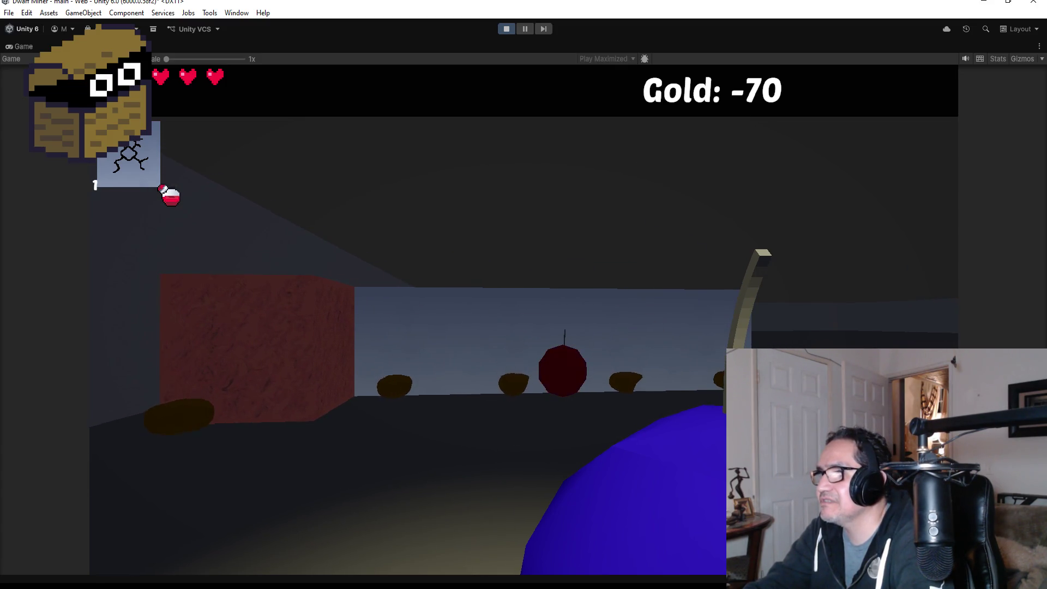
# Collect the gold and red gem, throw the last bomb, then stop play mode
pyautogui.press('w')
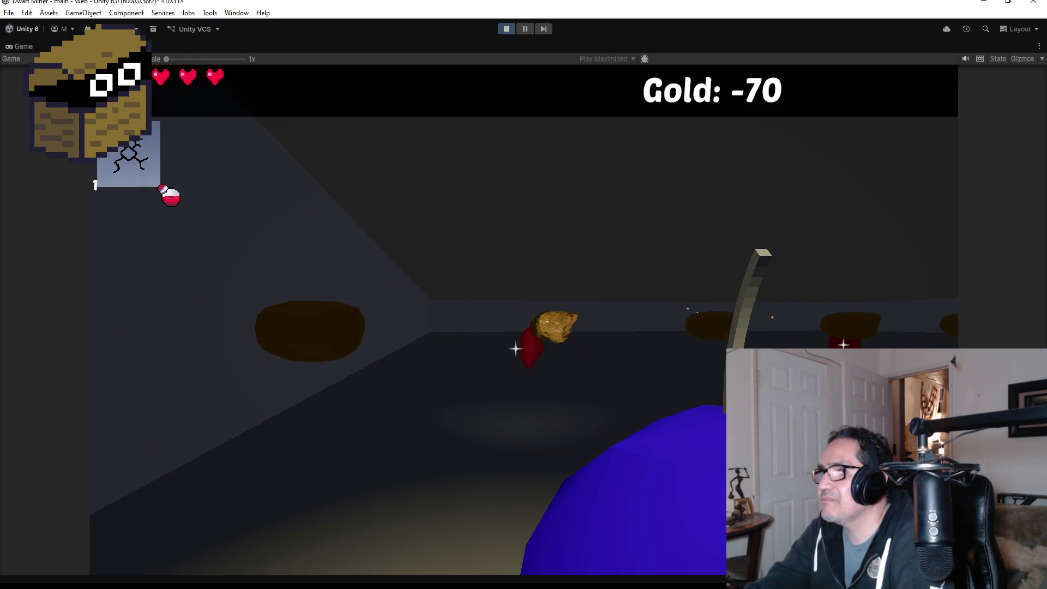
pyautogui.press('w')
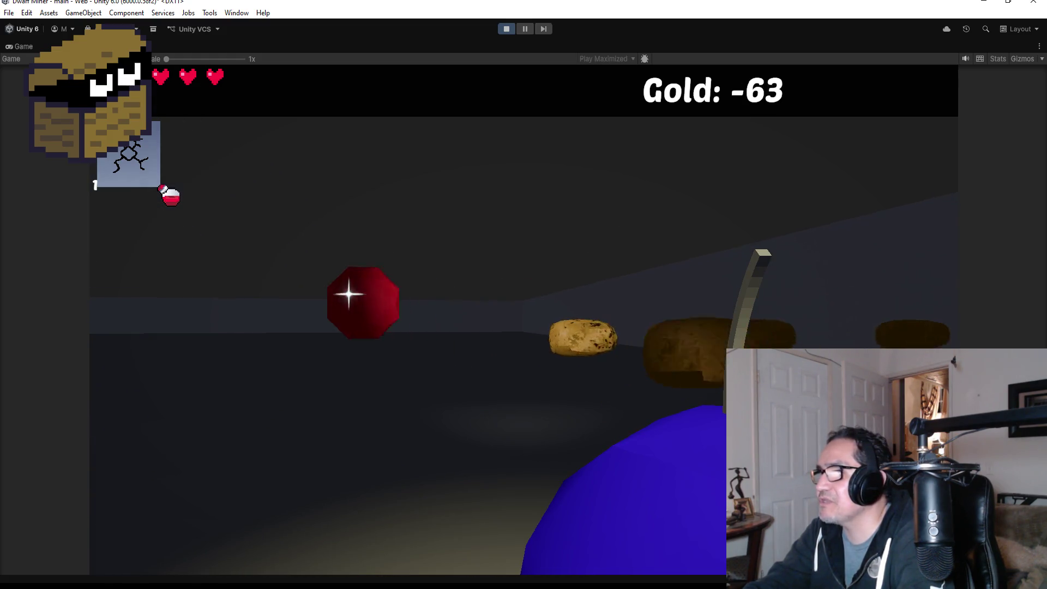
pyautogui.press('w')
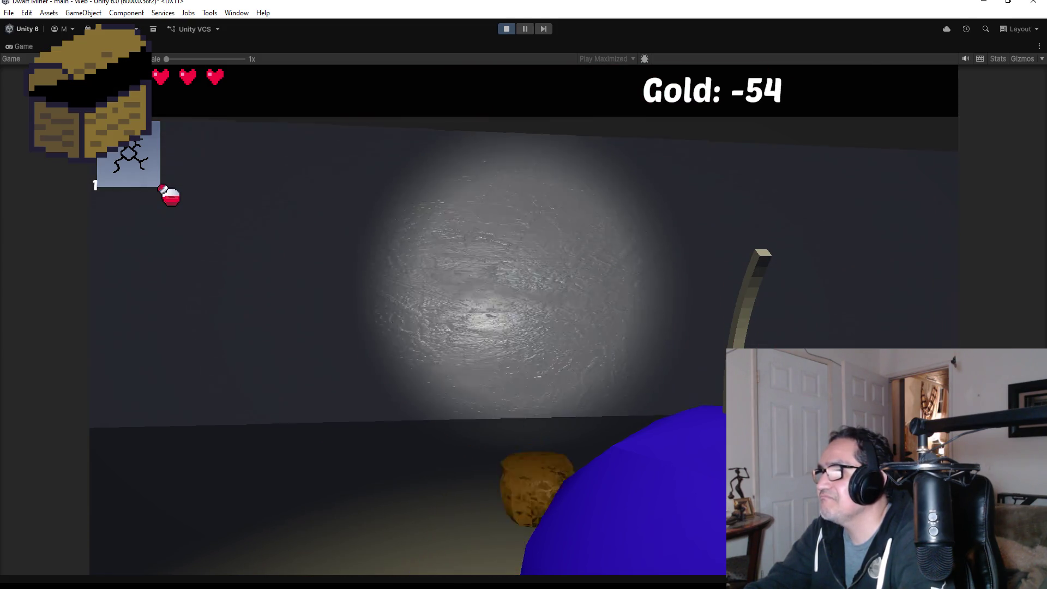
pyautogui.press('w')
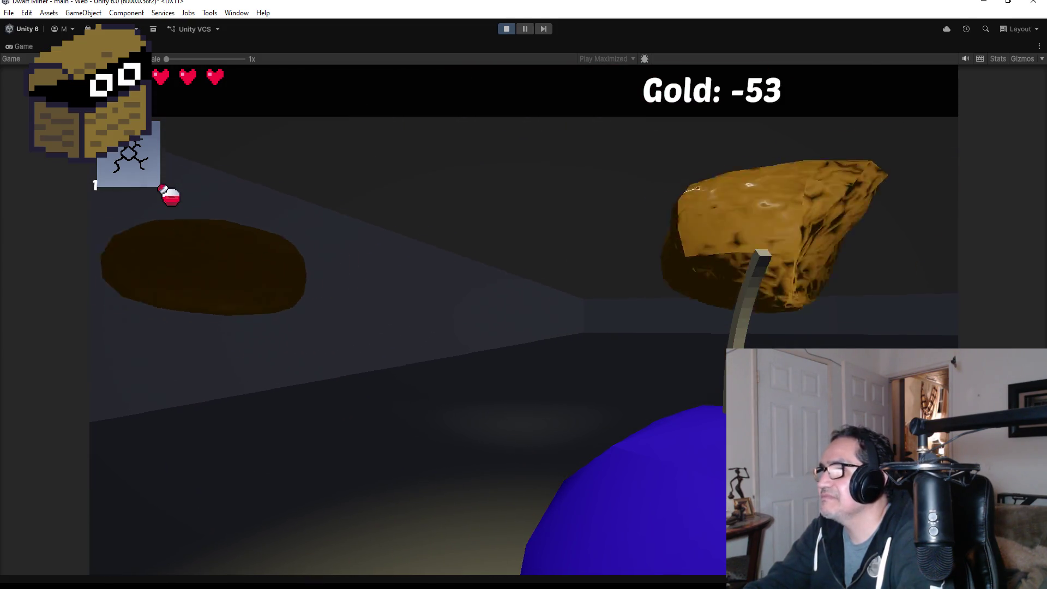
pyautogui.press('w')
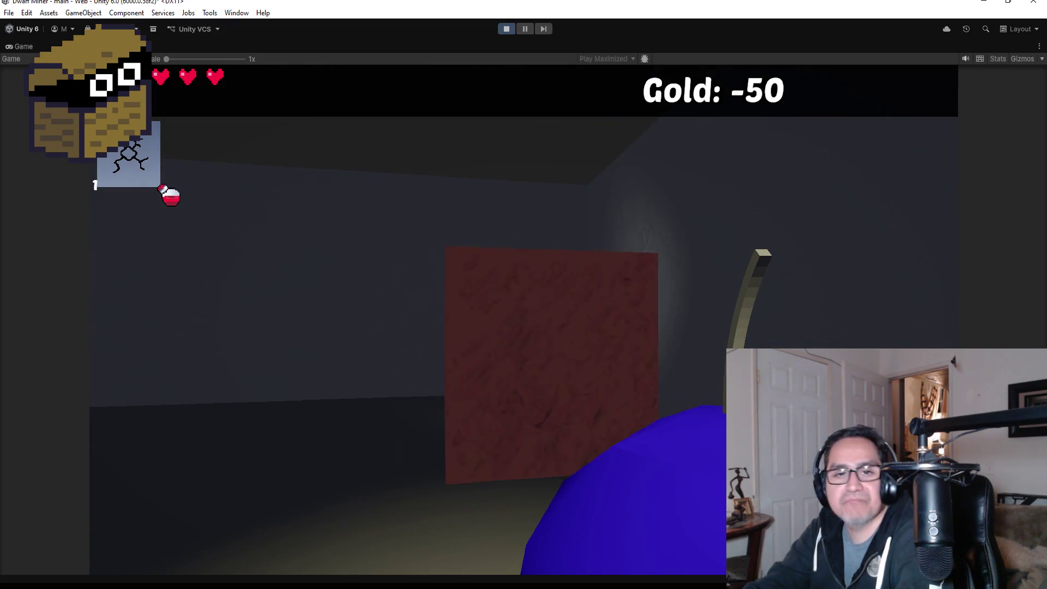
pyautogui.press('w')
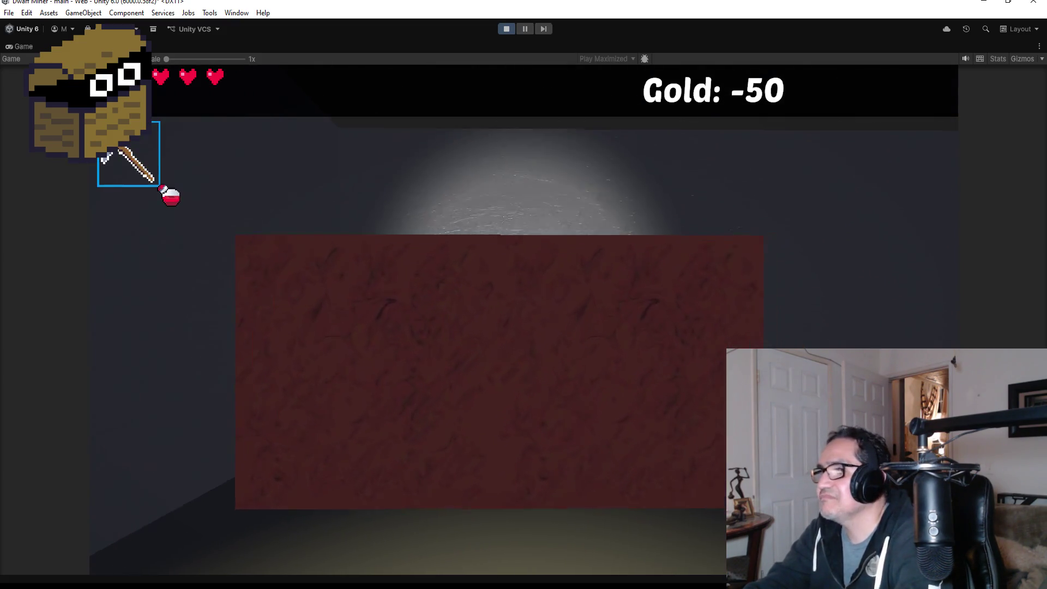
pyautogui.press('w')
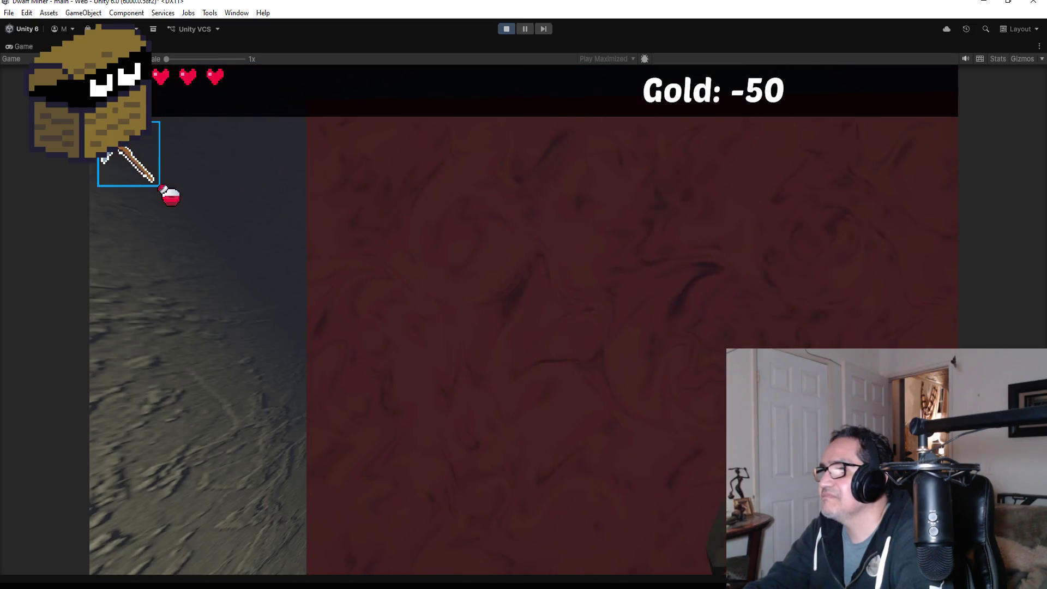
pyautogui.press('w')
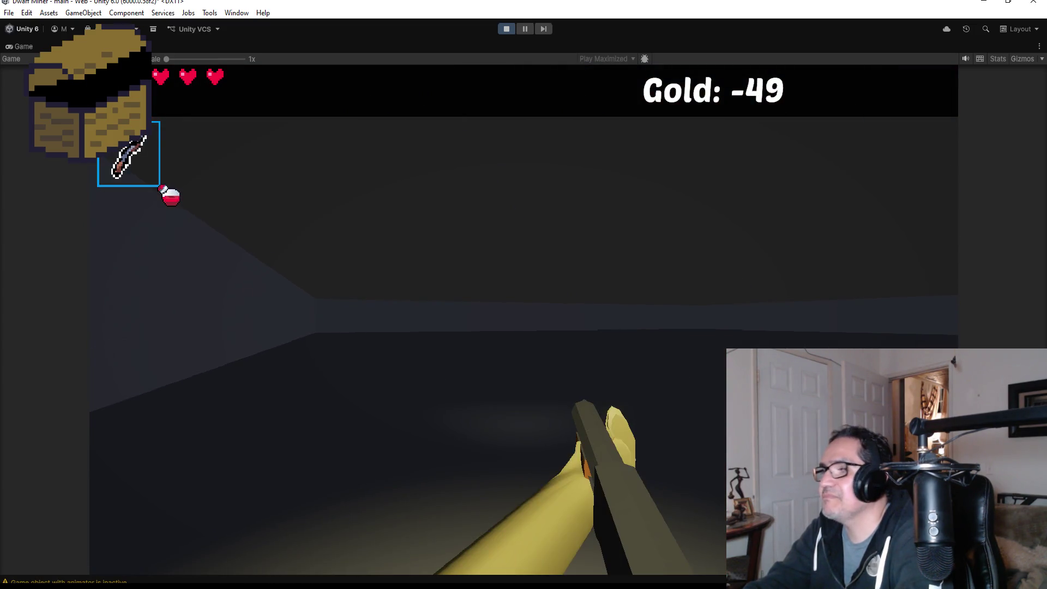
pyautogui.press('e')
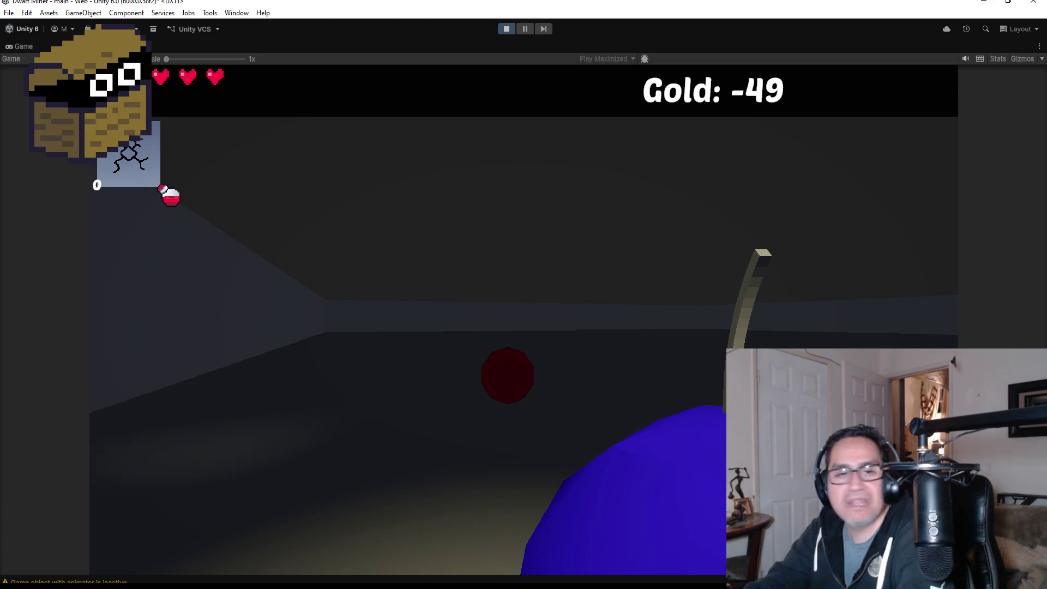
pyautogui.press('Escape')
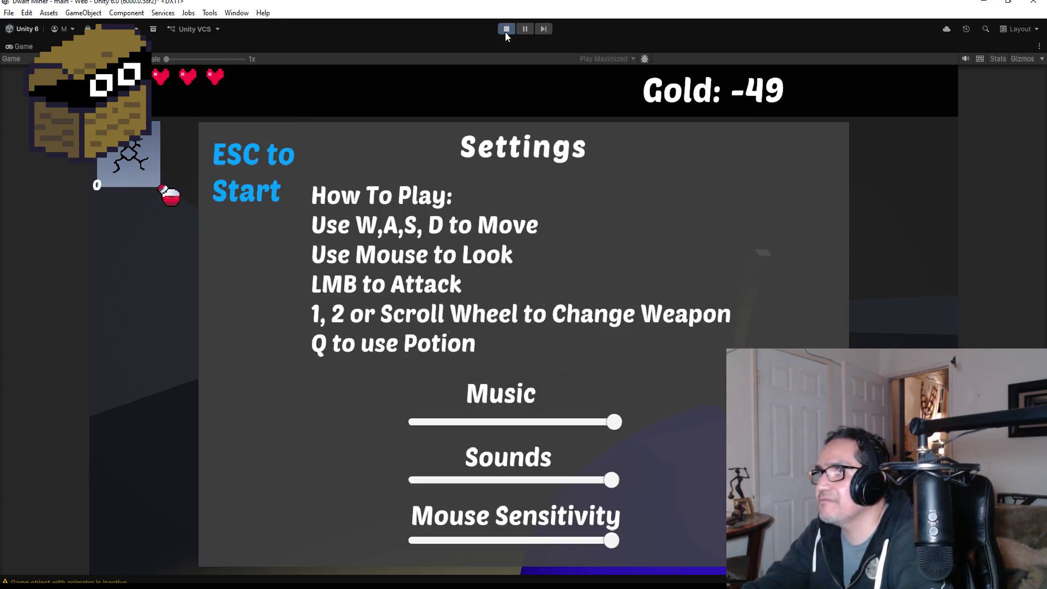
pyautogui.click(505, 32)
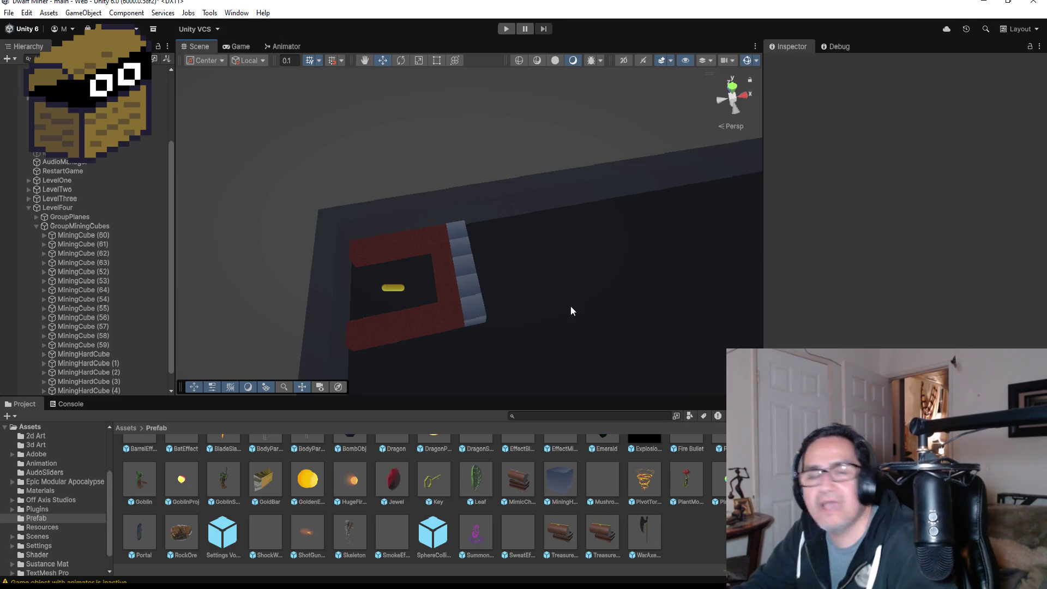
# Switch to Top view, inspect two hard cubes, and collapse GroupMiningCubes in the Hierarchy
pyautogui.click(735, 89)
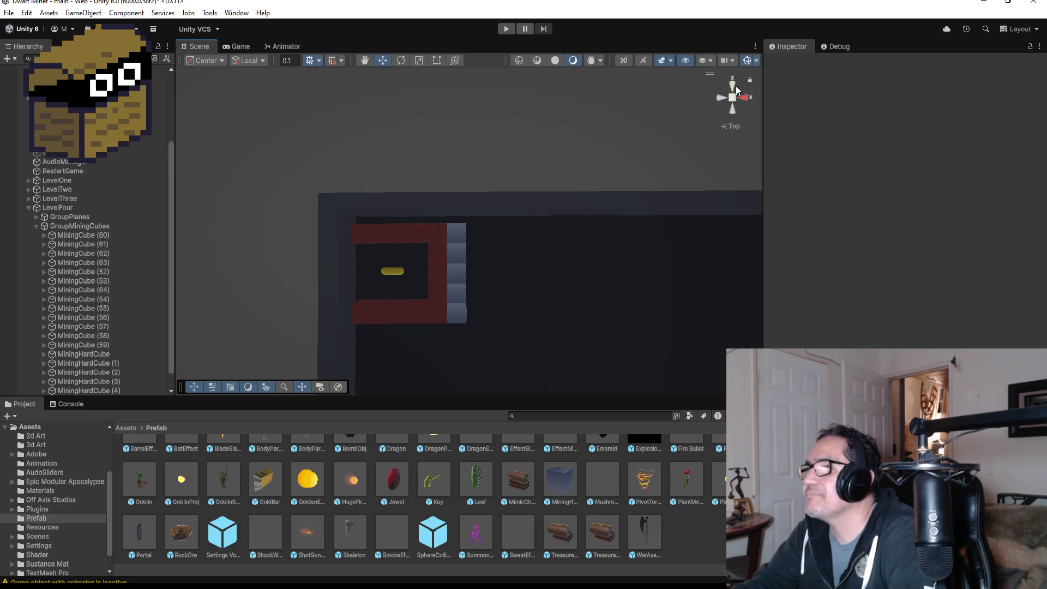
pyautogui.click(464, 234)
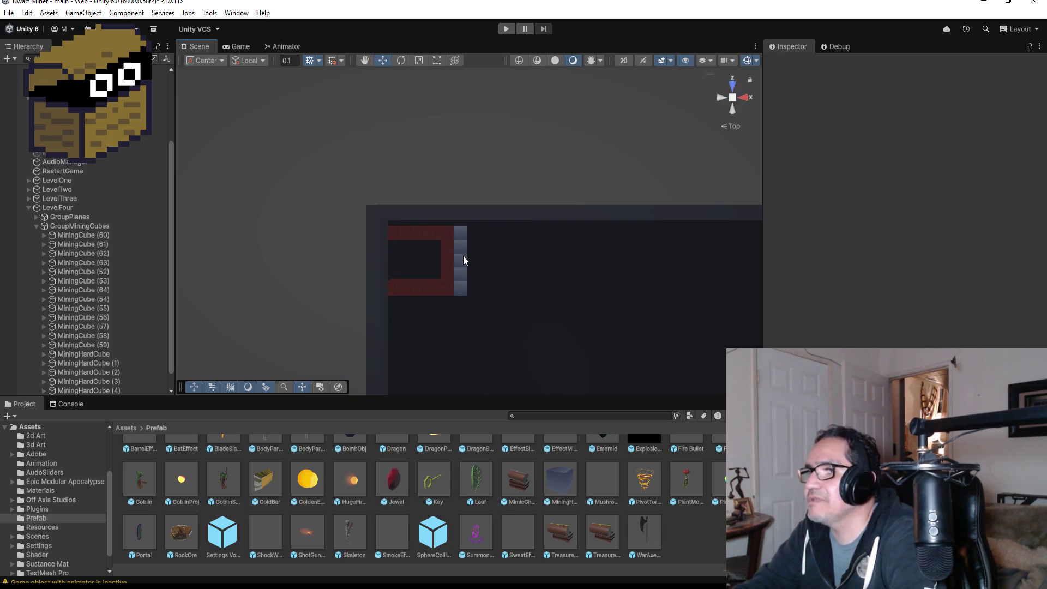
pyautogui.click(463, 282)
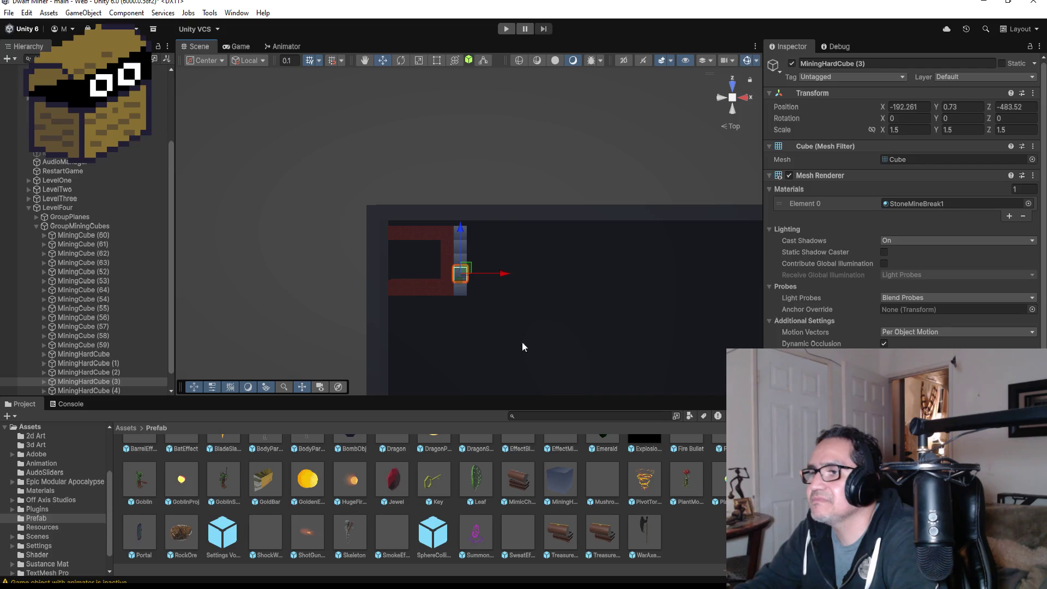
pyautogui.click(36, 225)
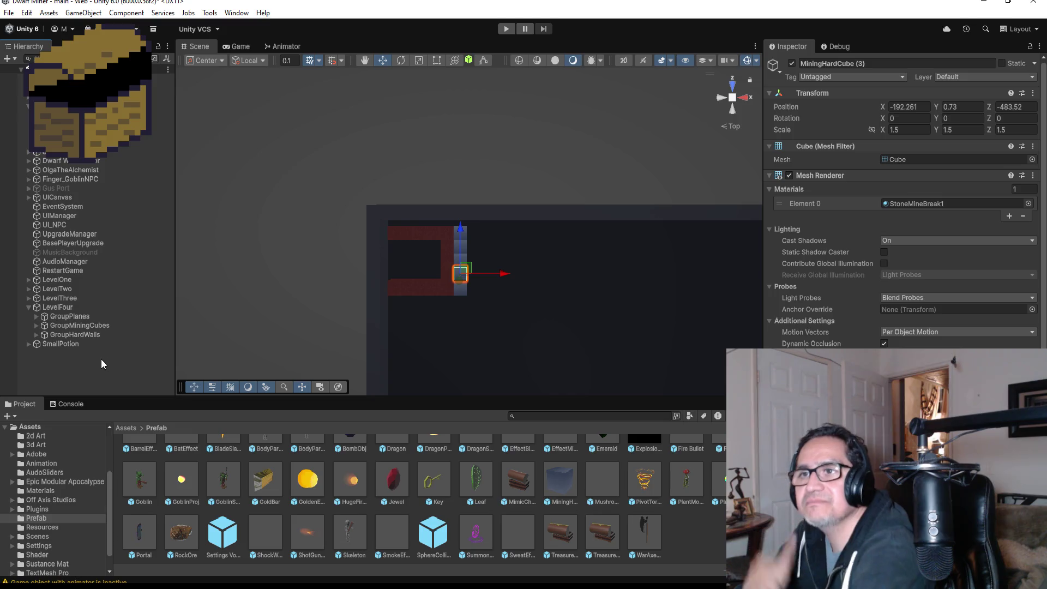
pyautogui.scroll(-3, 520, 326)
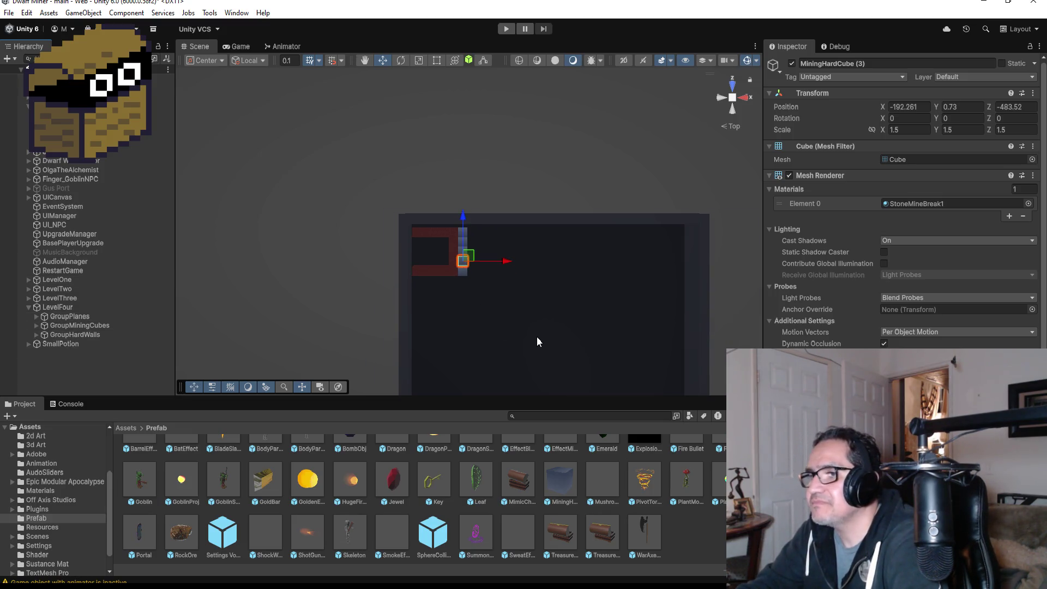
pyautogui.scroll(3, 537, 342)
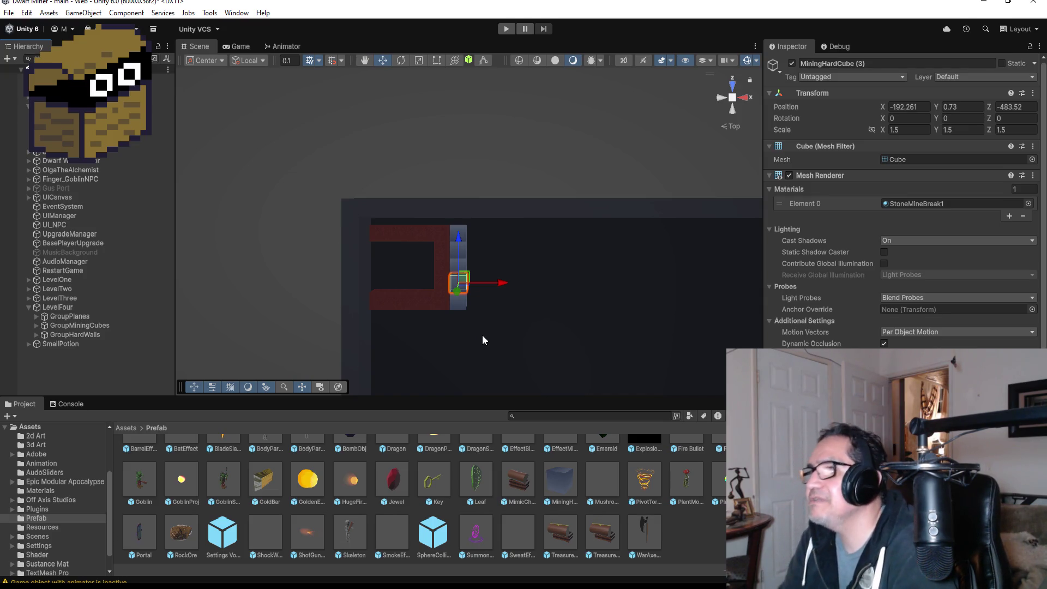
# Duplicate the long wall HardWall (101) and move the copy down to Z -486.48
pyautogui.scroll(-3, 521, 247)
pyautogui.click(437, 215)
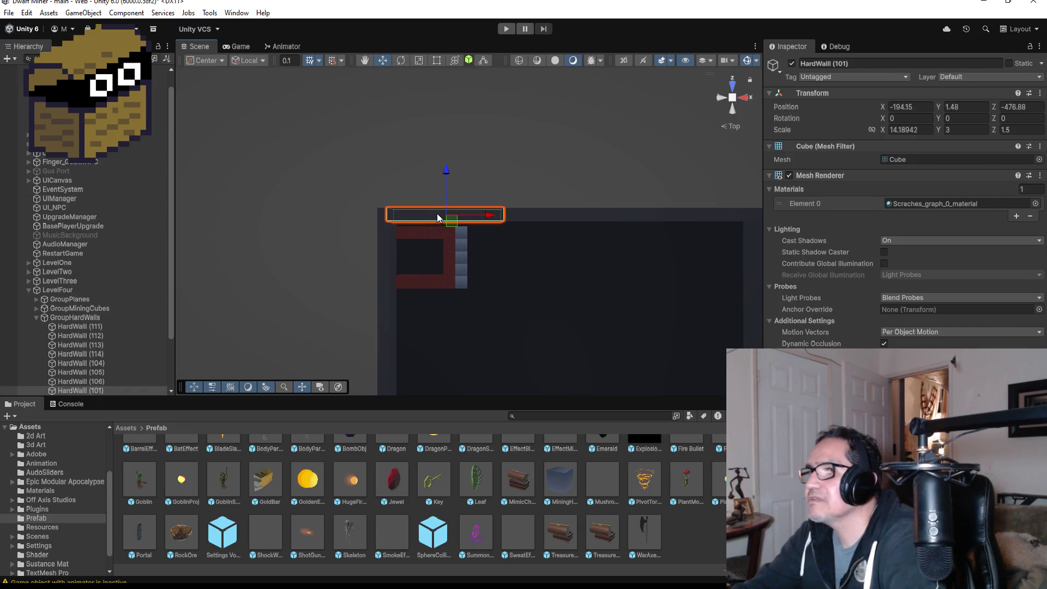
pyautogui.scroll(-3, 462, 276)
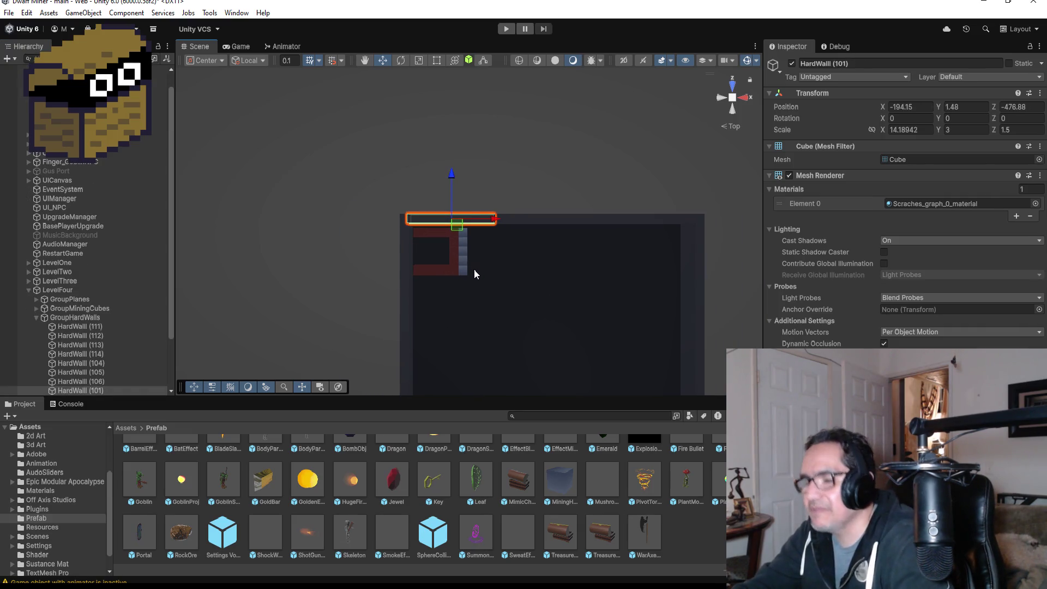
pyautogui.hotkey('ctrl', 'd')
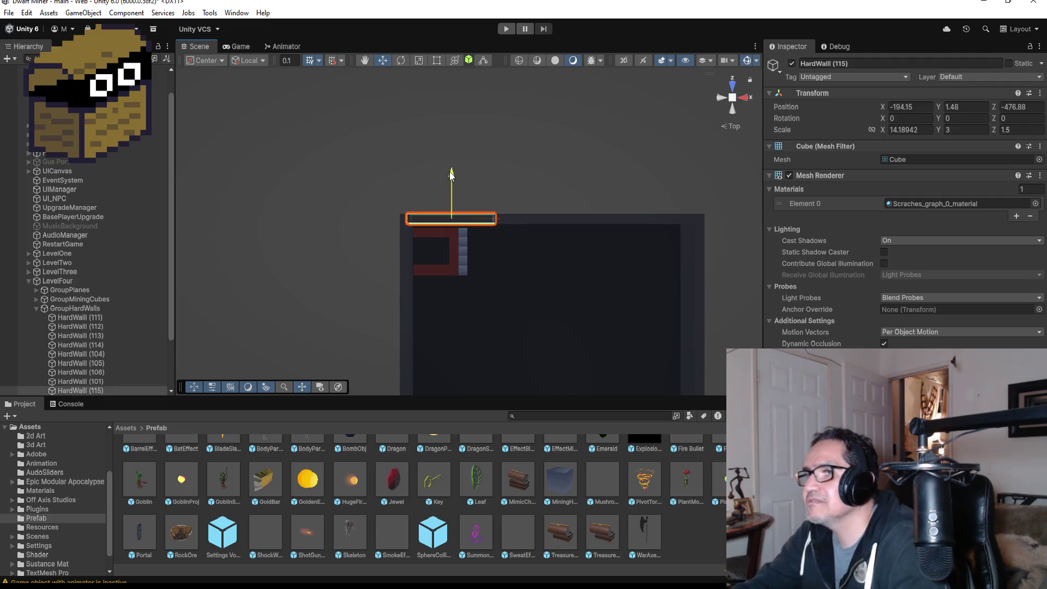
pyautogui.moveTo(451, 172)
pyautogui.mouseDown()
pyautogui.moveTo(456, 245)
pyautogui.moveTo(457, 235)
pyautogui.mouseUp()
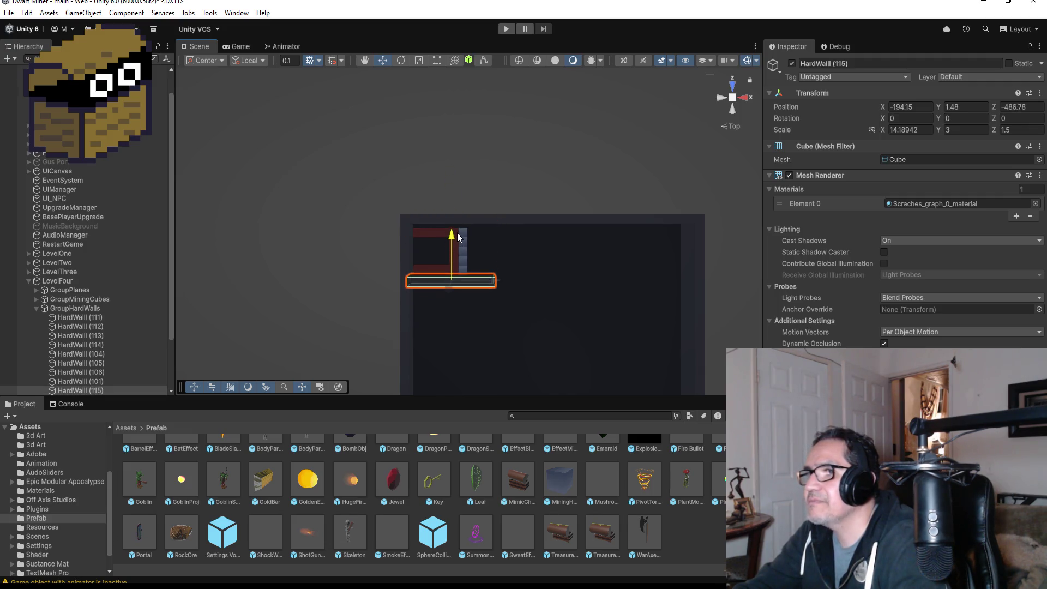
pyautogui.press('f')
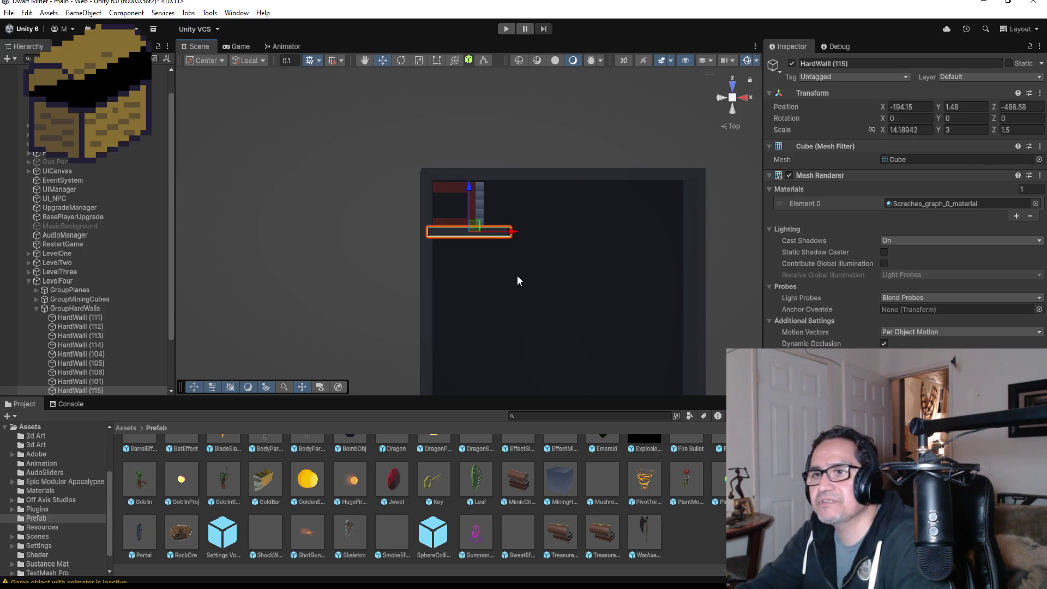
# Duplicate HardWall (115), slide the copy right, and move it down to Z -499.24
pyautogui.hotkey('ctrl', 'd')
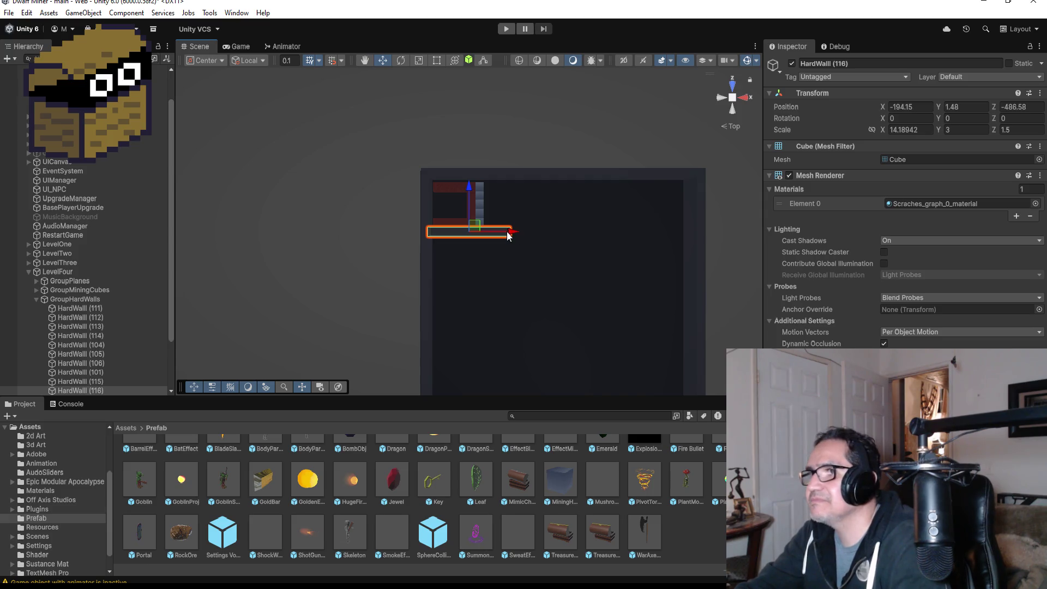
pyautogui.moveTo(507, 233); pyautogui.dragTo(700, 233)
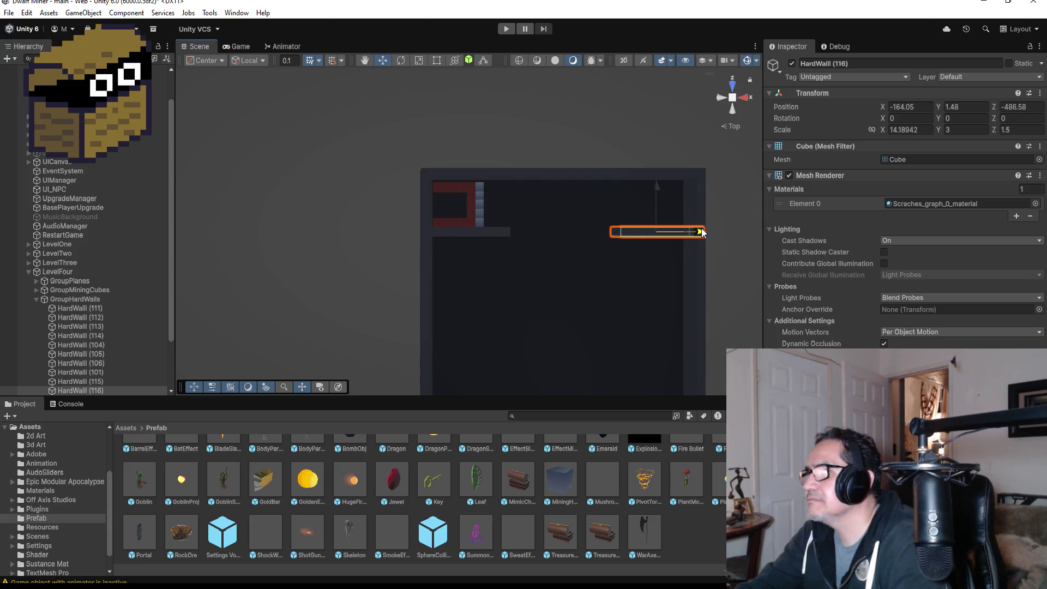
pyautogui.press('f')
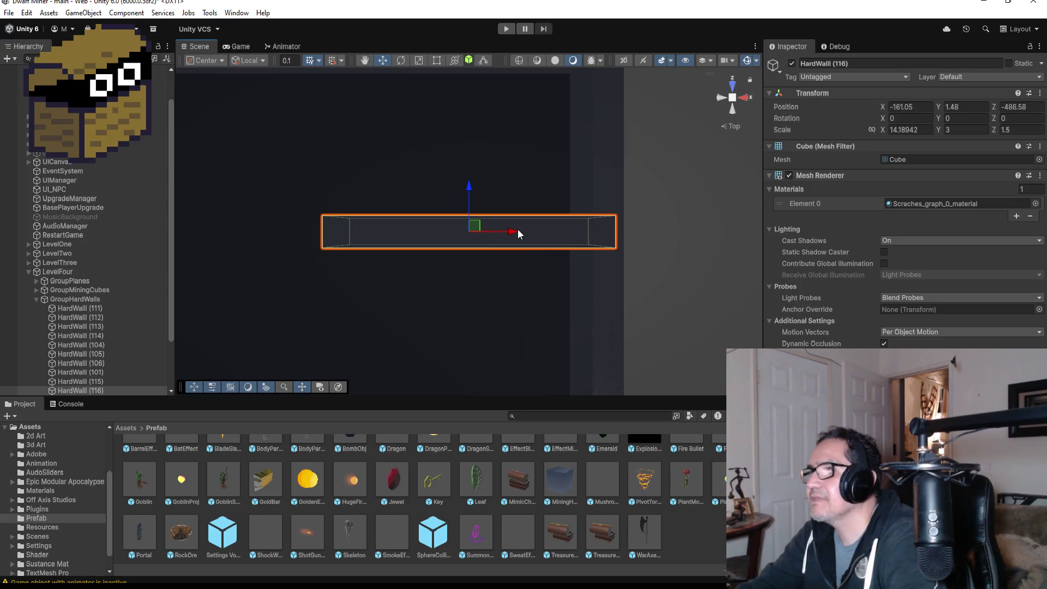
pyautogui.moveTo(517, 231)
pyautogui.mouseDown()
pyautogui.moveTo(472, 231)
pyautogui.moveTo(506, 231)
pyautogui.mouseUp()
pyautogui.scroll(-5, 509, 240)
pyautogui.scroll(-3, 507, 252)
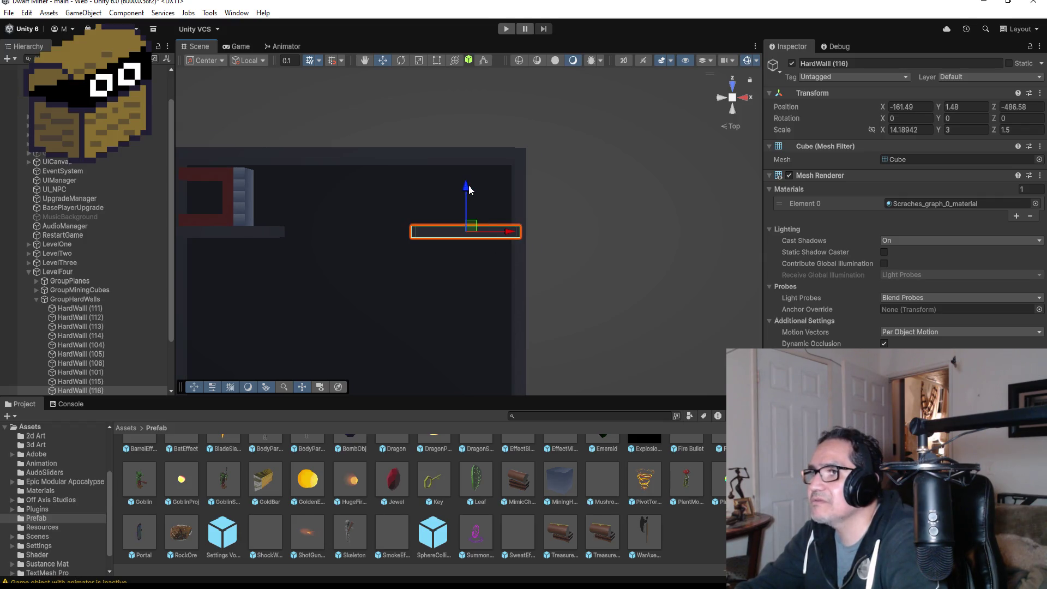
pyautogui.moveTo(463, 218); pyautogui.dragTo(463, 276)
pyautogui.scroll(-3, 414, 270)
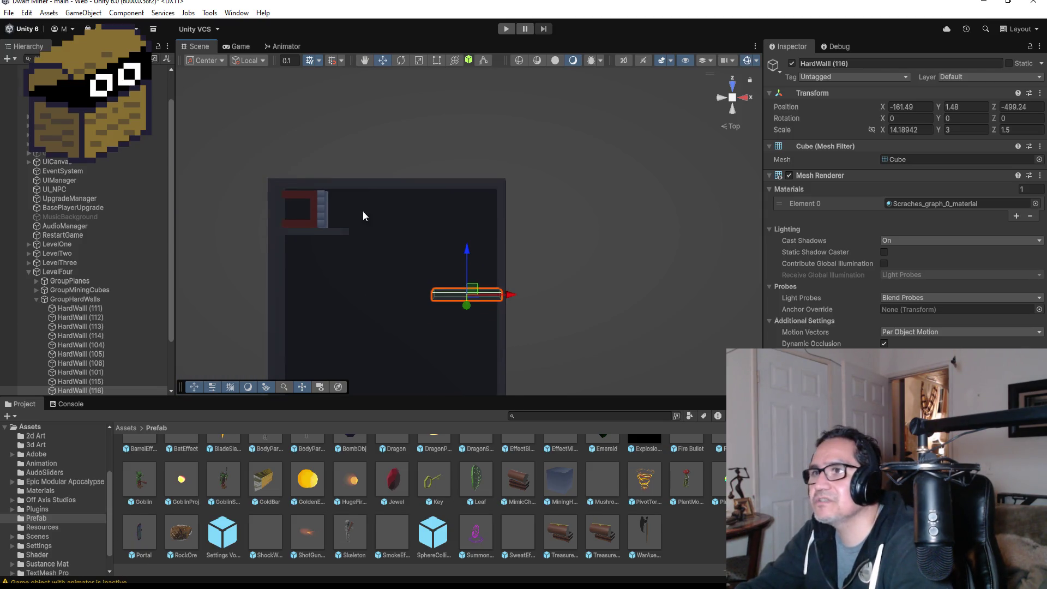
# Duplicate vertical wall HardWall (112) as HardWall (117), shifting it right to X -191.1 and up
pyautogui.click(275, 270)
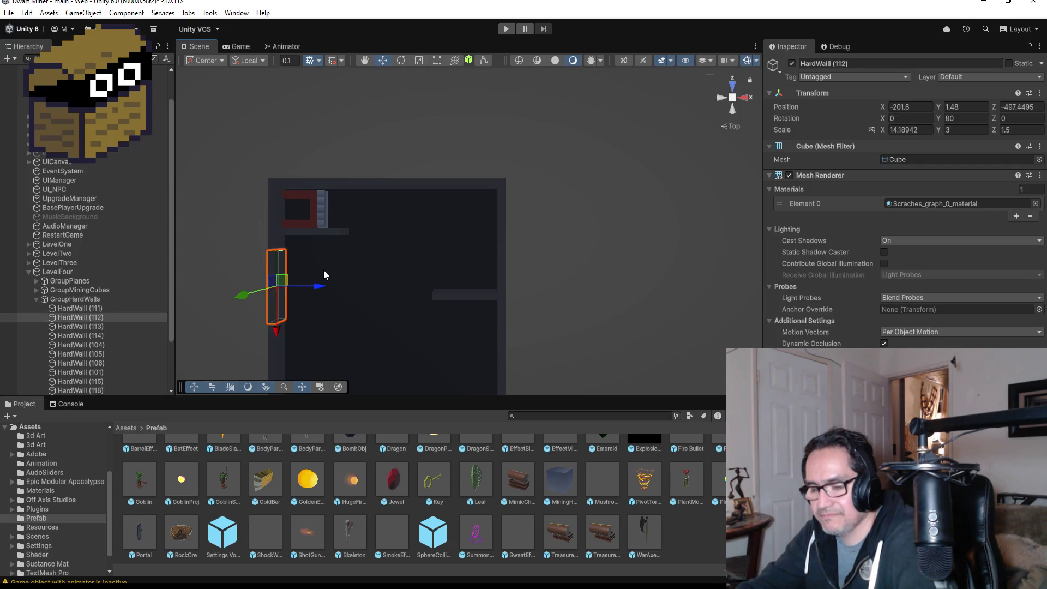
pyautogui.hotkey('ctrl', 'd')
pyautogui.moveTo(319, 286)
pyautogui.mouseDown()
pyautogui.moveTo(402, 287)
pyautogui.moveTo(391, 287)
pyautogui.mouseUp()
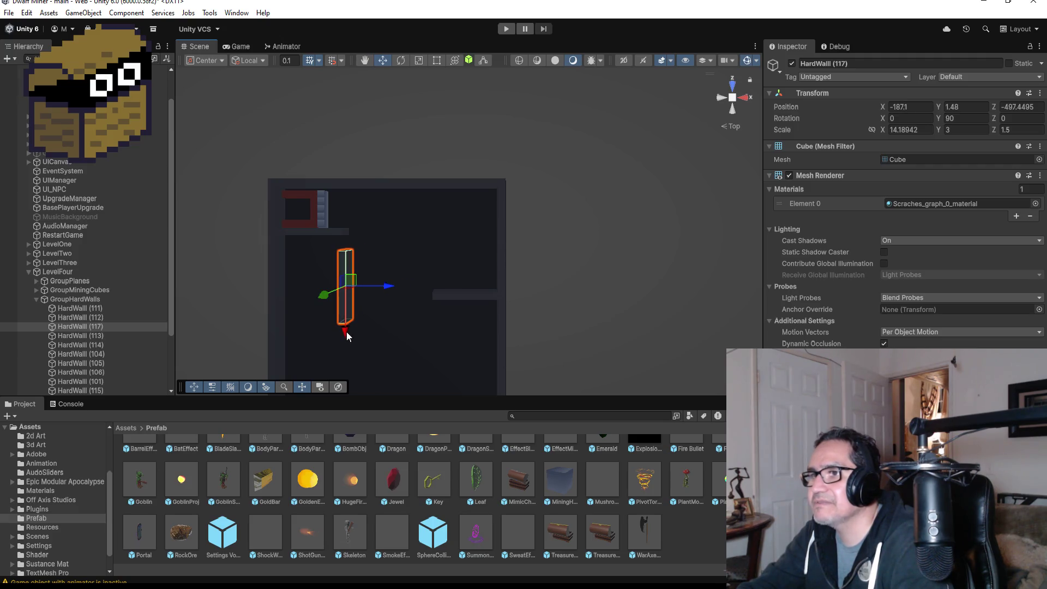
pyautogui.moveTo(347, 334); pyautogui.dragTo(349, 309)
pyautogui.scroll(3, 375, 262)
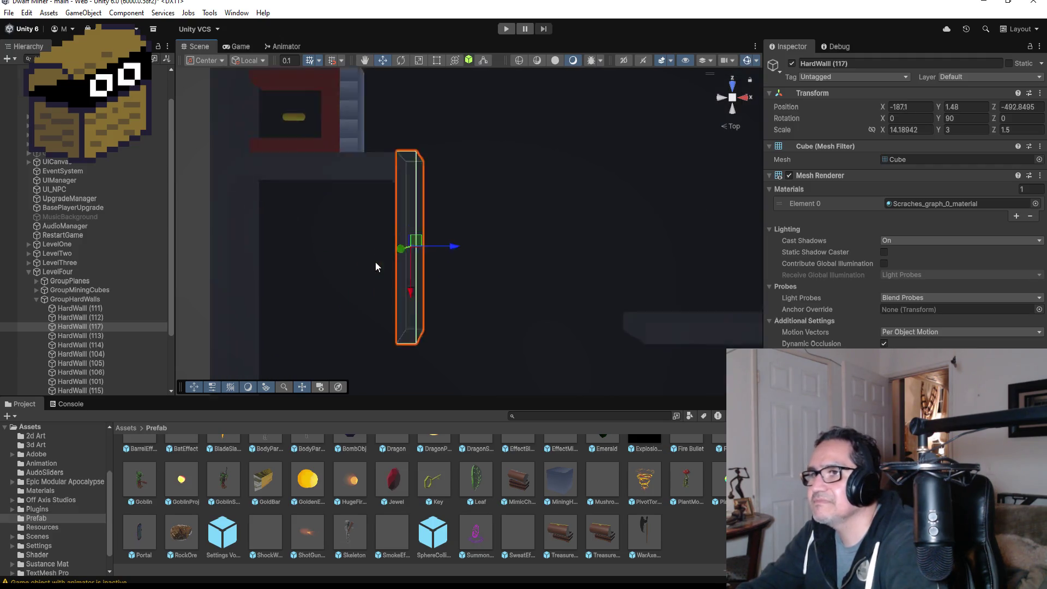
pyautogui.press('f')
pyautogui.moveTo(507, 231); pyautogui.dragTo(534, 232)
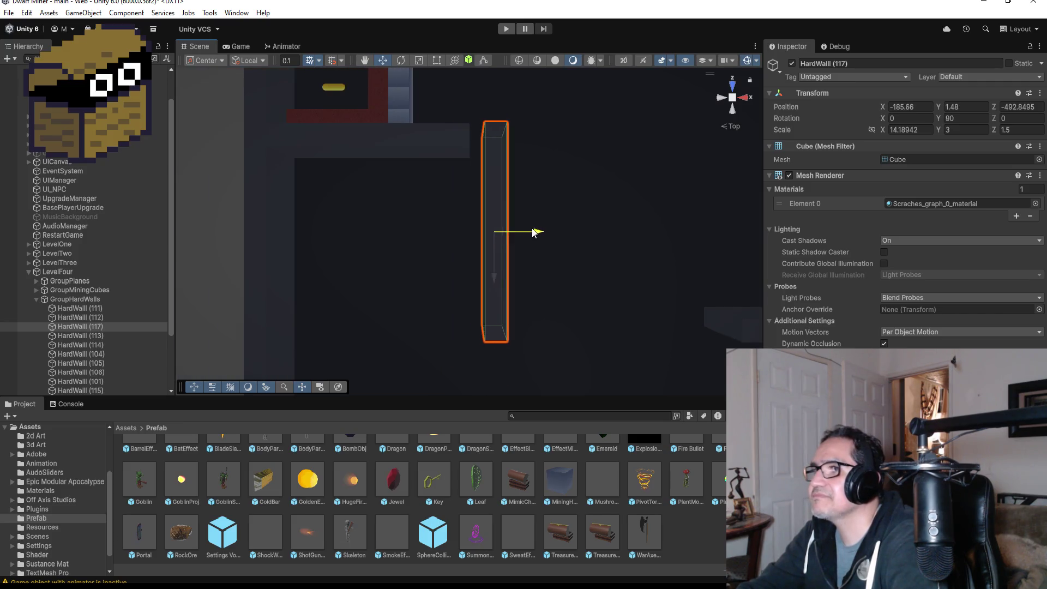
# Check the wall placement from a front view, then return to the top-down view
pyautogui.moveTo(638, 159)
pyautogui.mouseDown()
pyautogui.moveTo(544, 195)
pyautogui.moveTo(542, 313)
pyautogui.moveTo(608, 329)
pyautogui.moveTo(613, 310)
pyautogui.moveTo(588, 332)
pyautogui.moveTo(459, 256)
pyautogui.moveTo(656, 210)
pyautogui.mouseUp()
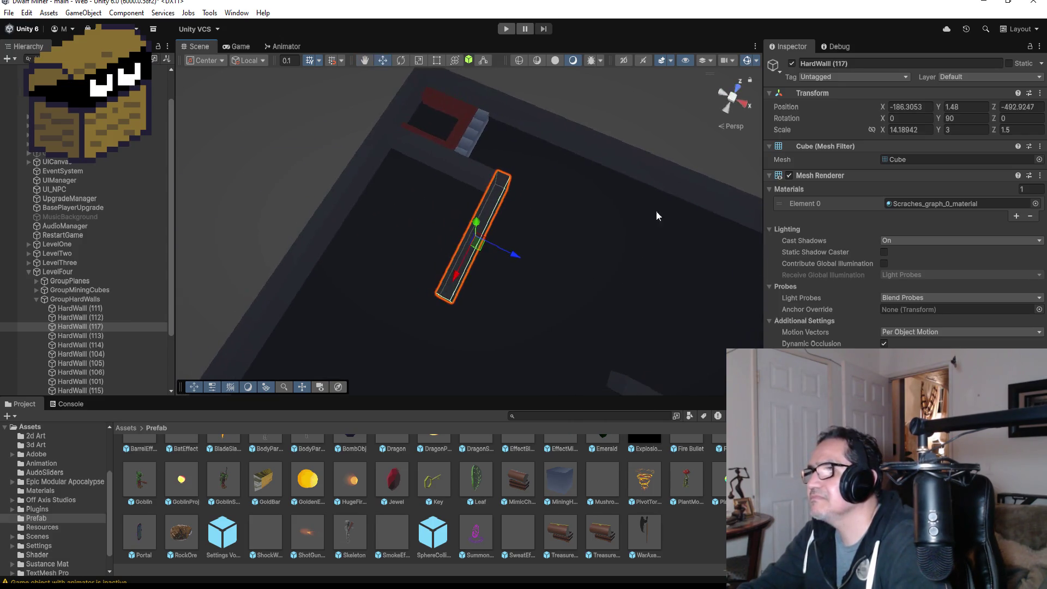
pyautogui.click(735, 88)
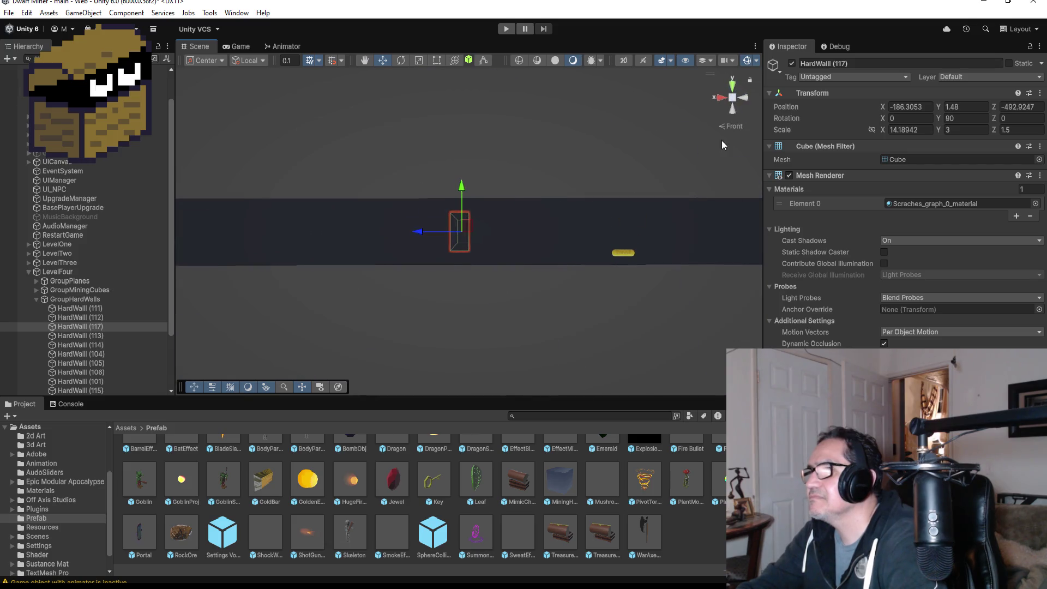
pyautogui.click(733, 87)
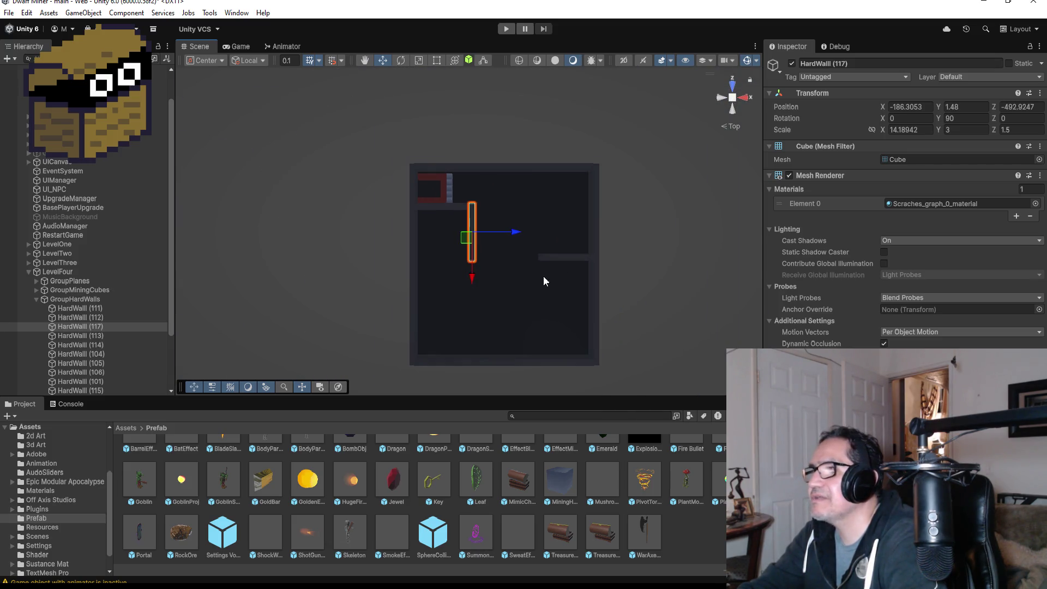
# Select the floor plane beneath the maze
pyautogui.scroll(-2, 507, 327)
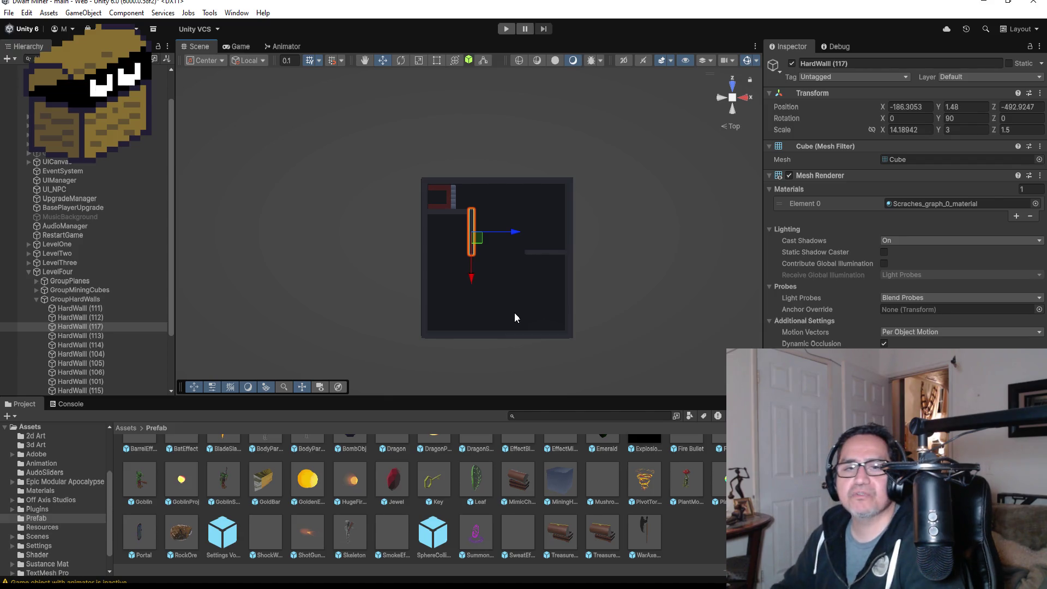
pyautogui.scroll(-3, 627, 194)
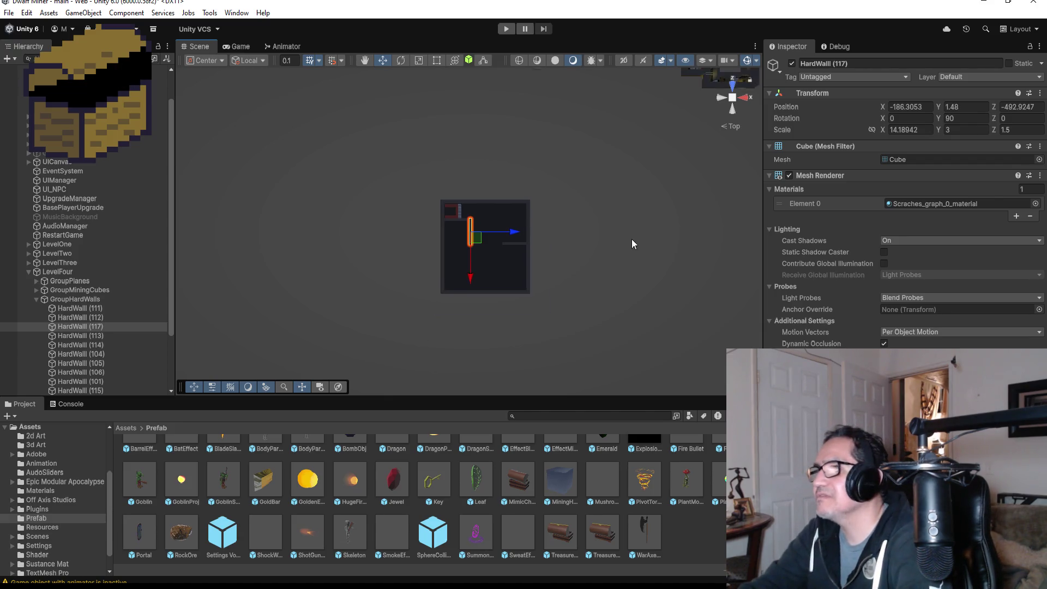
pyautogui.scroll(-5, 631, 243)
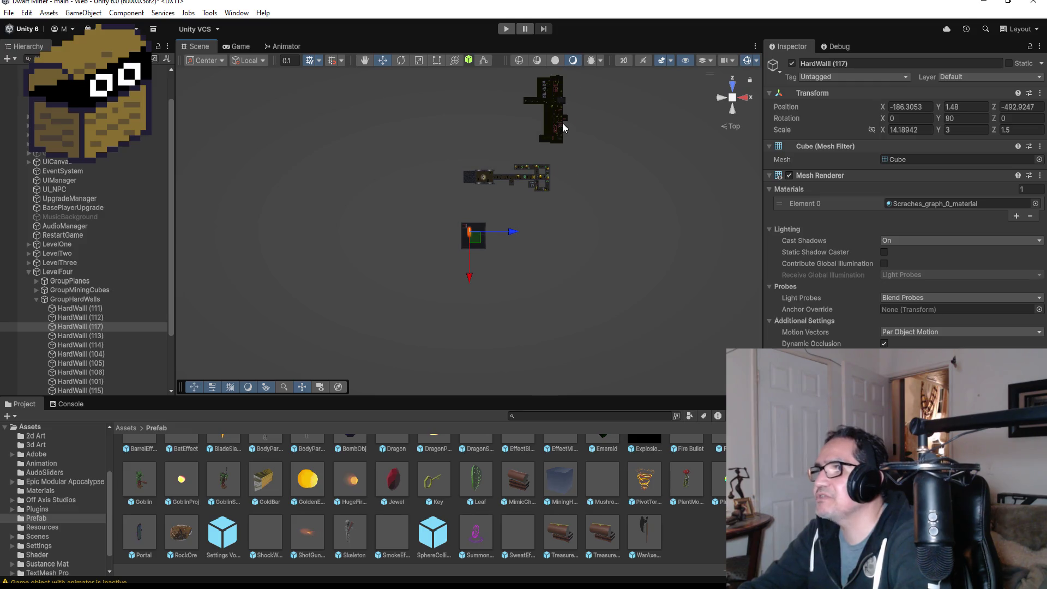
pyautogui.scroll(-3, 562, 123)
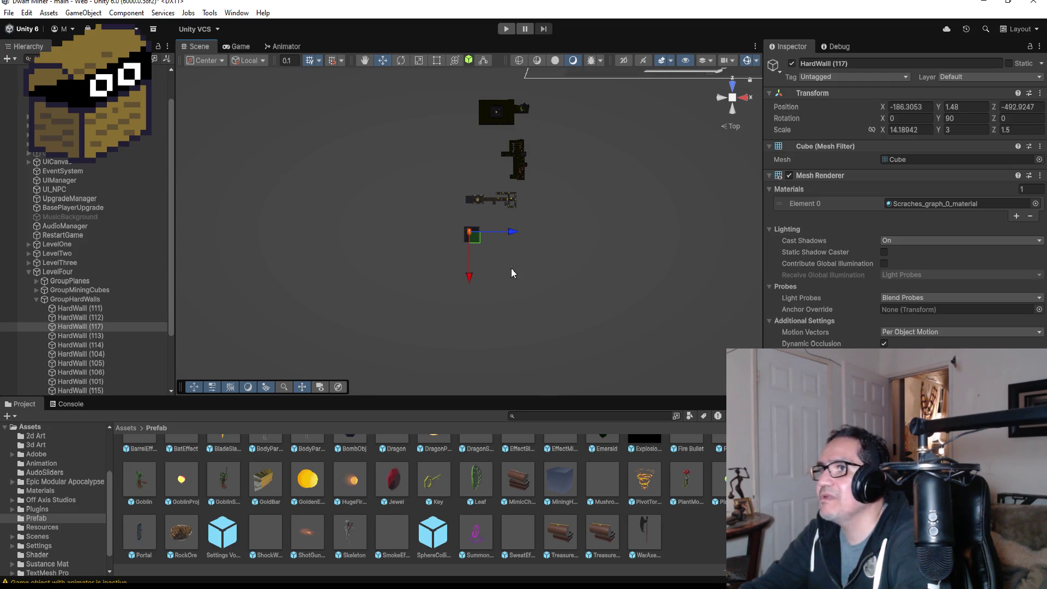
pyautogui.scroll(8, 512, 273)
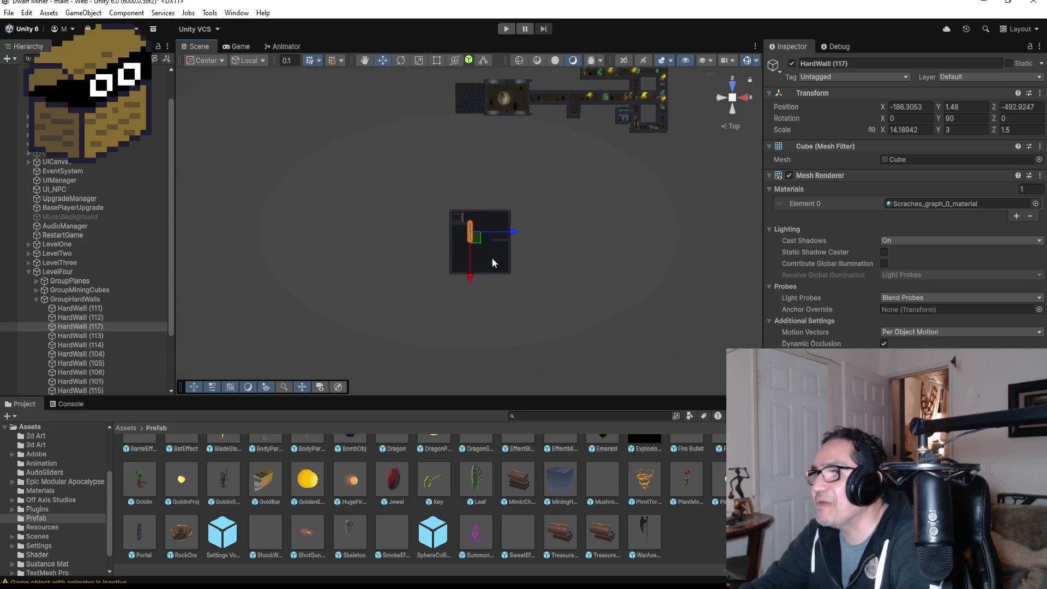
pyautogui.scroll(3, 491, 257)
pyautogui.click(506, 277)
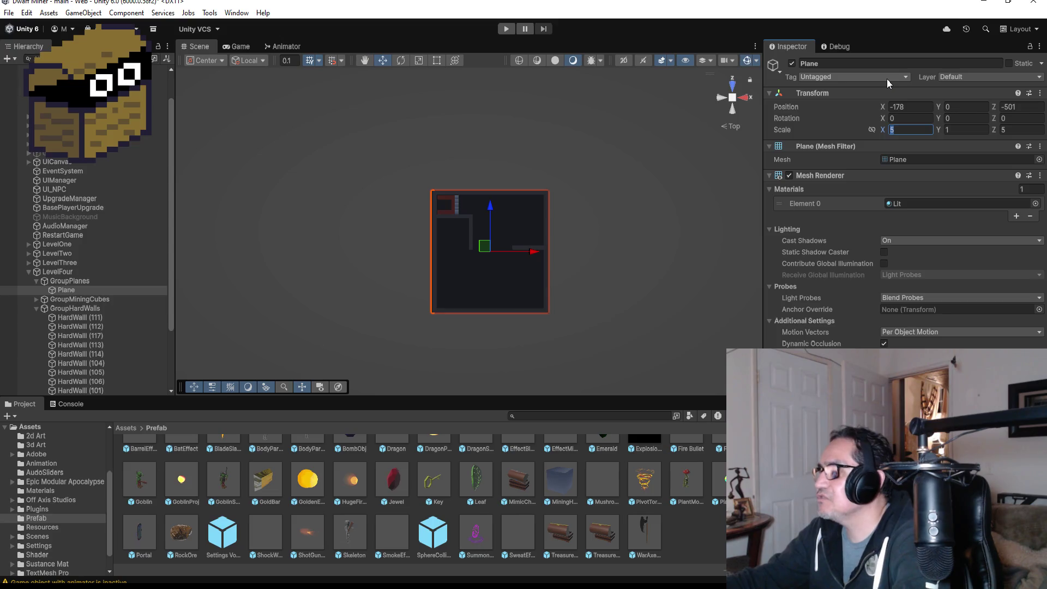
# Set the floor plane's scale to 10, 1, 10 in the Inspector
pyautogui.write('30')
pyautogui.press('Tab')
pyautogui.press('Tab')
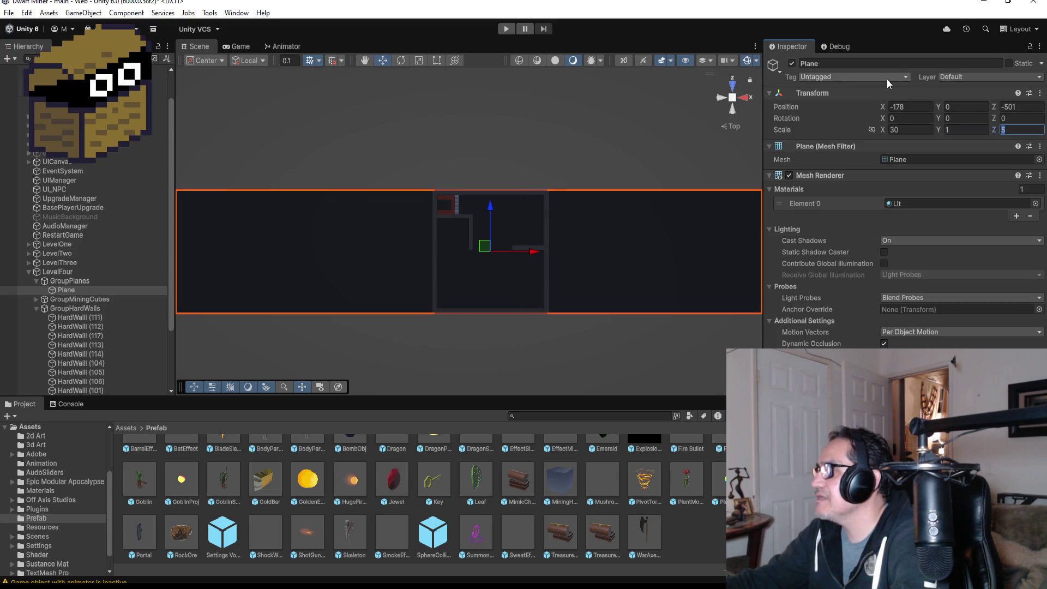
pyautogui.write('30')
pyautogui.scroll(-3, 521, 259)
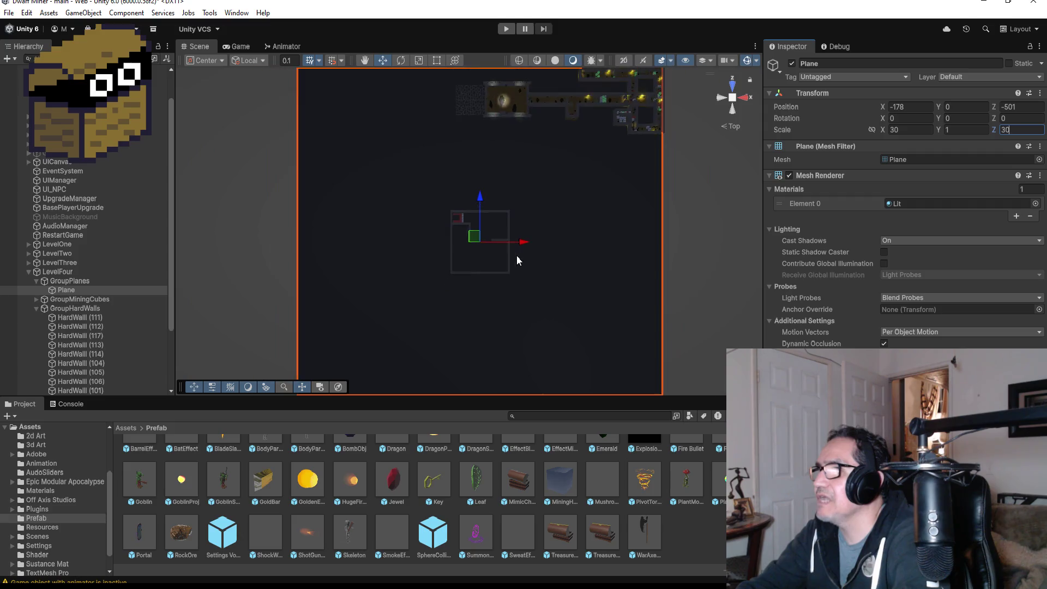
pyautogui.scroll(-2, 517, 260)
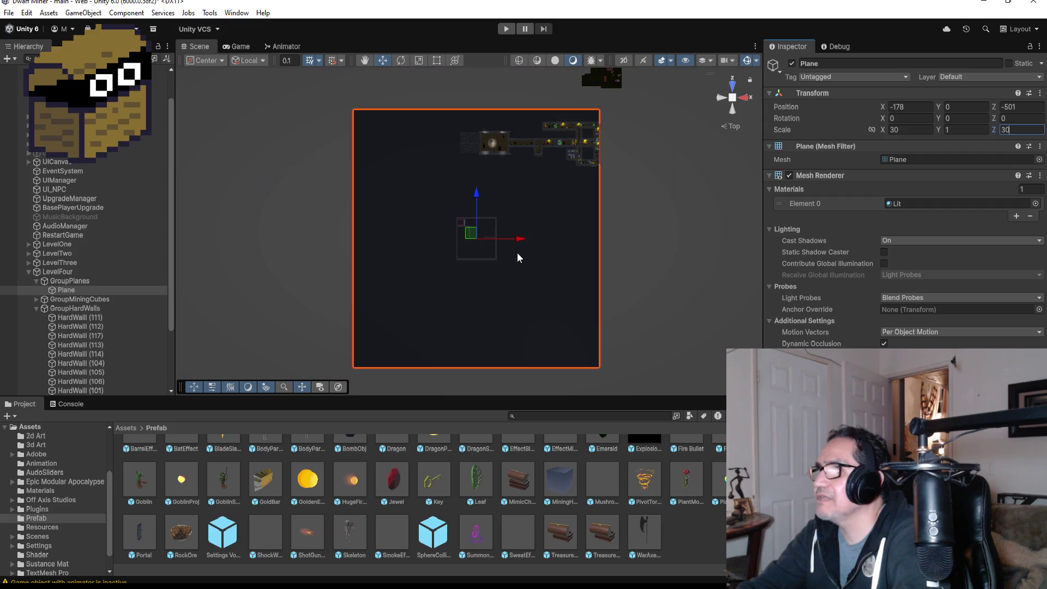
pyautogui.click(927, 129)
pyautogui.write('10')
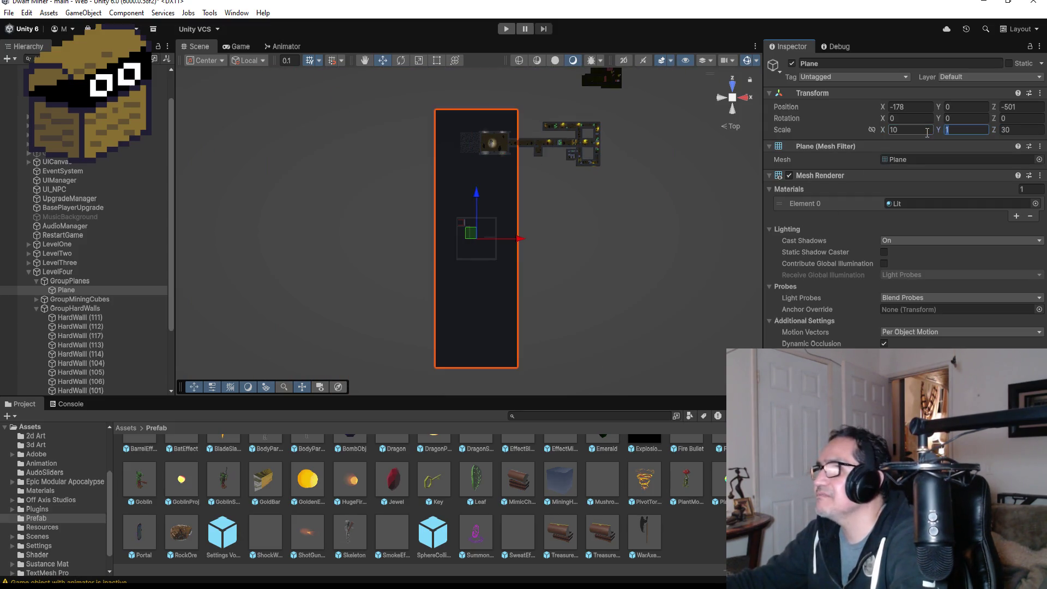
pyautogui.press('Tab')
pyautogui.write('10')
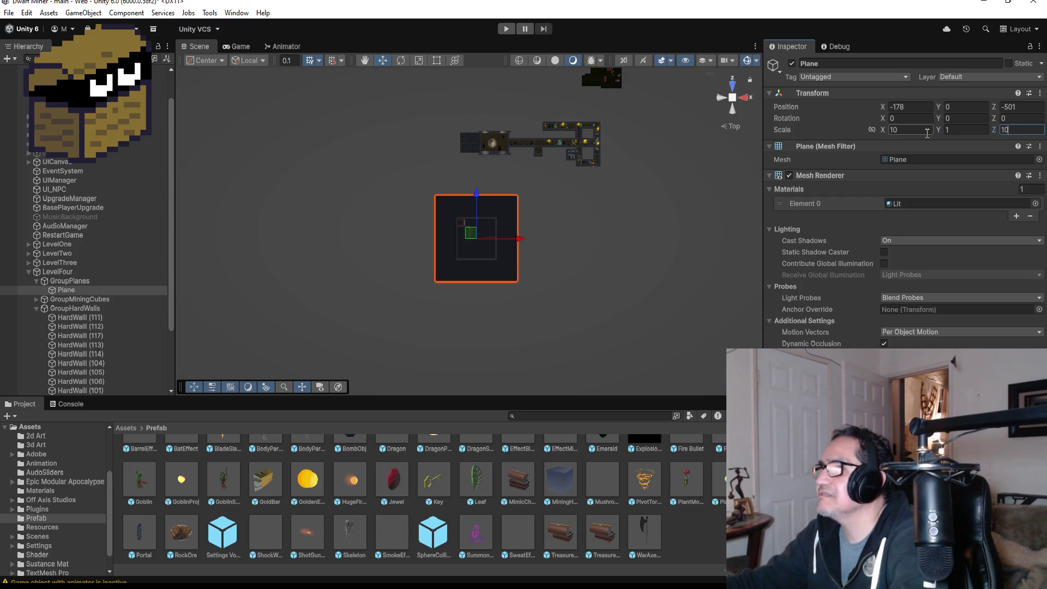
pyautogui.scroll(-4, 614, 190)
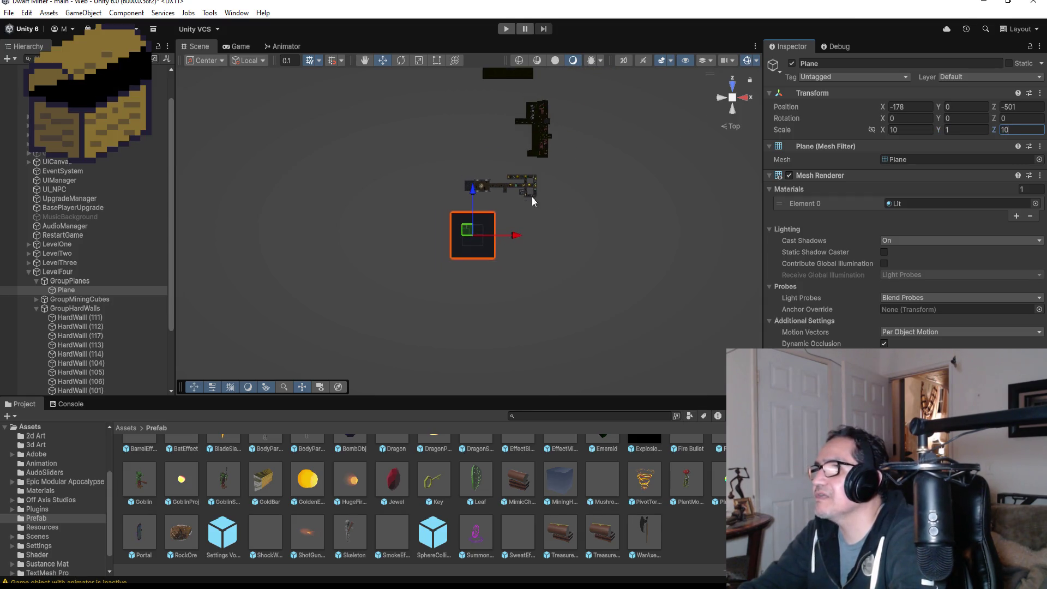
pyautogui.scroll(6, 521, 235)
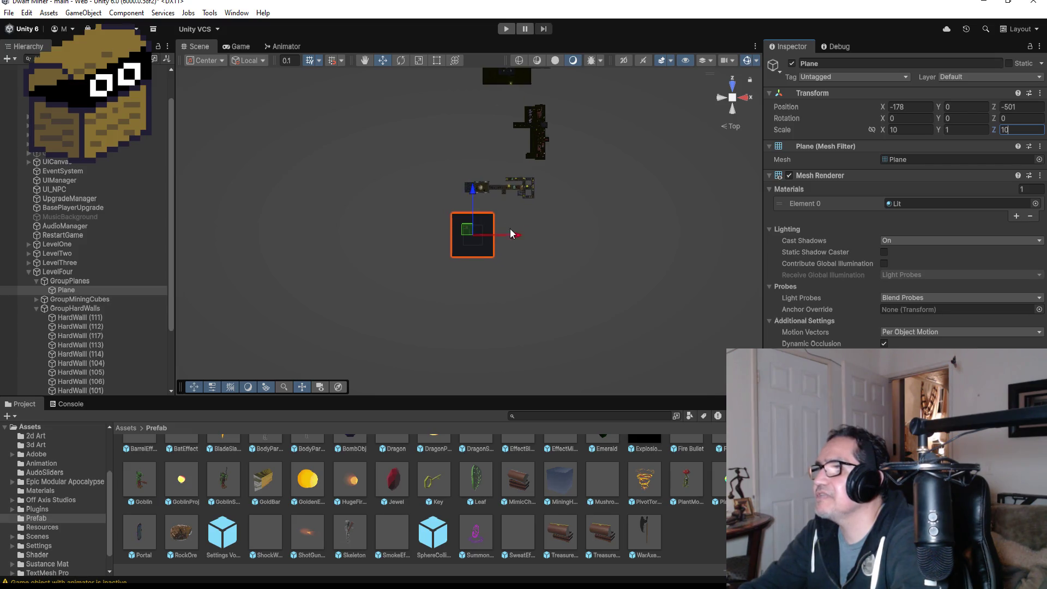
pyautogui.scroll(2, 491, 213)
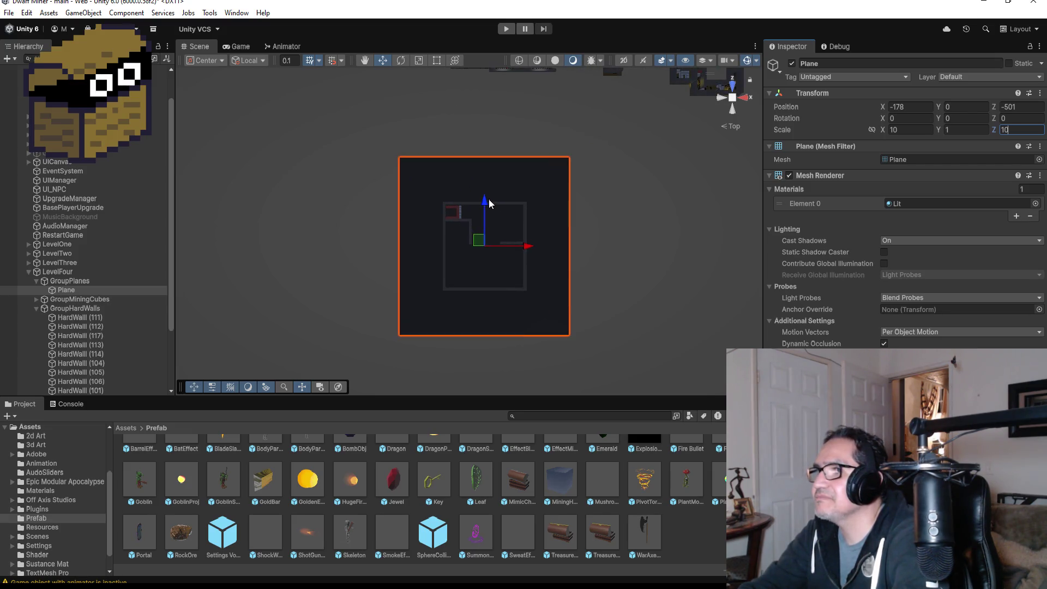
# Move the floor plane down and right to position -152.5, 0, -526.1
pyautogui.moveTo(494, 199); pyautogui.dragTo(501, 241)
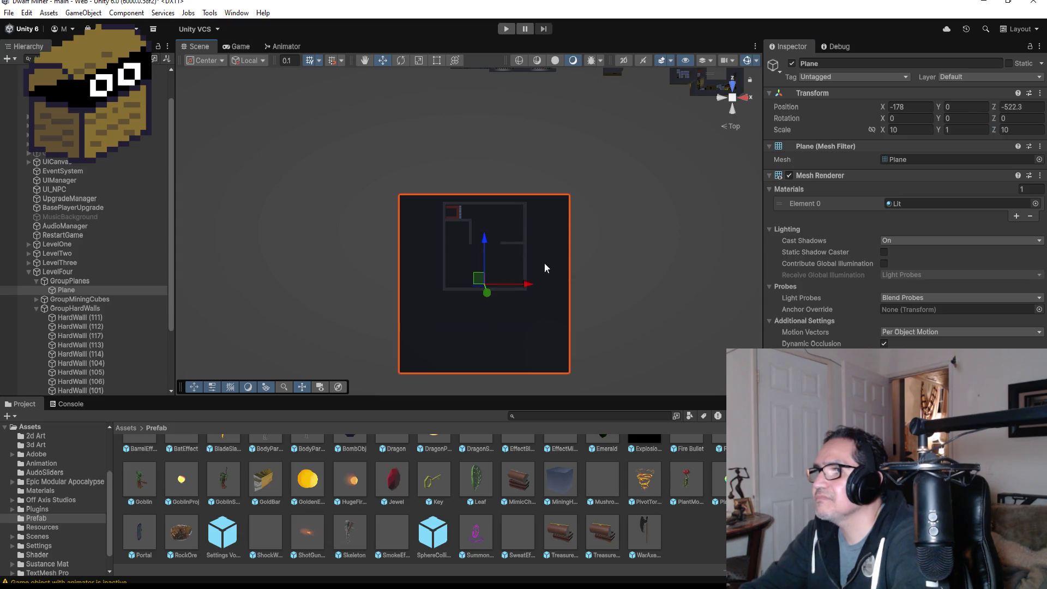
pyautogui.moveTo(526, 288); pyautogui.dragTo(565, 285)
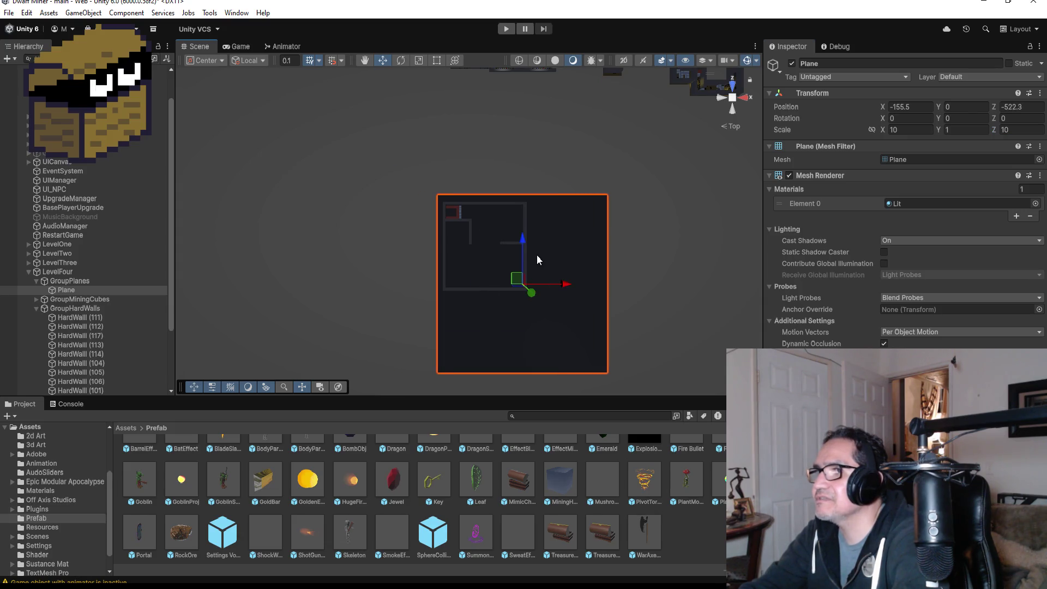
pyautogui.moveTo(521, 240); pyautogui.dragTo(533, 254)
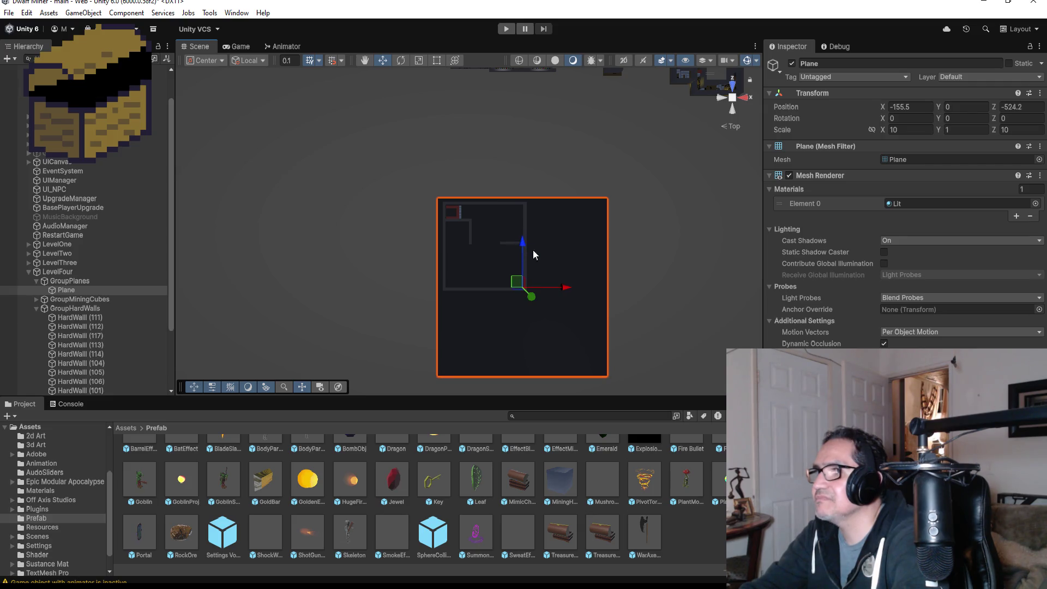
pyautogui.moveTo(562, 287); pyautogui.dragTo(574, 290)
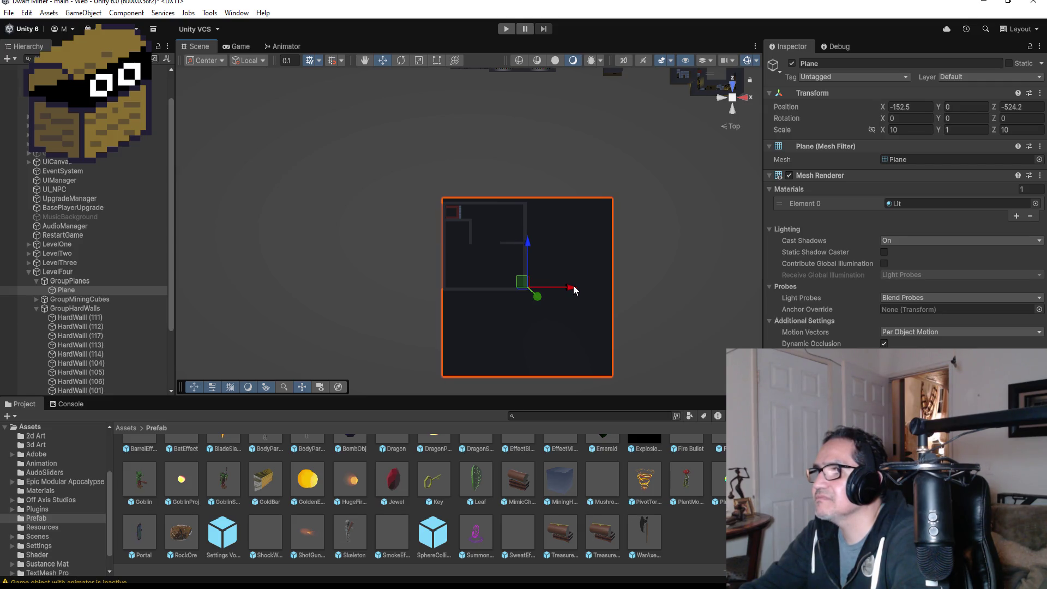
pyautogui.moveTo(529, 244); pyautogui.dragTo(528, 248)
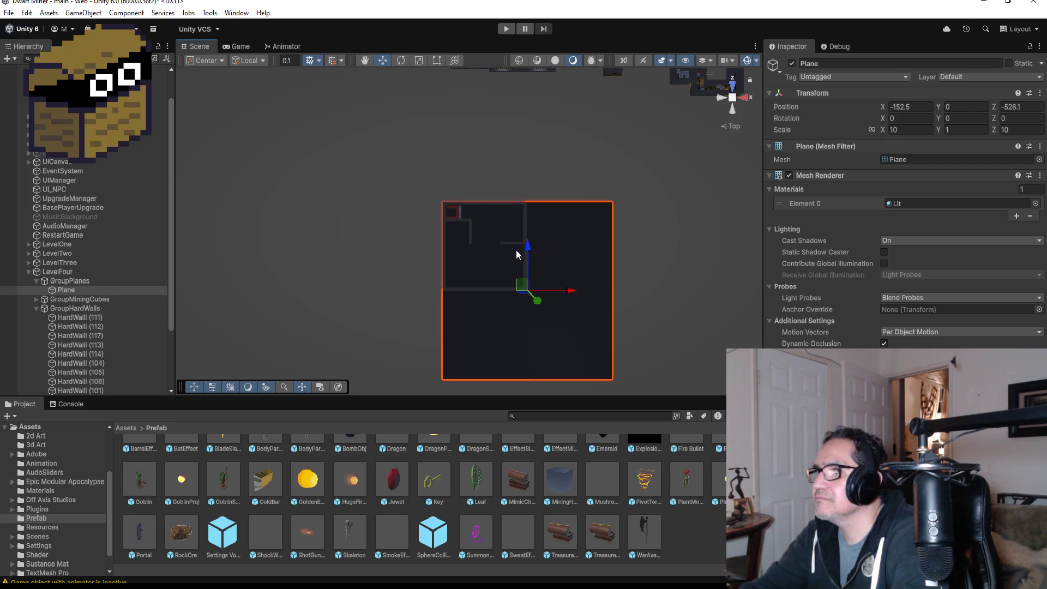
pyautogui.press('f')
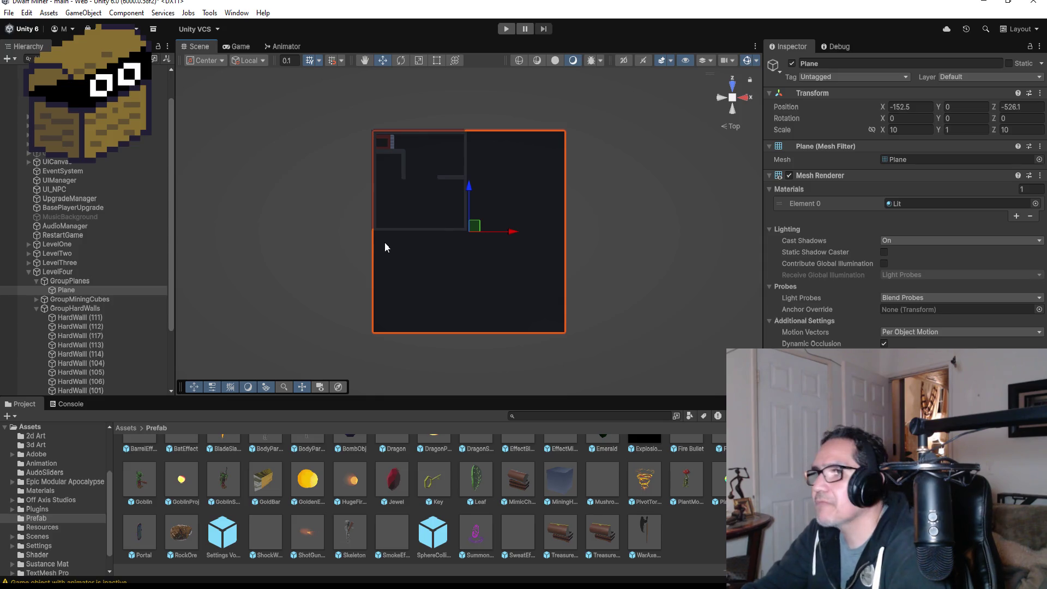
# Inspect walls HardWall (106), (110) and (109), then delete horizontal wall HardWall (105)
pyautogui.scroll(2, 385, 242)
pyautogui.scroll(1, 414, 244)
pyautogui.click(432, 227)
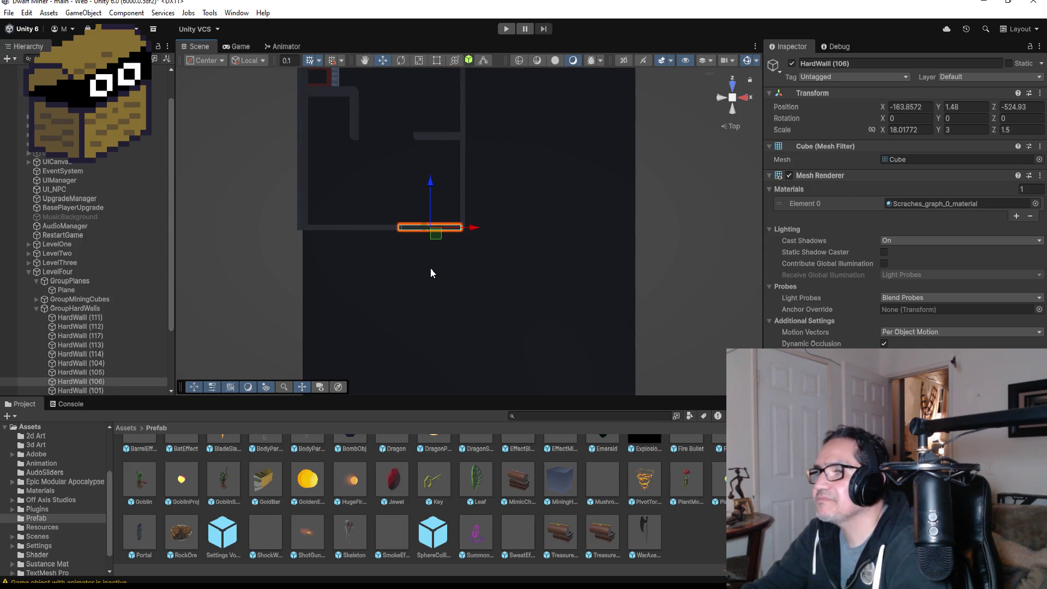
pyautogui.click(463, 218)
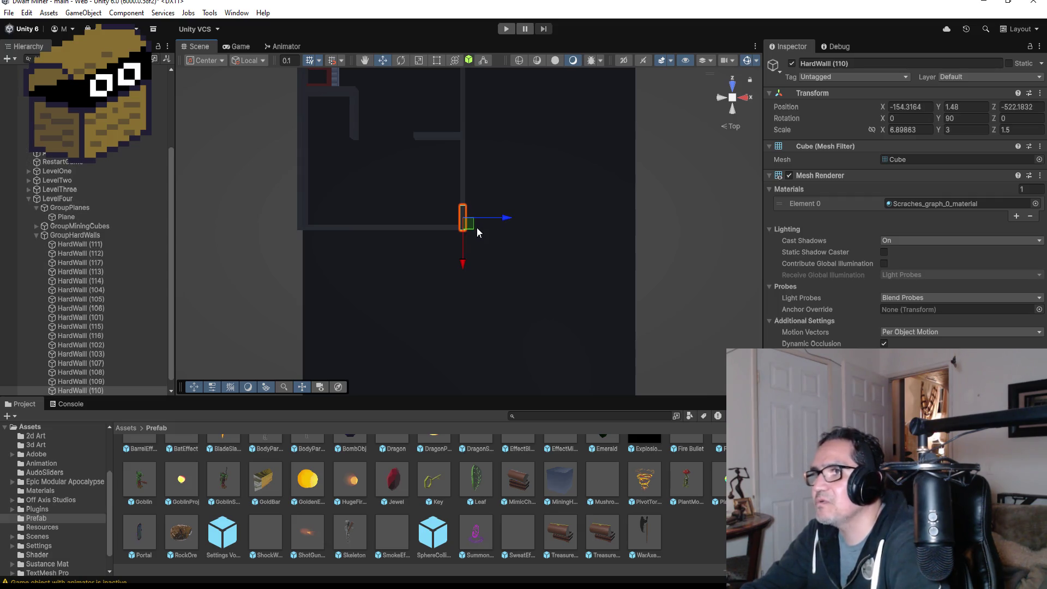
pyautogui.click(460, 180)
pyautogui.click(463, 179)
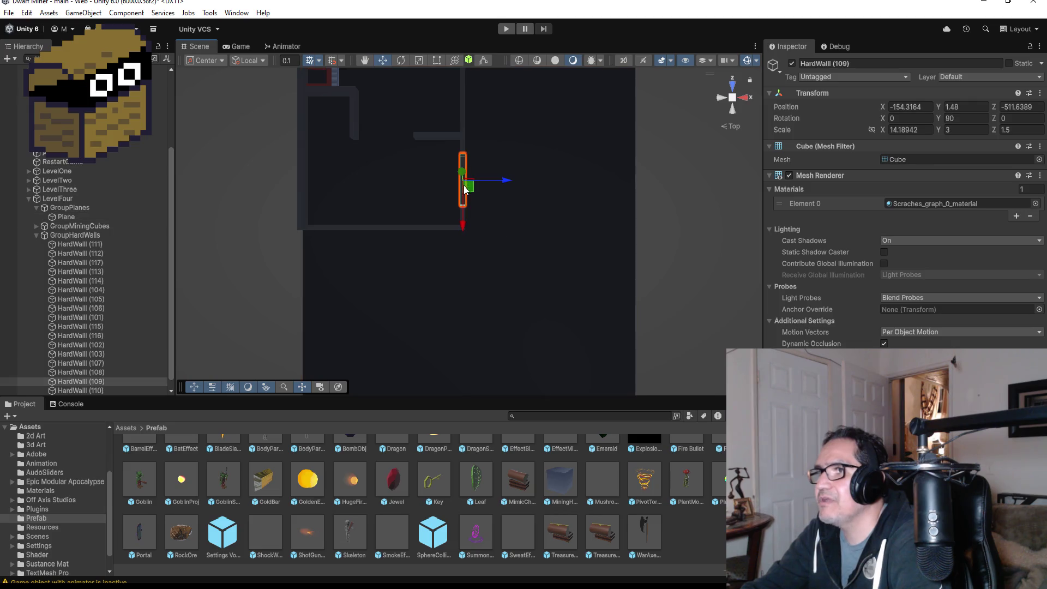
pyautogui.click(391, 230)
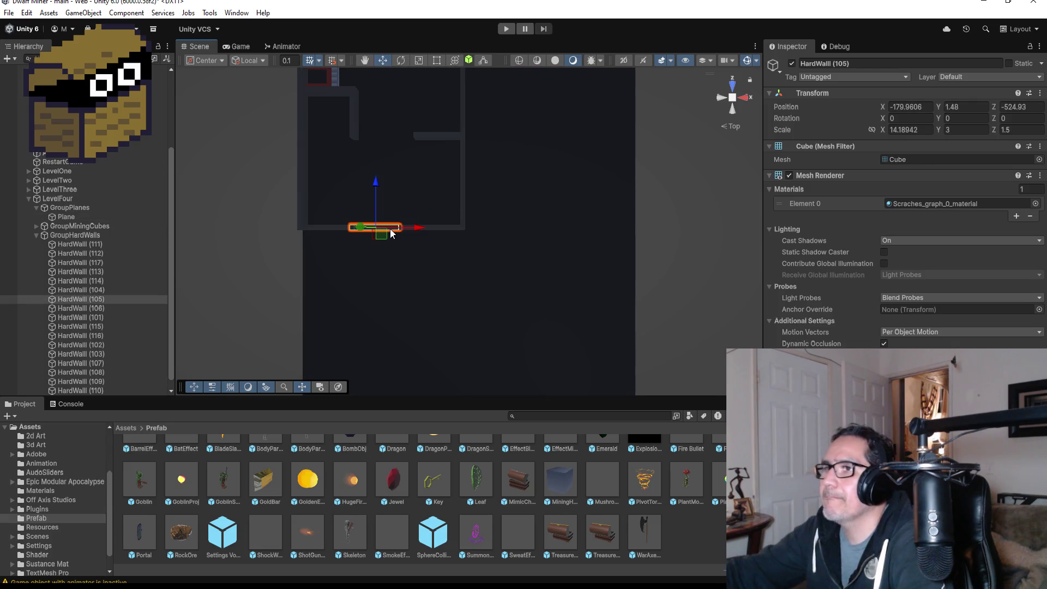
pyautogui.press('Delete')
pyautogui.scroll(-2, 388, 225)
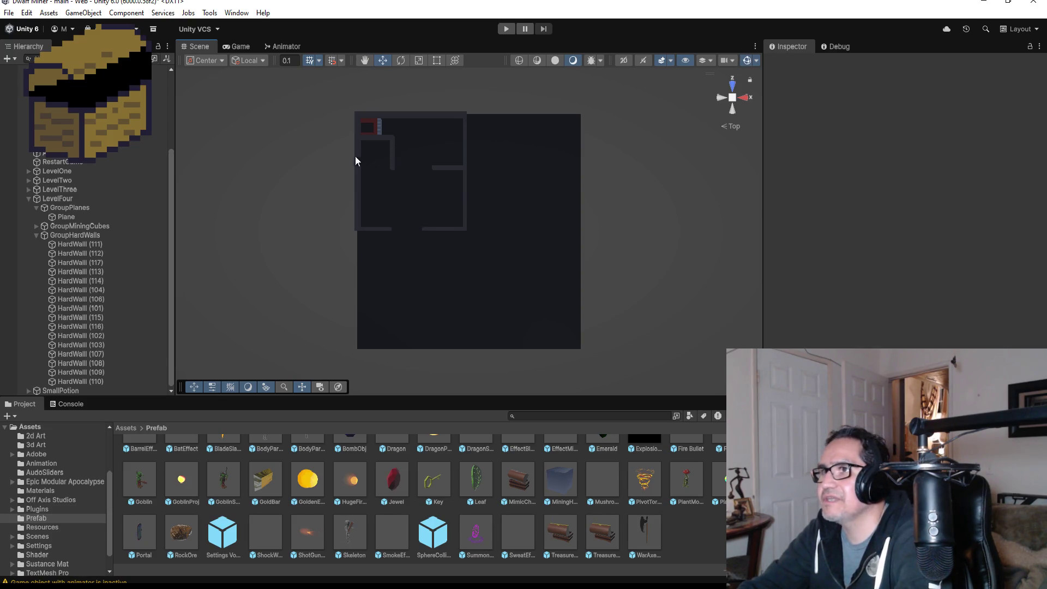
pyautogui.scroll(1, 371, 157)
# Duplicate HardWall (117) as HardWall (118) and move the copy right and down
pyautogui.click(378, 145)
pyautogui.press('f')
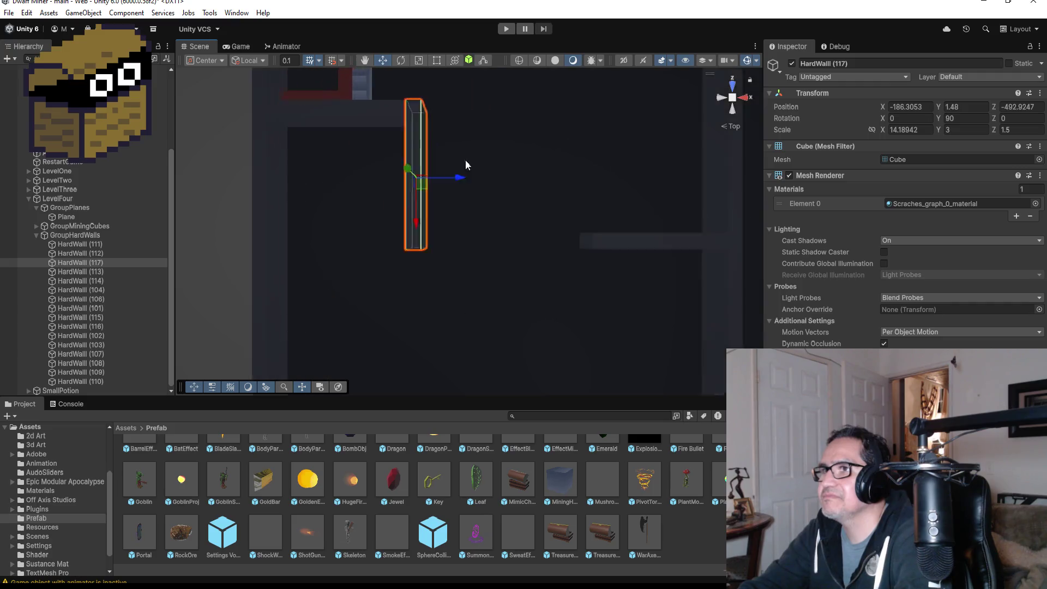
pyautogui.scroll(-2, 600, 253)
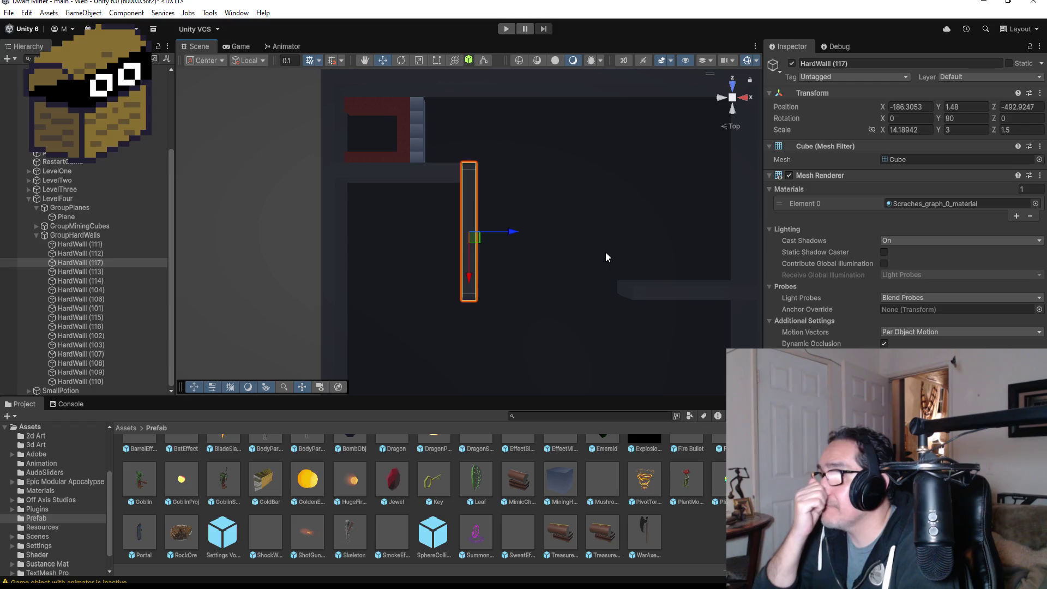
pyautogui.scroll(-2, 613, 246)
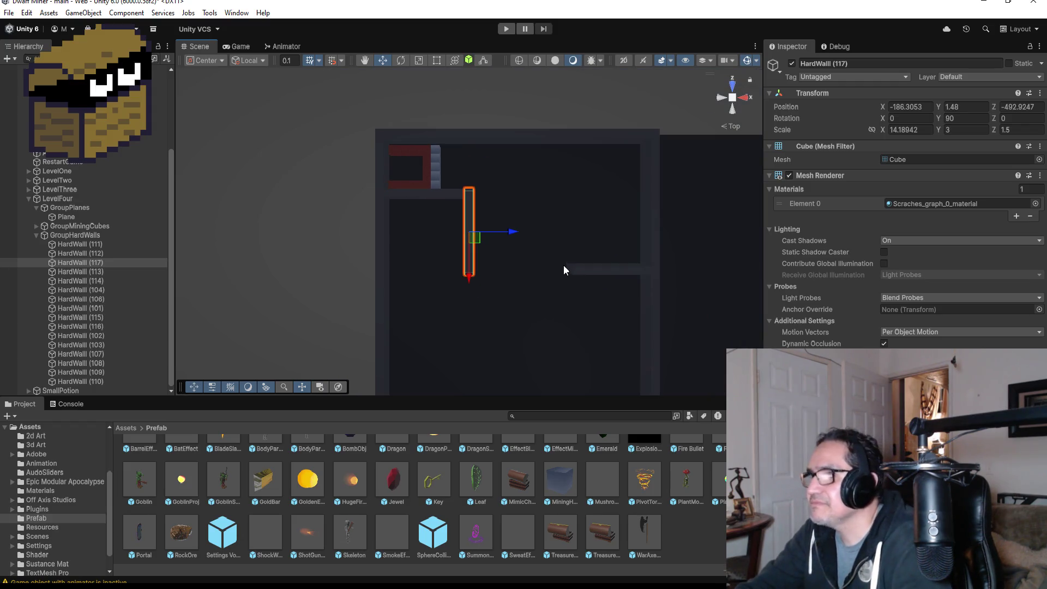
pyautogui.hotkey('ctrl', 'd')
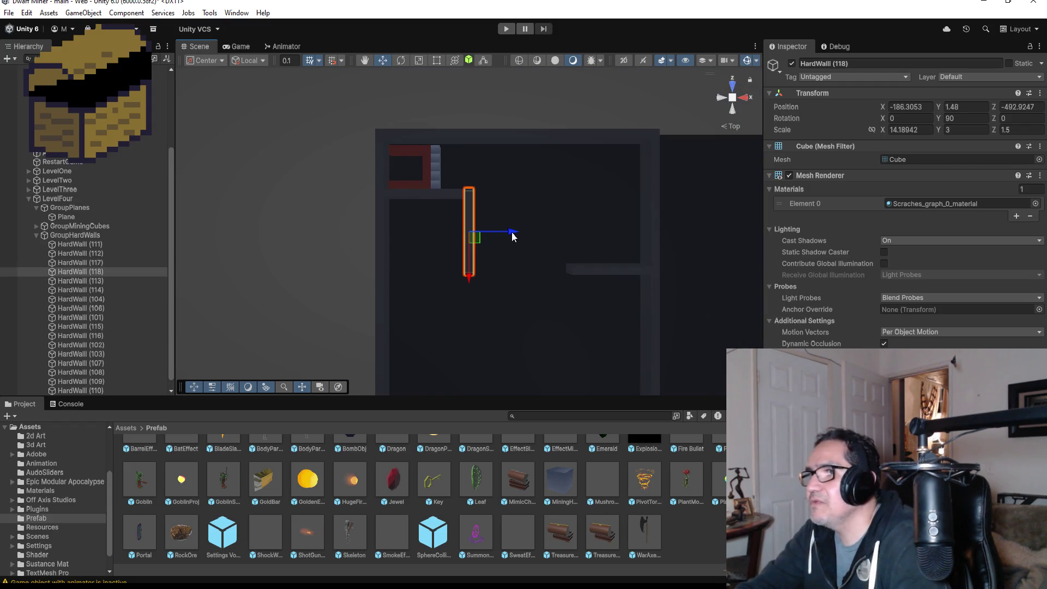
pyautogui.moveTo(512, 234); pyautogui.dragTo(590, 232)
pyautogui.moveTo(546, 277); pyautogui.dragTo(561, 346)
pyautogui.press('f')
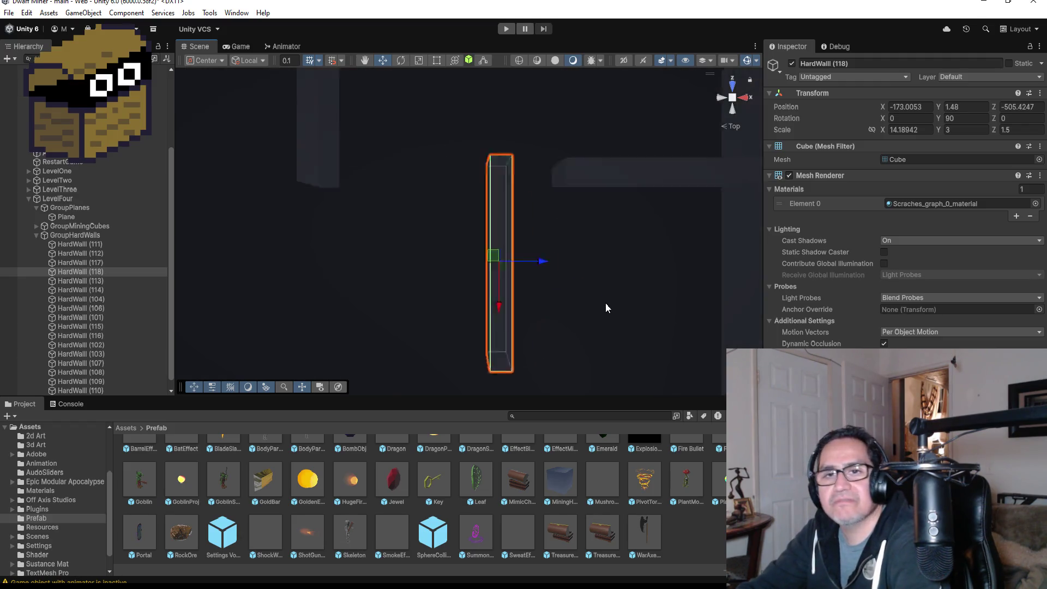
pyautogui.scroll(-3, 537, 267)
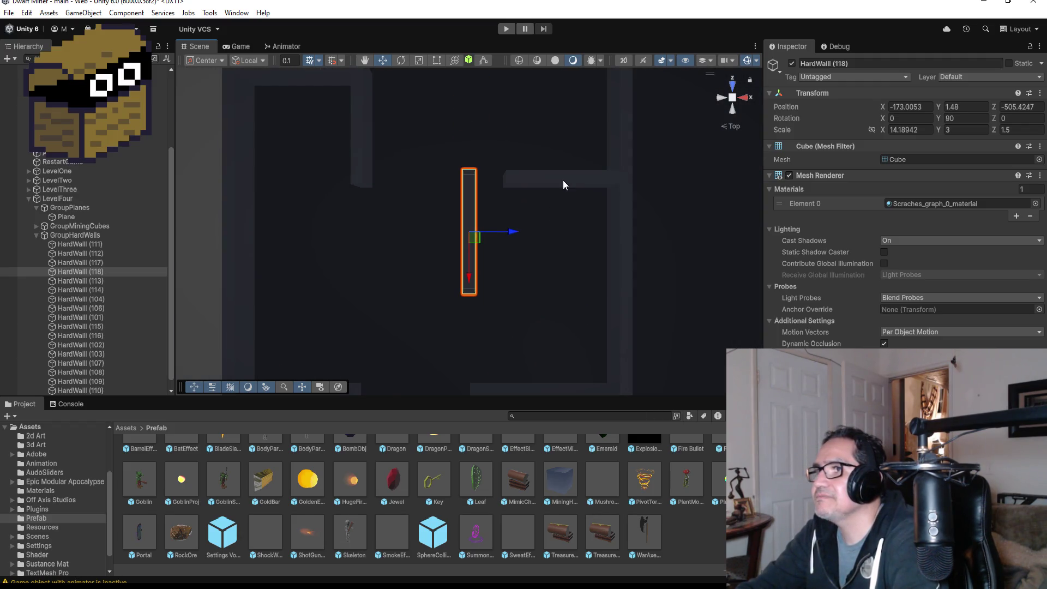
# Slide HardWall (119) left and vertex-snap it onto the adjacent wall's corner
pyautogui.click(563, 181)
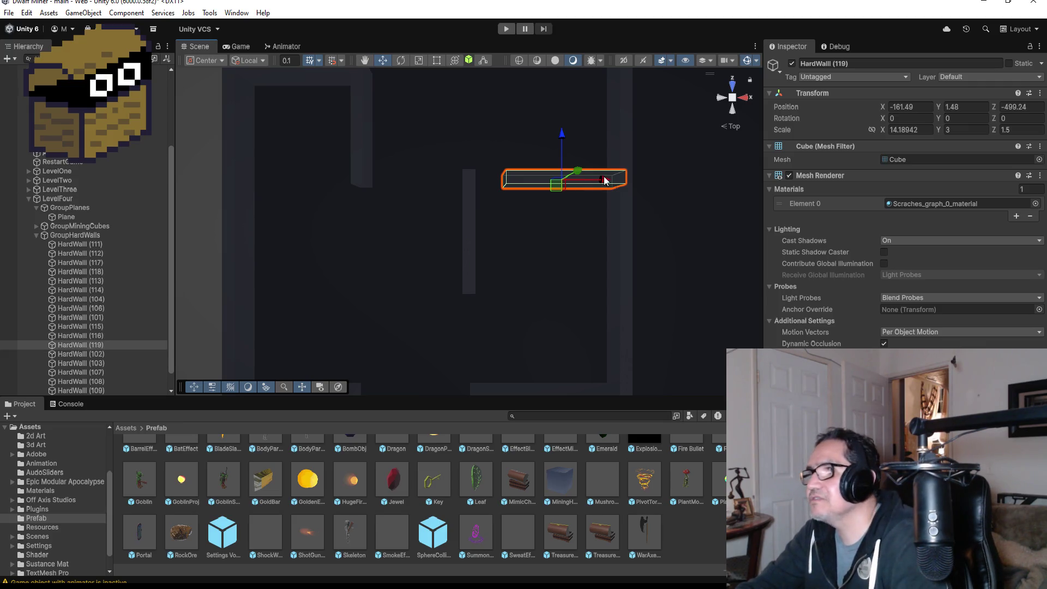
pyautogui.moveTo(602, 182)
pyautogui.mouseDown()
pyautogui.moveTo(451, 180)
pyautogui.moveTo(471, 181)
pyautogui.mouseUp()
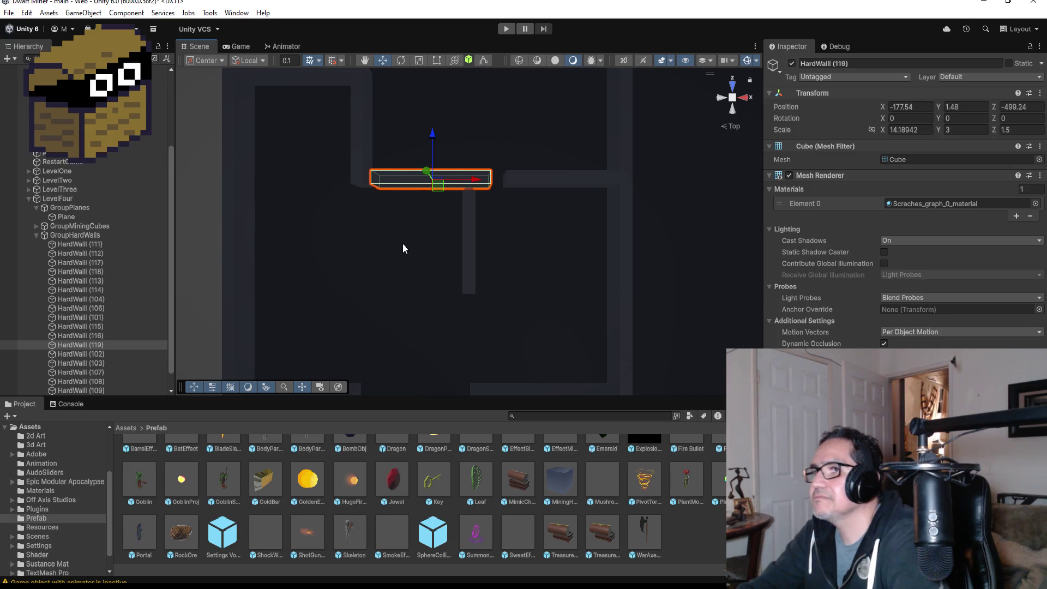
pyautogui.moveTo(403, 243); pyautogui.dragTo(446, 128)
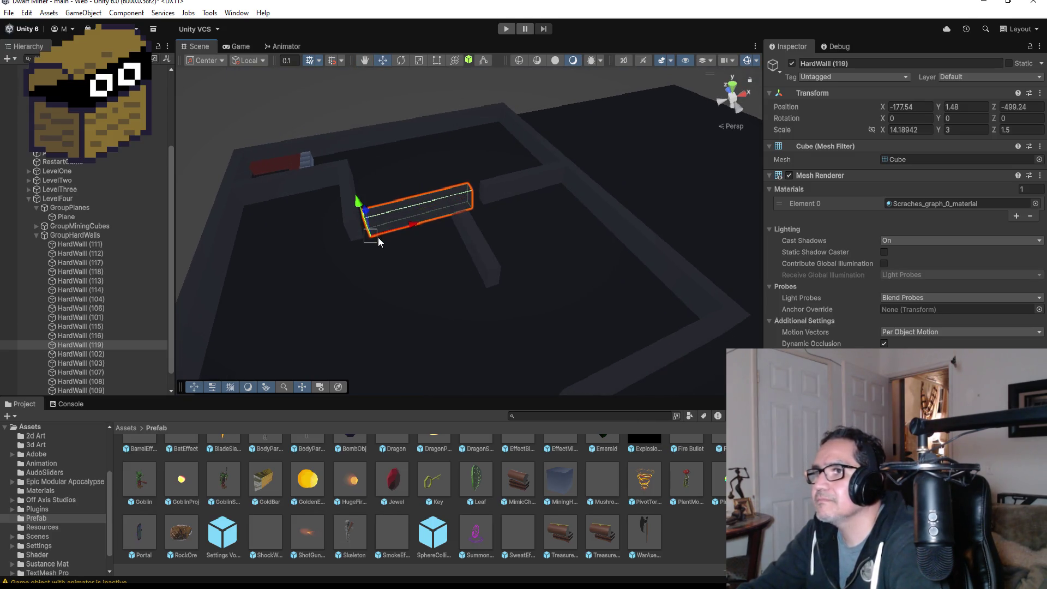
pyautogui.press('v')
pyautogui.moveTo(378, 237)
pyautogui.mouseDown()
pyautogui.moveTo(370, 229)
pyautogui.moveTo(430, 278)
pyautogui.moveTo(449, 319)
pyautogui.moveTo(542, 320)
pyautogui.moveTo(575, 334)
pyautogui.moveTo(562, 332)
pyautogui.mouseUp()
# Nudge HardWall (118) along X and Z and vertex-snap its corner to the neighbouring wall
pyautogui.click(602, 302)
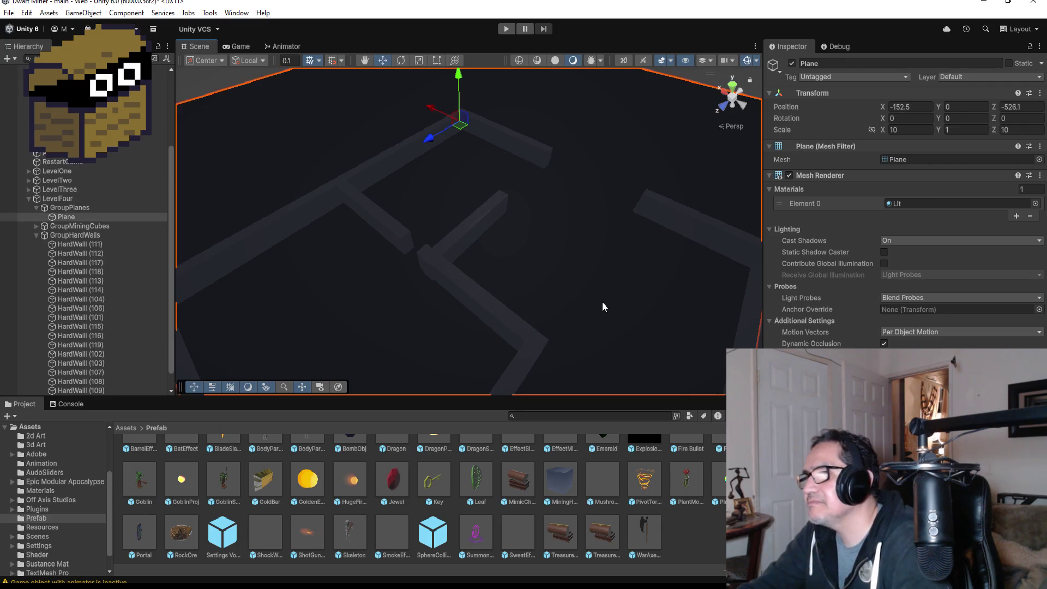
pyautogui.moveTo(601, 302)
pyautogui.mouseDown()
pyautogui.moveTo(416, 276)
pyautogui.moveTo(502, 257)
pyautogui.moveTo(441, 248)
pyautogui.mouseUp()
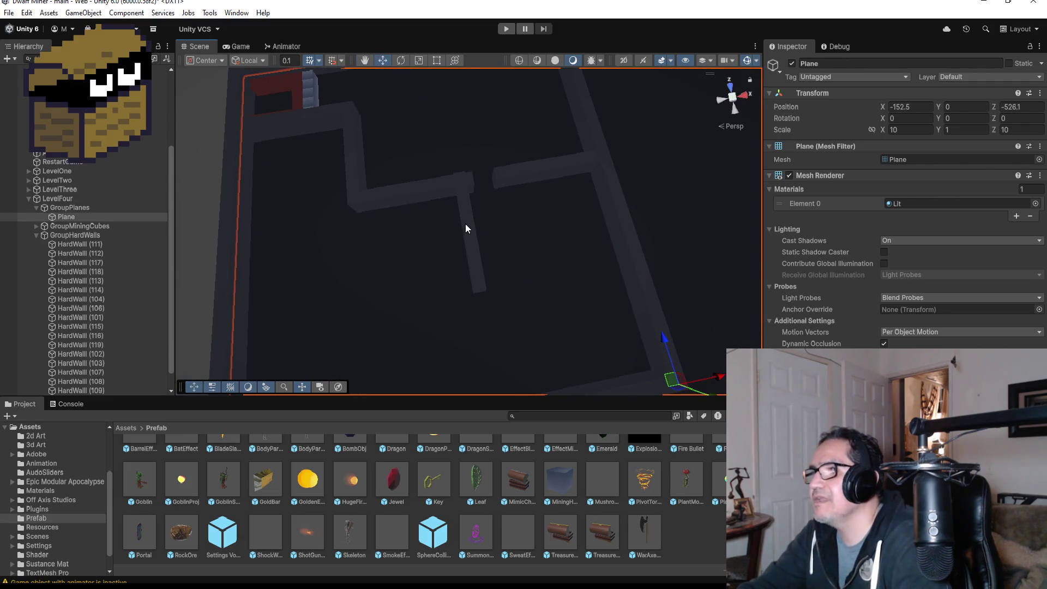
pyautogui.click(471, 210)
pyautogui.press('f')
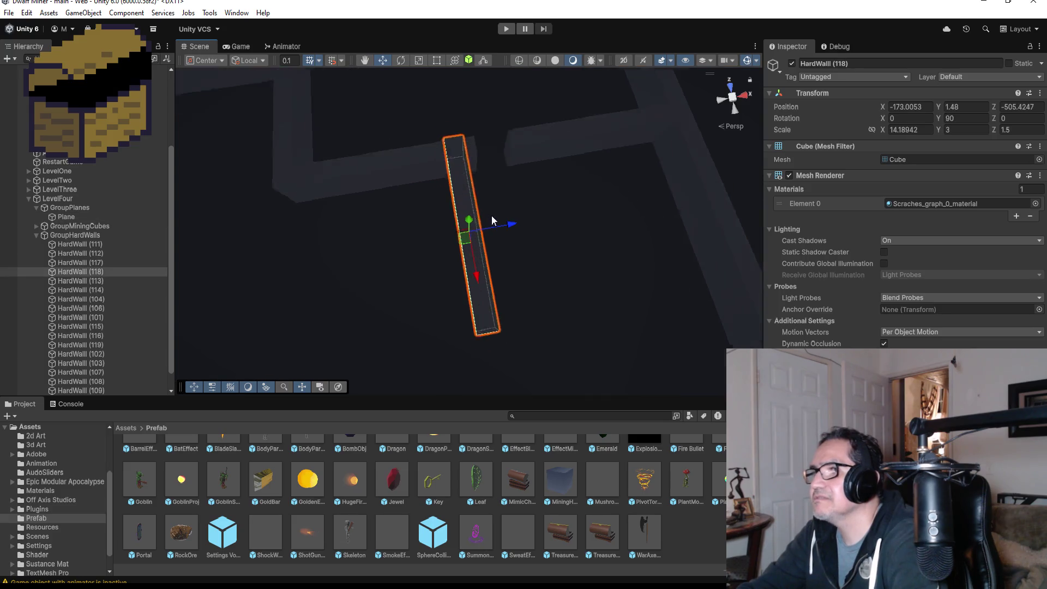
pyautogui.moveTo(510, 230); pyautogui.dragTo(523, 225)
pyautogui.moveTo(493, 288); pyautogui.dragTo(502, 327)
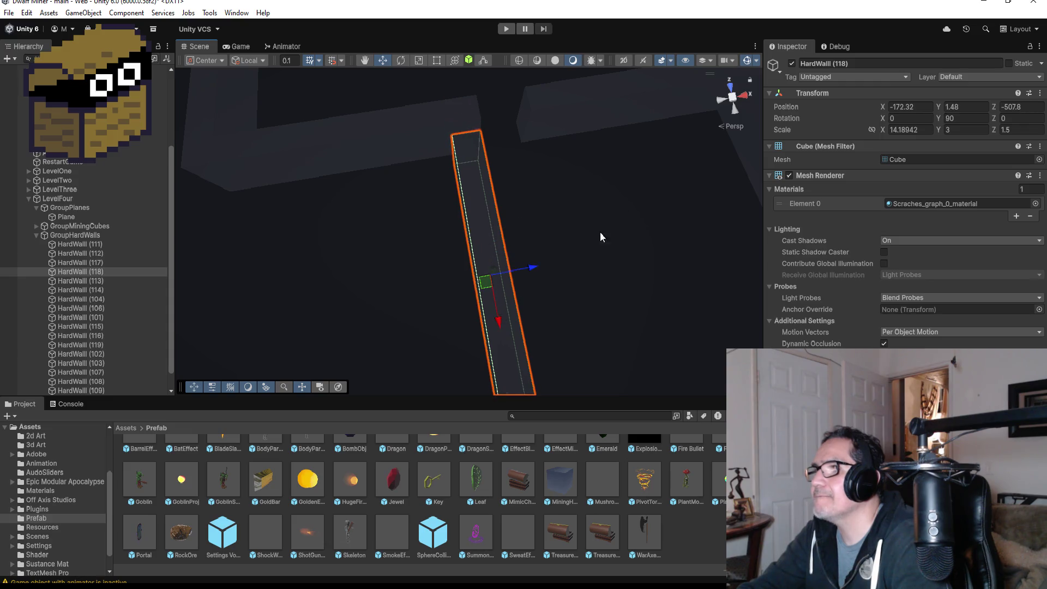
pyautogui.moveTo(600, 231)
pyautogui.mouseDown()
pyautogui.moveTo(574, 283)
pyautogui.moveTo(570, 270)
pyautogui.mouseUp()
pyautogui.press('v')
pyautogui.scroll(-8, 629, 261)
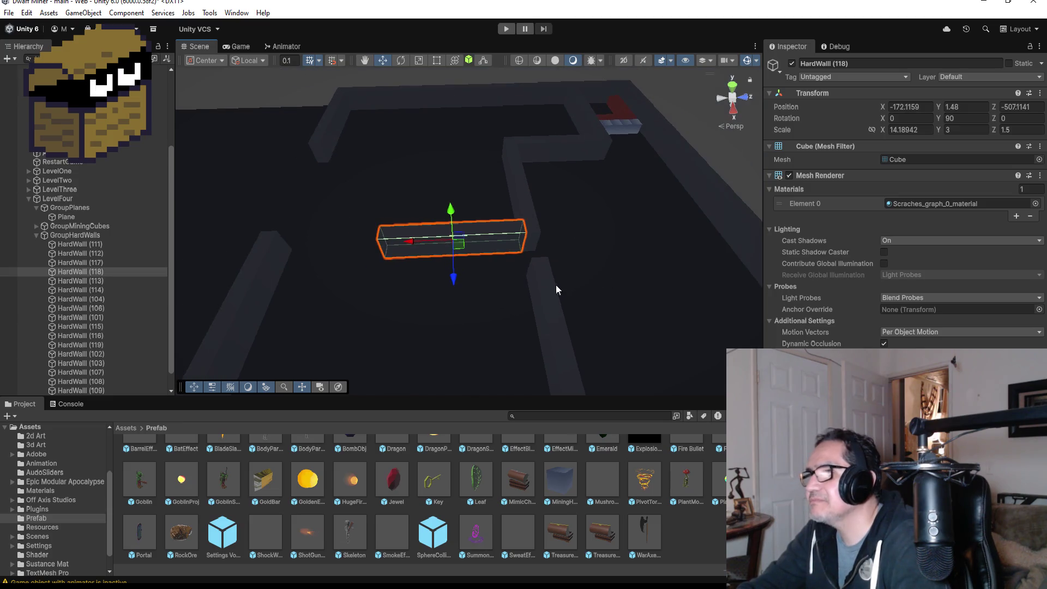
# Select HardWall (116) at -161.49, 1.48, -499.24 and view it up close
pyautogui.click(518, 267)
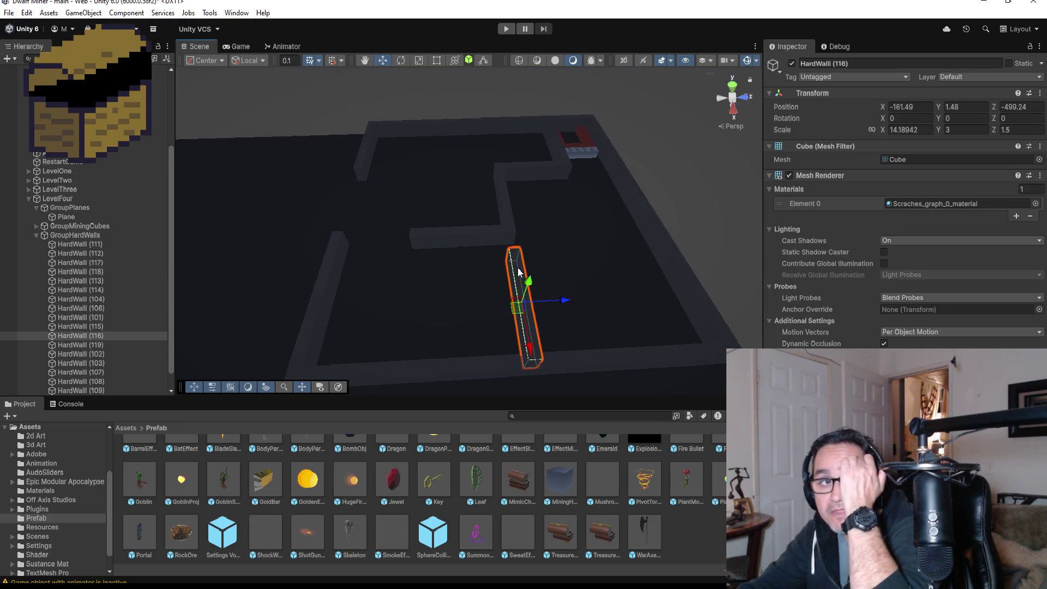
pyautogui.moveTo(528, 262)
pyautogui.mouseDown()
pyautogui.moveTo(523, 252)
pyautogui.moveTo(564, 277)
pyautogui.moveTo(612, 182)
pyautogui.moveTo(435, 161)
pyautogui.moveTo(404, 178)
pyautogui.mouseUp()
pyautogui.scroll(-5, 405, 177)
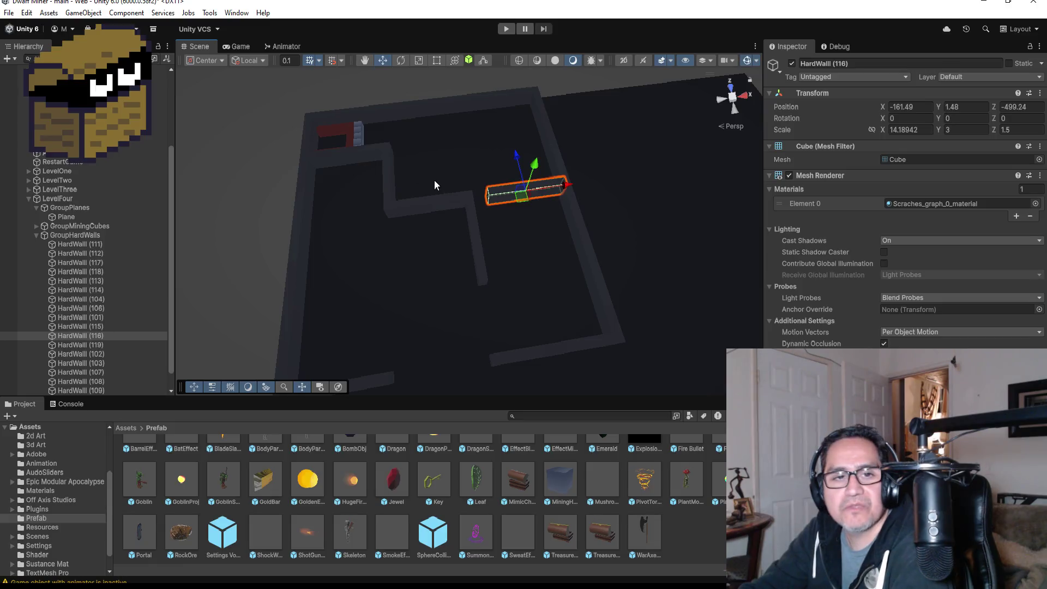
pyautogui.scroll(3, 506, 192)
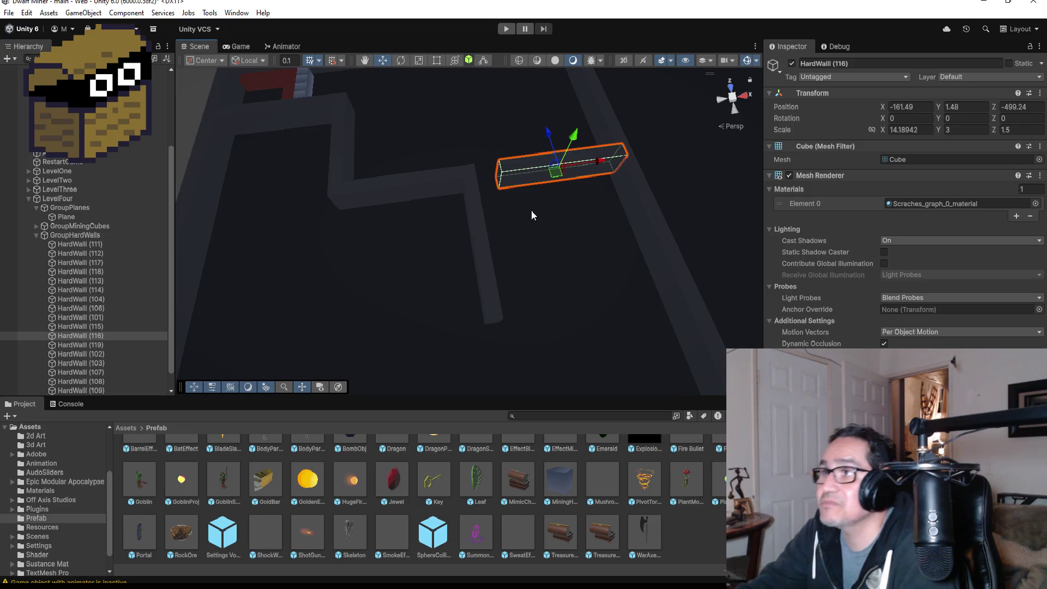
pyautogui.scroll(-5, 530, 211)
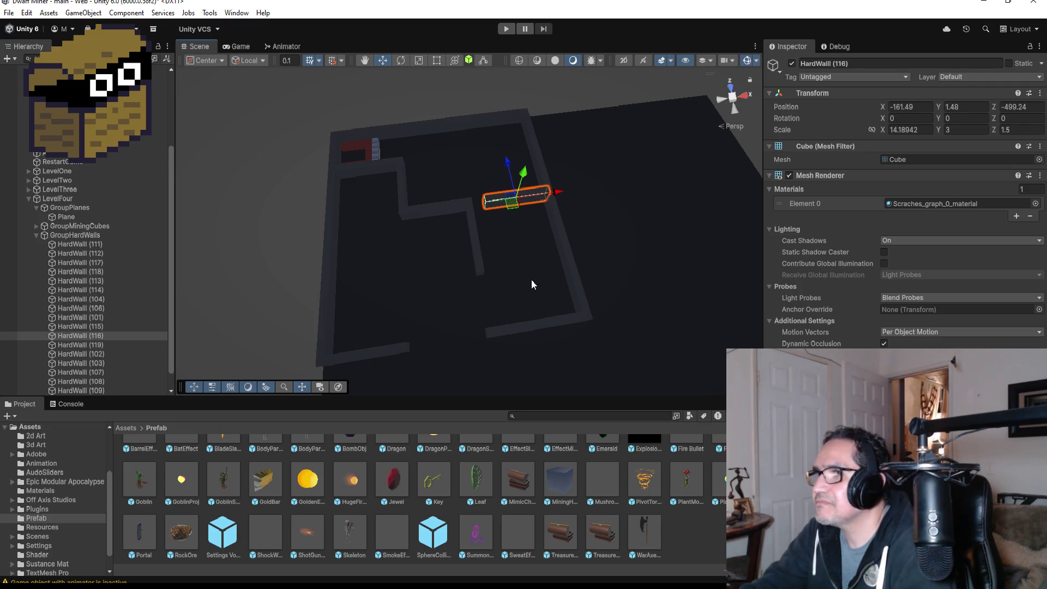
# Duplicate HardWall (116) as HardWall (120) and move it down and to the left
pyautogui.hotkey('ctrl', 'd')
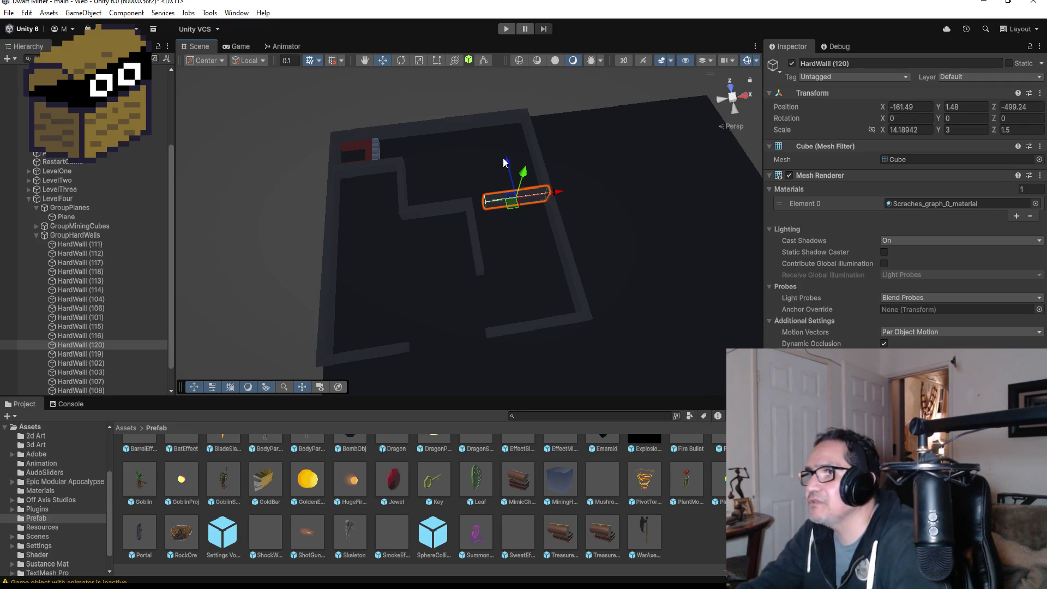
pyautogui.moveTo(509, 162); pyautogui.dragTo(525, 238)
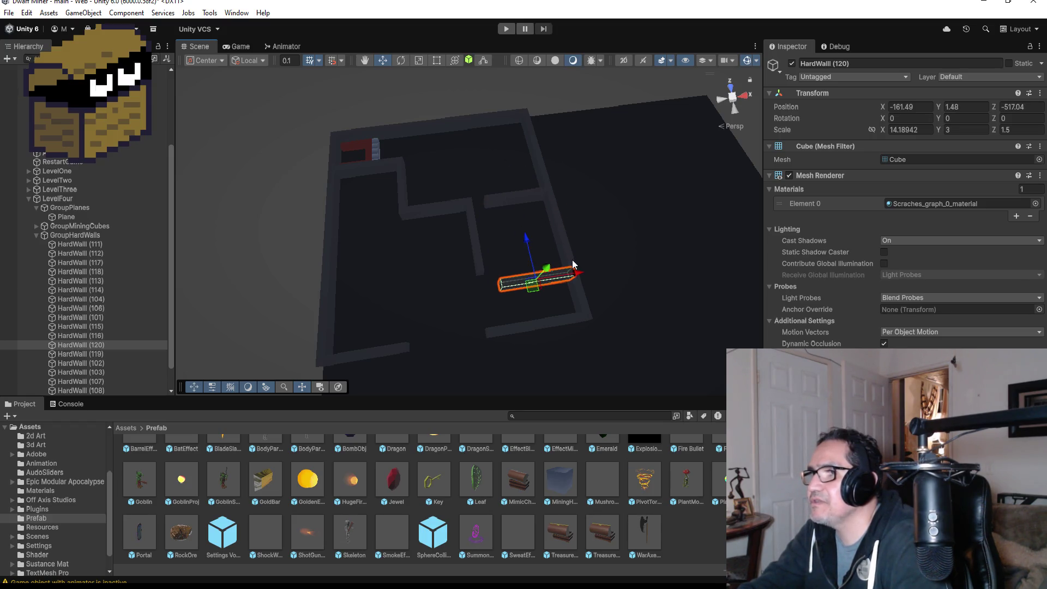
pyautogui.moveTo(581, 277); pyautogui.dragTo(556, 275)
pyautogui.moveTo(508, 244); pyautogui.dragTo(512, 239)
pyautogui.press('f')
# Orbit around HardWall (120), the floor plane and HardWall (116) to check the placement
pyautogui.moveTo(449, 288)
pyautogui.mouseDown()
pyautogui.moveTo(623, 206)
pyautogui.moveTo(554, 278)
pyautogui.moveTo(559, 327)
pyautogui.moveTo(525, 338)
pyautogui.mouseUp()
pyautogui.scroll(-3, 621, 263)
pyautogui.moveTo(620, 263)
pyautogui.mouseDown()
pyautogui.moveTo(622, 168)
pyautogui.moveTo(452, 271)
pyautogui.moveTo(535, 259)
pyautogui.moveTo(545, 273)
pyautogui.moveTo(565, 246)
pyautogui.mouseUp()
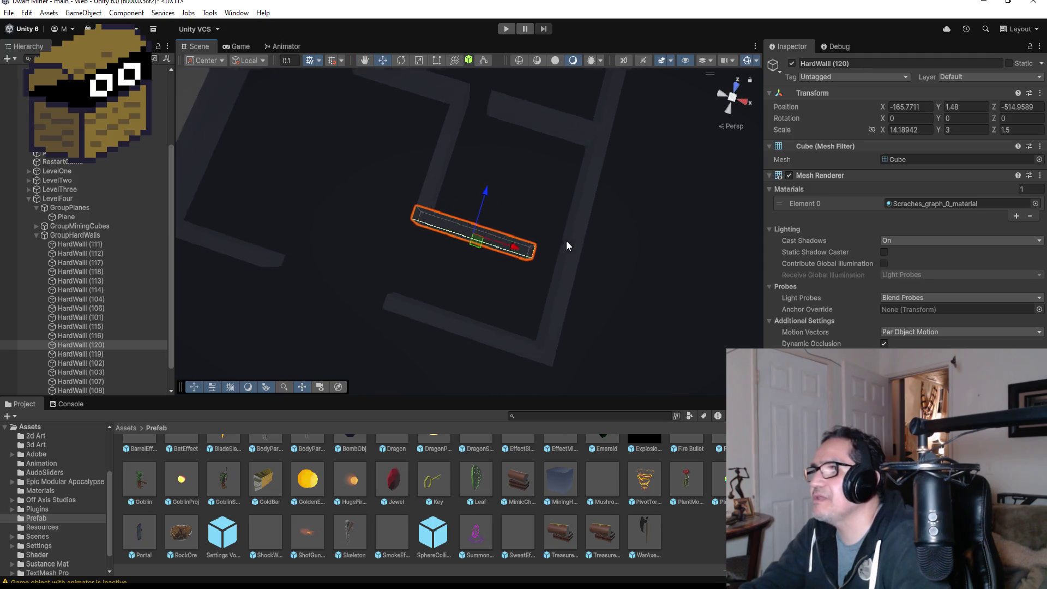
pyautogui.scroll(-2, 550, 244)
pyautogui.scroll(-4, 526, 248)
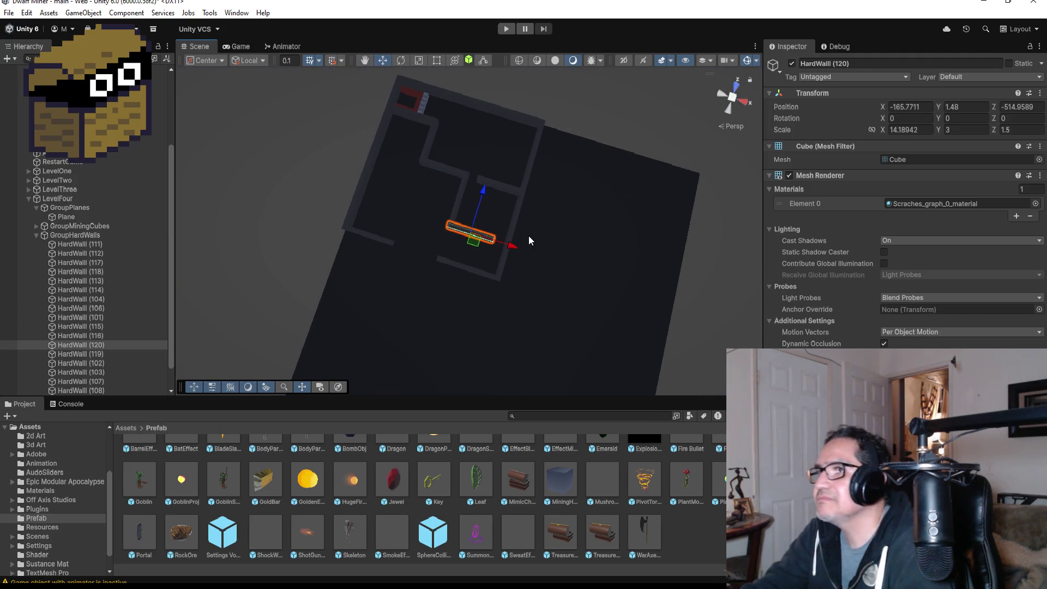
pyautogui.moveTo(483, 211)
pyautogui.mouseDown()
pyautogui.moveTo(518, 218)
pyautogui.moveTo(574, 205)
pyautogui.mouseUp()
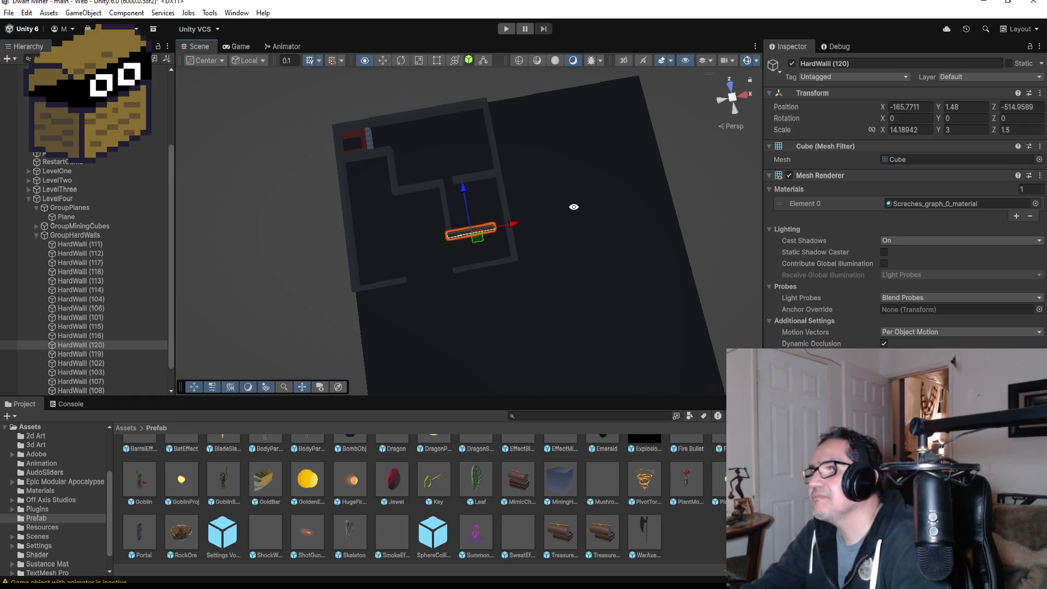
pyautogui.click(439, 184)
pyautogui.press('f')
pyautogui.click(443, 185)
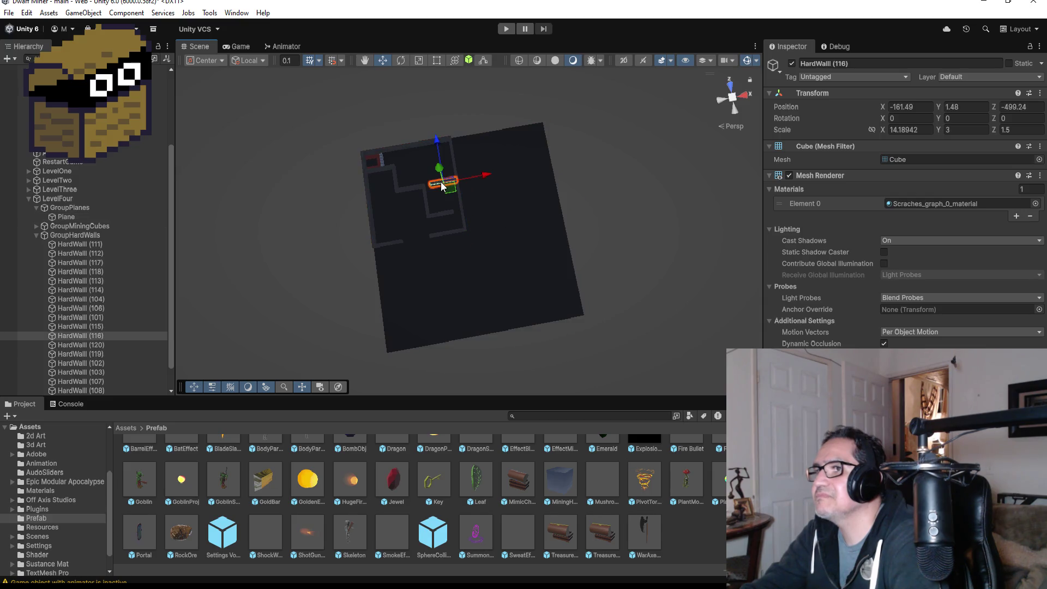
pyautogui.press('f')
pyautogui.moveTo(355, 313)
pyautogui.mouseDown()
pyautogui.moveTo(593, 242)
pyautogui.moveTo(629, 251)
pyautogui.moveTo(594, 283)
pyautogui.moveTo(596, 296)
pyautogui.mouseUp()
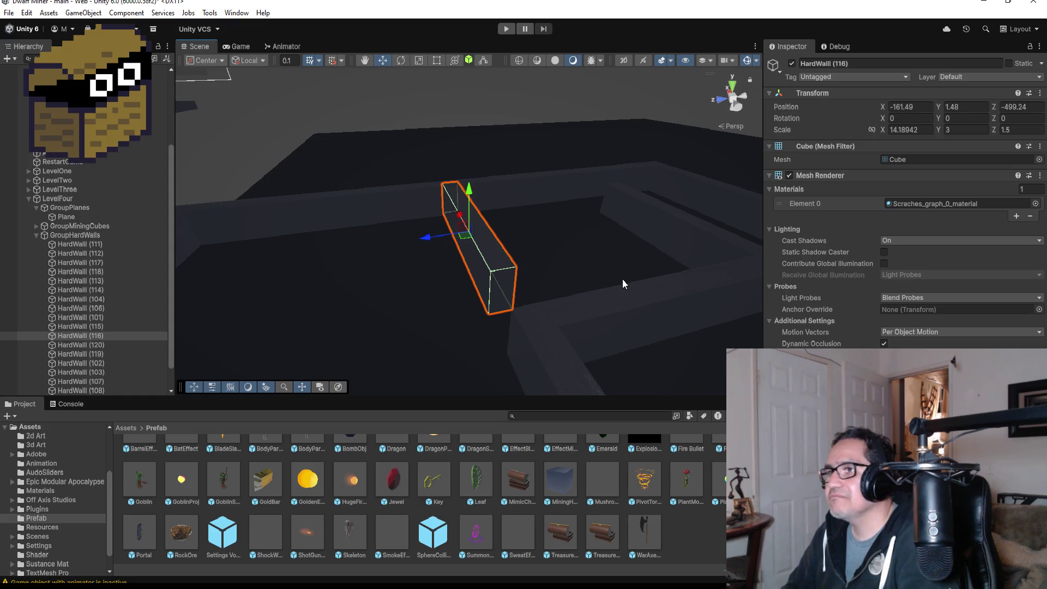
pyautogui.moveTo(621, 275)
pyautogui.mouseDown()
pyautogui.moveTo(554, 295)
pyautogui.moveTo(605, 281)
pyautogui.moveTo(554, 281)
pyautogui.moveTo(673, 350)
pyautogui.mouseUp()
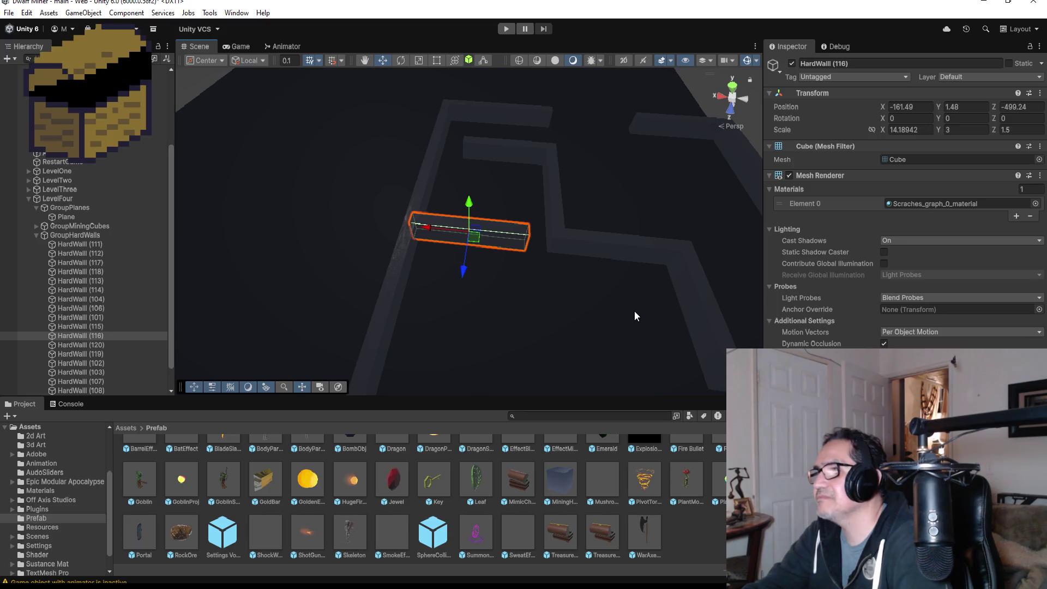
# Drag the SpiderWeb model from Assets > 3d Art into the maze near a wall junction
pyautogui.scroll(2, 477, 533)
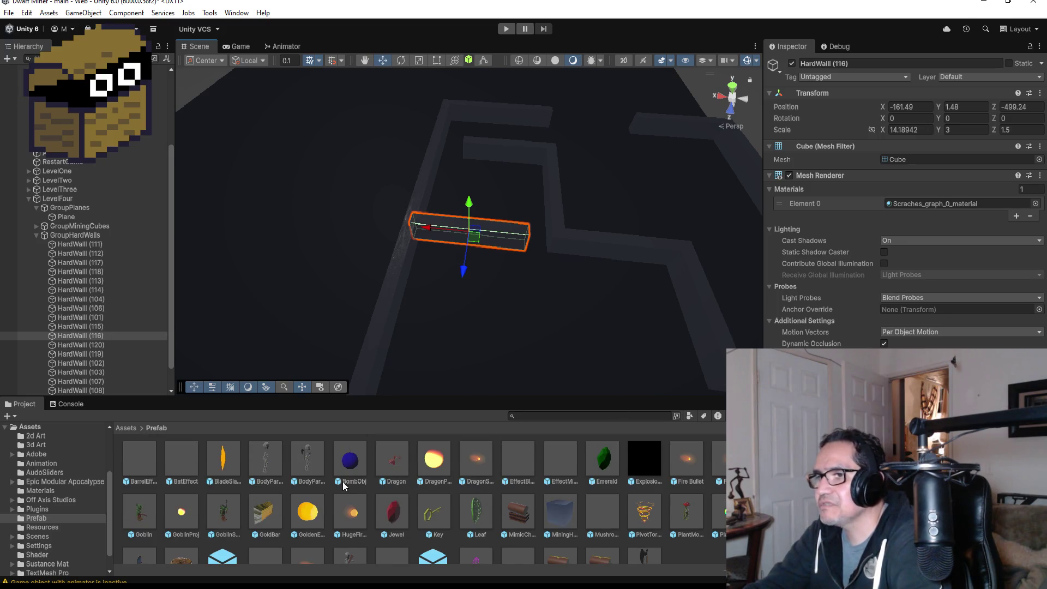
pyautogui.scroll(-2, 331, 482)
pyautogui.click(126, 427)
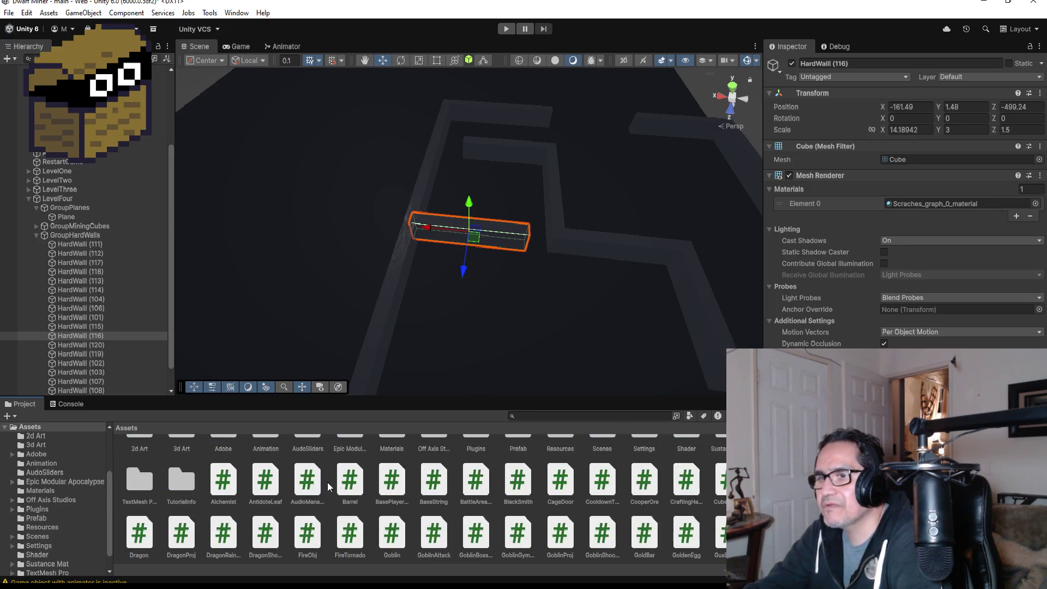
pyautogui.doubleClick(179, 462)
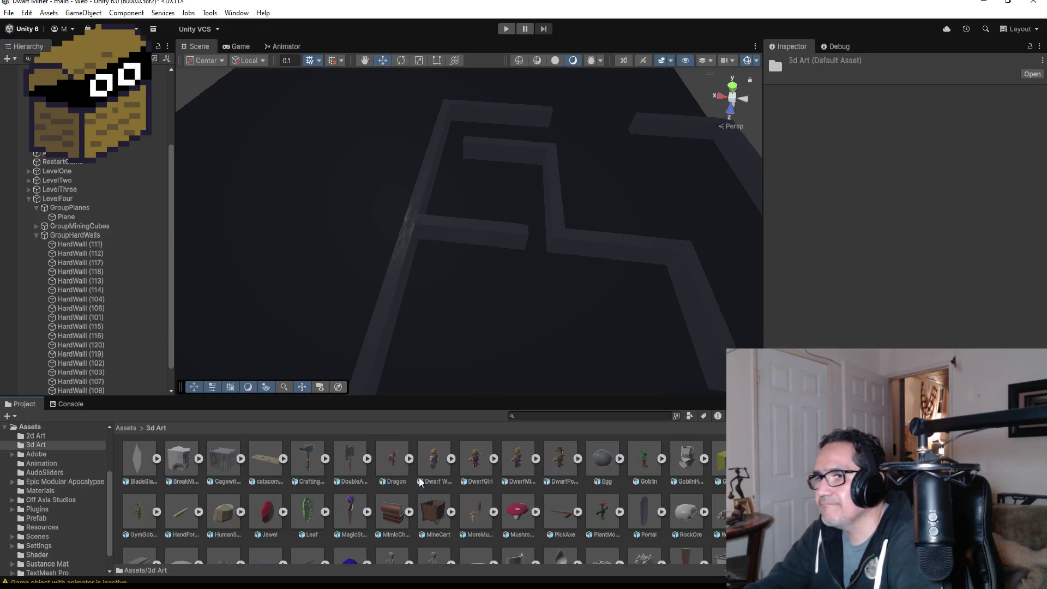
pyautogui.scroll(-3, 498, 522)
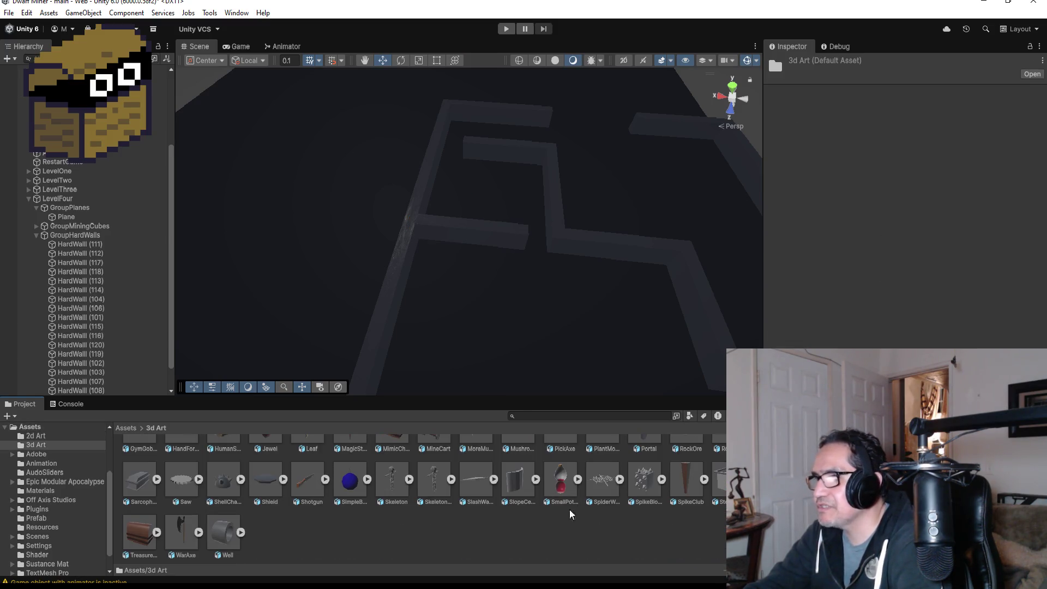
pyautogui.moveTo(604, 480)
pyautogui.mouseDown()
pyautogui.moveTo(560, 262)
pyautogui.moveTo(535, 253)
pyautogui.mouseUp()
# Frame the SpiderWeb and unpack its prefab completely
pyautogui.press('f')
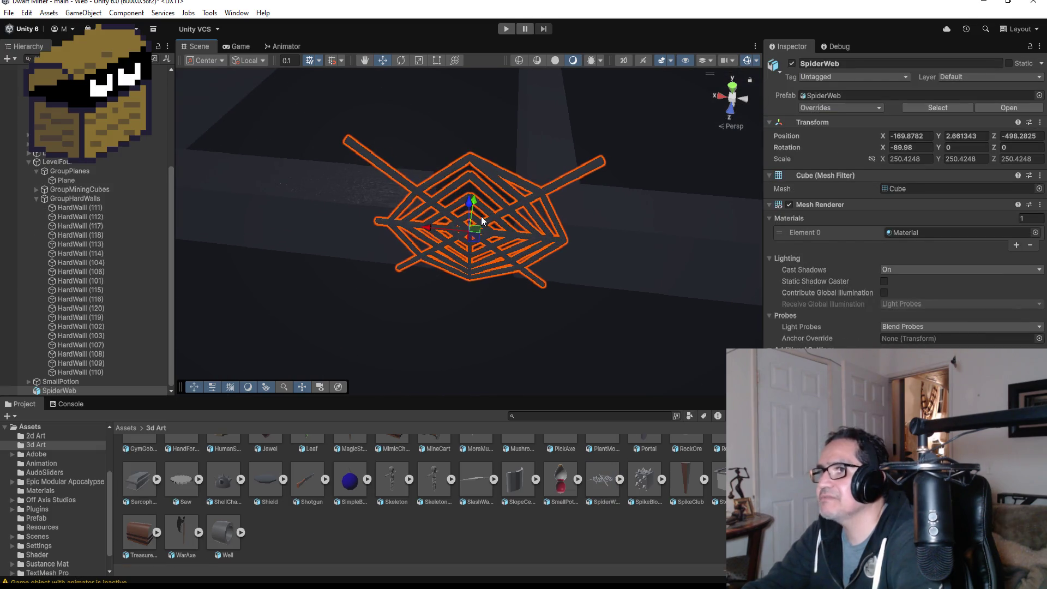
pyautogui.scroll(1, 480, 239)
pyautogui.moveTo(532, 346)
pyautogui.mouseDown()
pyautogui.moveTo(580, 175)
pyautogui.moveTo(547, 201)
pyautogui.moveTo(534, 283)
pyautogui.mouseUp()
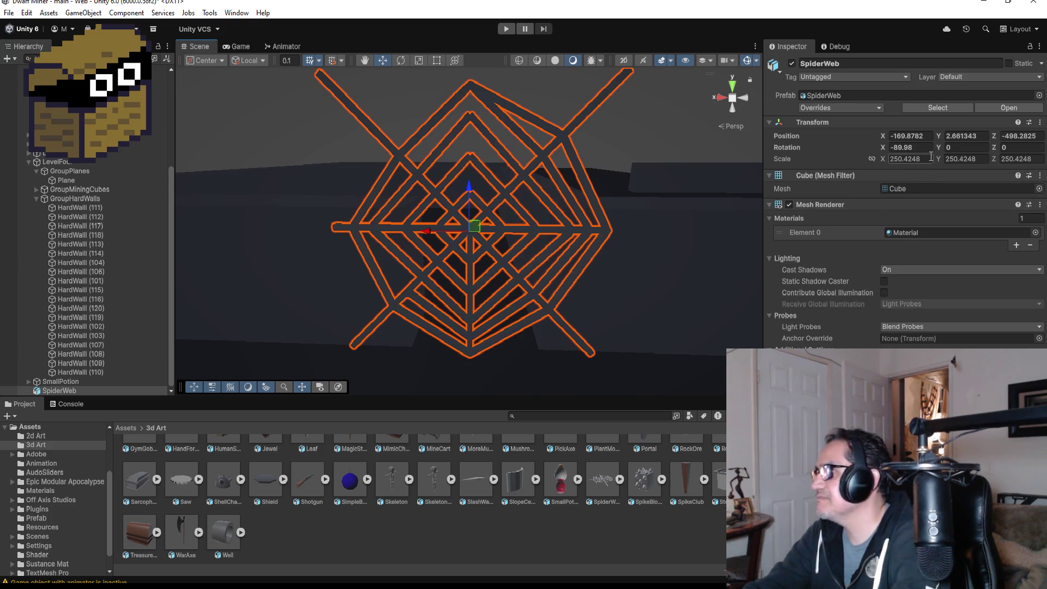
pyautogui.rightClick(88, 390)
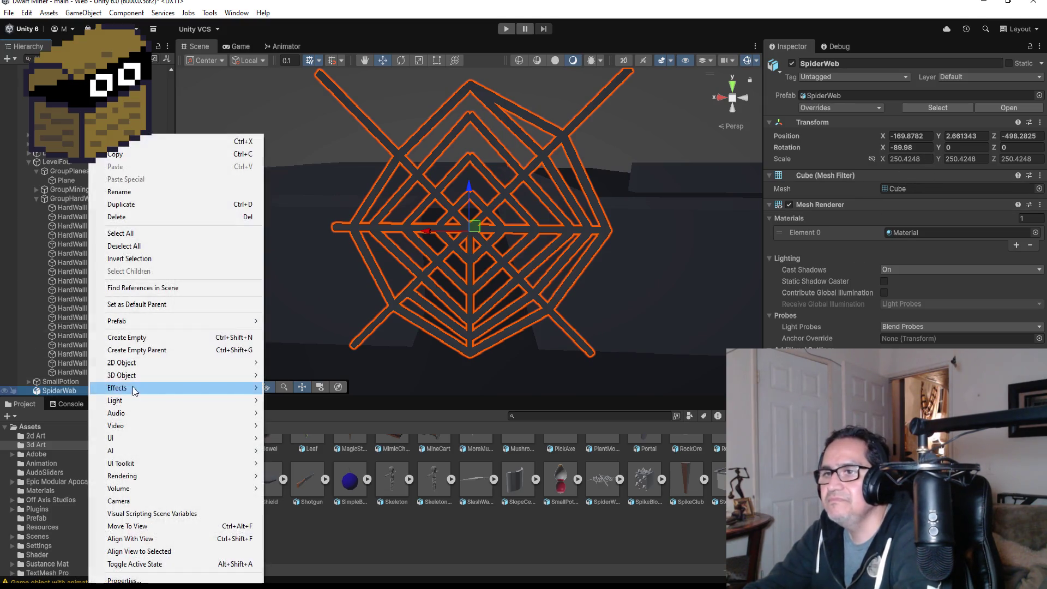
pyautogui.moveTo(159, 323)
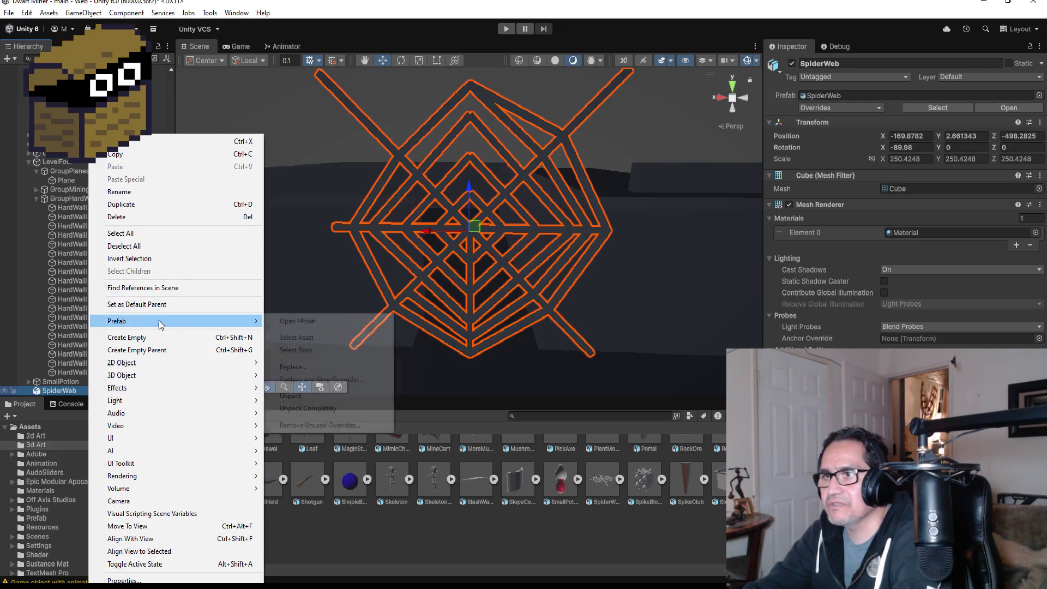
pyautogui.click(308, 409)
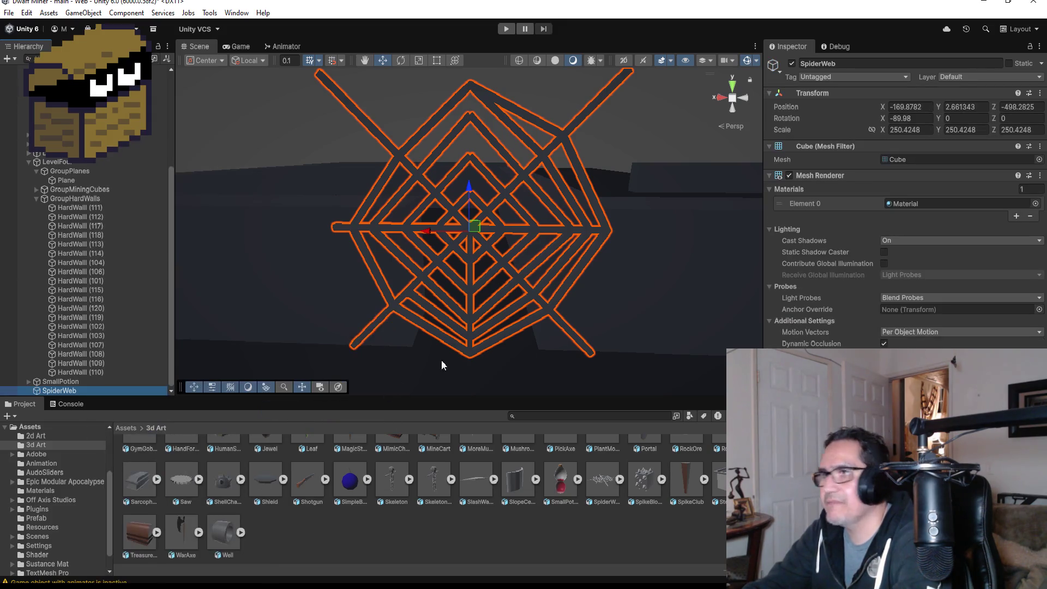
# Set the SpiderWeb's scale to 150, 150, 105
pyautogui.click(926, 130)
pyautogui.write('25')
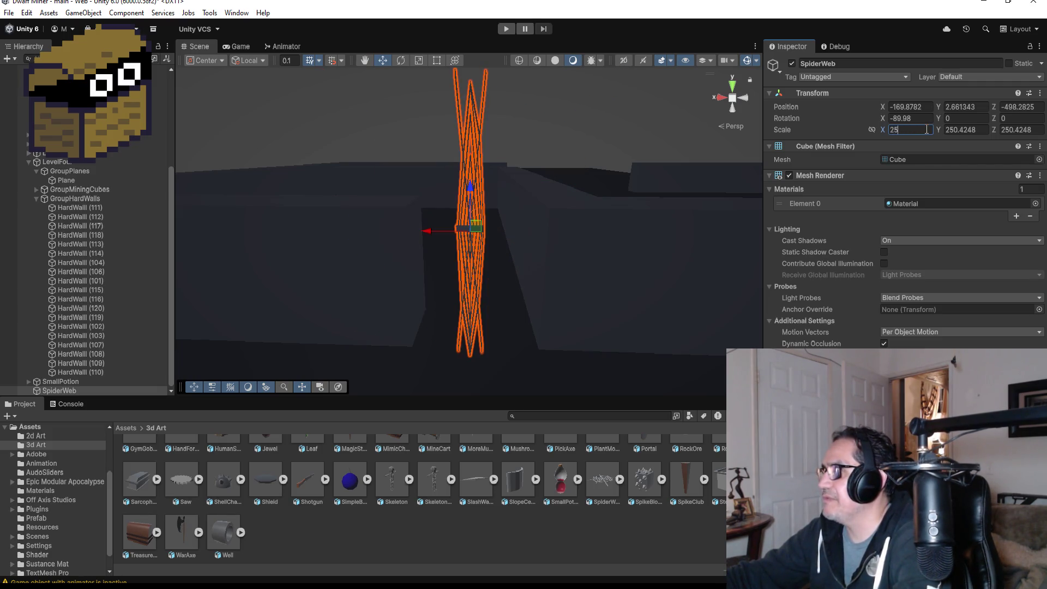
pyautogui.press('Tab')
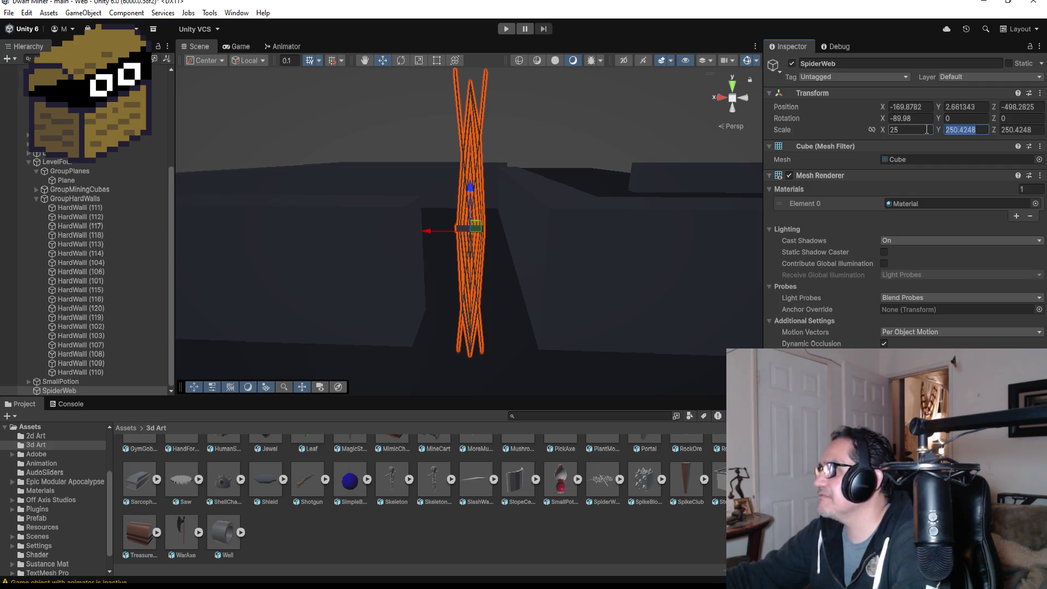
pyautogui.write('25')
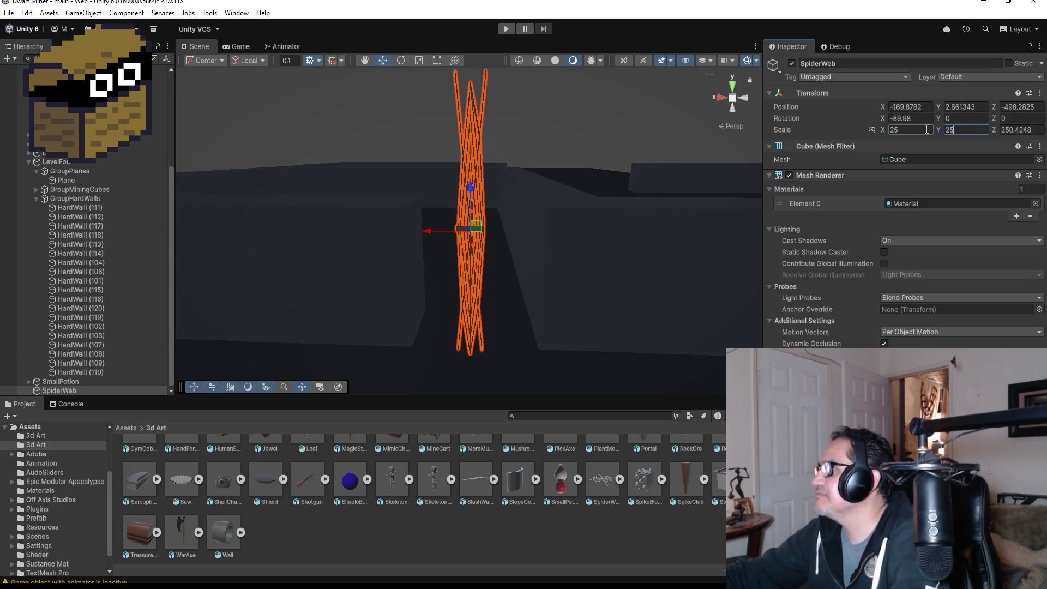
pyautogui.press('Tab')
pyautogui.write('25')
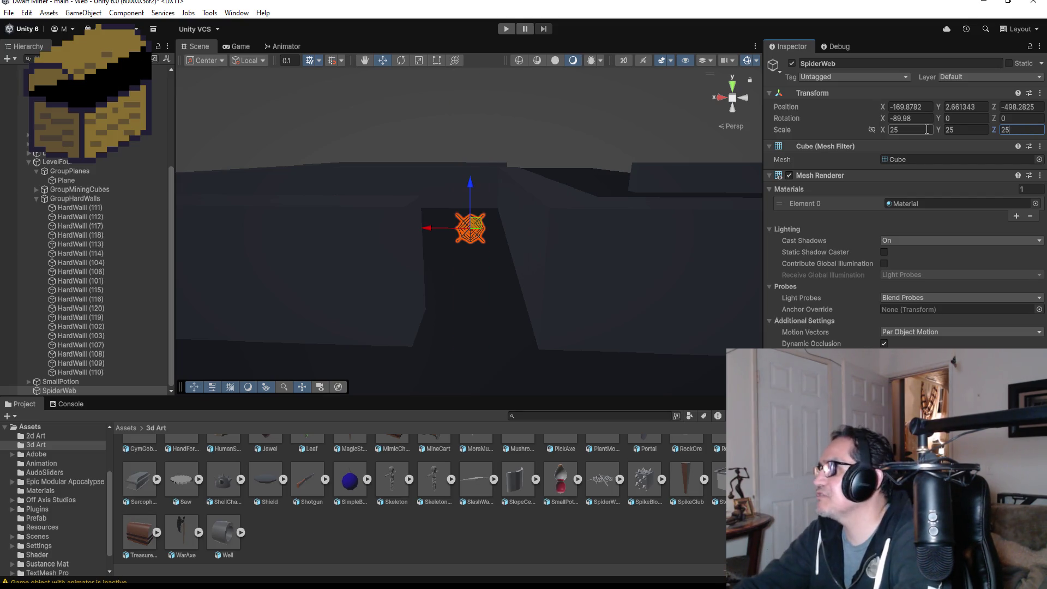
pyautogui.click(925, 129)
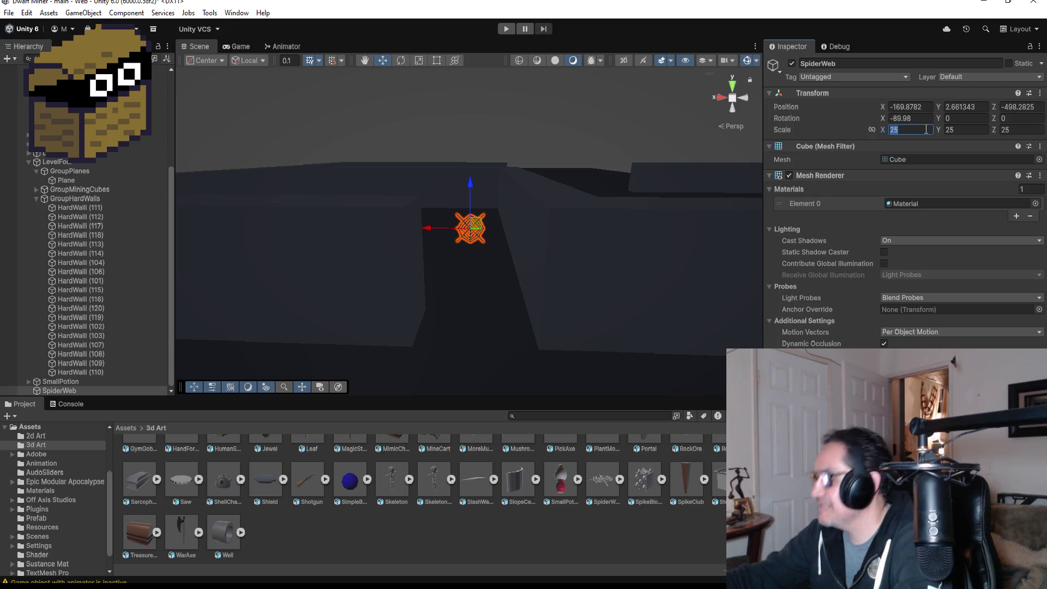
pyautogui.write('100')
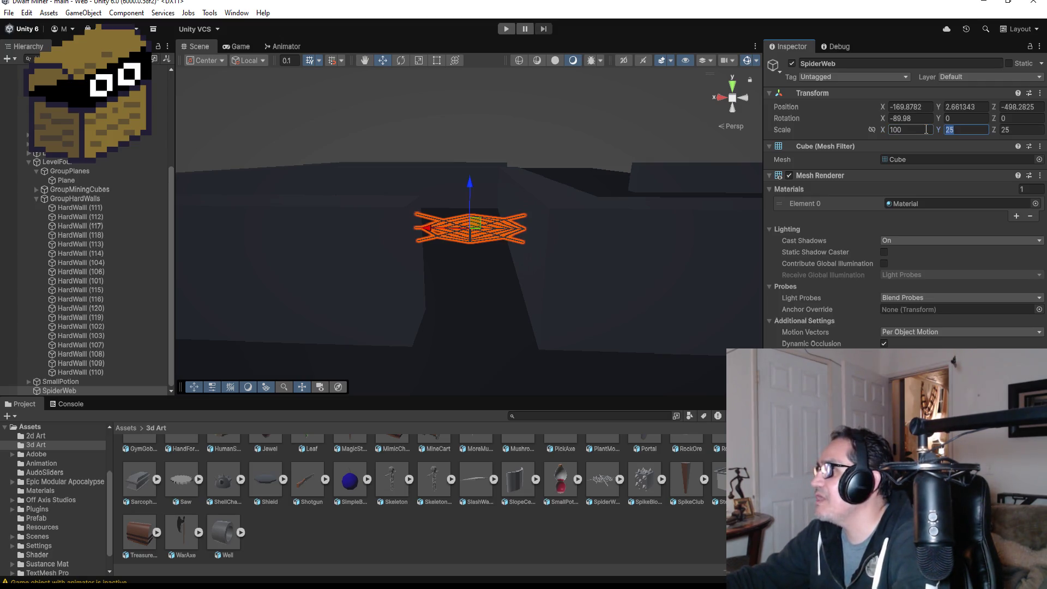
pyautogui.write('100')
pyautogui.press('Tab')
pyautogui.write('100')
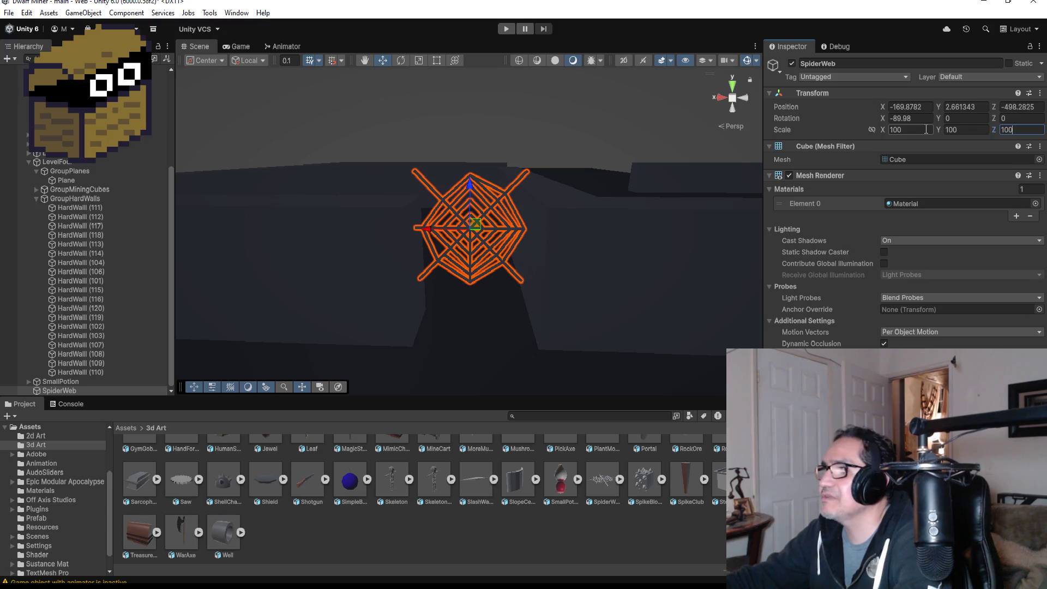
pyautogui.click(925, 129)
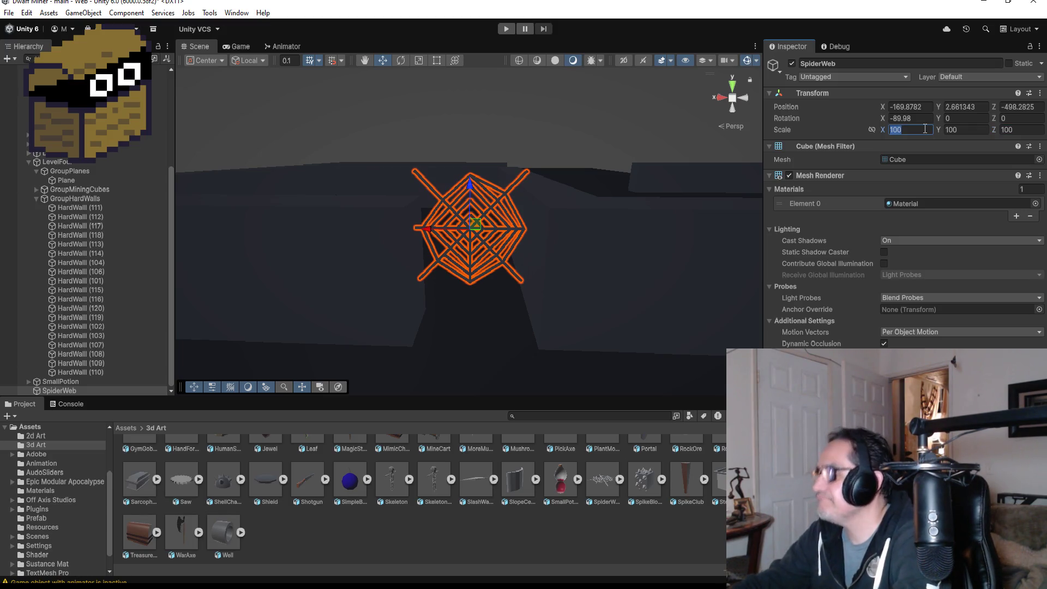
pyautogui.write('150')
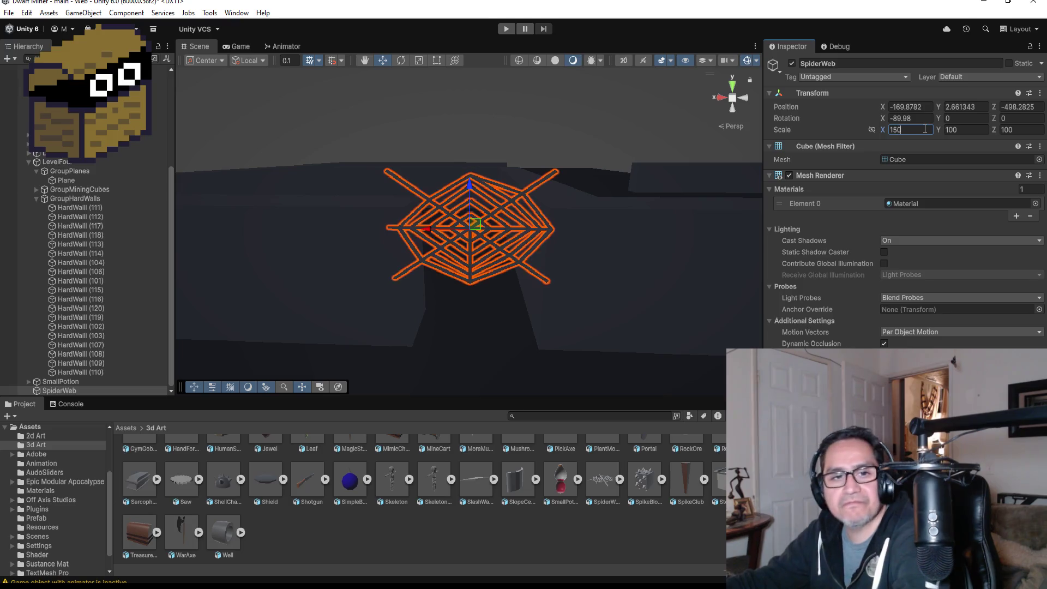
pyautogui.press('Tab')
pyautogui.write('1')
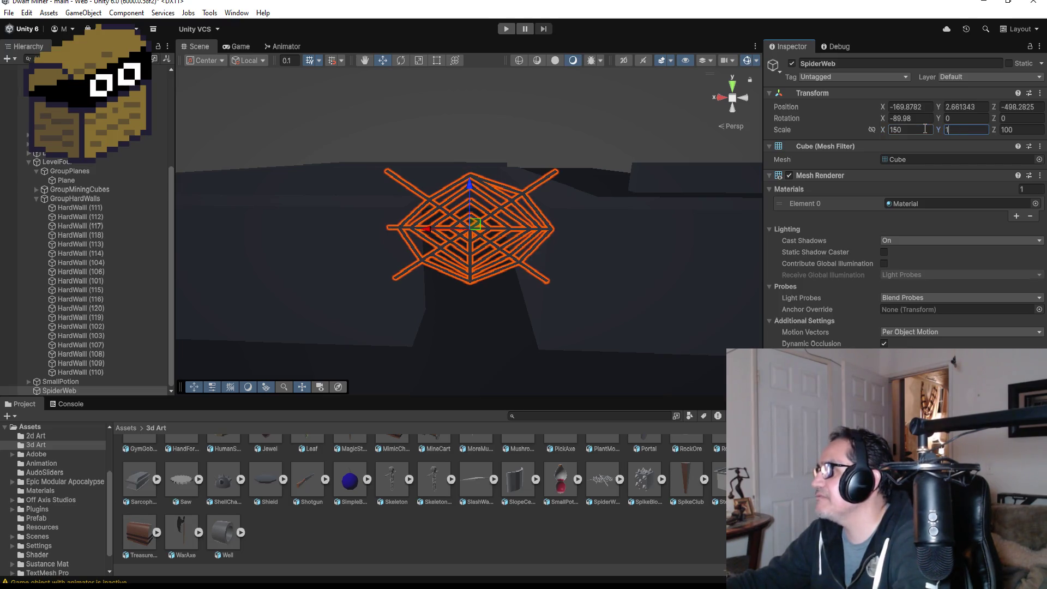
pyautogui.write('50')
pyautogui.press('Tab')
pyautogui.write('105')
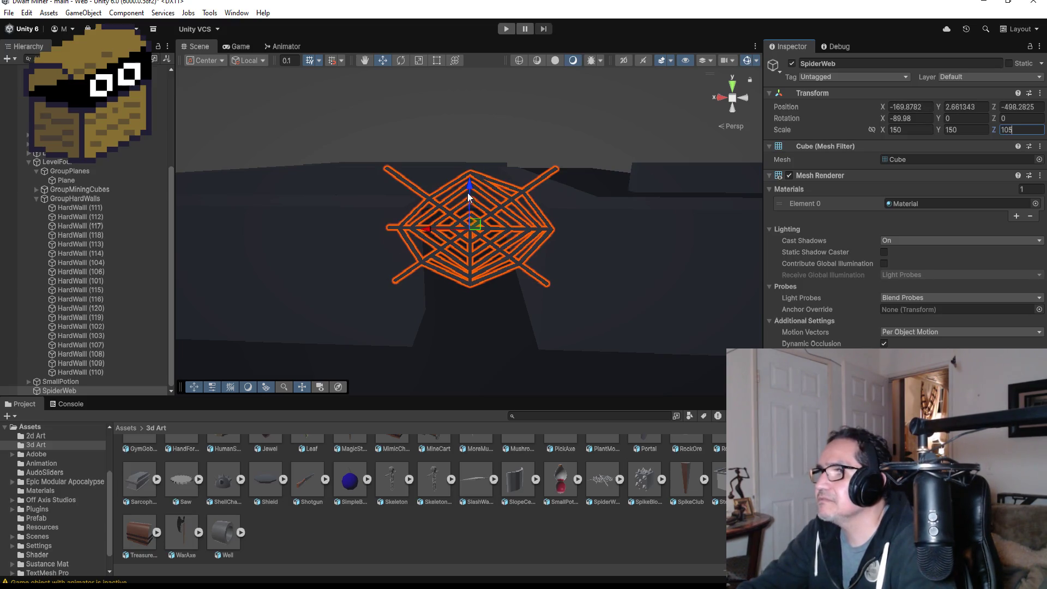
# Move SpiderWeb down to Y 1.09 at -169.8782, -499.169 inside the maze corridor
pyautogui.moveTo(469, 185)
pyautogui.mouseDown()
pyautogui.moveTo(474, 257)
pyautogui.moveTo(526, 252)
pyautogui.moveTo(556, 177)
pyautogui.moveTo(512, 203)
pyautogui.moveTo(355, 241)
pyautogui.moveTo(524, 247)
pyautogui.mouseUp()
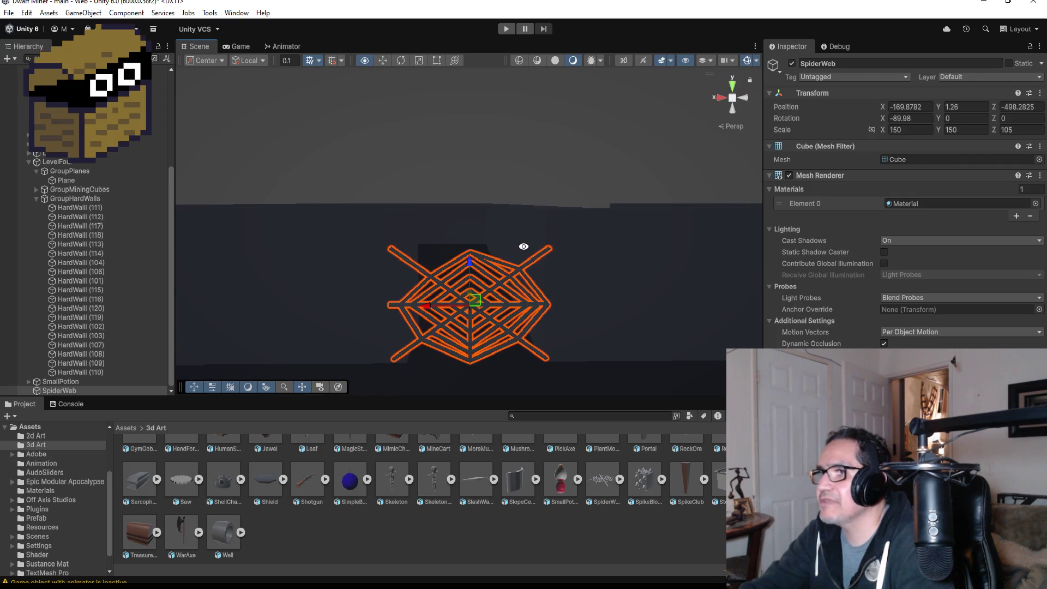
pyautogui.moveTo(546, 281)
pyautogui.mouseDown()
pyautogui.moveTo(621, 313)
pyautogui.moveTo(491, 317)
pyautogui.moveTo(402, 334)
pyautogui.moveTo(398, 346)
pyautogui.moveTo(542, 329)
pyautogui.moveTo(517, 309)
pyautogui.moveTo(540, 293)
pyautogui.moveTo(569, 299)
pyautogui.mouseUp()
pyautogui.moveTo(520, 339)
pyautogui.mouseDown()
pyautogui.moveTo(713, 227)
pyautogui.moveTo(748, 273)
pyautogui.moveTo(689, 243)
pyautogui.moveTo(663, 244)
pyautogui.mouseUp()
pyautogui.scroll(-3, 663, 245)
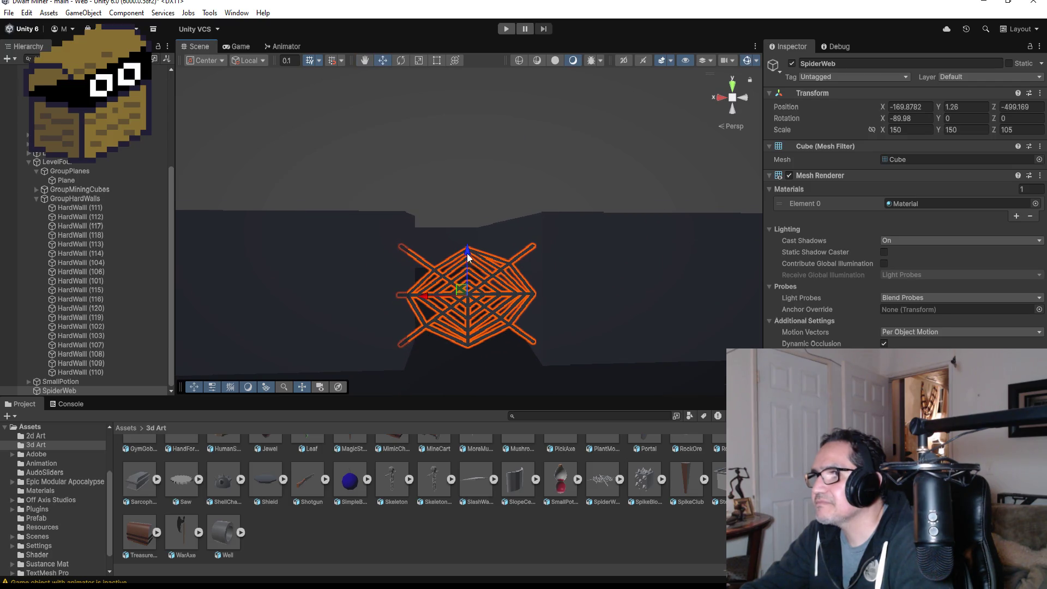
pyautogui.moveTo(468, 257)
pyautogui.mouseDown()
pyautogui.moveTo(469, 272)
pyautogui.moveTo(472, 260)
pyautogui.mouseUp()
pyautogui.moveTo(564, 269)
pyautogui.mouseDown()
pyautogui.moveTo(575, 227)
pyautogui.moveTo(619, 210)
pyautogui.moveTo(502, 262)
pyautogui.mouseUp()
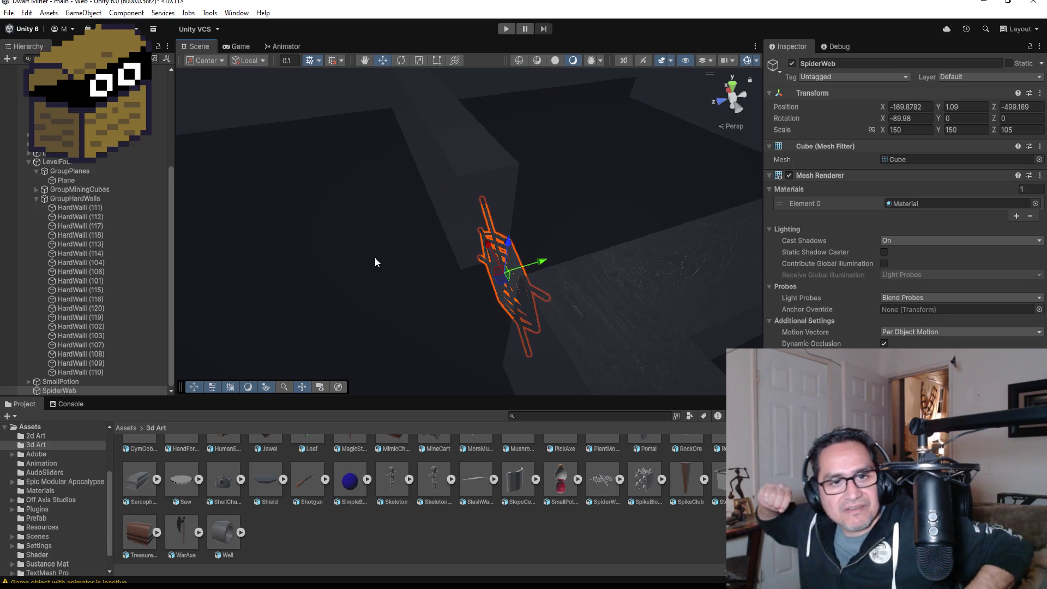
pyautogui.scroll(-10, 476, 182)
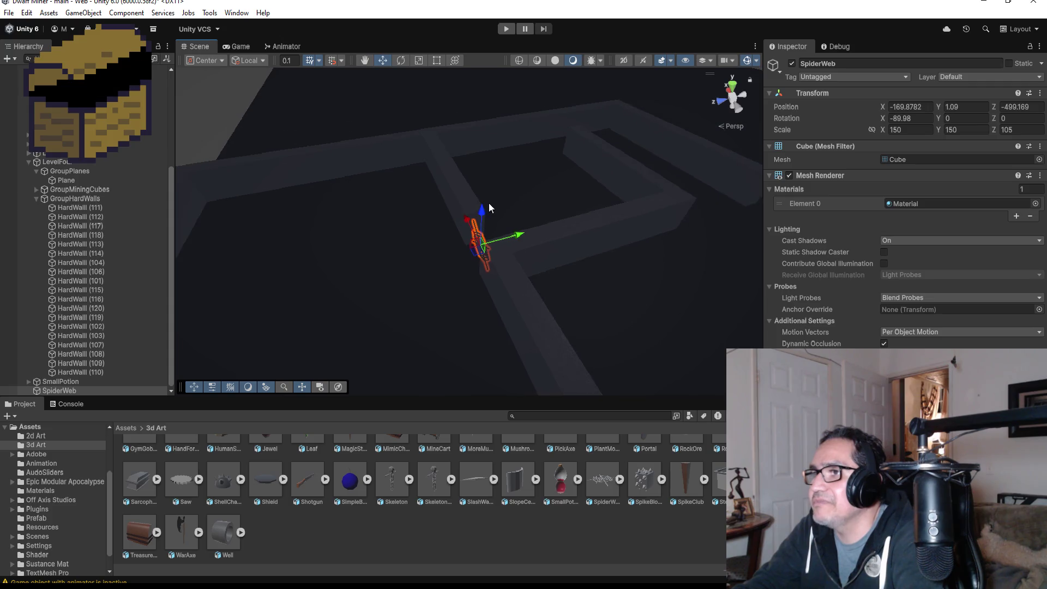
pyautogui.scroll(-10, 489, 204)
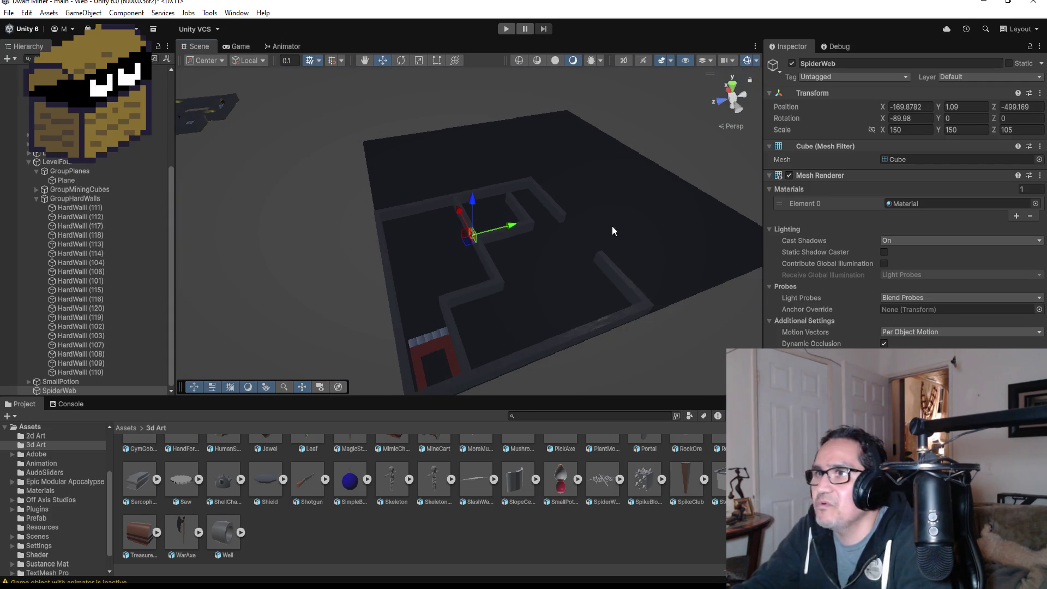
pyautogui.moveTo(611, 226)
pyautogui.mouseDown()
pyautogui.moveTo(420, 233)
pyautogui.moveTo(489, 232)
pyautogui.mouseUp()
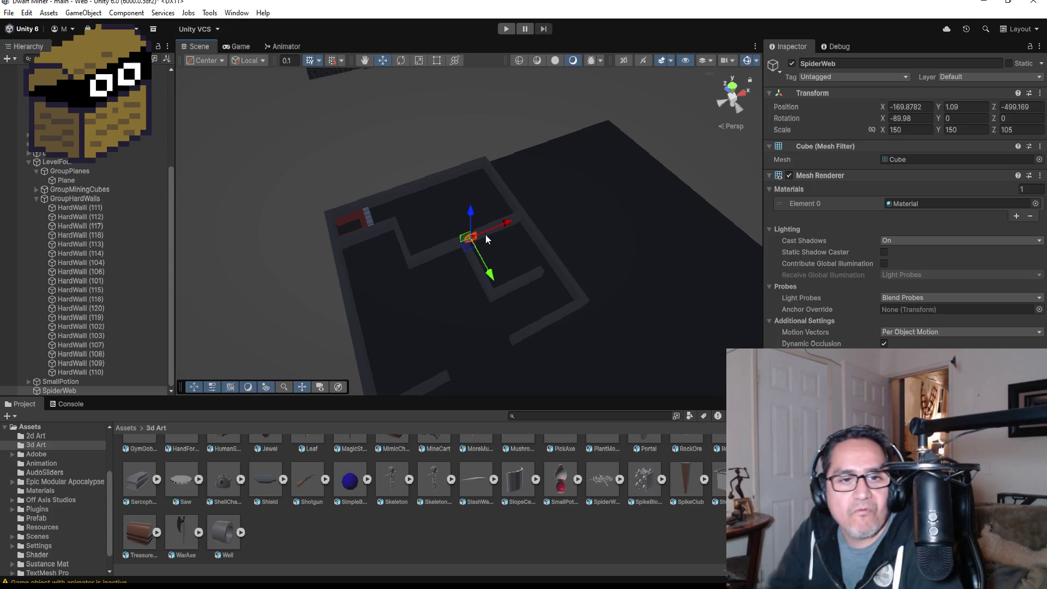
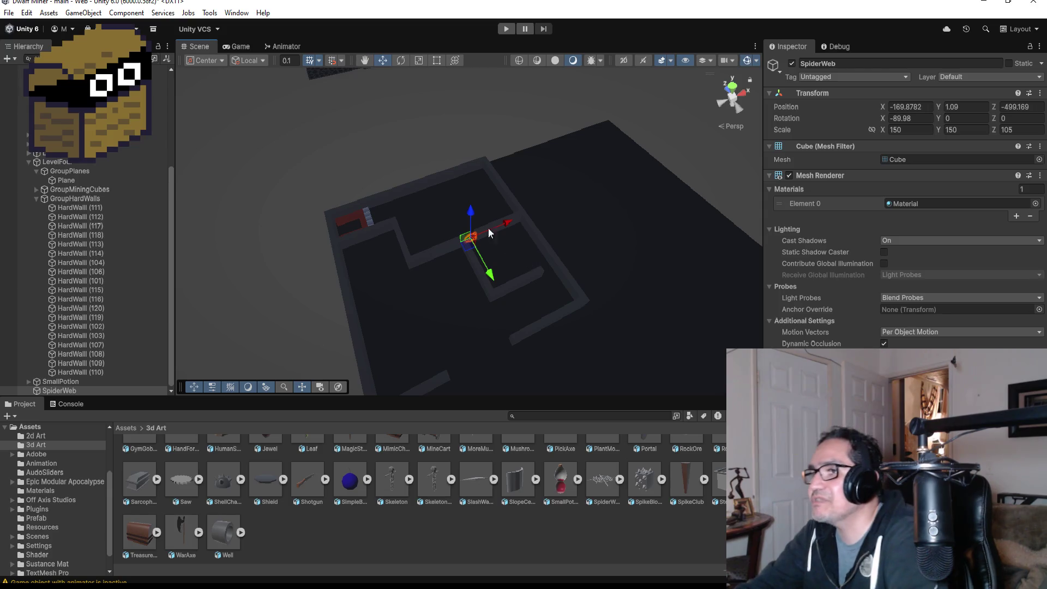
# Select the corridor floor plane, then a hard cube blocking it, and frame that cube
pyautogui.scroll(4, 442, 172)
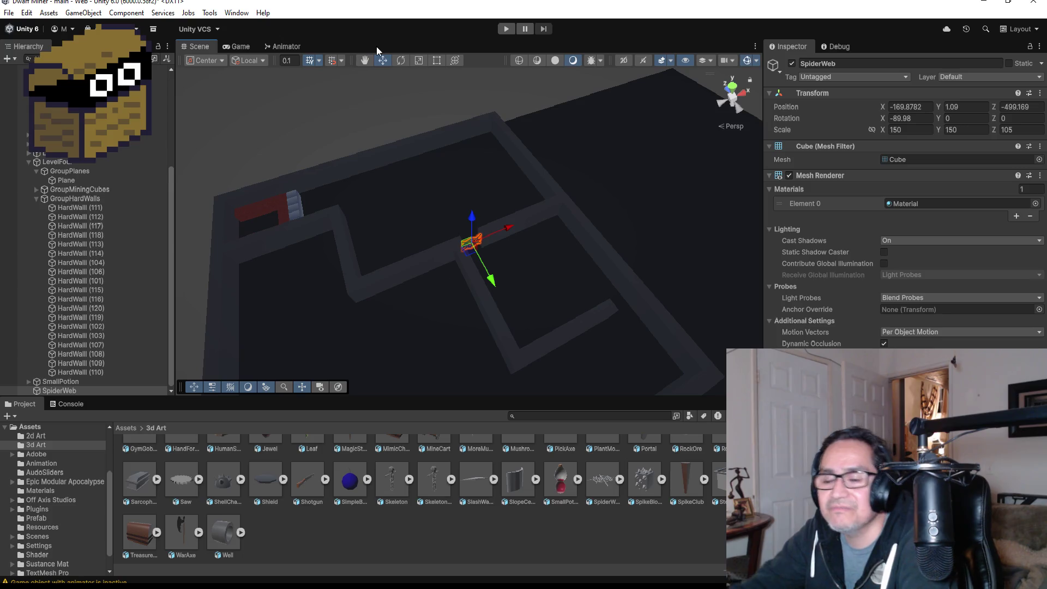
pyautogui.click(323, 205)
pyautogui.click(299, 204)
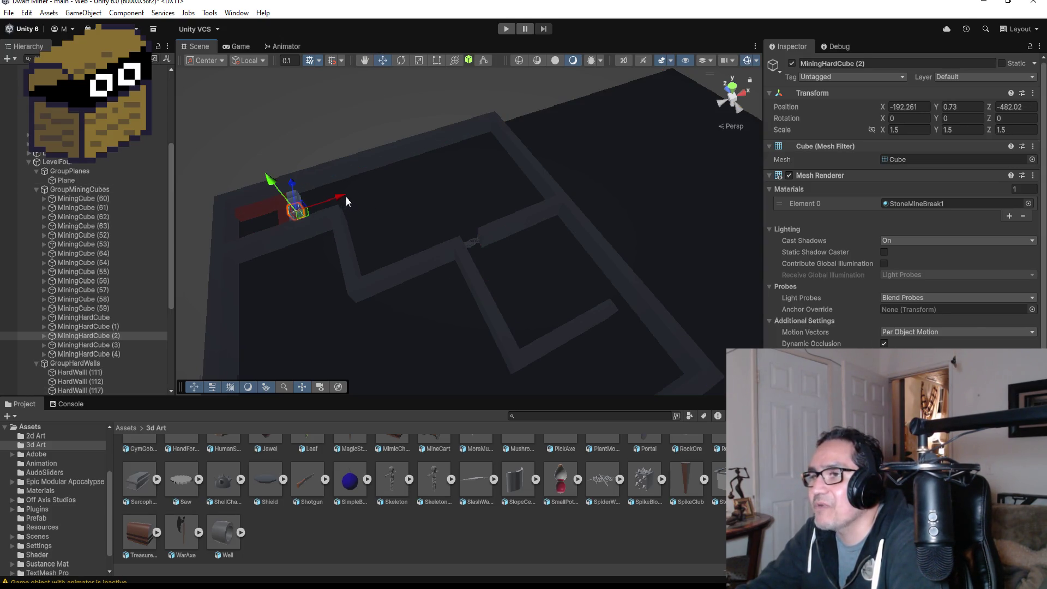
pyautogui.press('f')
pyautogui.scroll(-10, 705, 181)
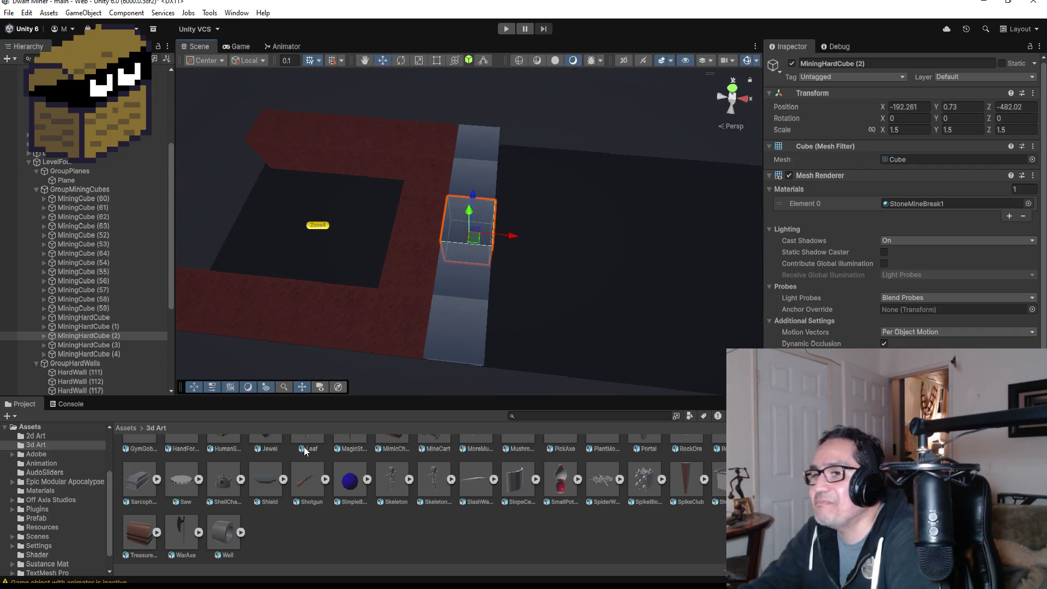
pyautogui.scroll(3, 303, 446)
# Open the Prefab folder from the 3d Art assets and zoom the Scene view out
pyautogui.click(133, 430)
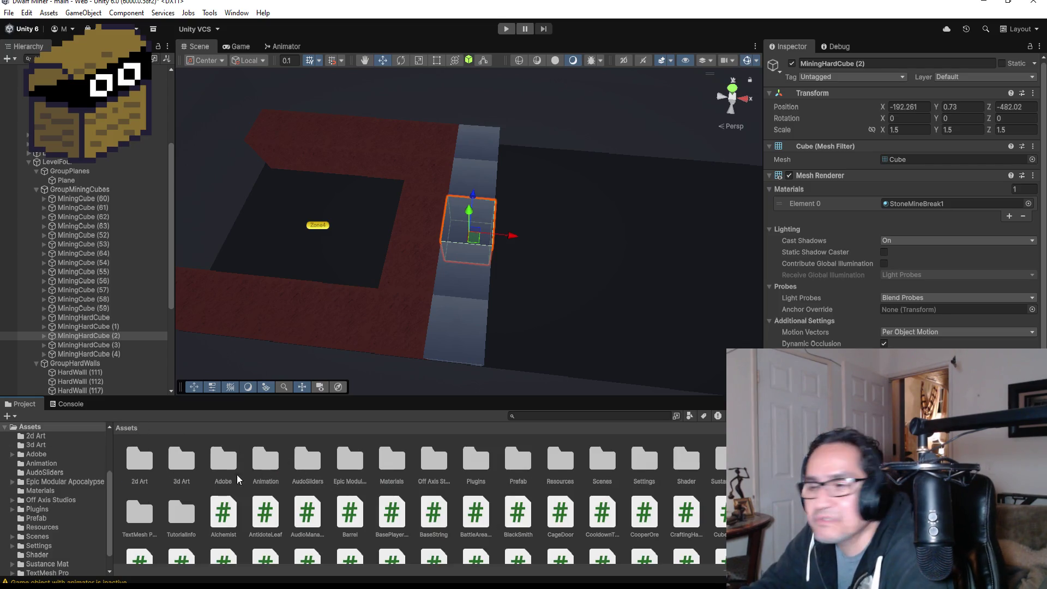
pyautogui.click(184, 467)
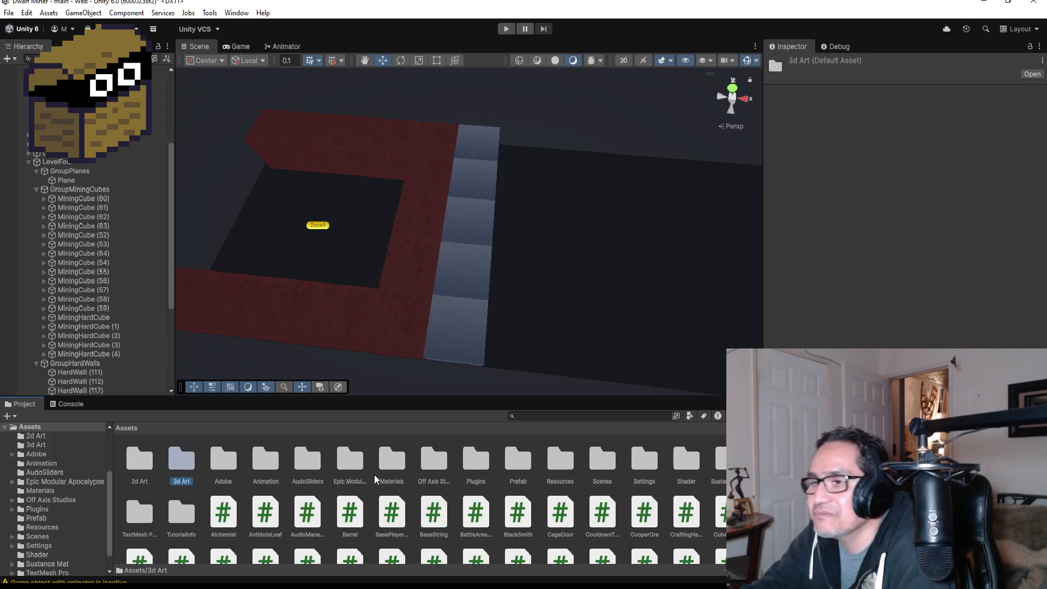
pyautogui.doubleClick(518, 459)
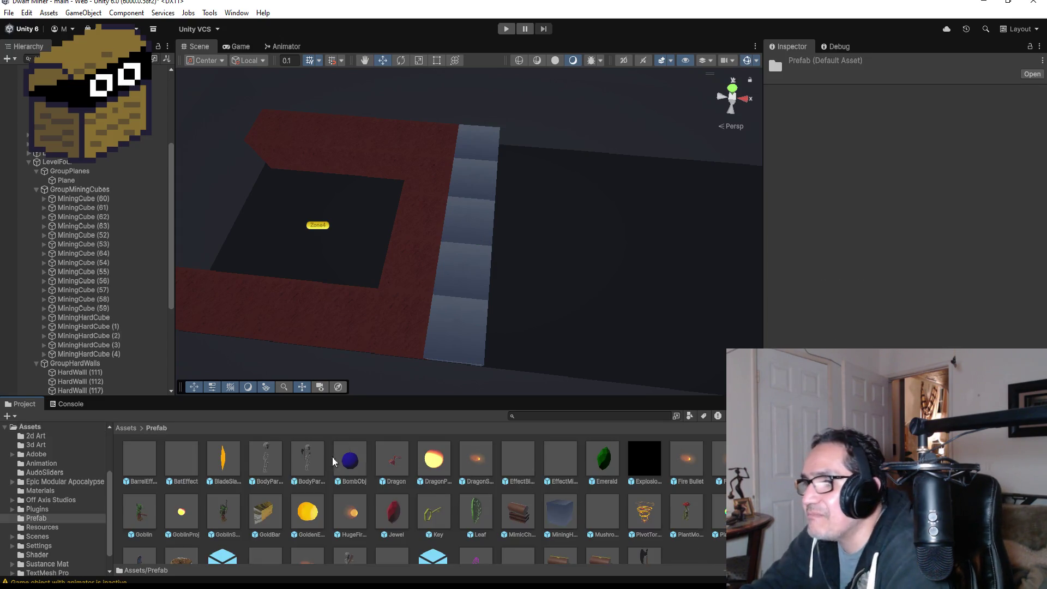
pyautogui.scroll(5, 99, 185)
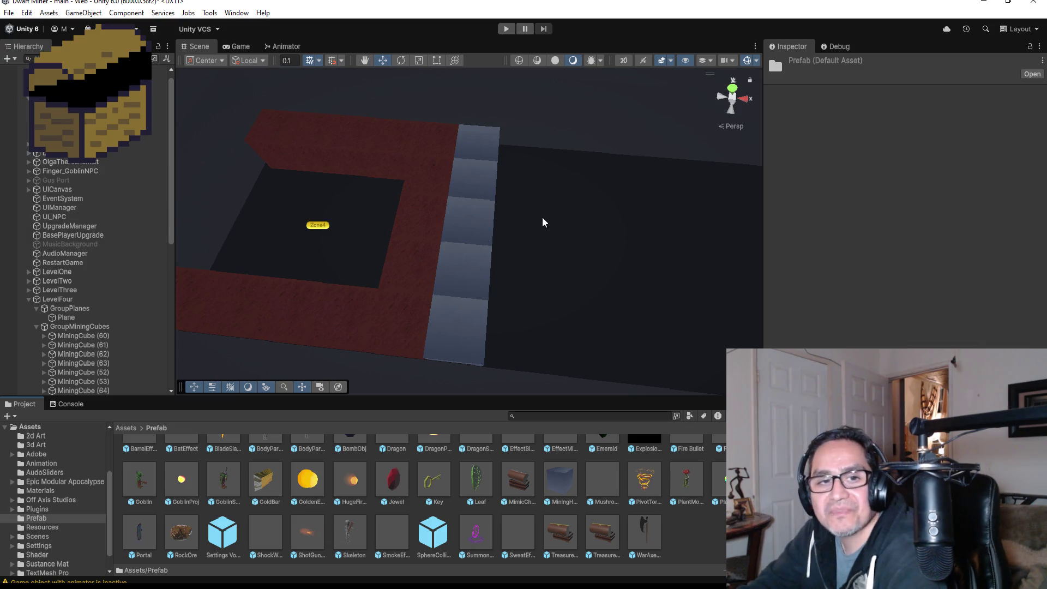
pyautogui.scroll(-2, 506, 208)
pyautogui.scroll(-5, 506, 208)
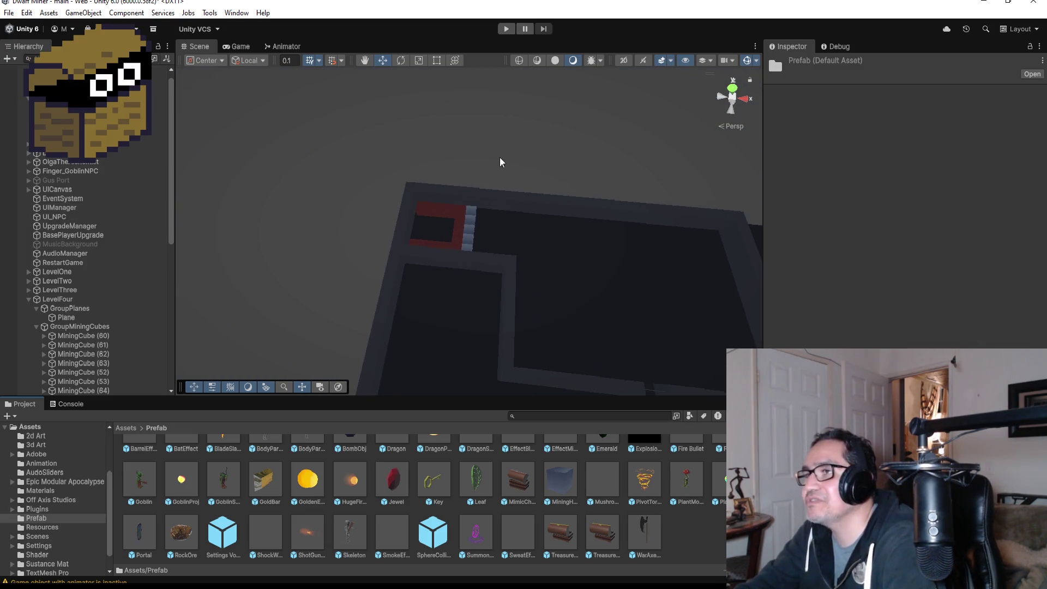
pyautogui.scroll(-6, 501, 166)
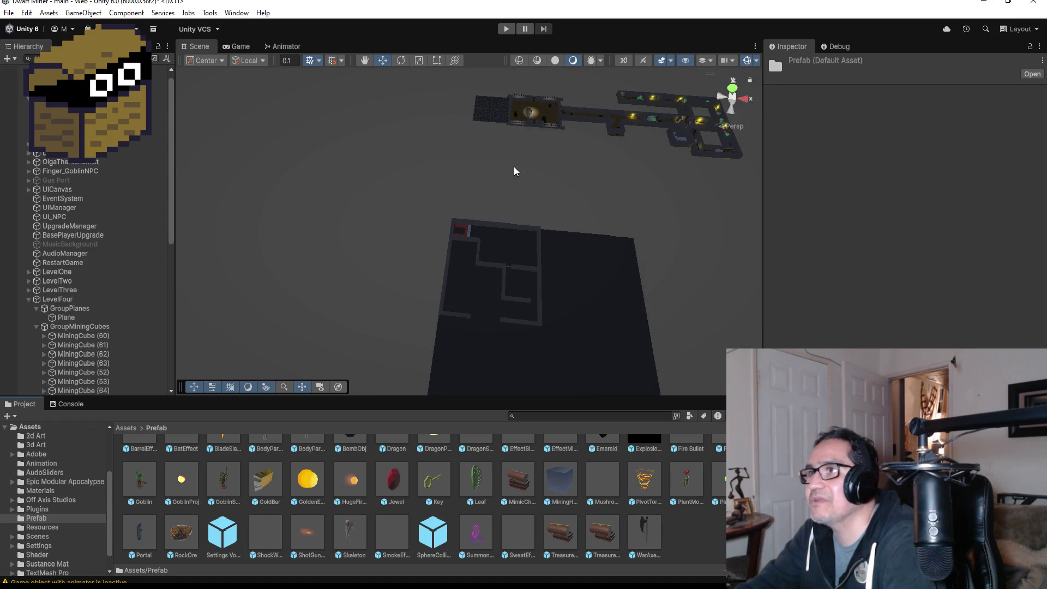
# Select and frame the Loop2 level's floor plane
pyautogui.click(628, 123)
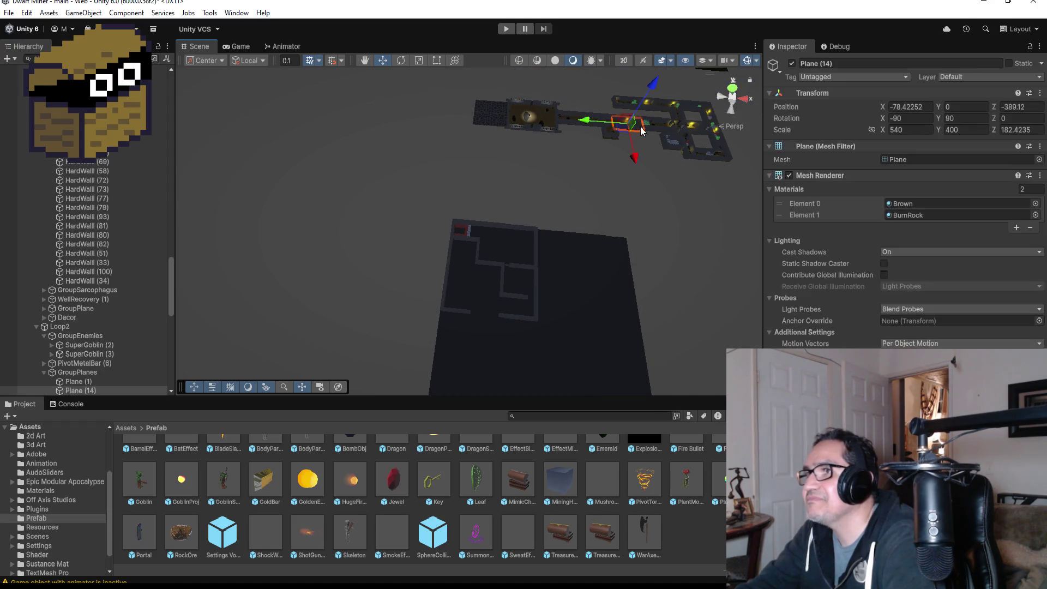
pyautogui.press('f')
pyautogui.scroll(5, 501, 241)
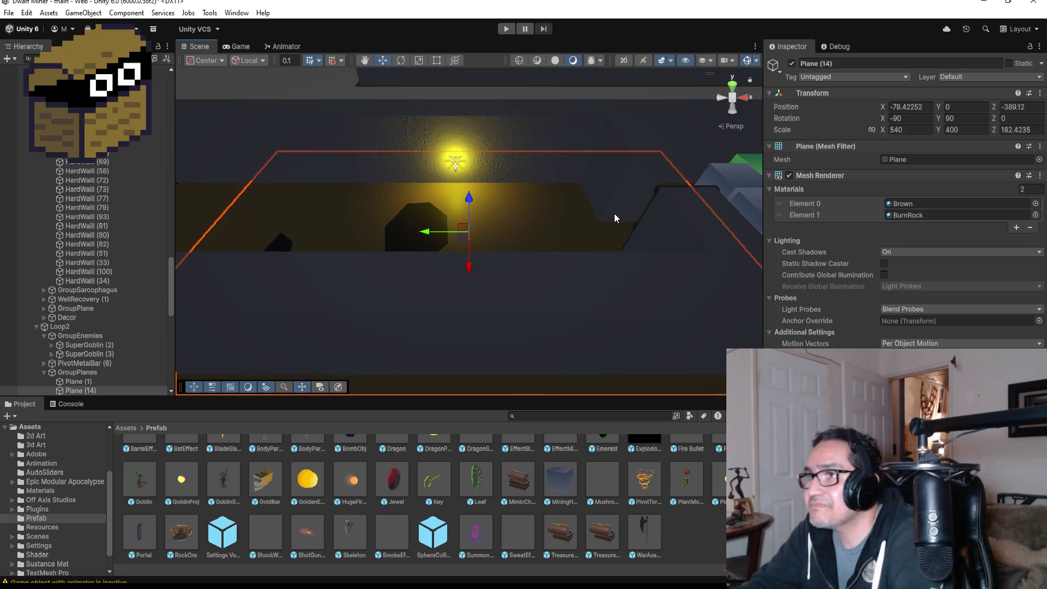
pyautogui.scroll(-5, 613, 217)
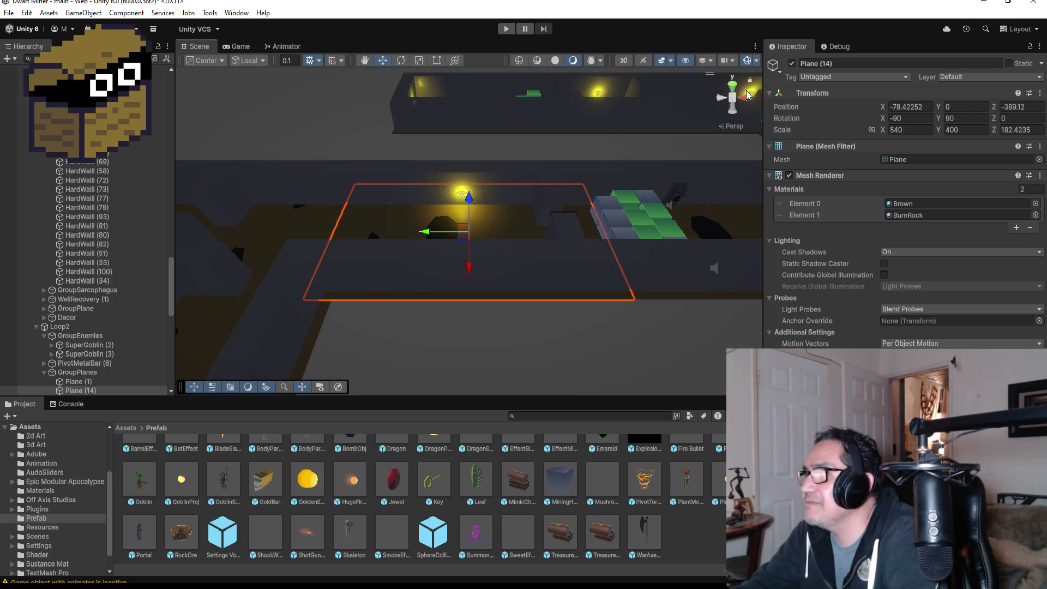
# Switch to Top view and select MiningJadeCube (14) among the green cubes
pyautogui.click(732, 90)
pyautogui.click(641, 199)
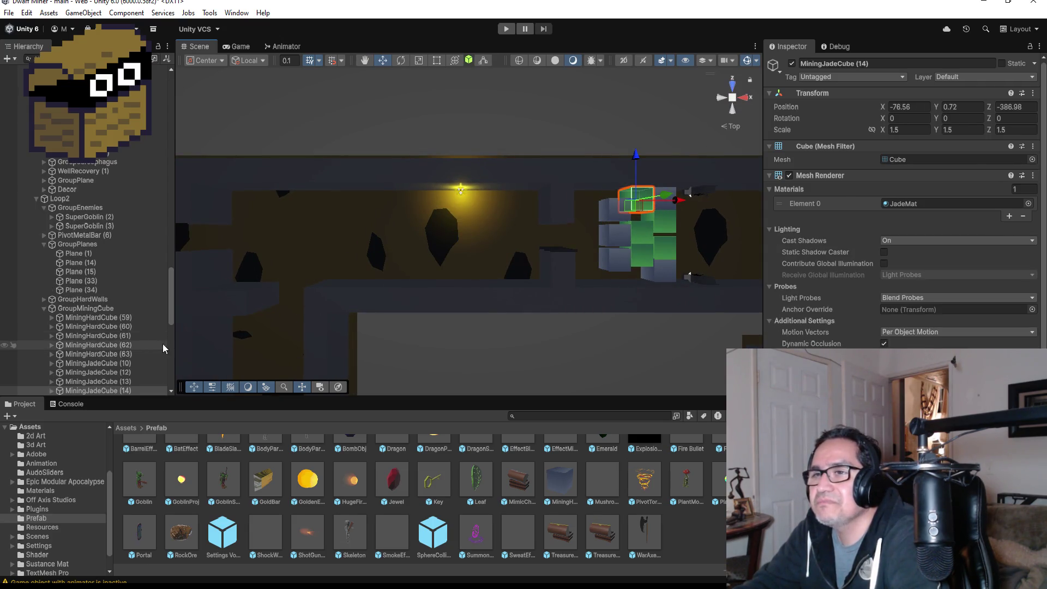
pyautogui.scroll(-3, 142, 367)
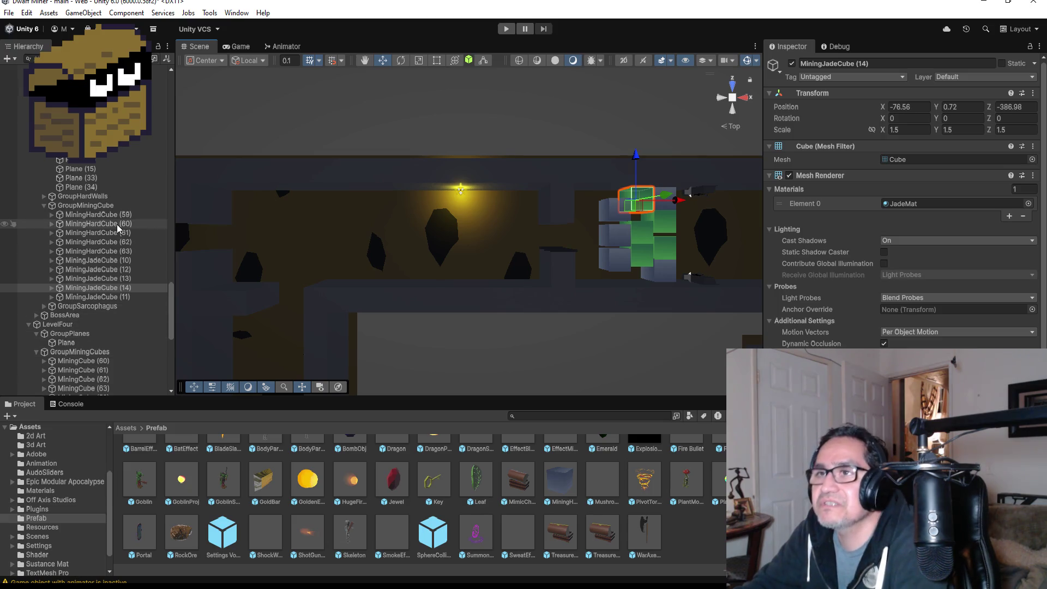
pyautogui.scroll(5, 115, 235)
pyautogui.scroll(5, 149, 264)
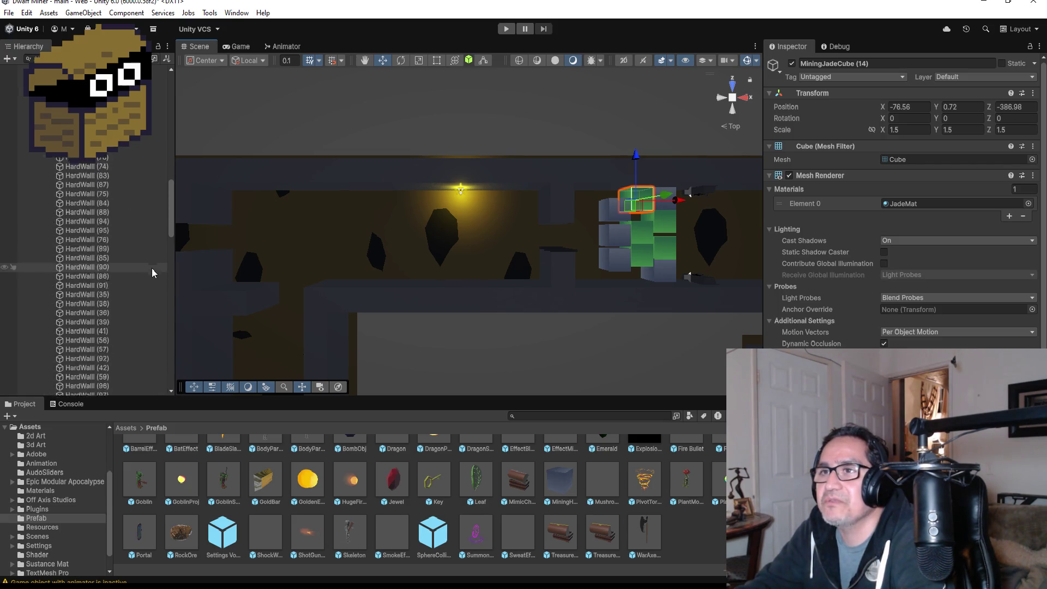
pyautogui.scroll(5, 145, 286)
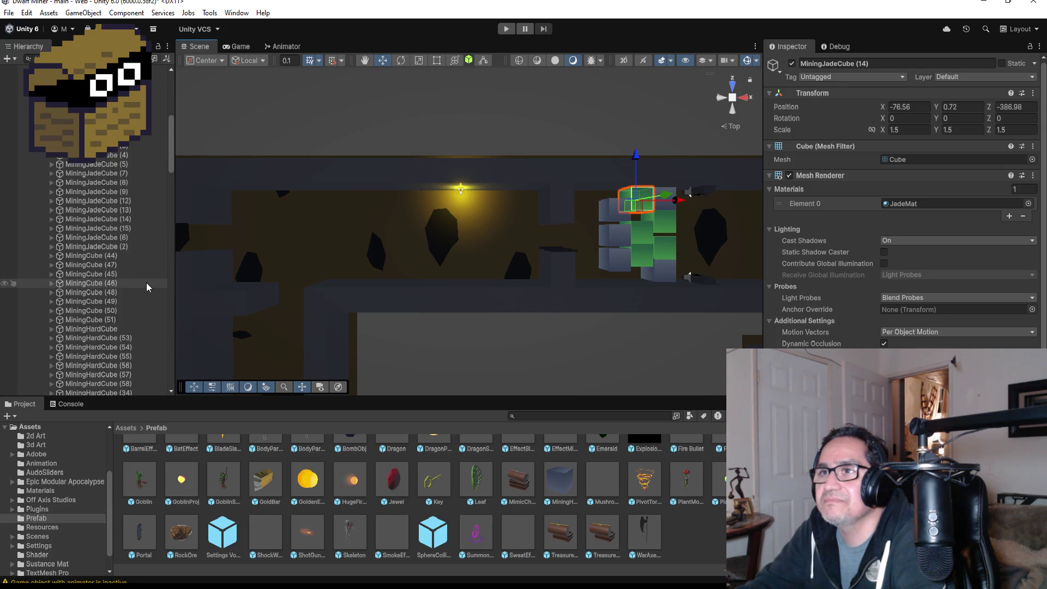
# Save MiningJadeCube as a prefab in Assets/Prefab, then unpack the scene copy
pyautogui.click(13, 127)
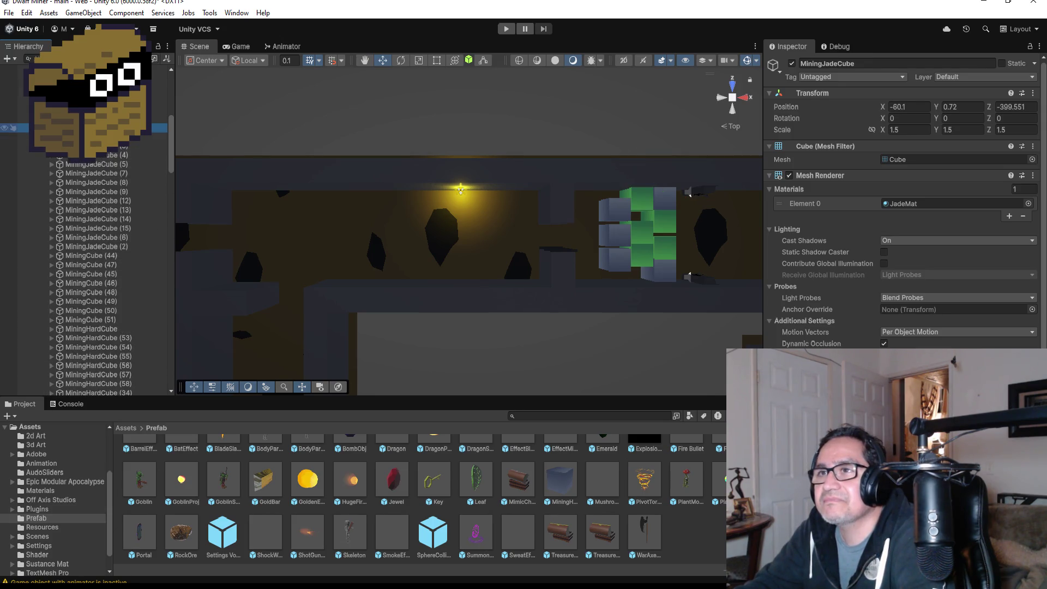
pyautogui.moveTo(13, 128)
pyautogui.mouseDown()
pyautogui.moveTo(398, 323)
pyautogui.moveTo(669, 529)
pyautogui.mouseUp()
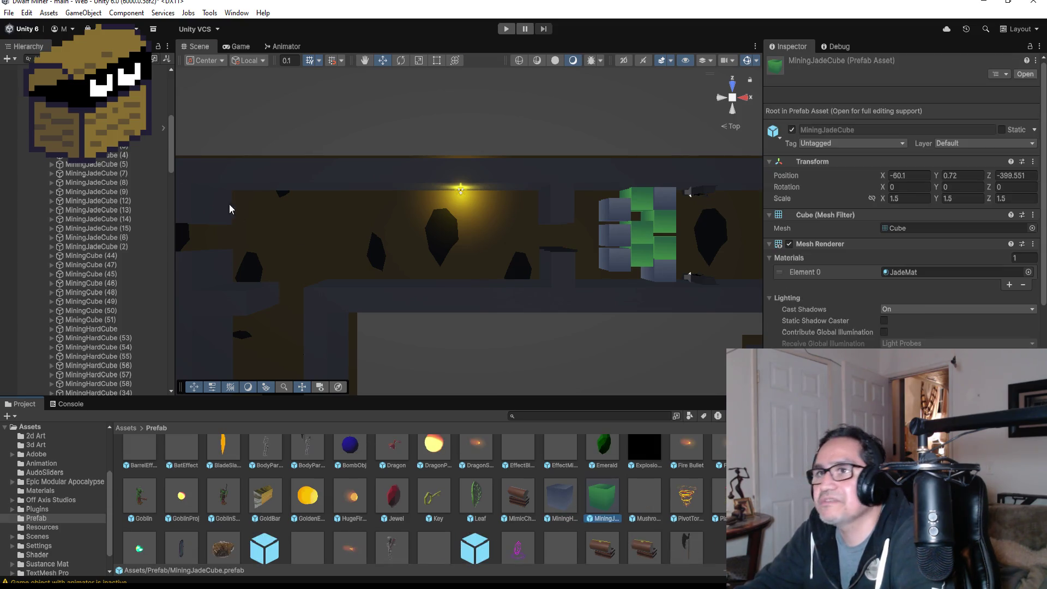
pyautogui.rightClick(98, 127)
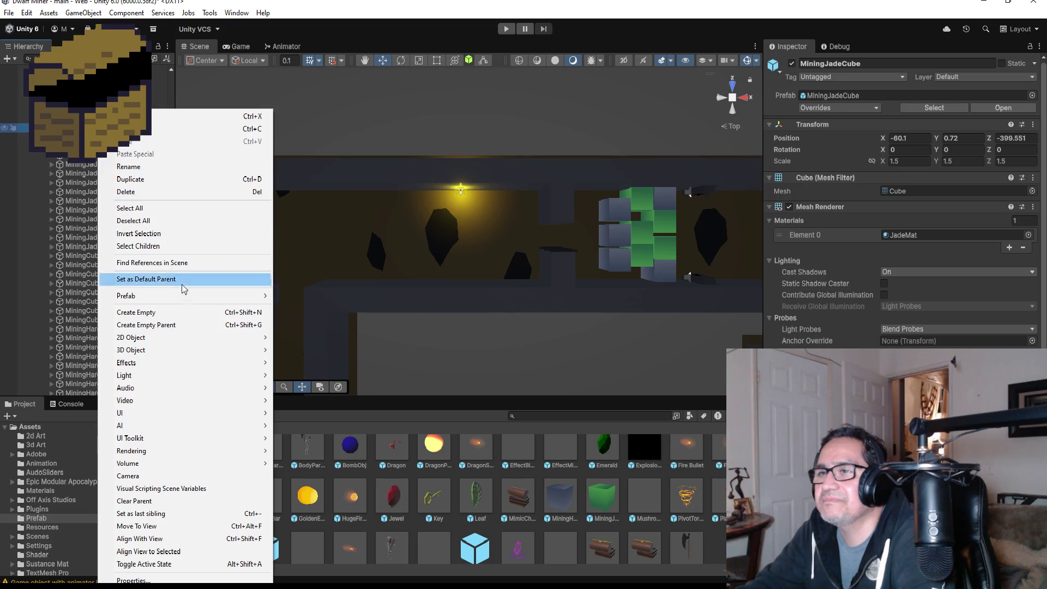
pyautogui.moveTo(182, 300)
pyautogui.click(324, 394)
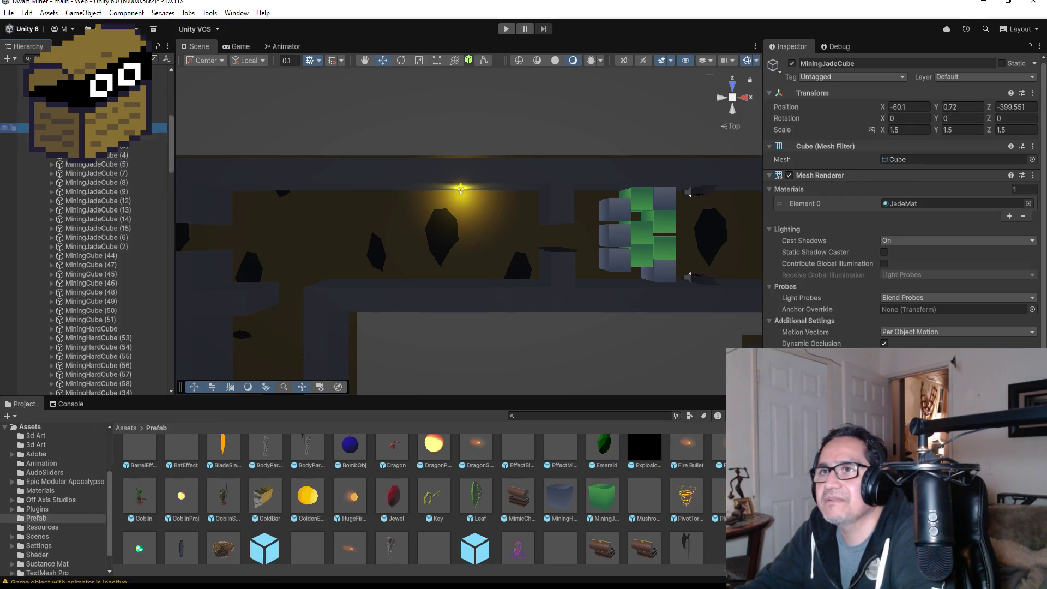
# Expand LevelFour in the Hierarchy and select its MiningHardCube
pyautogui.scroll(-5, 22, 131)
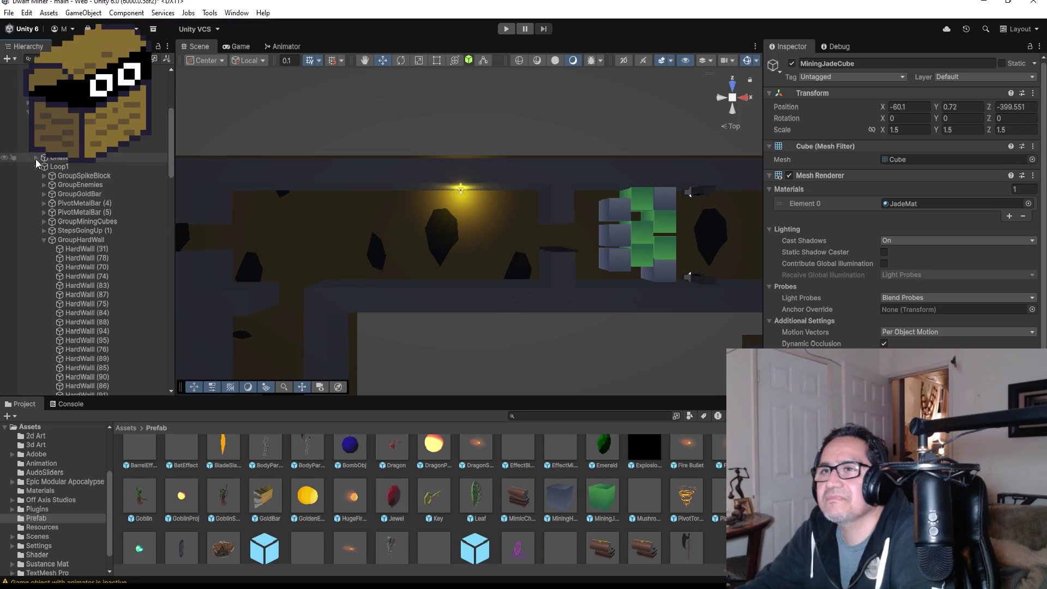
pyautogui.scroll(-10, 22, 163)
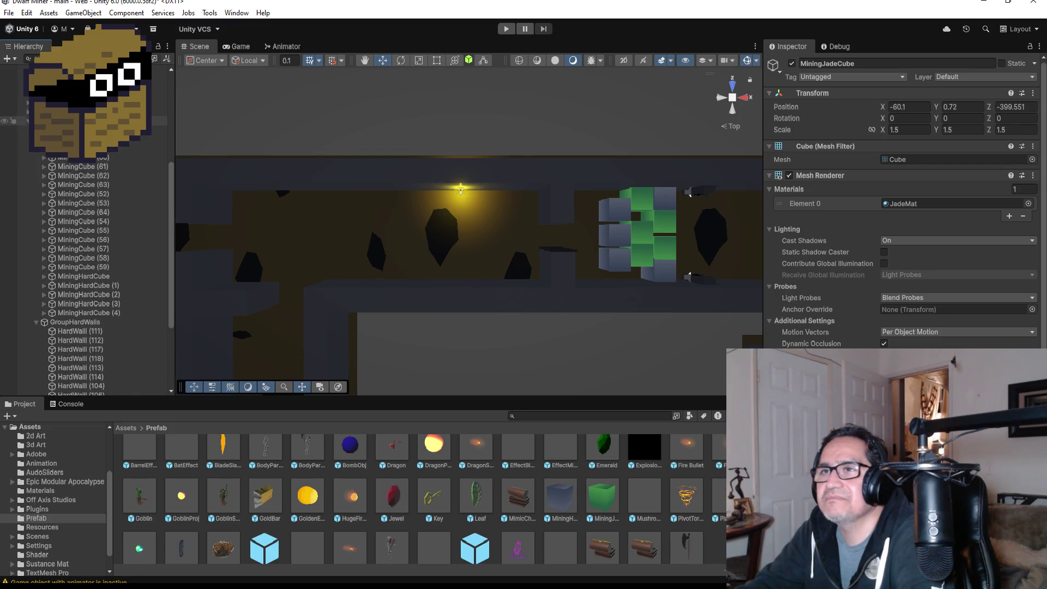
pyautogui.click(28, 130)
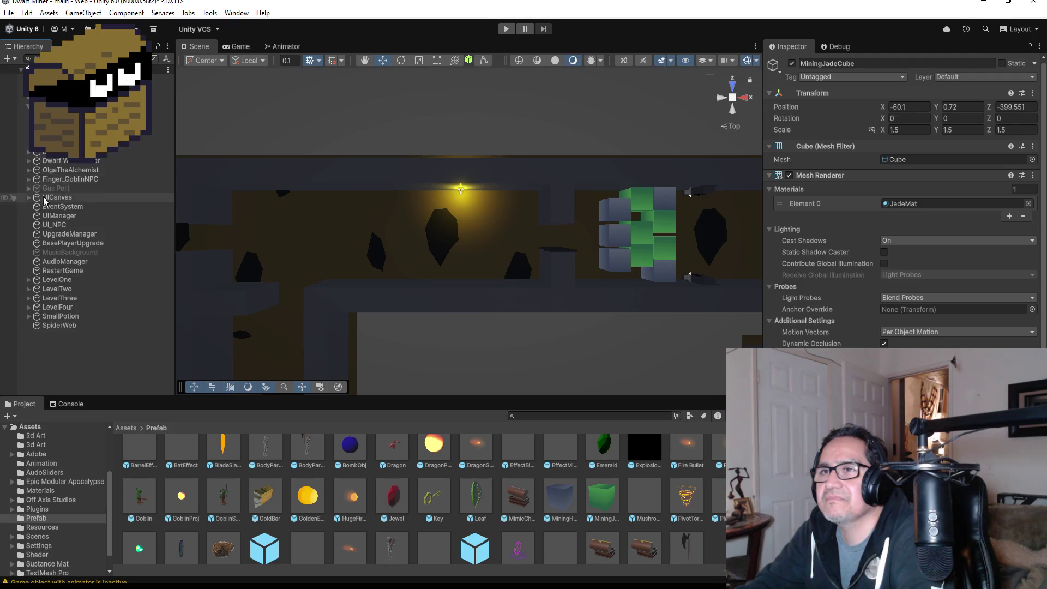
pyautogui.click(28, 317)
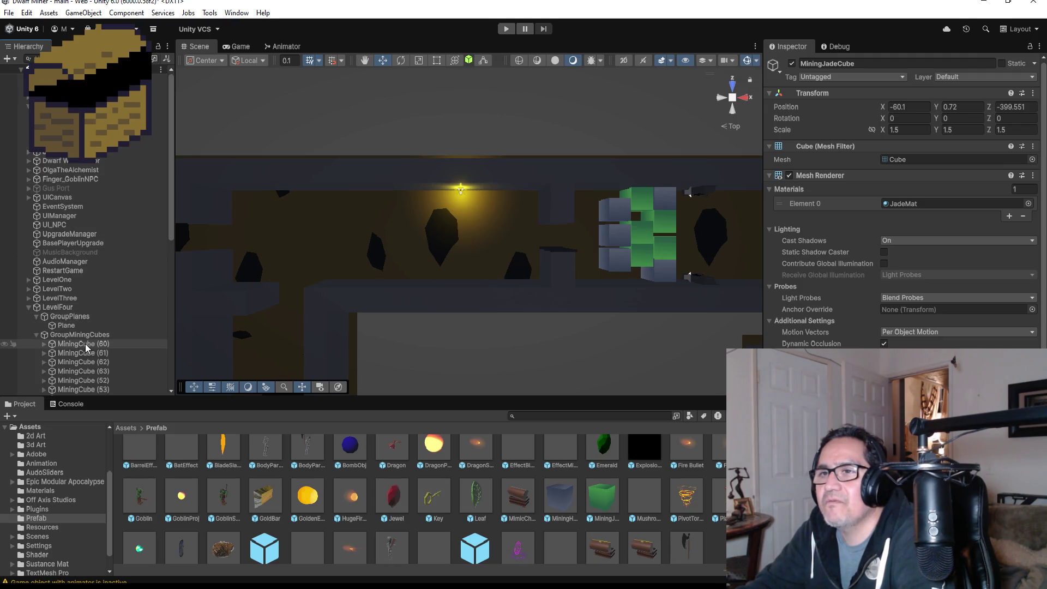
pyautogui.scroll(-10, 82, 327)
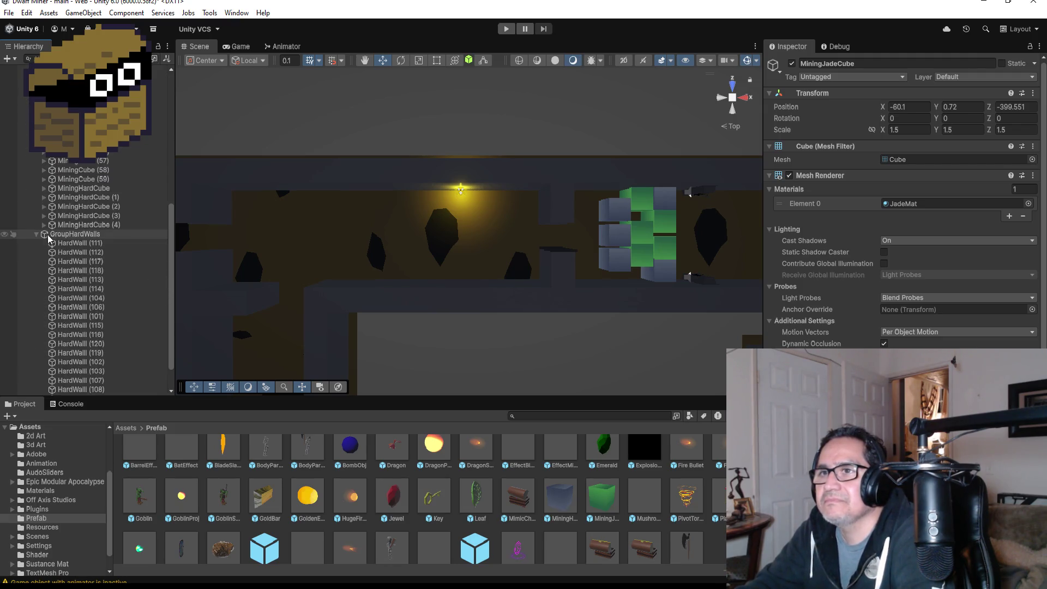
pyautogui.click(41, 235)
pyautogui.click(36, 234)
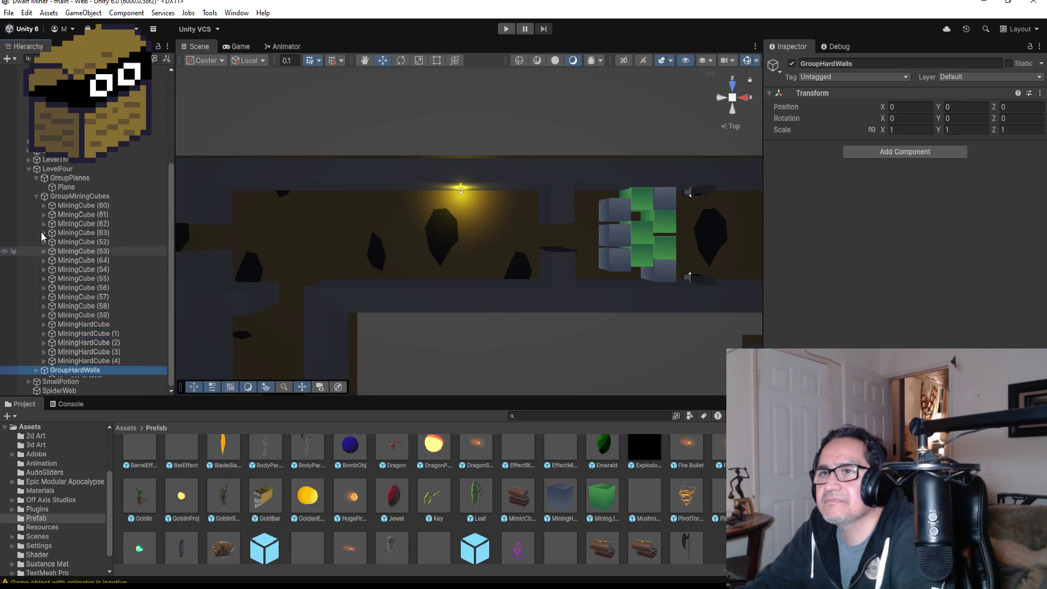
pyautogui.click(105, 326)
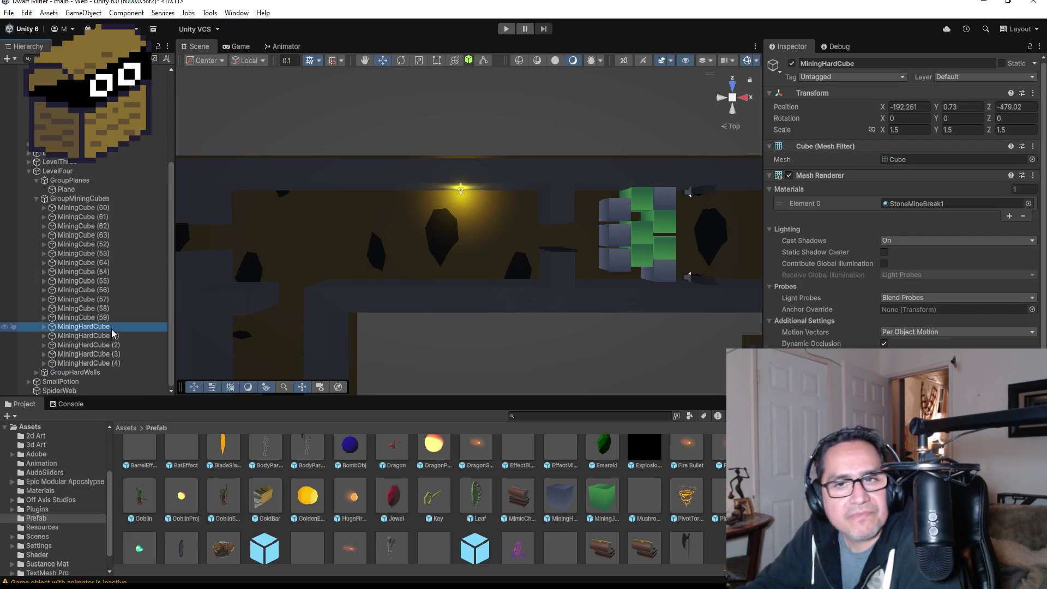
# Place a MiningJadeCube prefab in LevelFour, vertex-snapped beside the hard cubes at X -190.761, Z -480.52
pyautogui.doubleClick(126, 326)
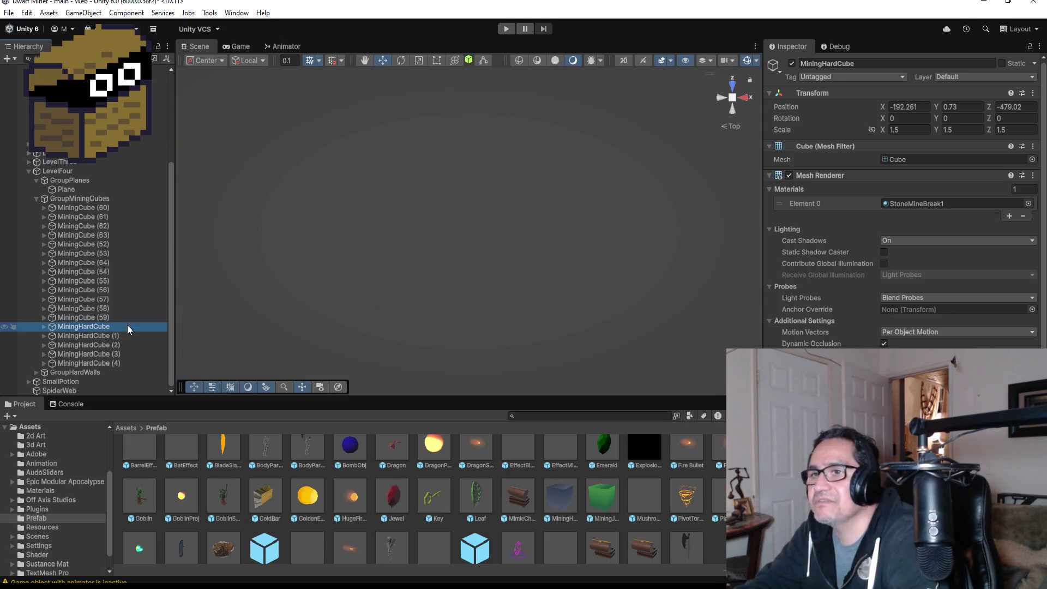
pyautogui.scroll(-5, 615, 309)
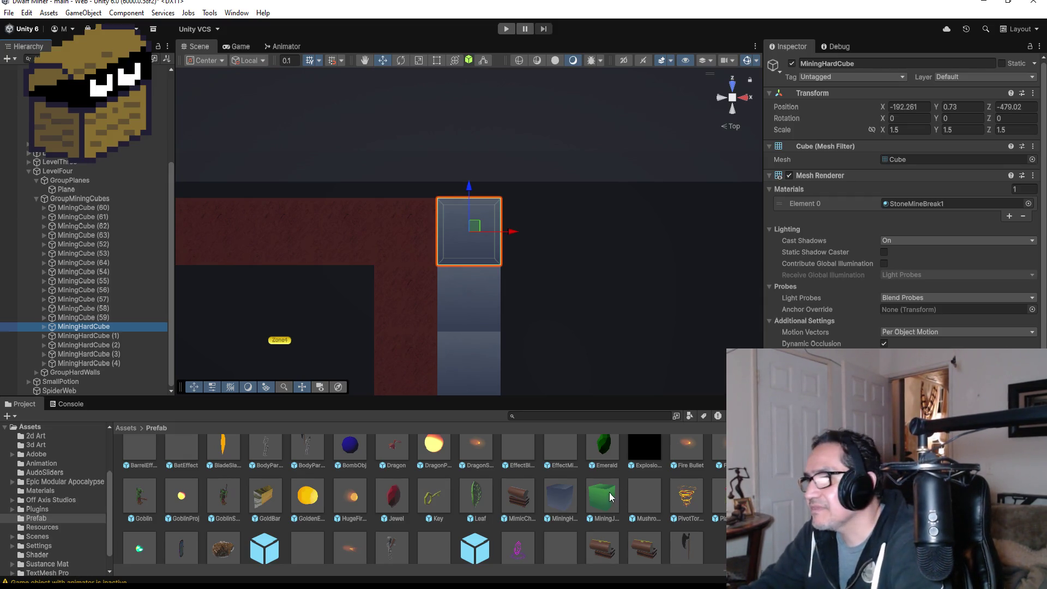
pyautogui.moveTo(603, 496)
pyautogui.mouseDown()
pyautogui.moveTo(571, 289)
pyautogui.moveTo(551, 292)
pyautogui.mouseUp()
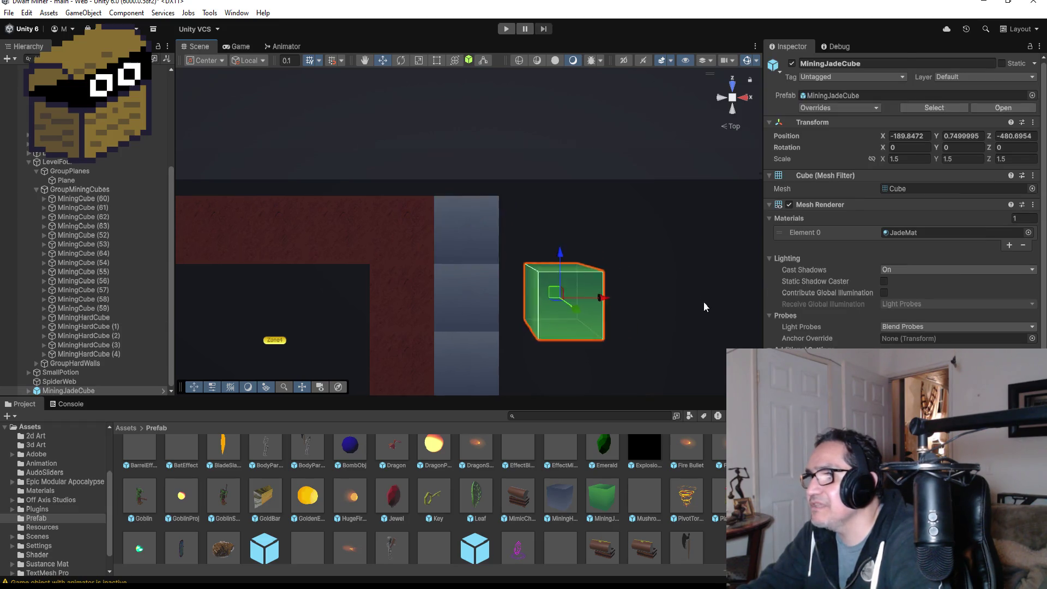
pyautogui.press('f')
pyautogui.moveTo(437, 357); pyautogui.dragTo(449, 180)
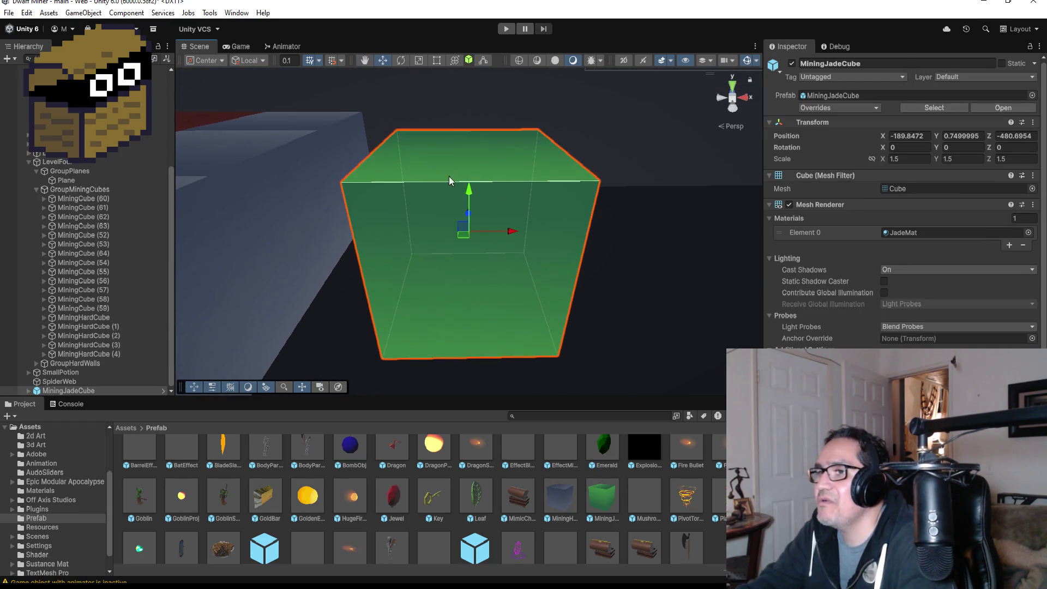
pyautogui.moveTo(379, 355); pyautogui.dragTo(342, 332)
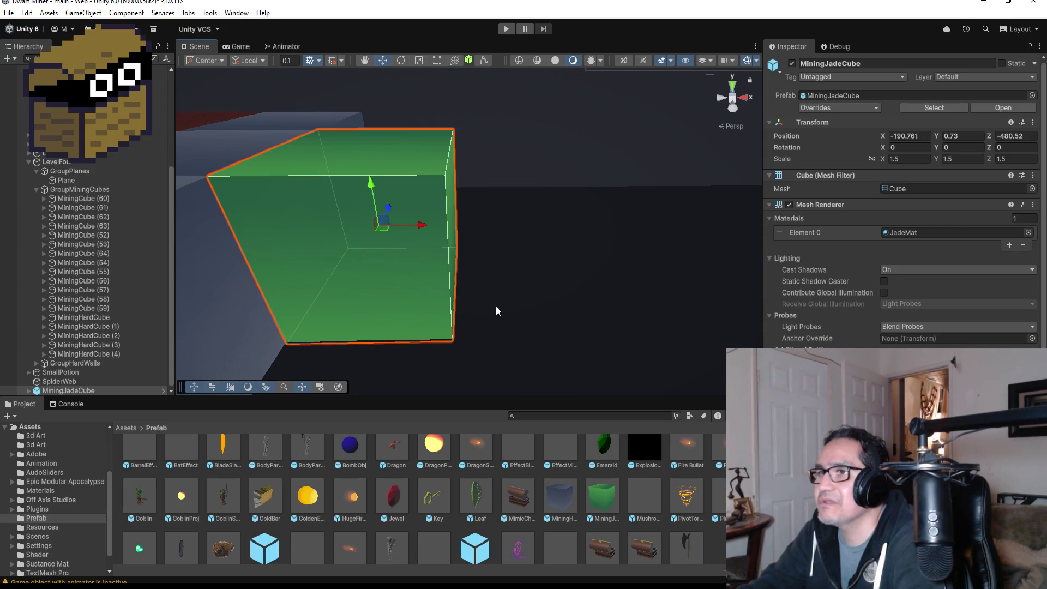
pyautogui.scroll(-3, 496, 306)
pyautogui.click(732, 94)
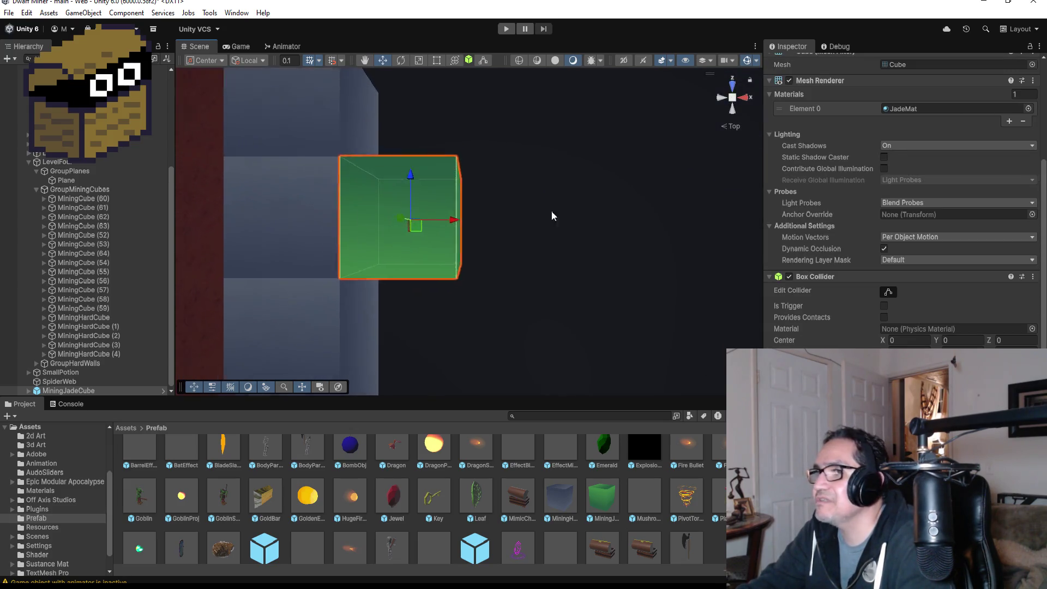
pyautogui.scroll(-3, 529, 244)
pyautogui.scroll(-2, 526, 246)
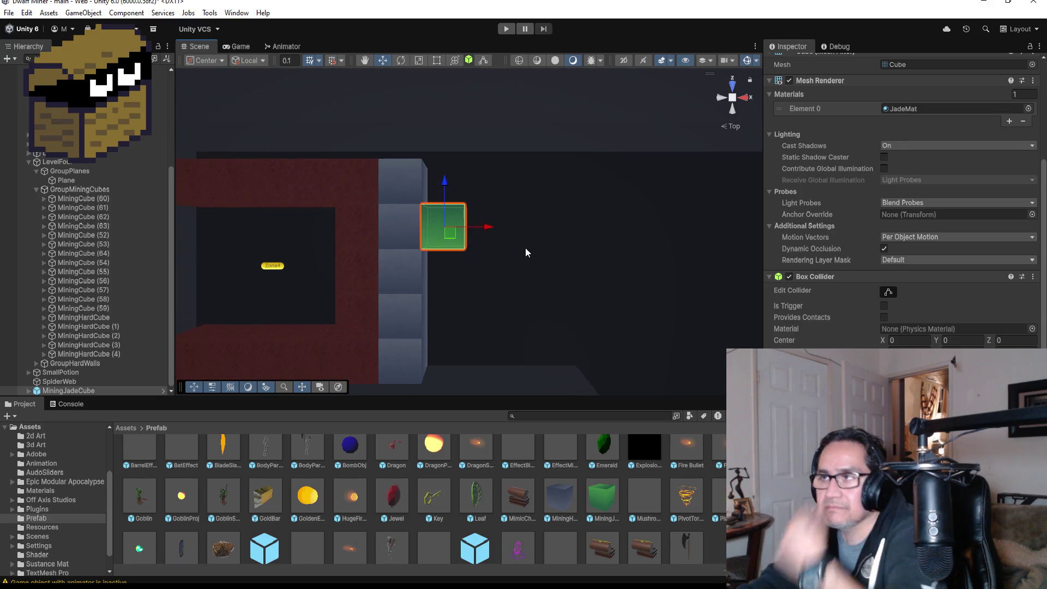
pyautogui.rightClick(98, 391)
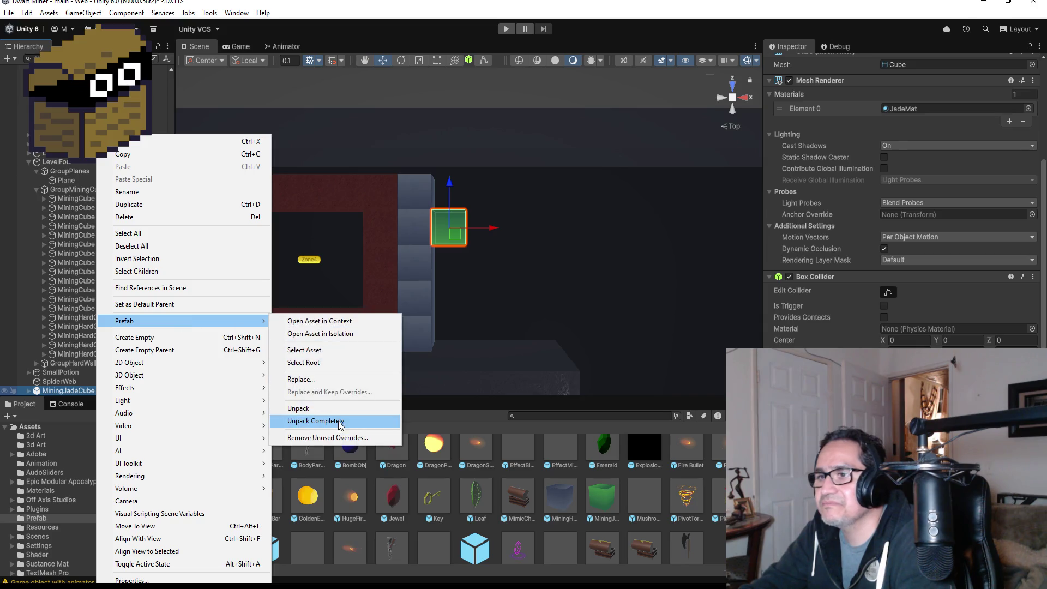
# Unpack the jade cube completely into GroupMiningCubes and snap a duplicate beside it in the row
pyautogui.click(341, 421)
pyautogui.moveTo(88, 391); pyautogui.dragTo(94, 358)
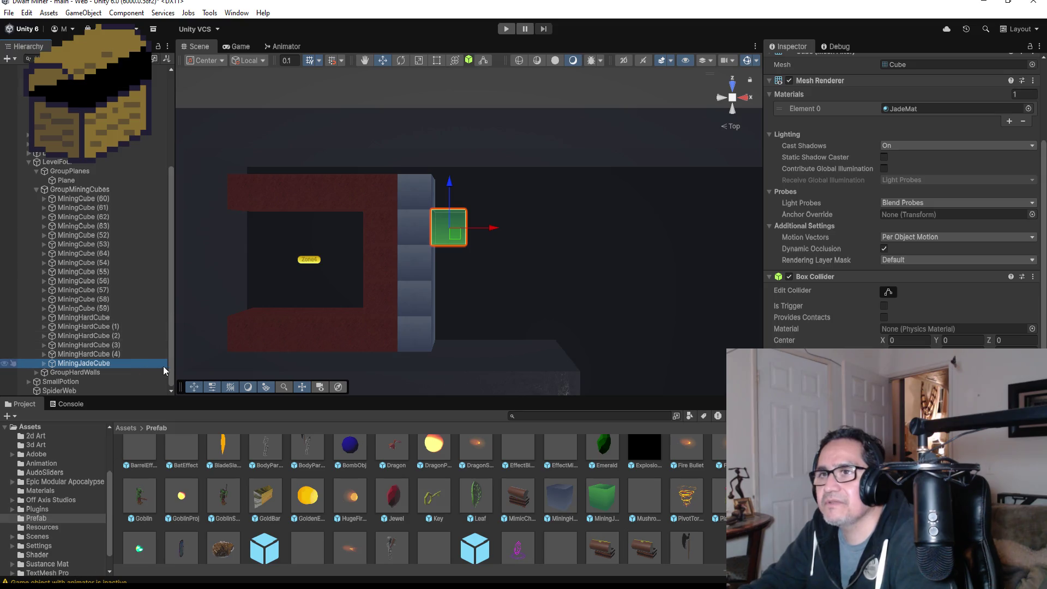
pyautogui.hotkey('ctrl', 'd')
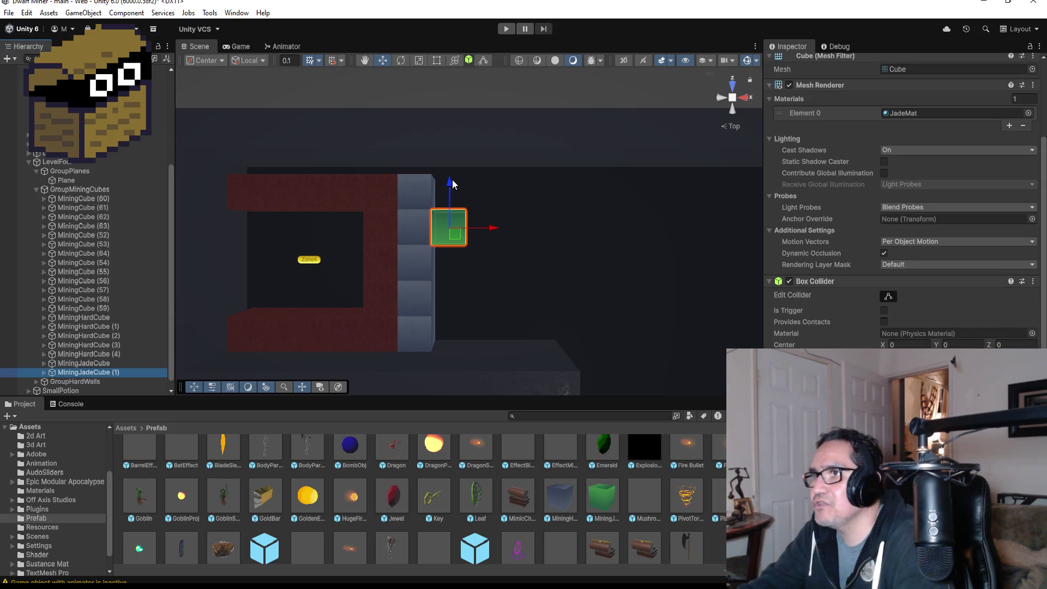
pyautogui.moveTo(452, 183); pyautogui.dragTo(451, 254)
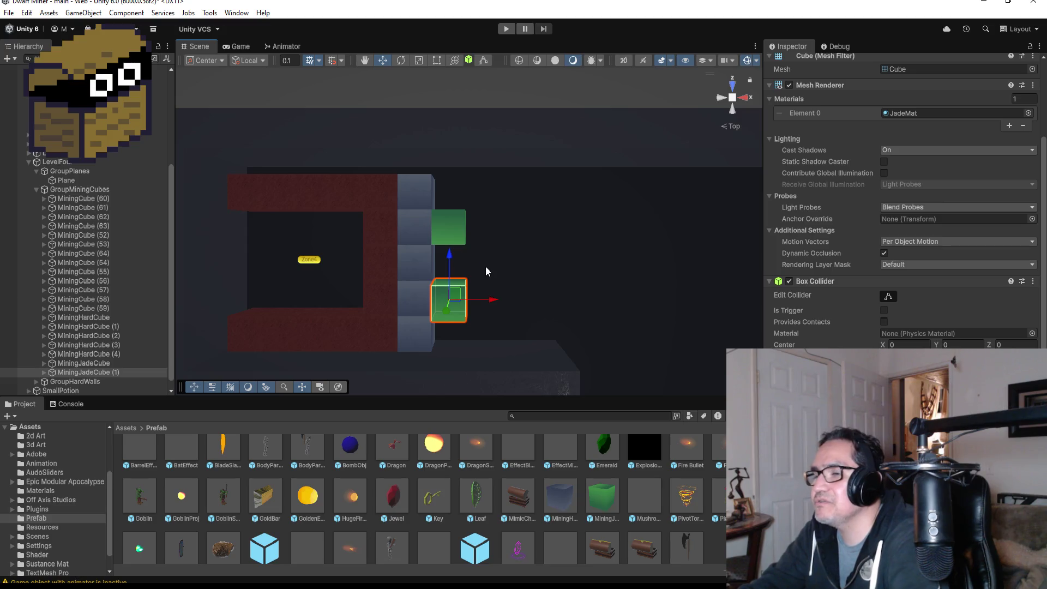
pyautogui.press('f')
pyautogui.moveTo(496, 332); pyautogui.dragTo(506, 174)
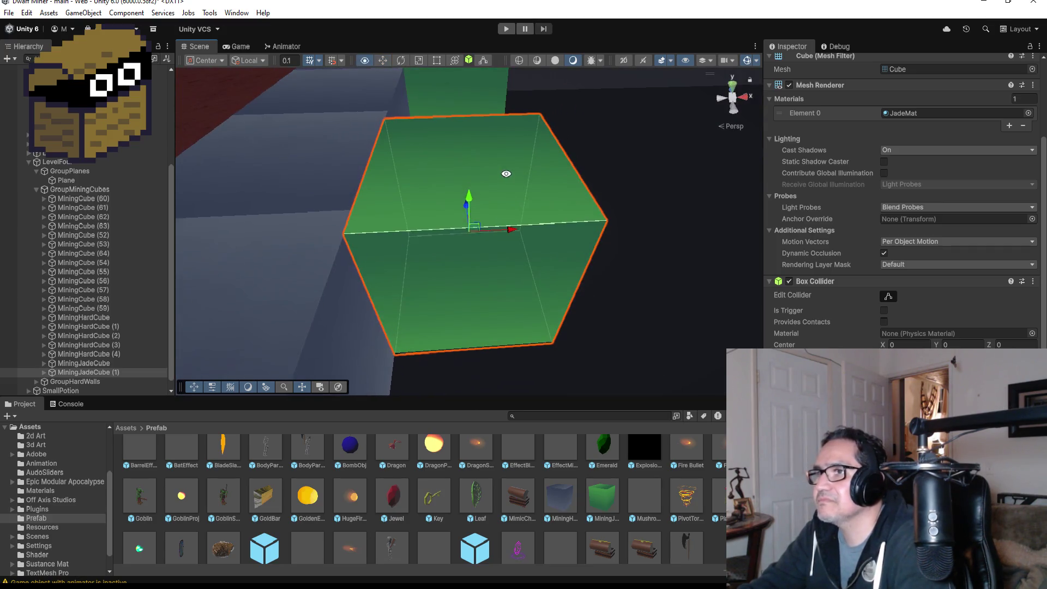
pyautogui.press('v')
pyautogui.moveTo(399, 362); pyautogui.dragTo(400, 352)
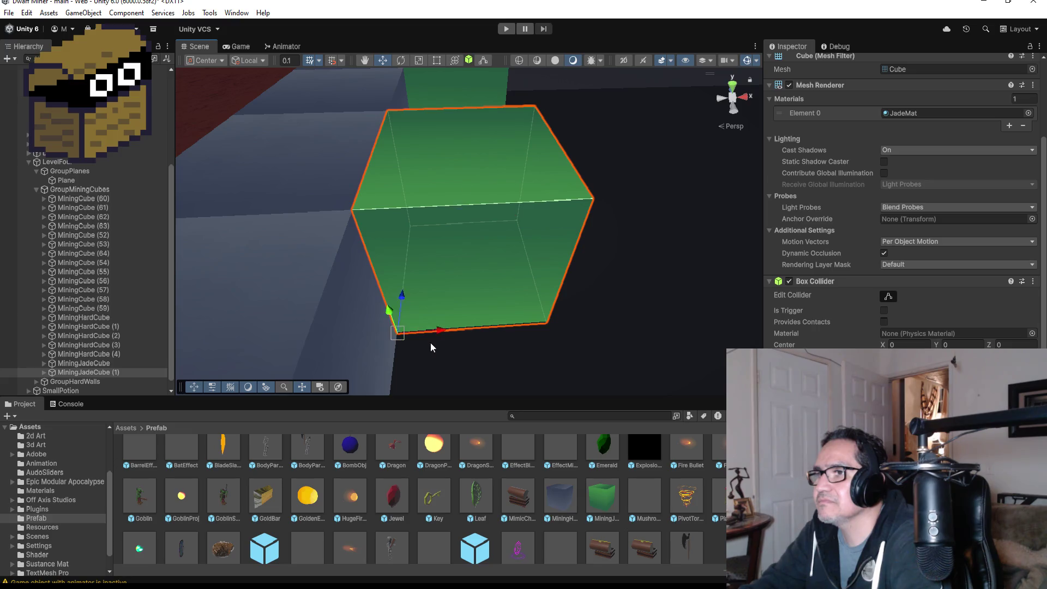
pyautogui.scroll(-3, 430, 347)
pyautogui.moveTo(654, 93); pyautogui.dragTo(496, 244)
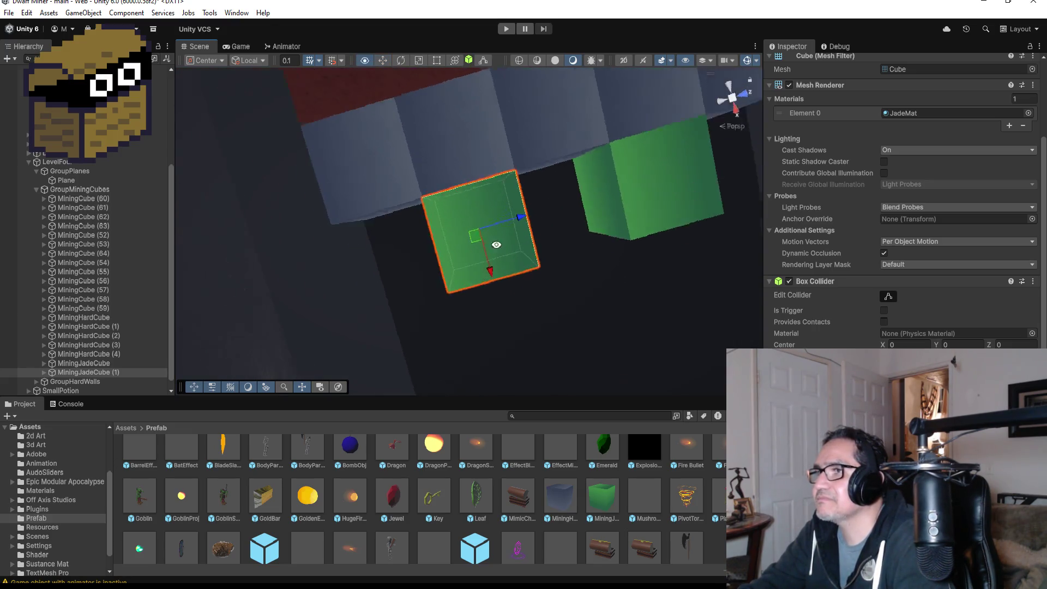
# Duplicate MiningHardCube (2) and (4) into the front row and reorder them above MiningHardCube
pyautogui.scroll(-5, 496, 244)
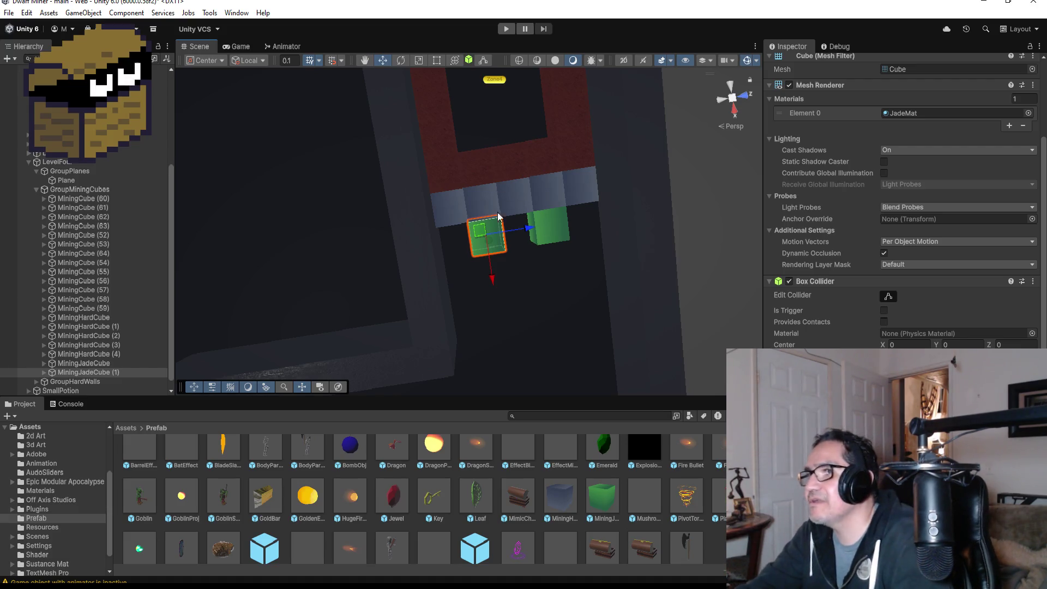
pyautogui.click(446, 207)
pyautogui.scroll(-2, 609, 204)
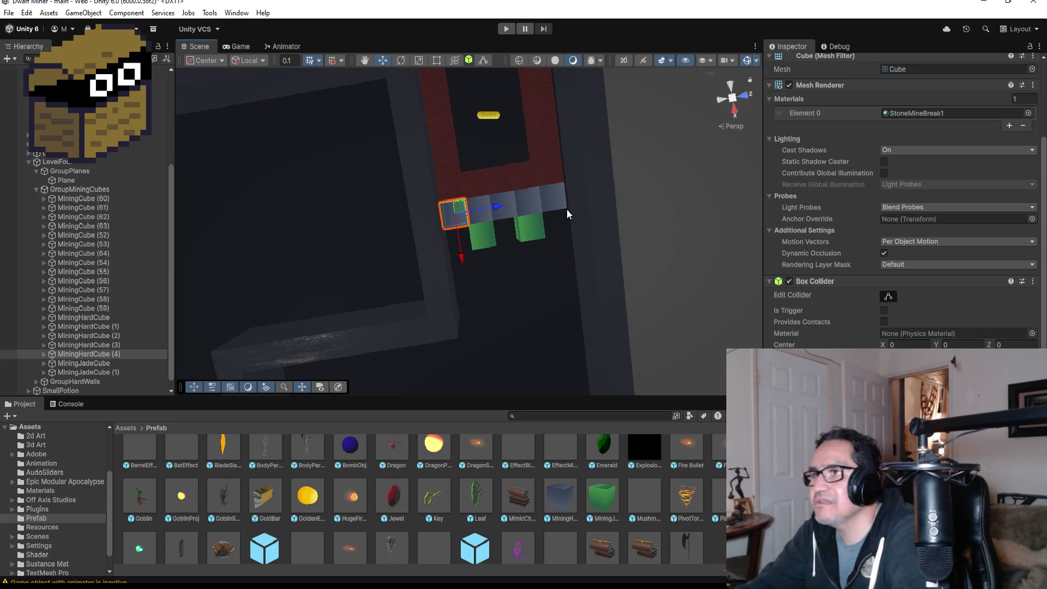
pyautogui.click(109, 355)
pyautogui.keyDown('shift'); pyautogui.click(111, 336); pyautogui.keyUp('shift')
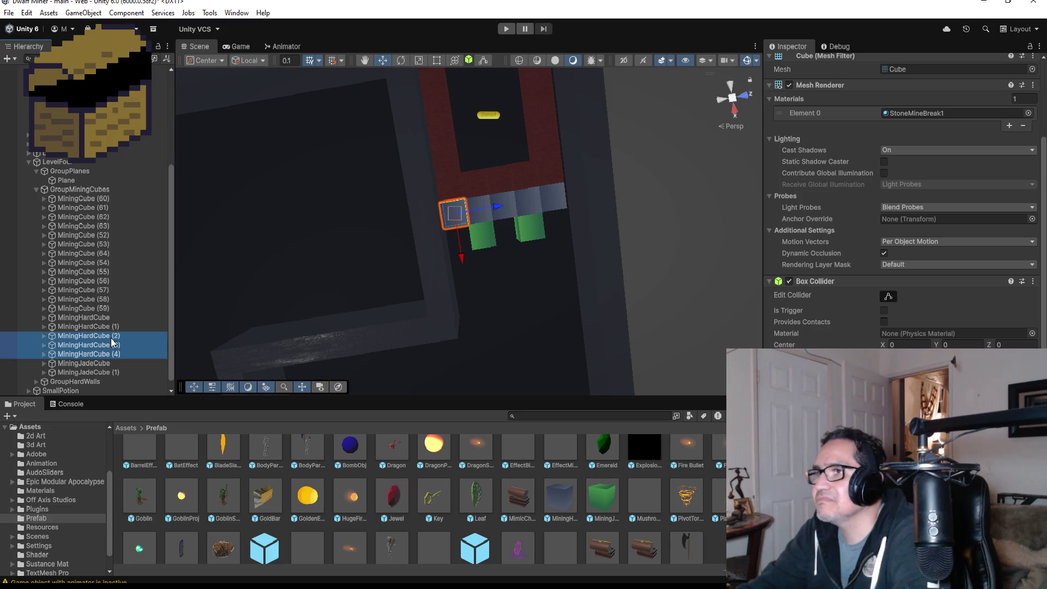
pyautogui.keyDown('ctrl'); pyautogui.click(110, 343); pyautogui.keyUp('ctrl')
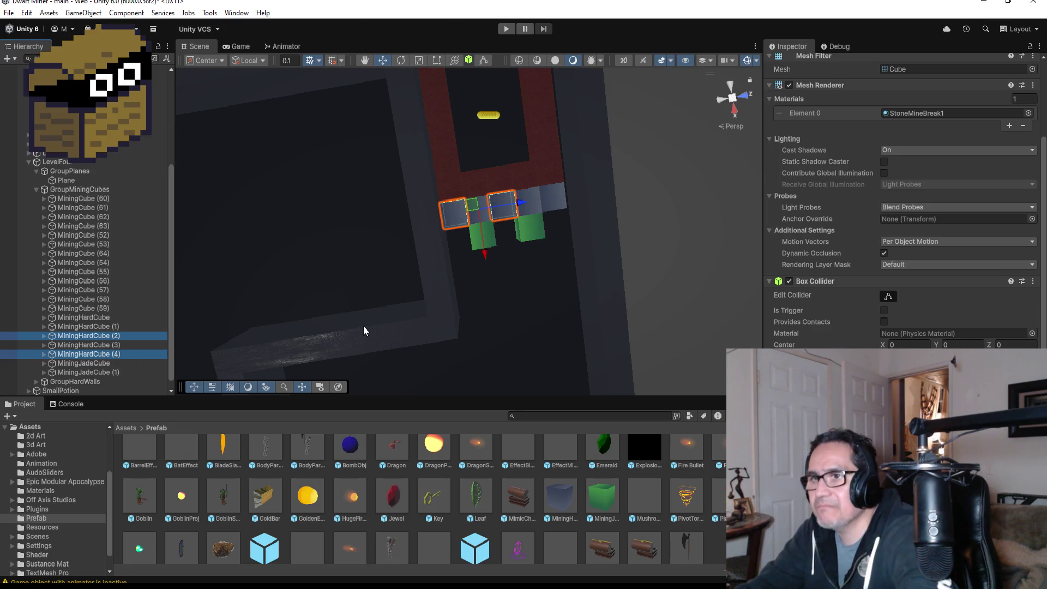
pyautogui.hotkey('ctrl', 'd')
pyautogui.moveTo(481, 258); pyautogui.dragTo(491, 280)
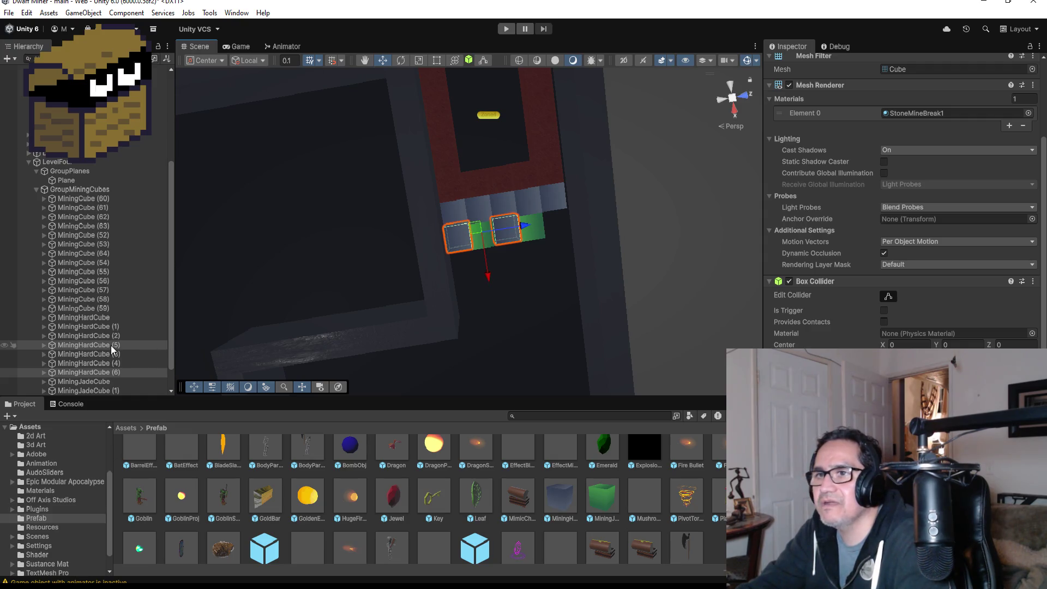
pyautogui.moveTo(111, 349); pyautogui.dragTo(111, 316)
pyautogui.scroll(5, 538, 274)
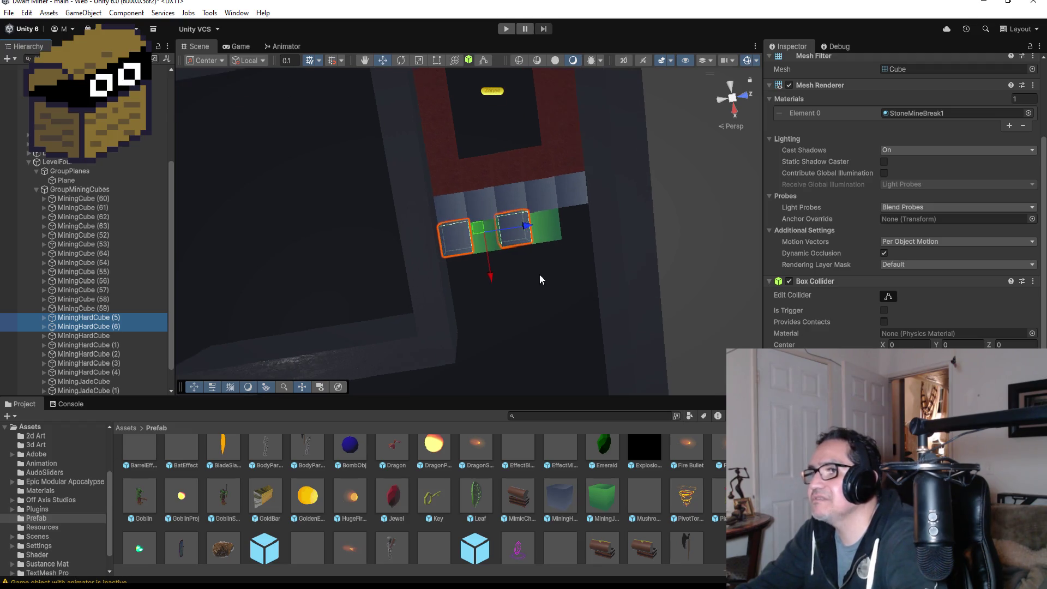
# Duplicate the end hard cube as MiningHardCube (7) and move it forward of the row
pyautogui.moveTo(540, 296); pyautogui.dragTo(496, 227)
pyautogui.scroll(3, 482, 294)
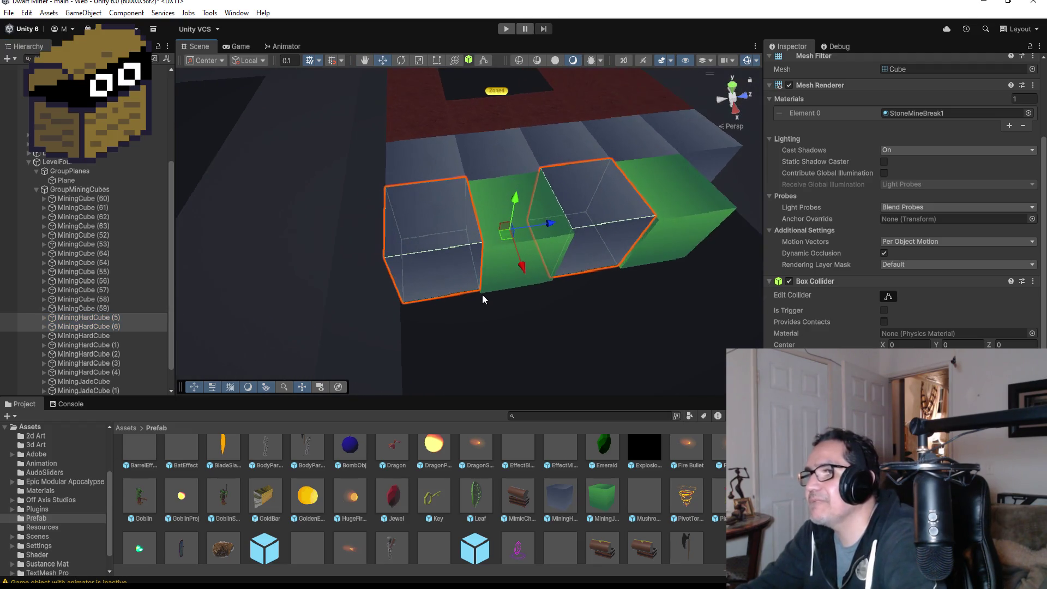
pyautogui.scroll(-8, 636, 288)
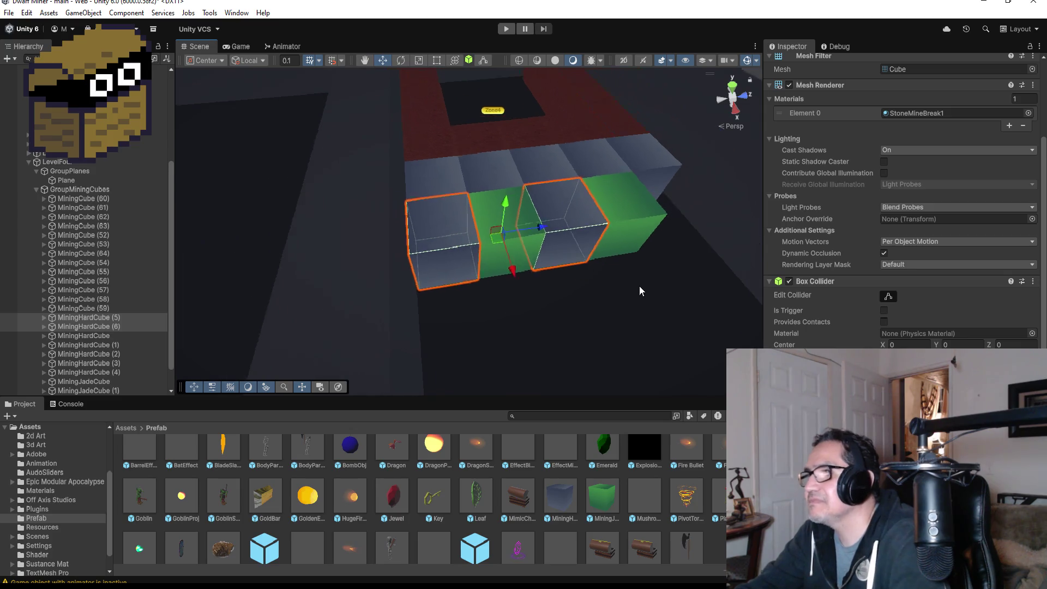
pyautogui.moveTo(635, 279)
pyautogui.mouseDown()
pyautogui.moveTo(623, 233)
pyautogui.moveTo(542, 263)
pyautogui.mouseUp()
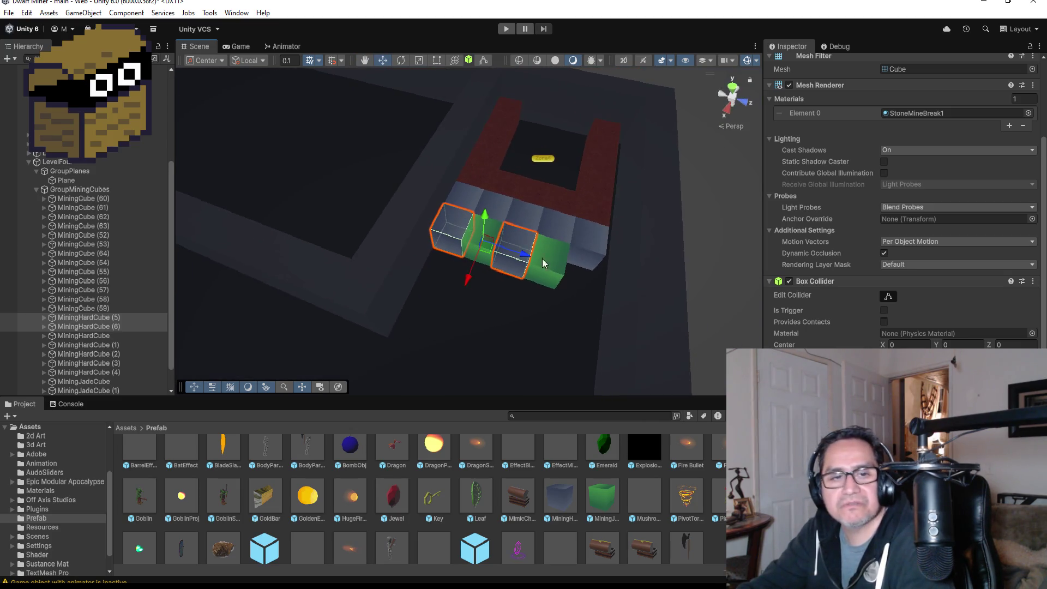
pyautogui.click(587, 244)
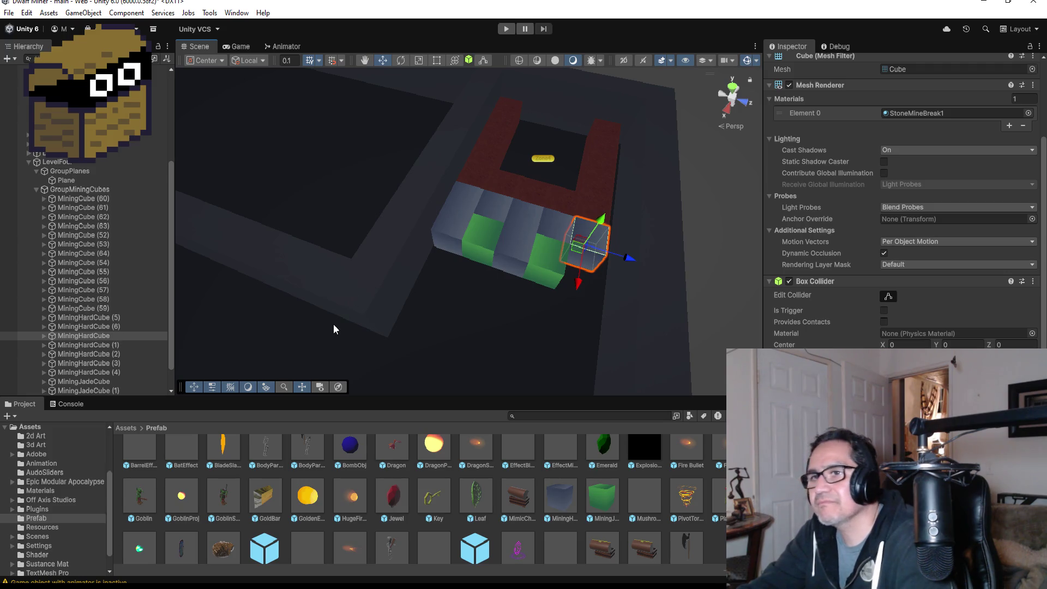
pyautogui.hotkey('ctrl', 'd')
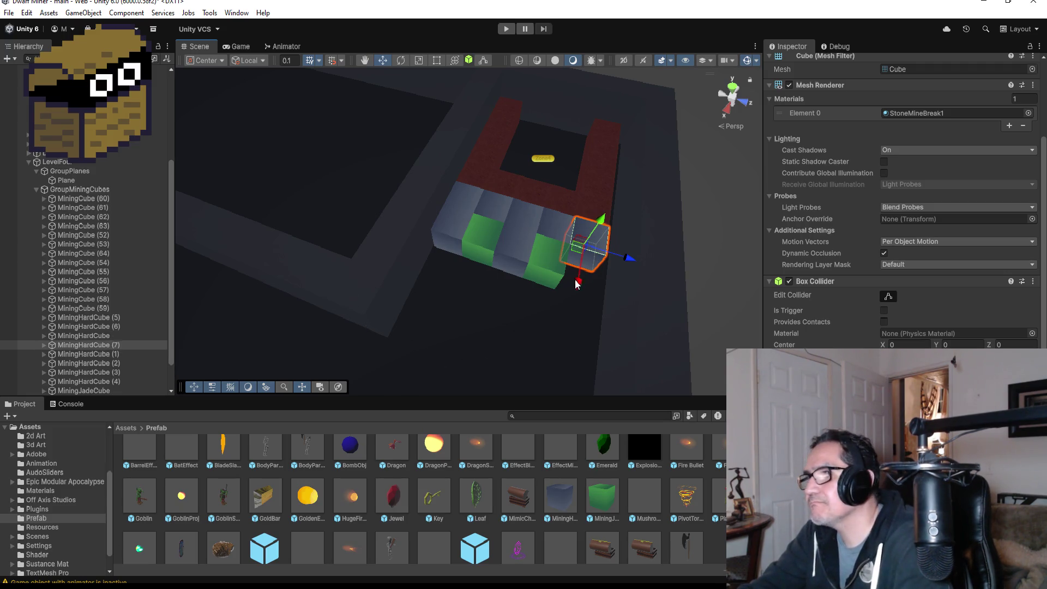
pyautogui.moveTo(576, 283); pyautogui.dragTo(581, 330)
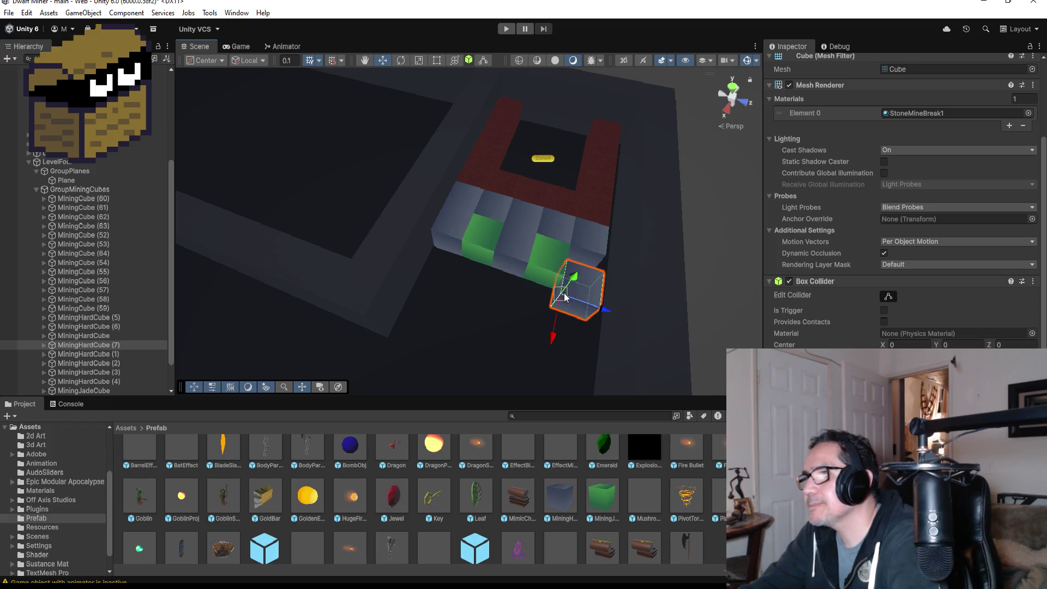
pyautogui.moveTo(565, 292); pyautogui.dragTo(601, 291)
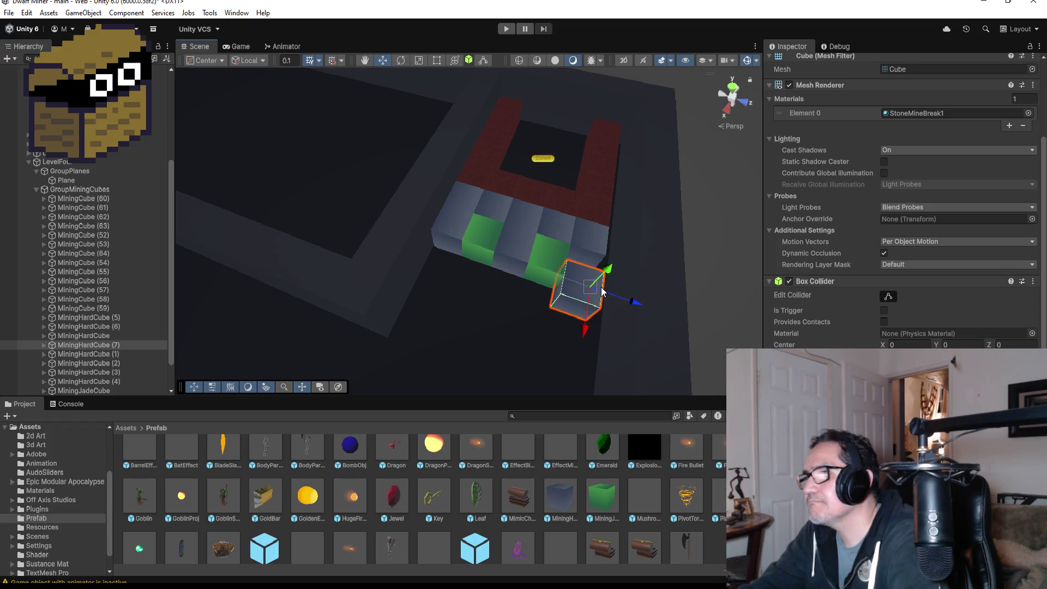
# Reselect MiningHardCube (7), orbit around it, and switch the Scene view from Persp to Iso
pyautogui.click(614, 276)
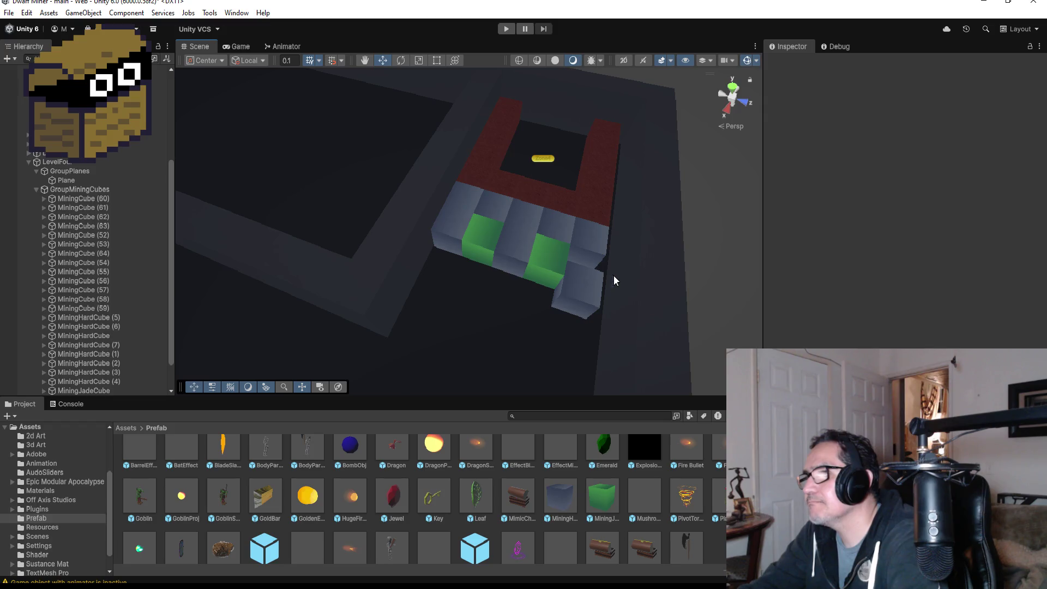
pyautogui.click(575, 280)
pyautogui.moveTo(575, 280)
pyautogui.mouseDown()
pyautogui.moveTo(506, 254)
pyautogui.moveTo(515, 327)
pyautogui.moveTo(497, 385)
pyautogui.moveTo(515, 353)
pyautogui.moveTo(521, 368)
pyautogui.moveTo(624, 294)
pyautogui.moveTo(681, 272)
pyautogui.moveTo(763, 276)
pyautogui.moveTo(644, 281)
pyautogui.moveTo(724, 335)
pyautogui.mouseUp()
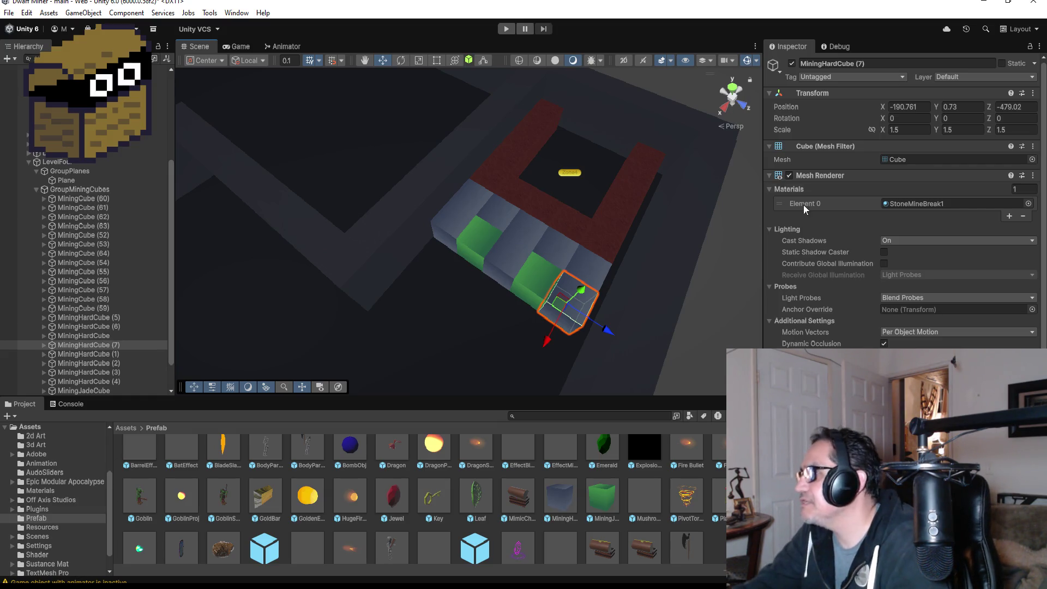
pyautogui.scroll(-3, 803, 205)
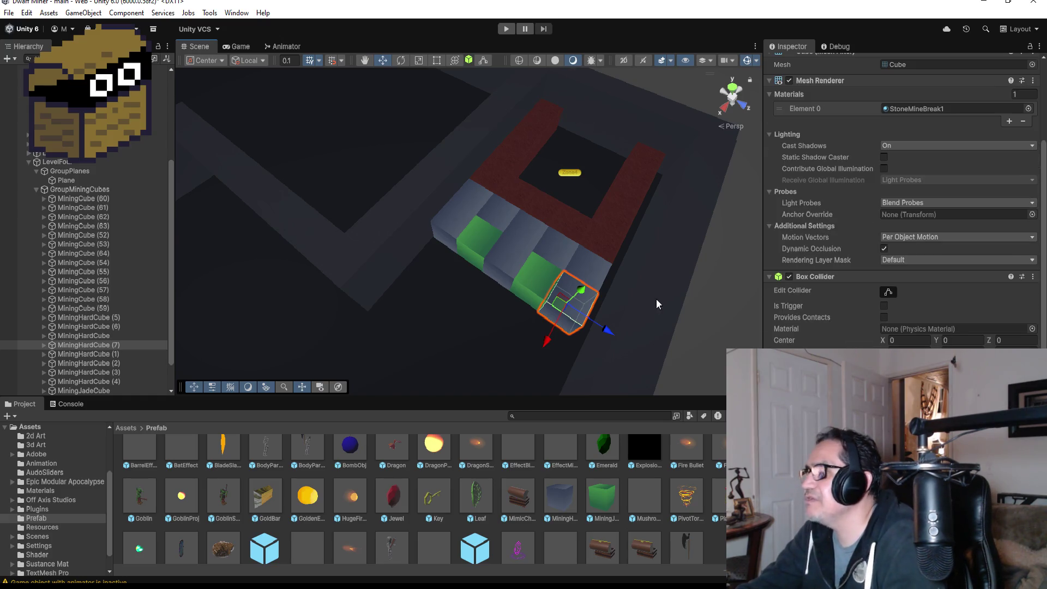
pyautogui.scroll(-2, 656, 304)
pyautogui.moveTo(544, 274)
pyautogui.mouseDown()
pyautogui.moveTo(638, 287)
pyautogui.moveTo(542, 296)
pyautogui.mouseUp()
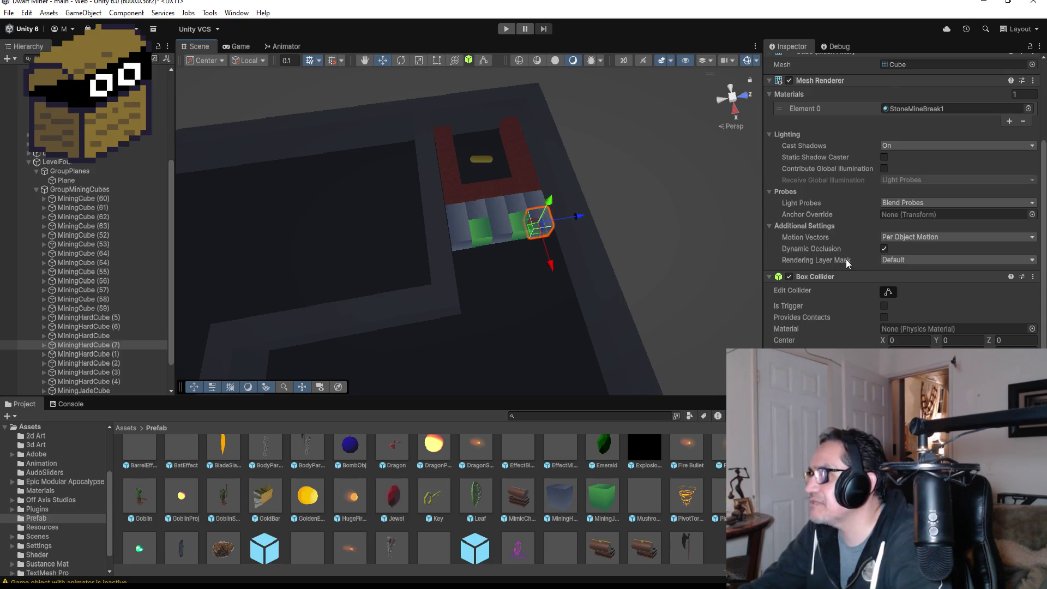
pyautogui.scroll(3, 861, 234)
pyautogui.scroll(-3, 883, 207)
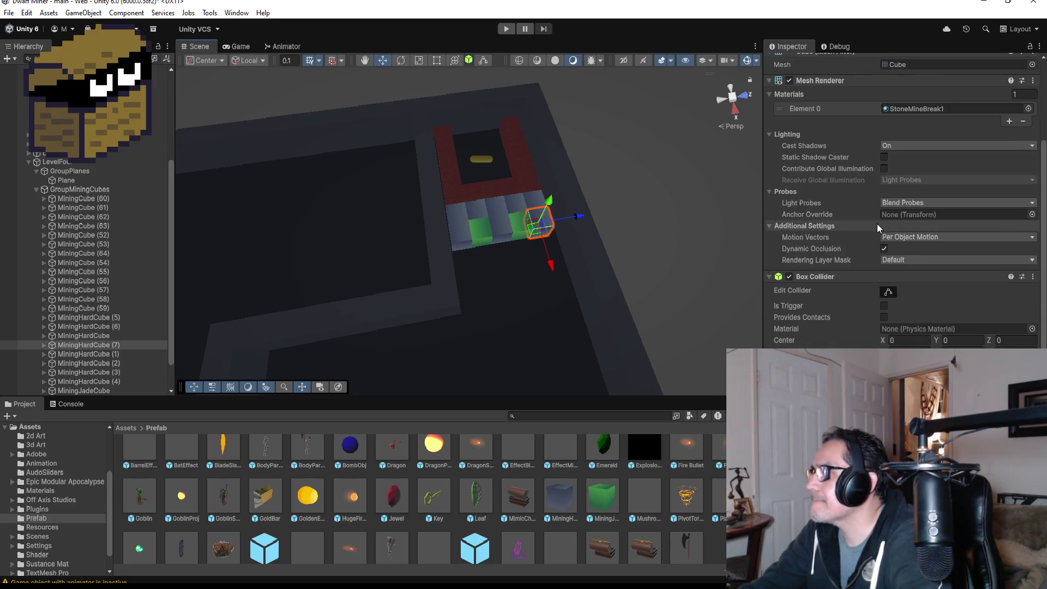
pyautogui.scroll(3, 877, 224)
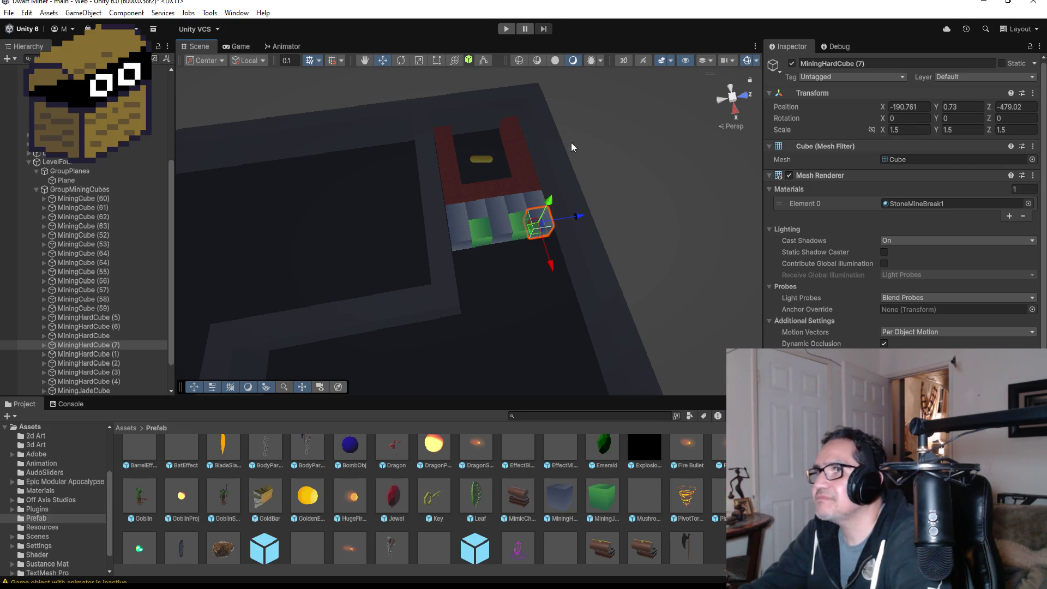
pyautogui.click(732, 97)
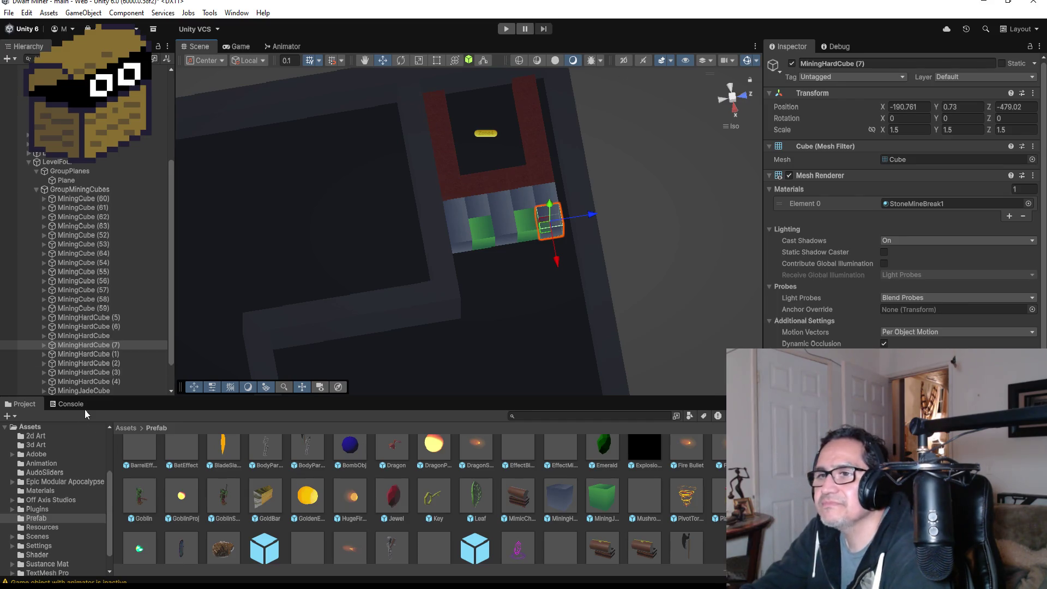
pyautogui.scroll(-2, 135, 348)
# Duplicate MiningJadeCube (1) into MiningJadeCube (2) and place it in front at X -189.261, Z -482.02
pyautogui.click(119, 363)
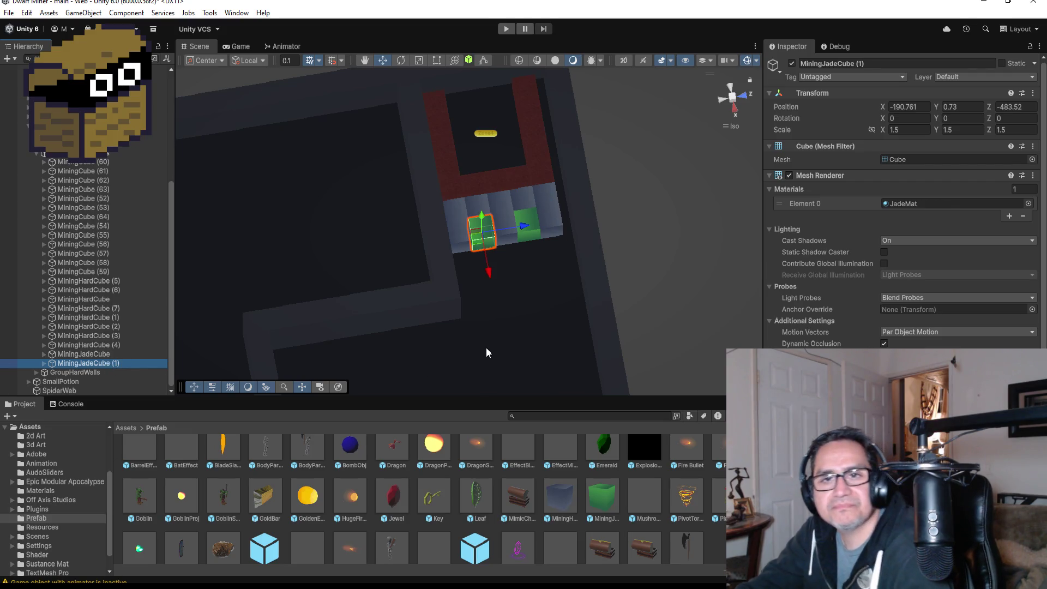
pyautogui.hotkey('ctrl', 'd')
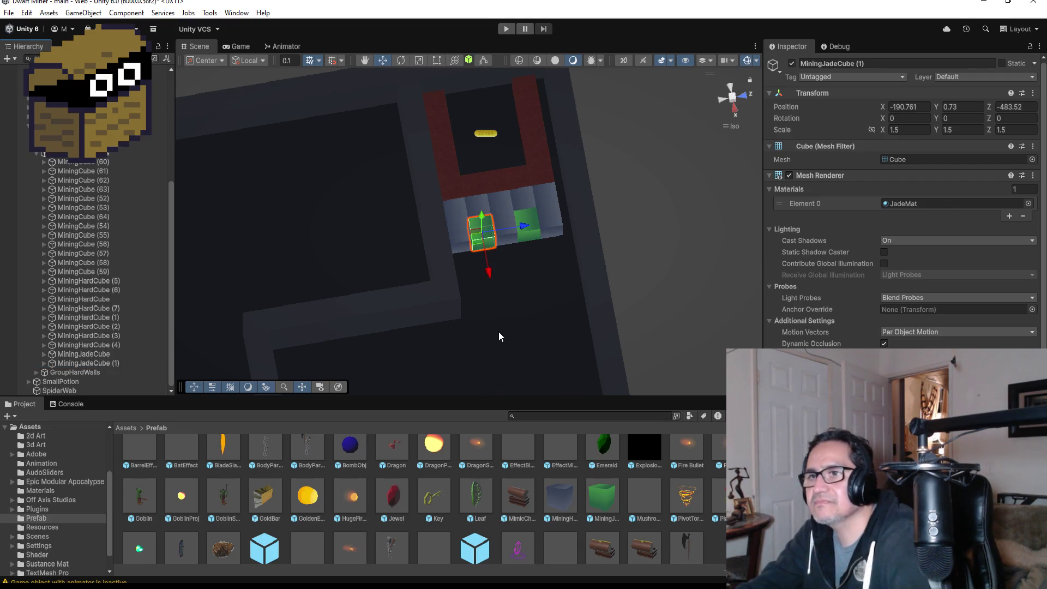
pyautogui.moveTo(490, 276); pyautogui.dragTo(508, 304)
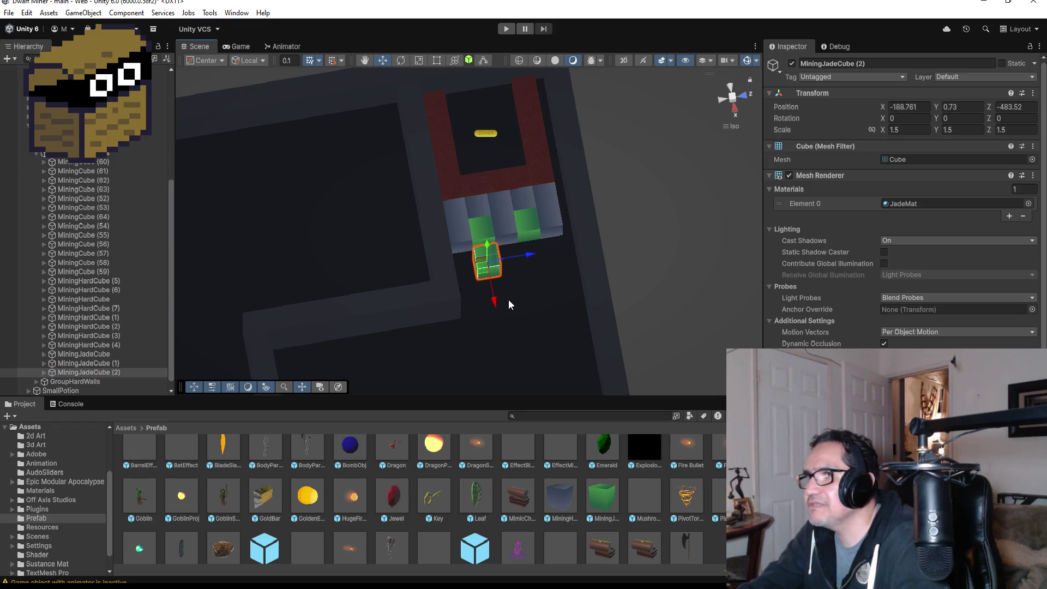
pyautogui.moveTo(530, 259)
pyautogui.mouseDown()
pyautogui.moveTo(554, 247)
pyautogui.moveTo(490, 284)
pyautogui.moveTo(335, 332)
pyautogui.mouseUp()
pyautogui.press('f')
pyautogui.scroll(-1, 577, 259)
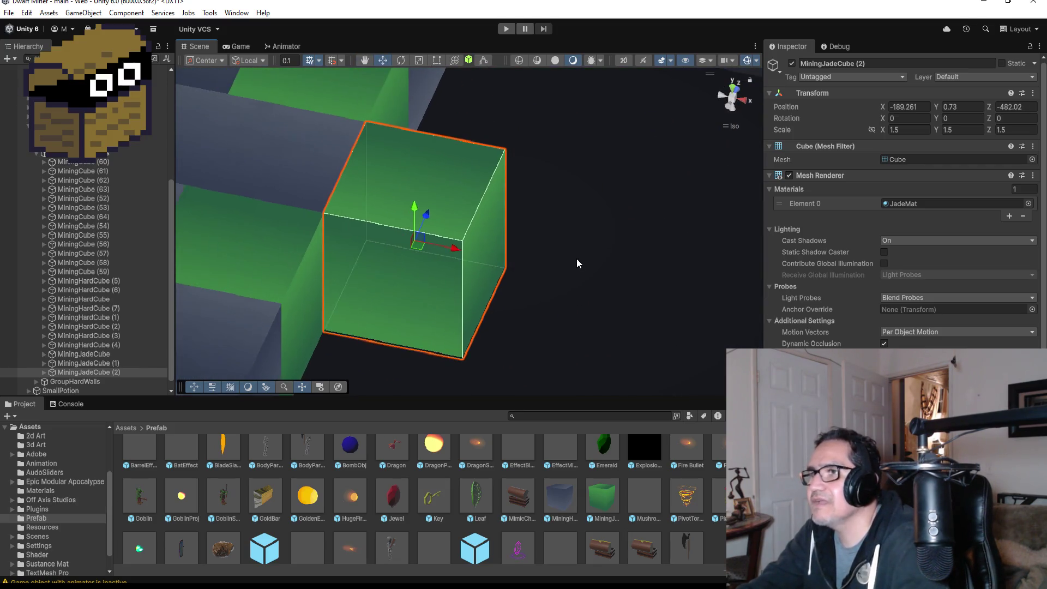
pyautogui.scroll(-2, 631, 248)
pyautogui.moveTo(631, 247)
pyautogui.mouseDown()
pyautogui.moveTo(355, 249)
pyautogui.moveTo(467, 288)
pyautogui.moveTo(460, 302)
pyautogui.moveTo(512, 273)
pyautogui.mouseUp()
pyautogui.scroll(-1, 470, 286)
pyautogui.scroll(-2, 470, 286)
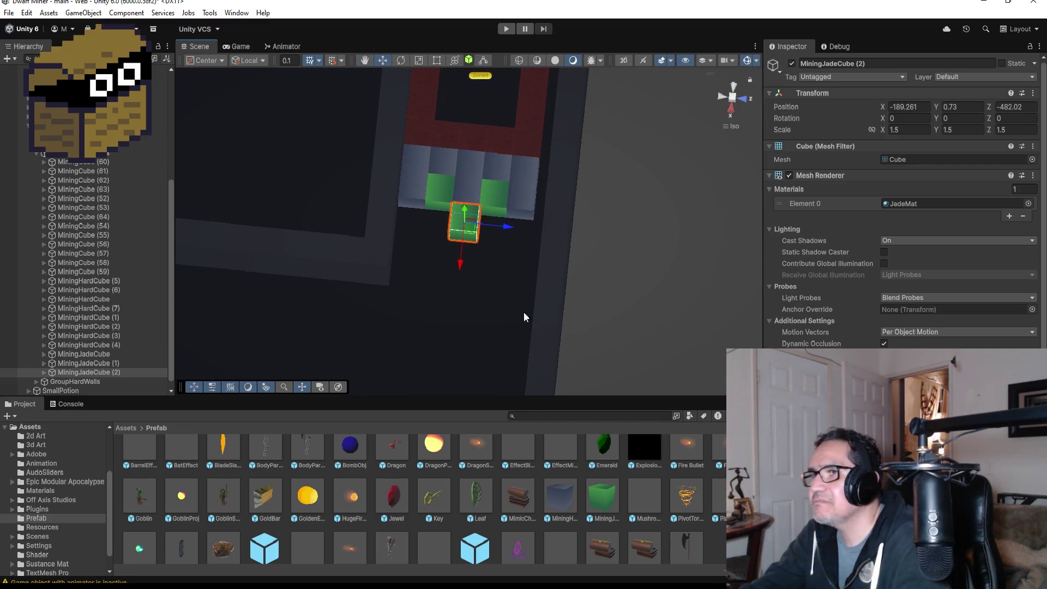
pyautogui.click(449, 208)
pyautogui.scroll(-1, 464, 225)
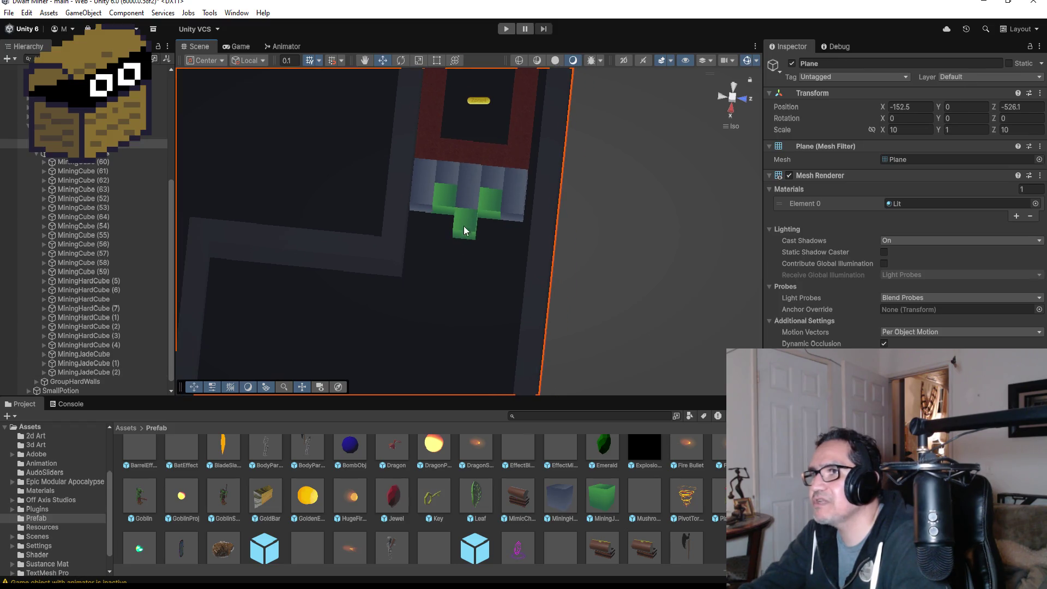
# Duplicate MiningCube (54), snap it flush beside the jade cube, and add a second copy next to it
pyautogui.click(457, 152)
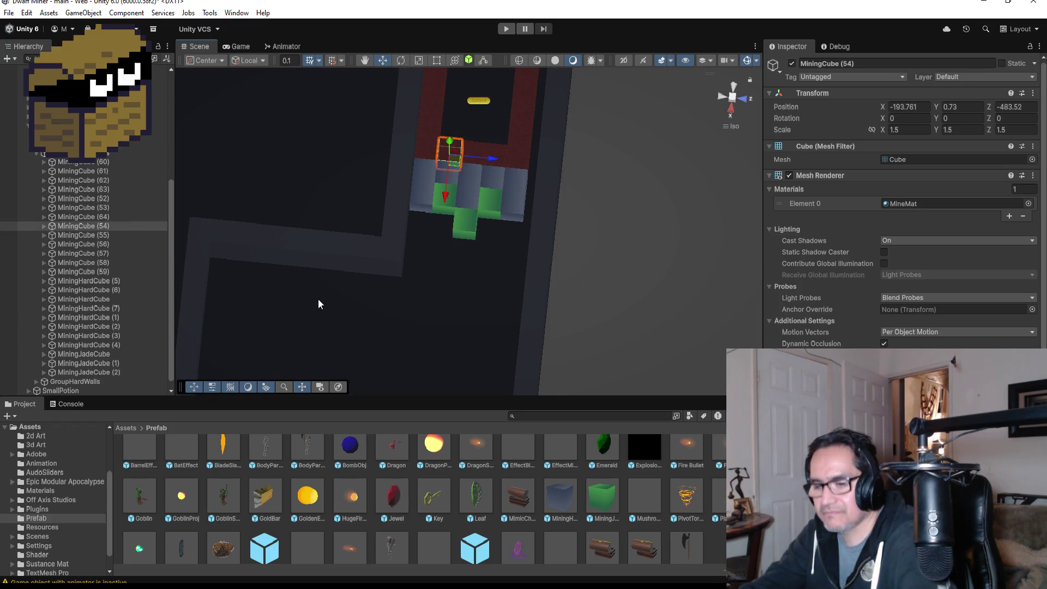
pyautogui.hotkey('ctrl', 'd')
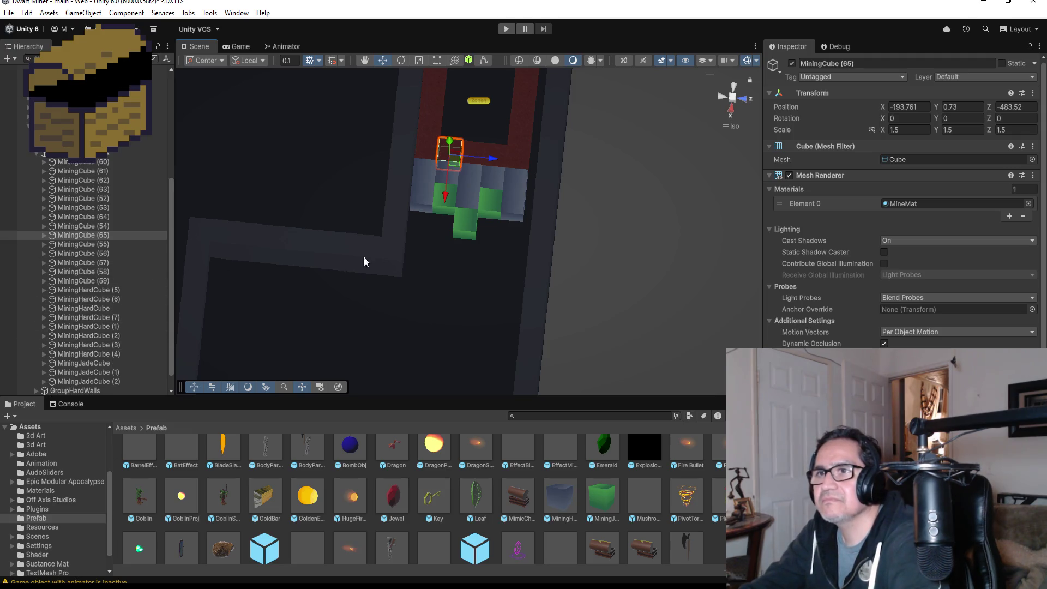
pyautogui.moveTo(445, 202); pyautogui.dragTo(438, 263)
pyautogui.press('f')
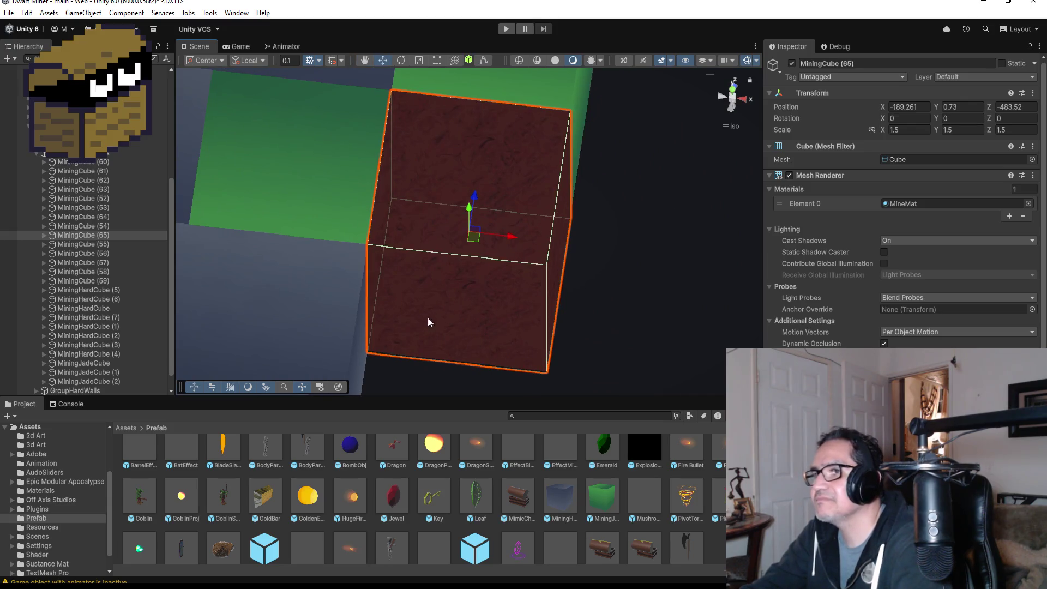
pyautogui.moveTo(511, 240); pyautogui.dragTo(547, 257)
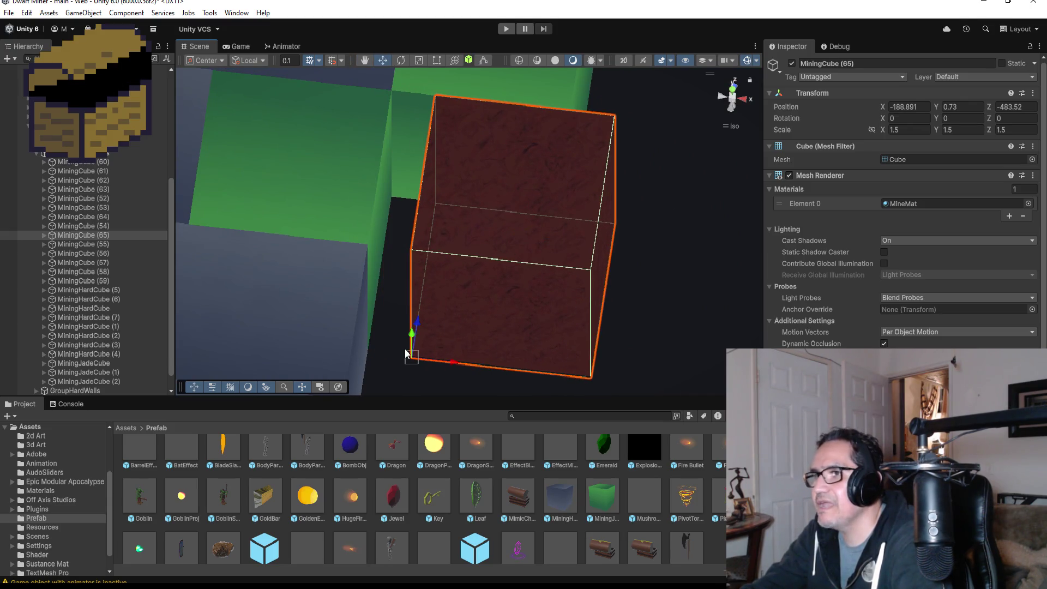
pyautogui.moveTo(495, 319)
pyautogui.mouseDown()
pyautogui.moveTo(652, 194)
pyautogui.moveTo(360, 213)
pyautogui.mouseUp()
pyautogui.hotkey('ctrl', 'd')
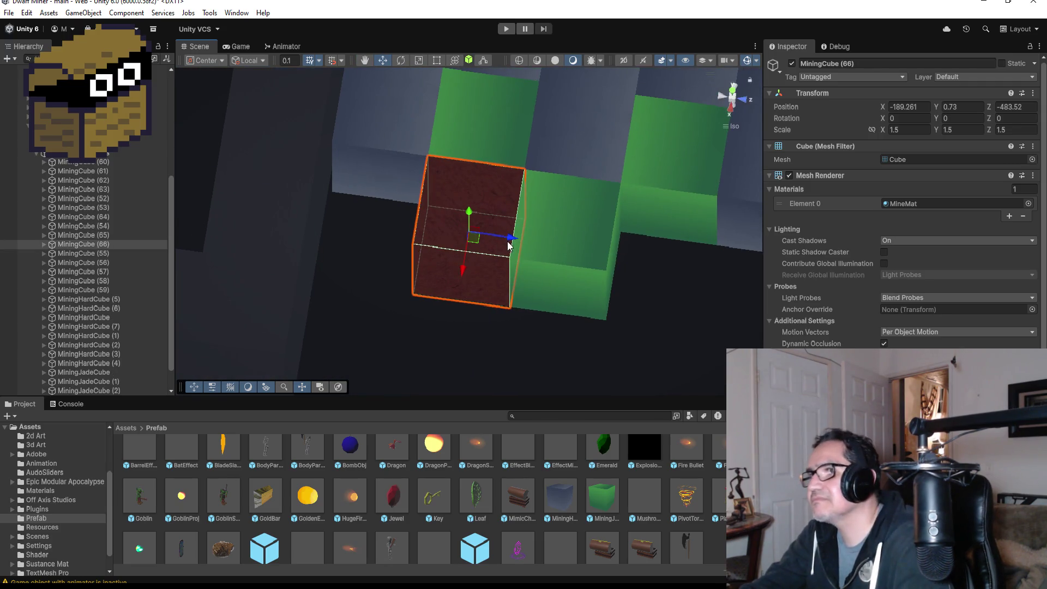
pyautogui.moveTo(510, 238); pyautogui.dragTo(396, 246)
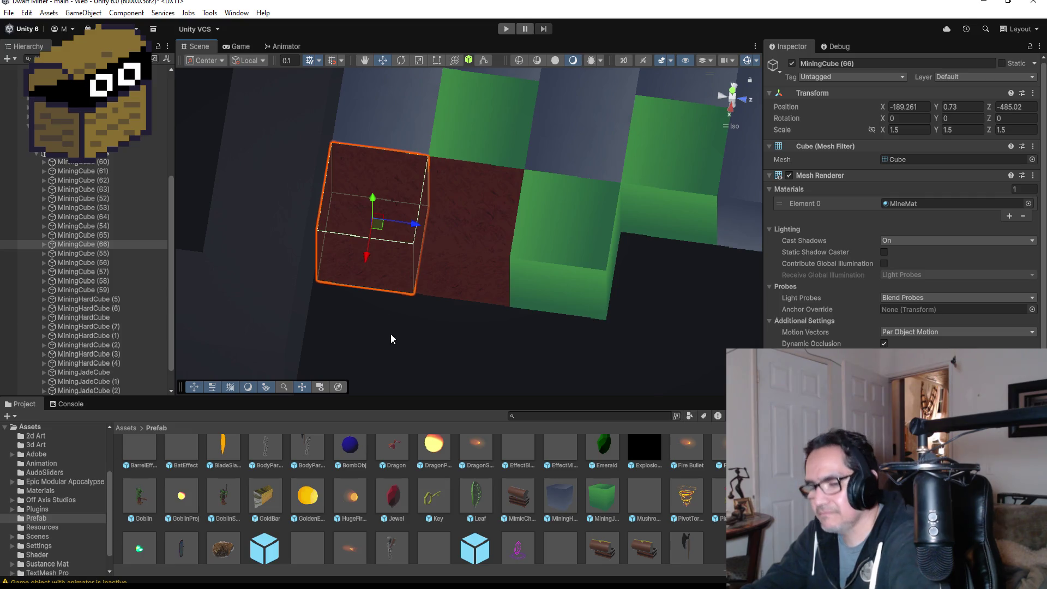
# Duplicate both mine cubes together and move the copies to the jade cube's other side
pyautogui.press('v')
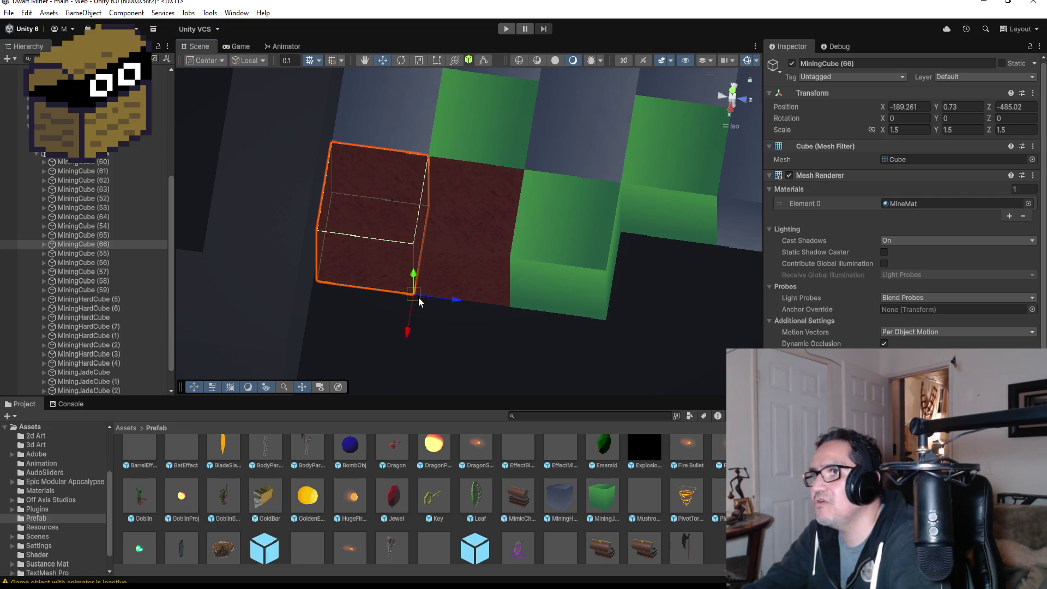
pyautogui.scroll(-5, 578, 286)
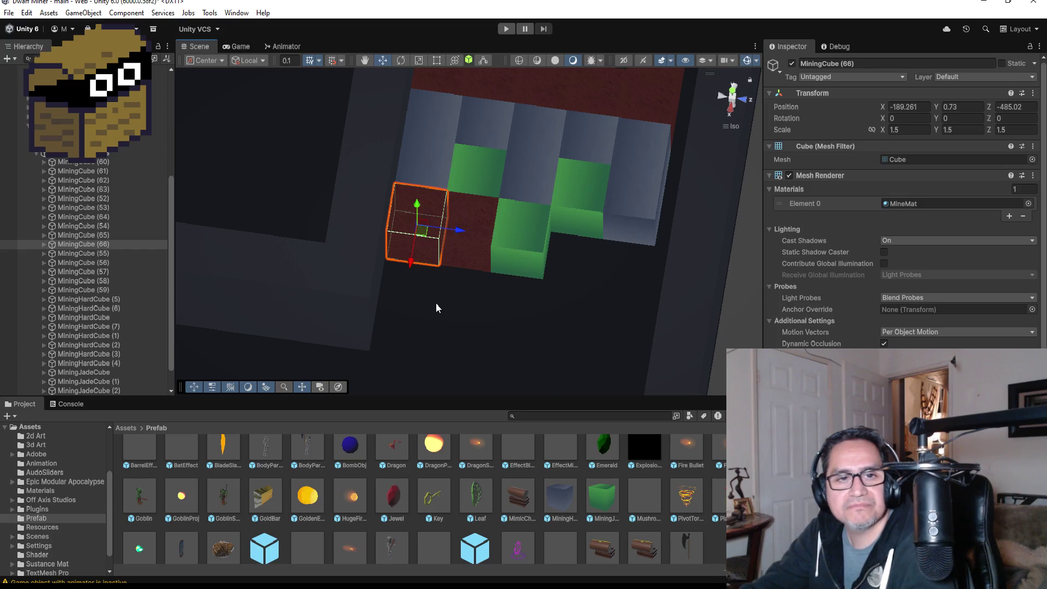
pyautogui.keyDown('ctrl'); pyautogui.click(109, 235); pyautogui.keyUp('ctrl')
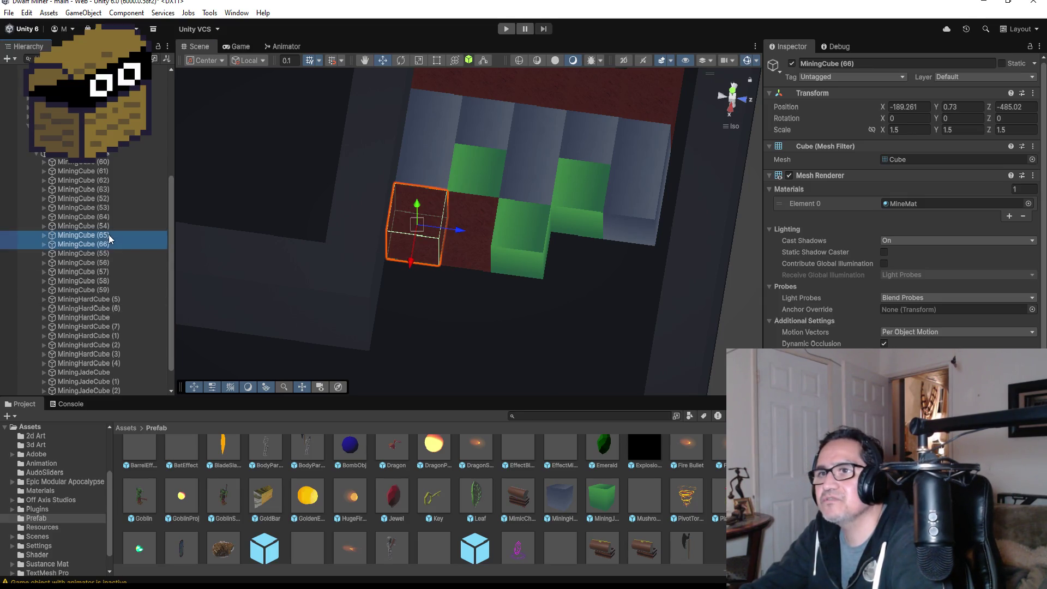
pyautogui.hotkey('ctrl', 'd')
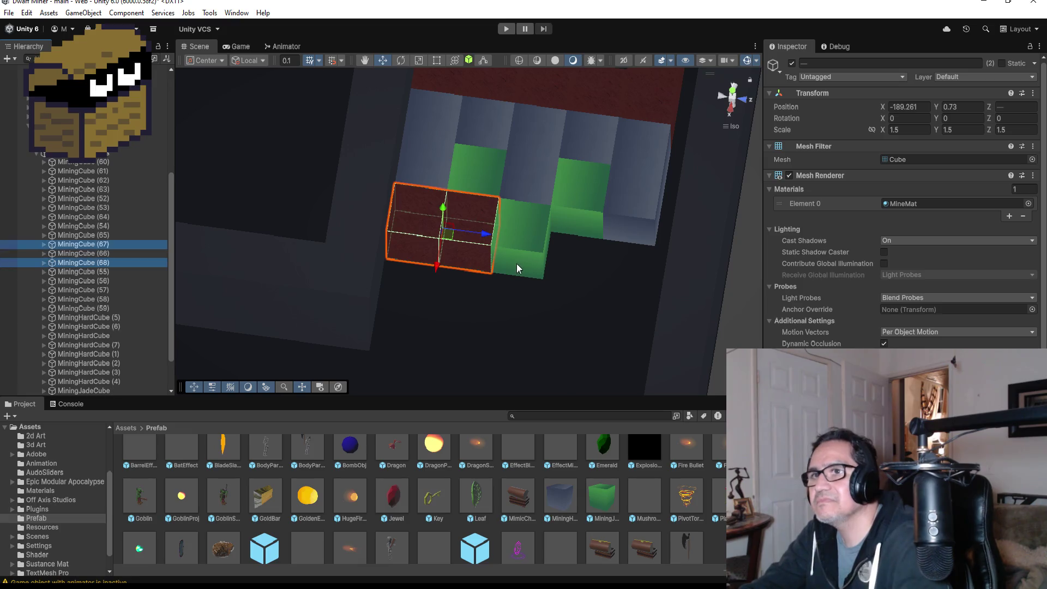
pyautogui.moveTo(493, 234)
pyautogui.mouseDown()
pyautogui.moveTo(661, 252)
pyautogui.moveTo(641, 256)
pyautogui.mouseUp()
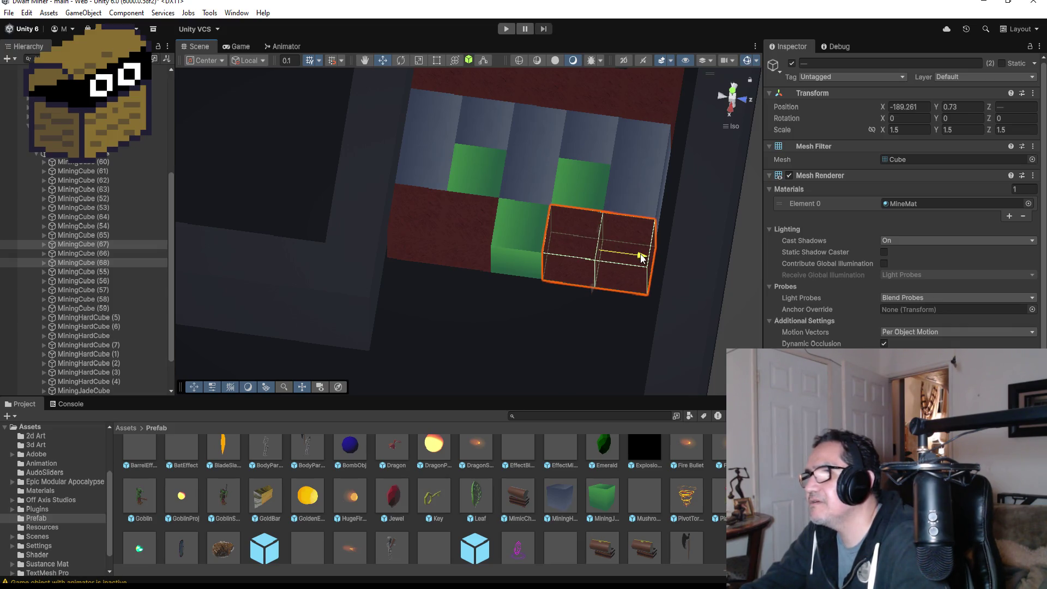
pyautogui.click(549, 333)
pyautogui.scroll(-8, 563, 330)
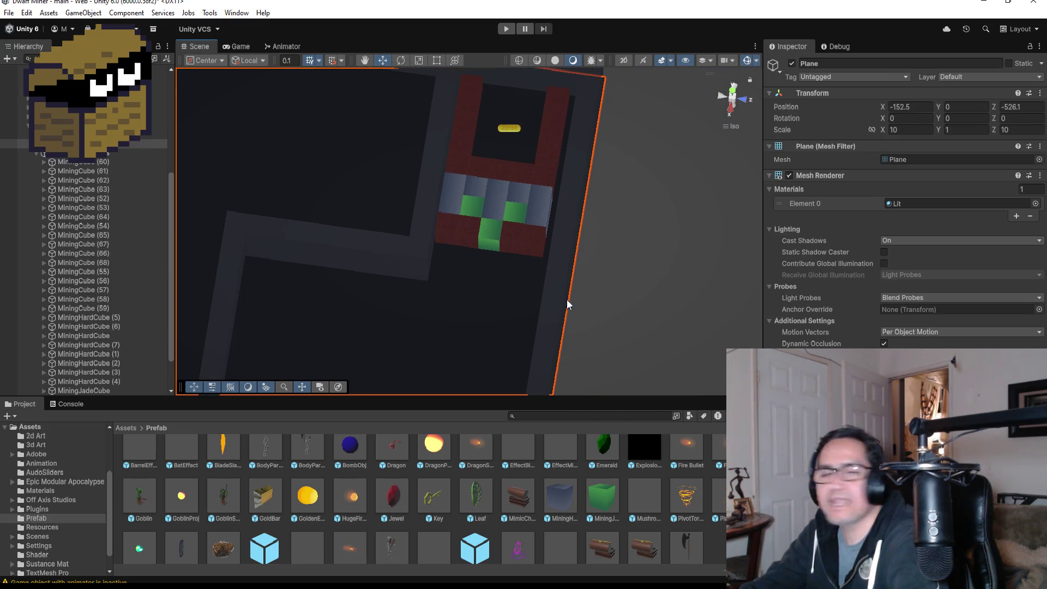
# Zoom out the Scene view and start Play mode to test the blocked corridor
pyautogui.scroll(-6, 548, 280)
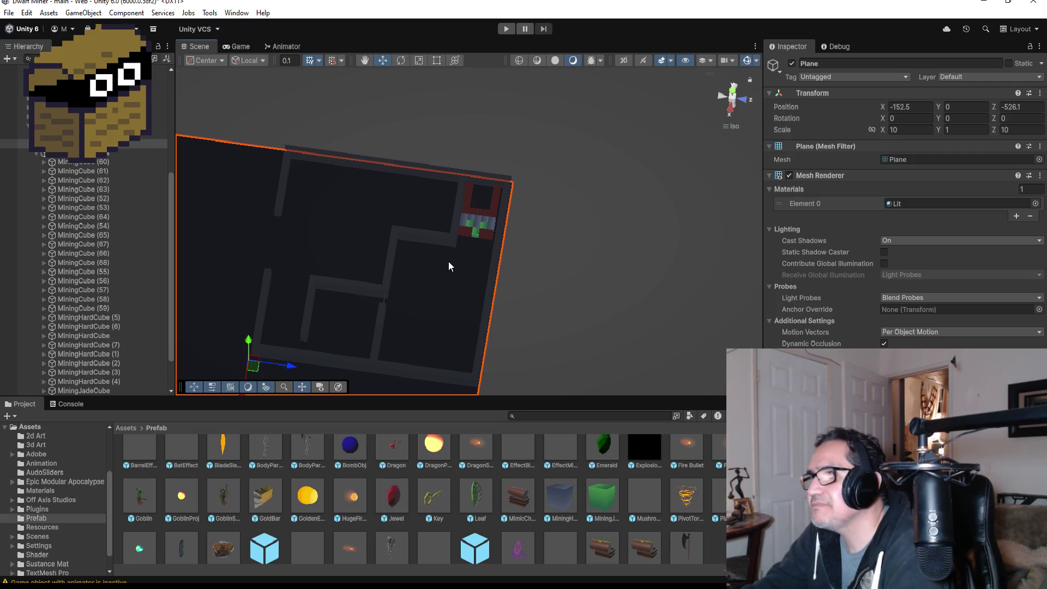
pyautogui.click(505, 27)
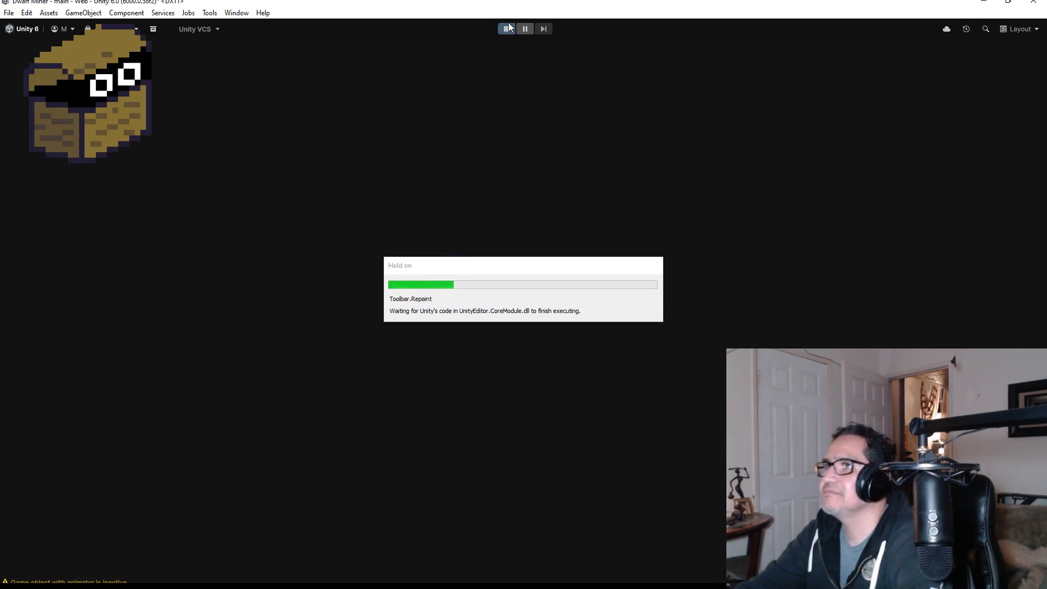
# Start the playtest, bomb the jade blocks down the corridor and collect the gems
pyautogui.press('Escape')
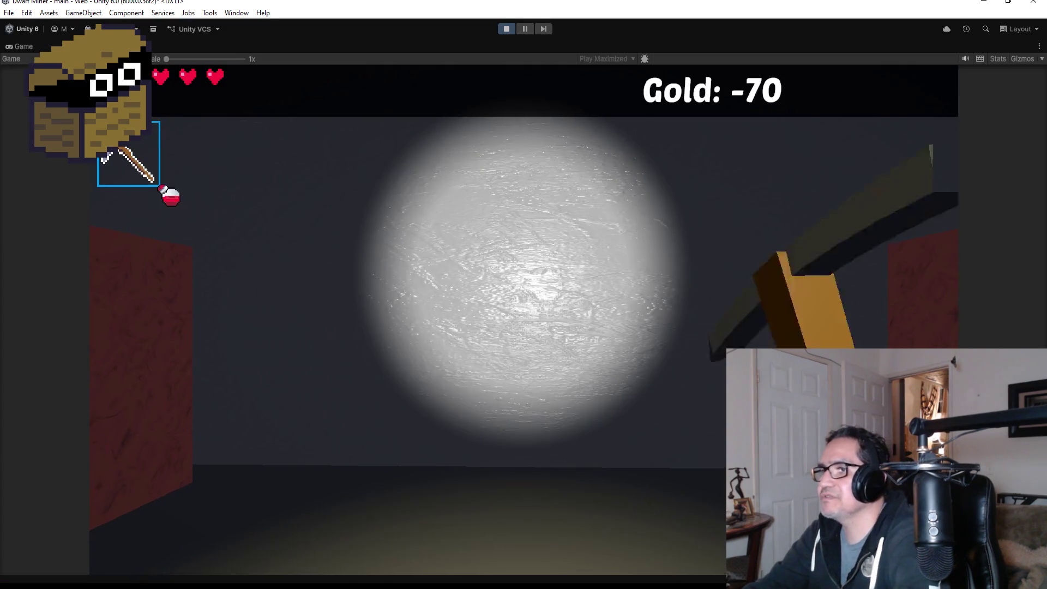
pyautogui.press('a')
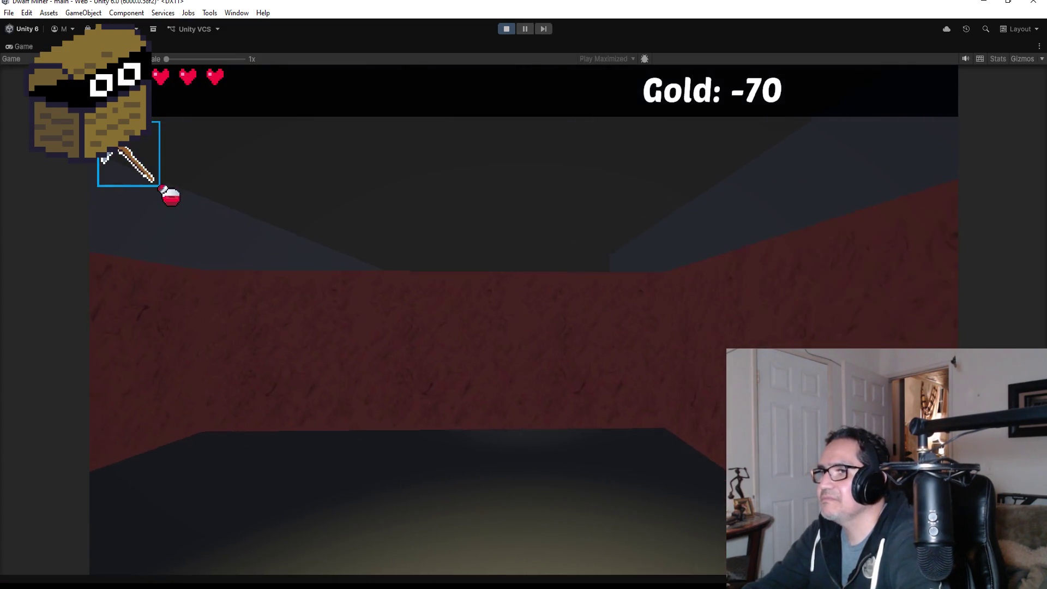
pyautogui.press('w')
pyautogui.press('space')
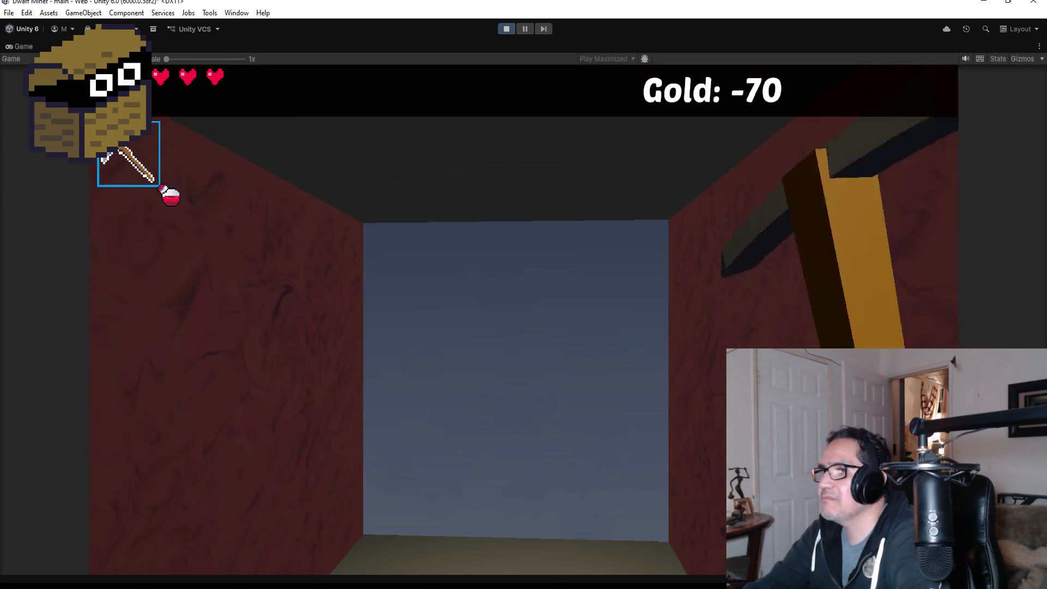
pyautogui.press('w')
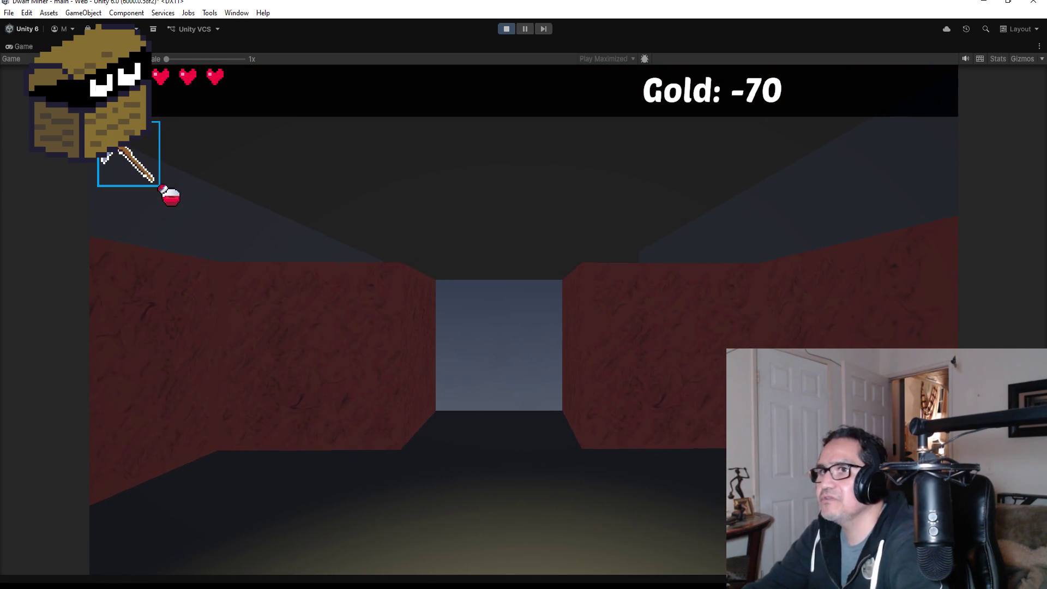
pyautogui.press('w')
pyautogui.press('space')
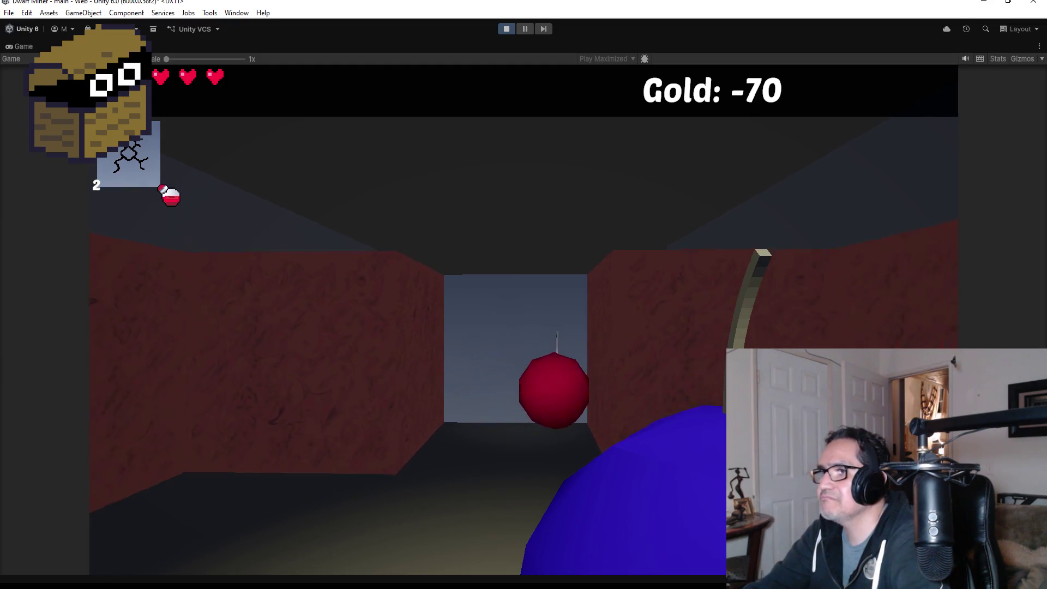
pyautogui.press('w')
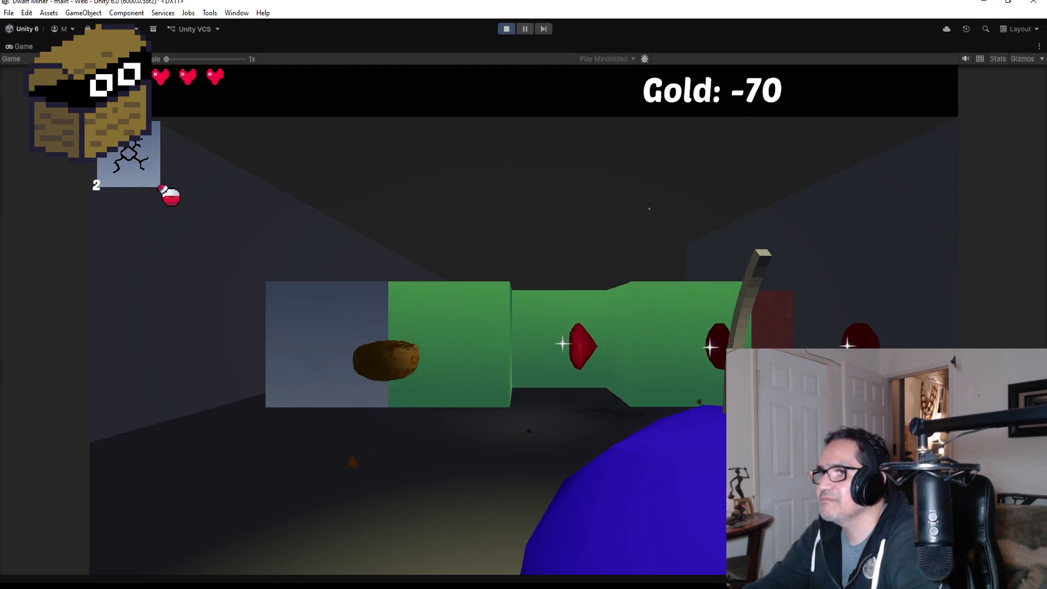
pyautogui.press('space')
pyautogui.press('s')
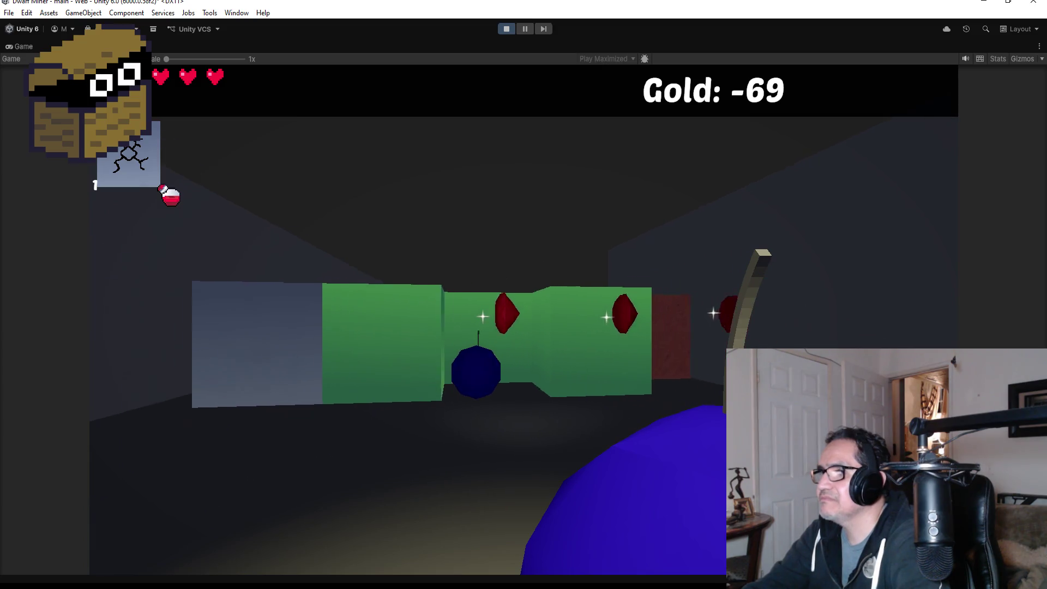
pyautogui.press('a')
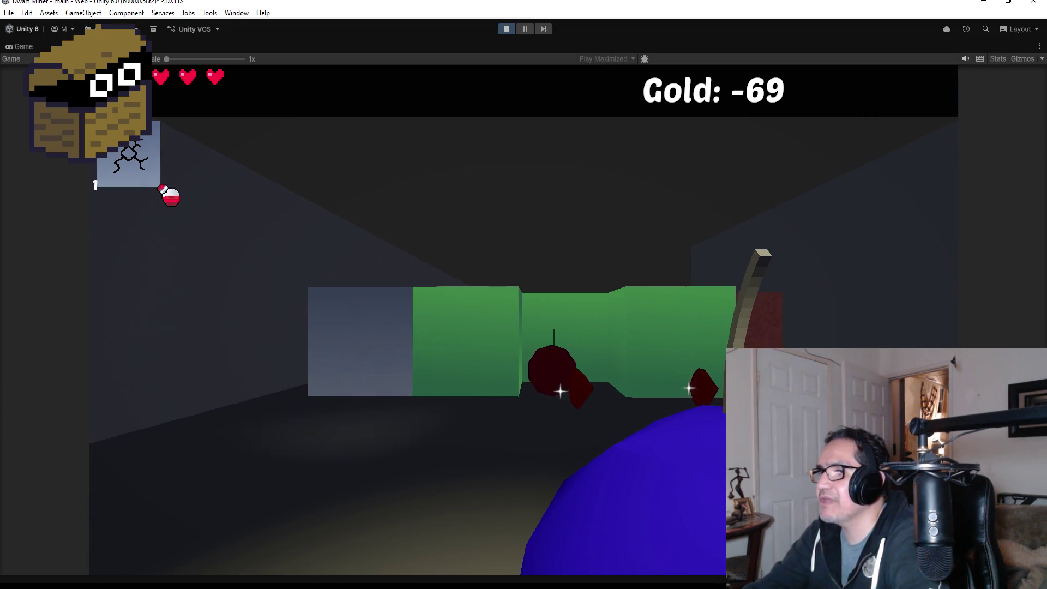
pyautogui.press('w')
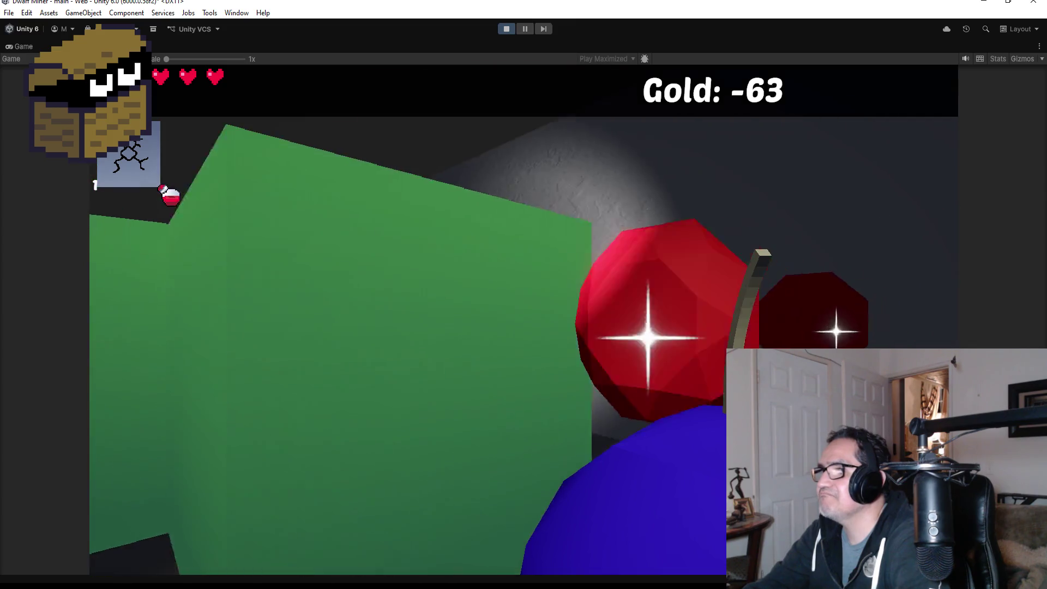
# Mine through the green walls with the pickaxe, collecting the green gems and gold ore
pyautogui.press('a')
pyautogui.press('w')
pyautogui.press('1')
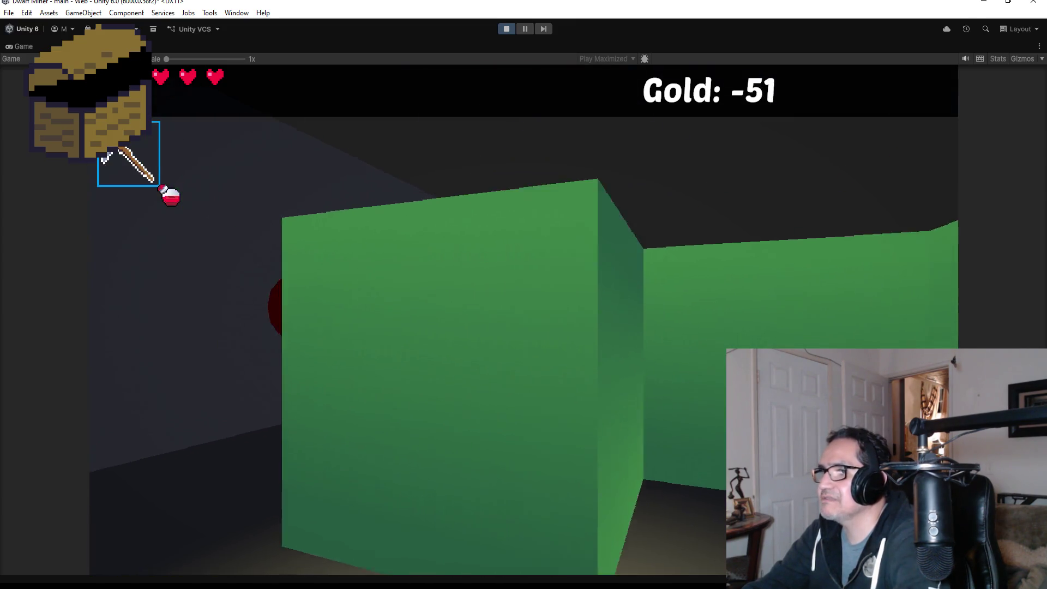
pyautogui.click(523, 319)
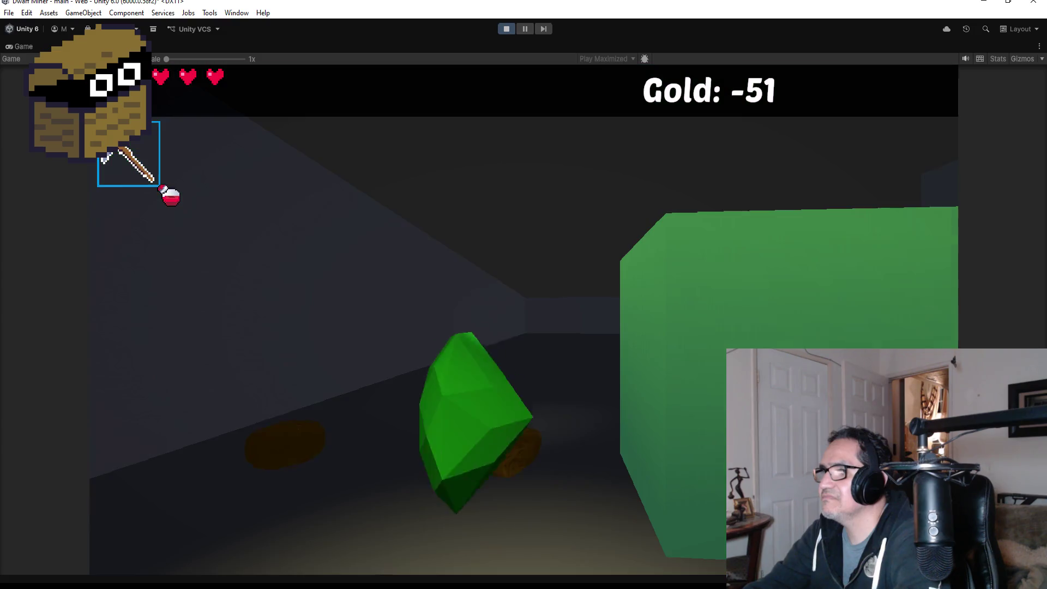
pyautogui.press('w')
pyautogui.press('w')
pyautogui.press('d')
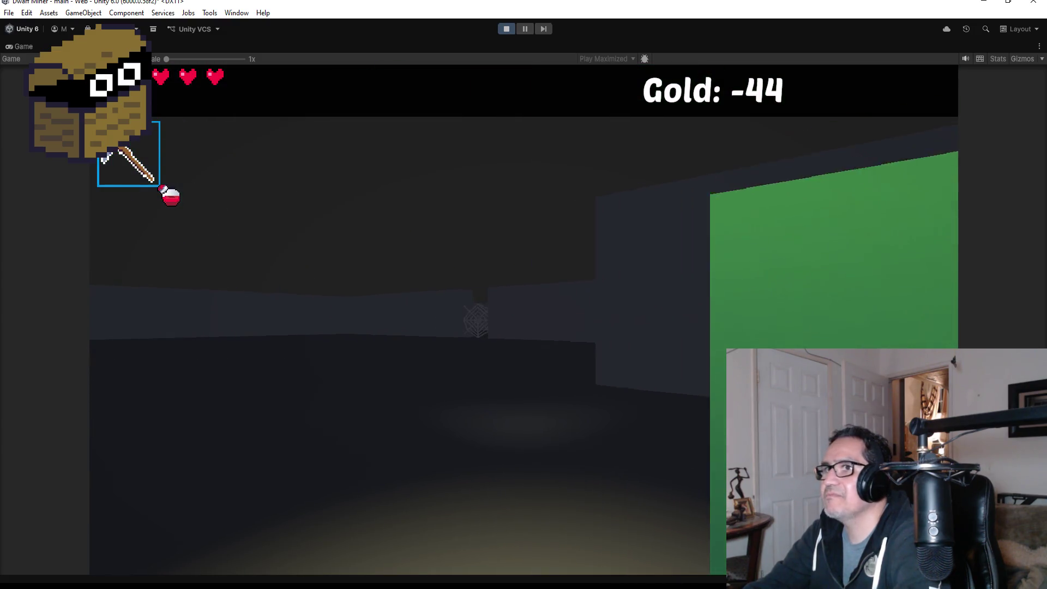
pyautogui.press('w')
pyautogui.click(523, 319)
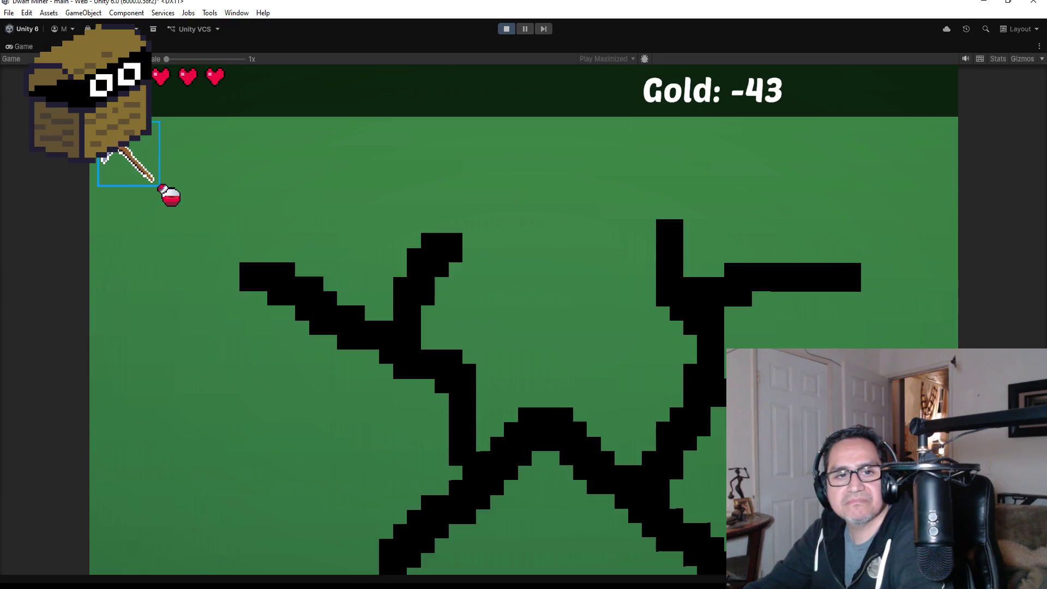
pyautogui.press('w')
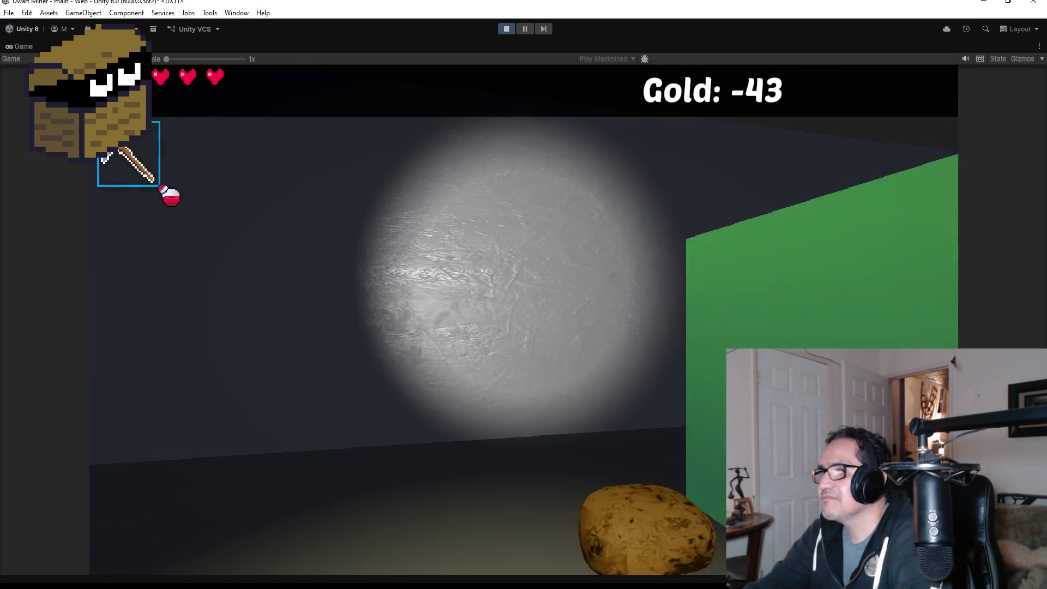
pyautogui.press('d')
pyautogui.press('d')
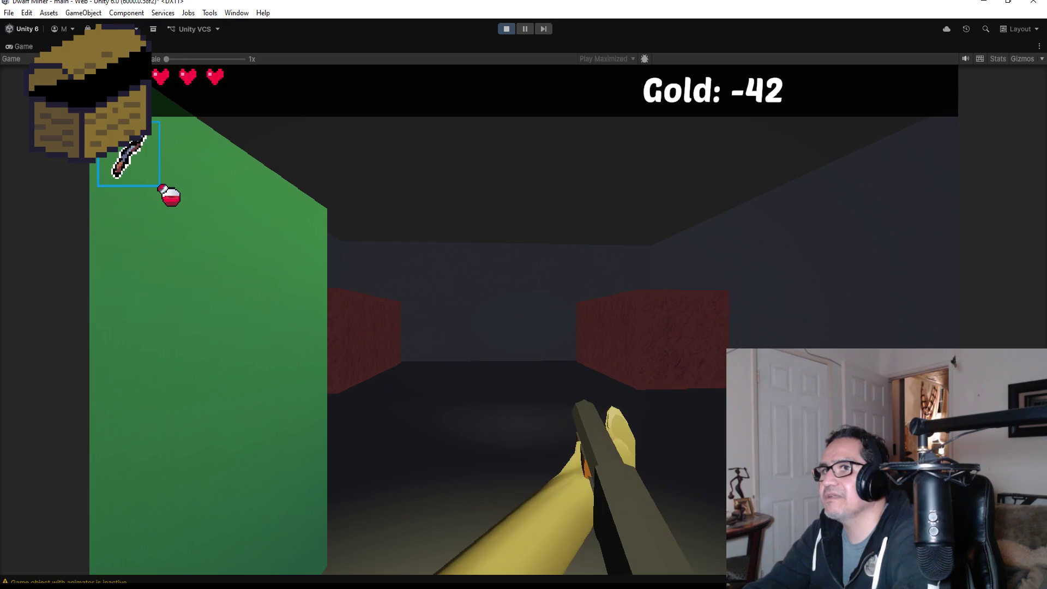
pyautogui.press('w')
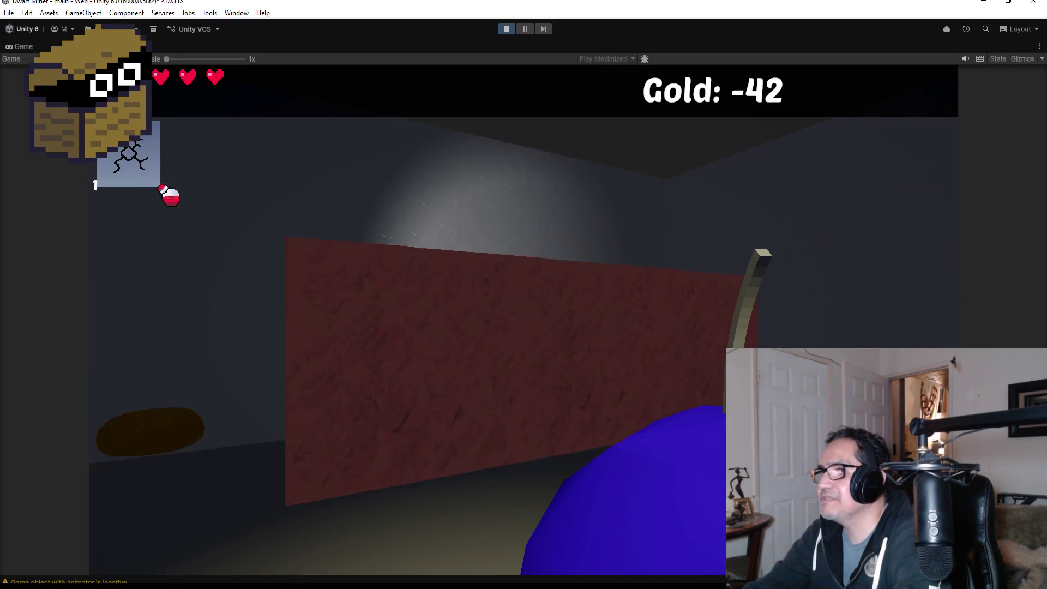
# Blast the red wall open with a bomb and collect the gold chunk and red gem
pyautogui.click(523, 319)
pyautogui.press('s')
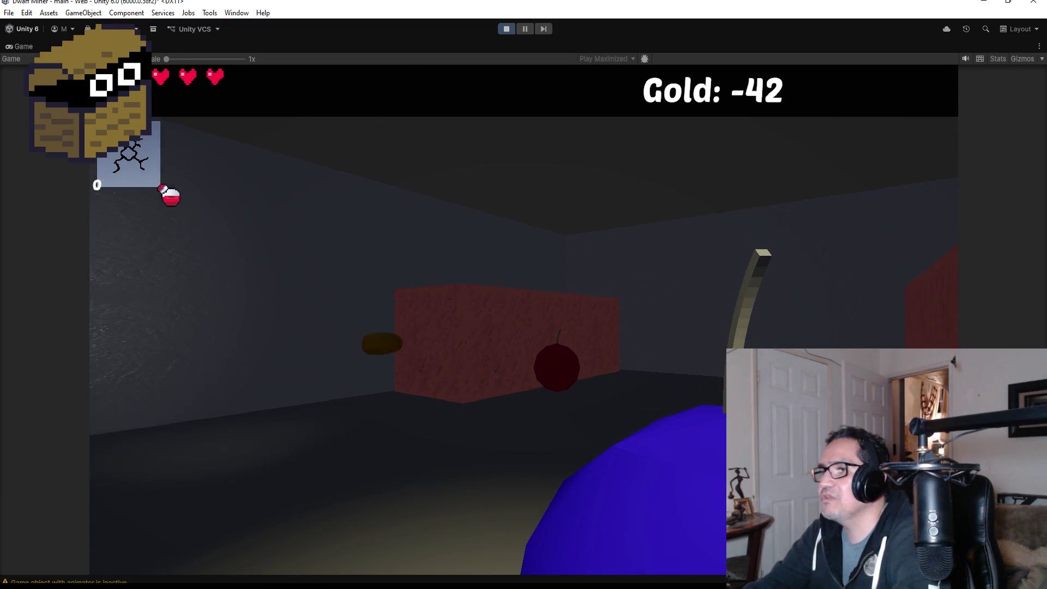
pyautogui.press('w')
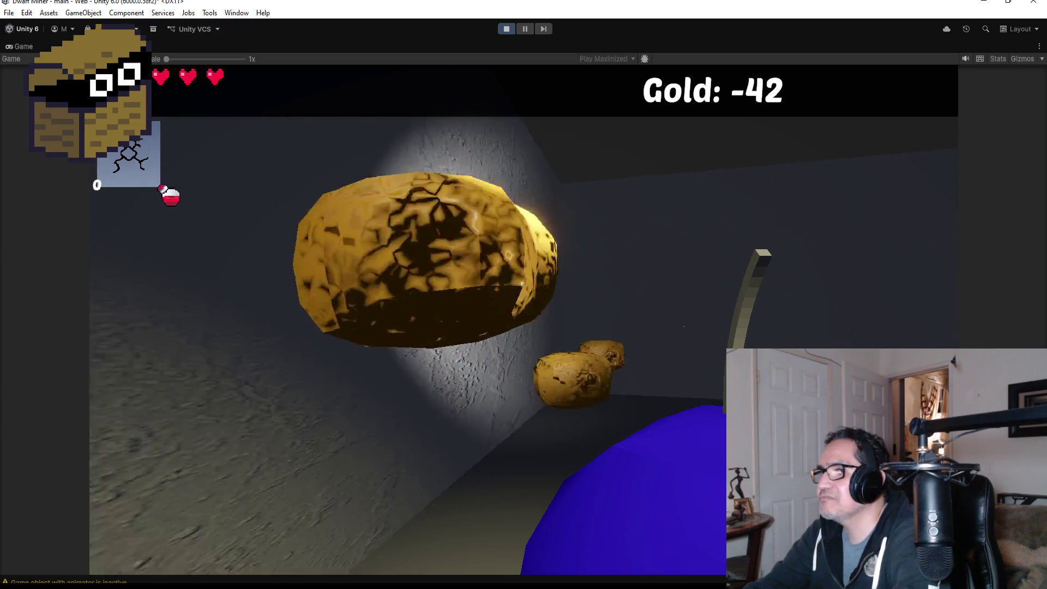
pyautogui.press('w')
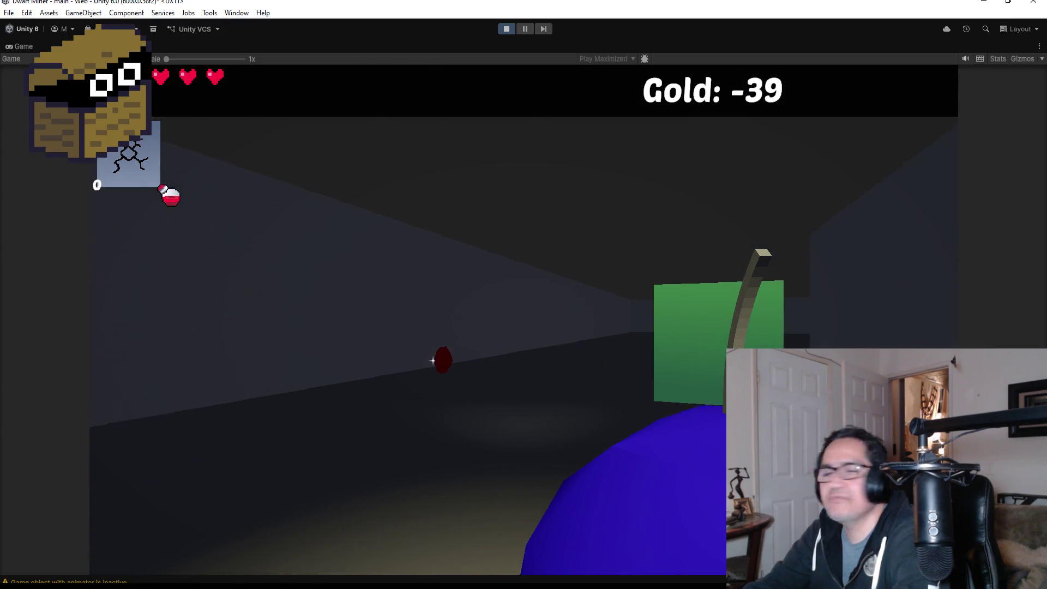
pyautogui.press('w')
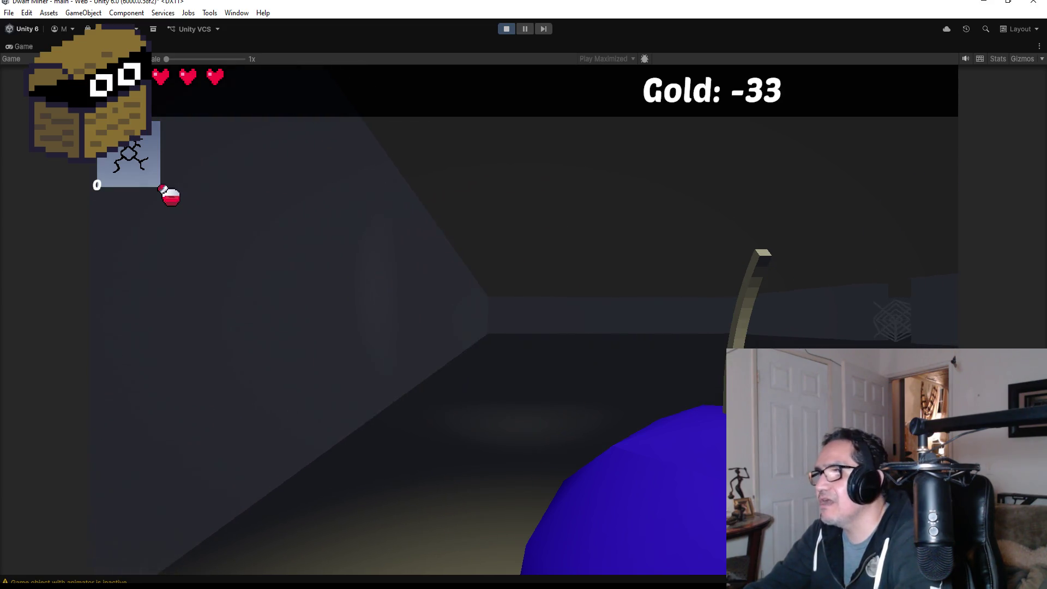
pyautogui.press('d')
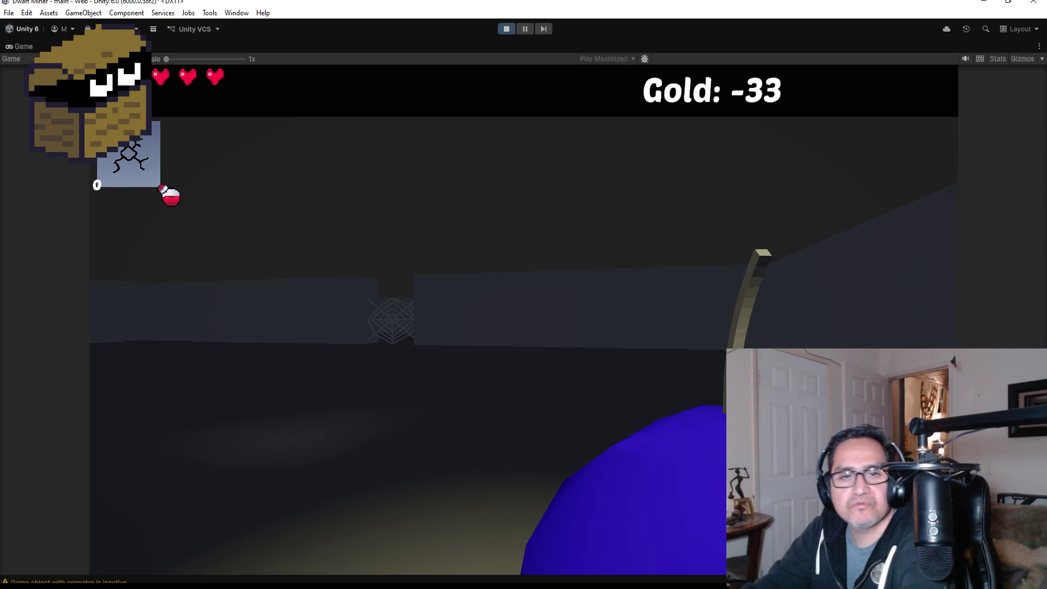
pyautogui.press('Escape')
# Exit Play mode, zoom the Scene view onto the corridor and select the HardWall
pyautogui.click(505, 27)
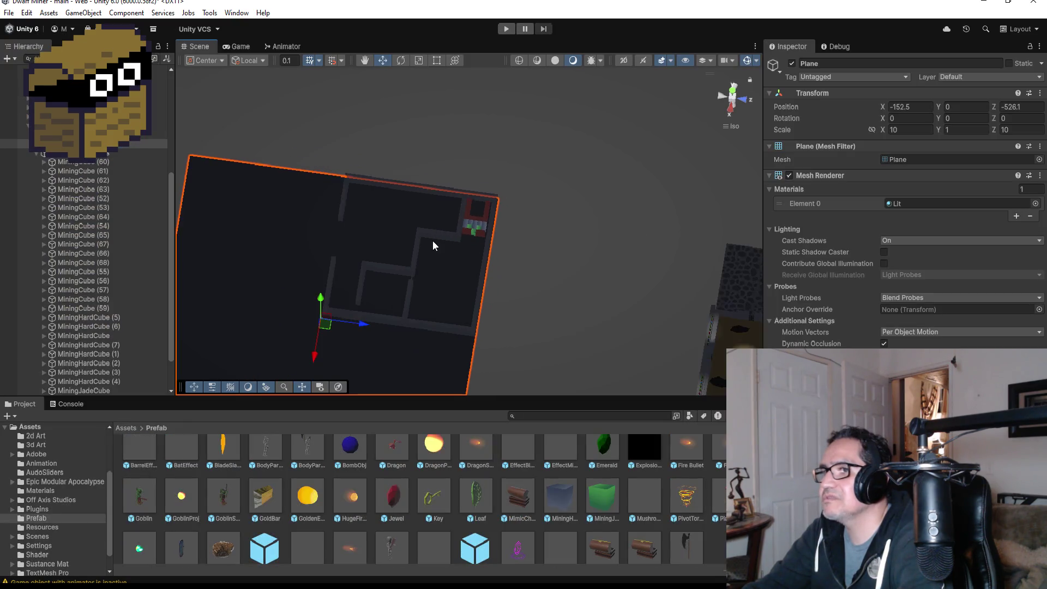
pyautogui.scroll(3, 459, 246)
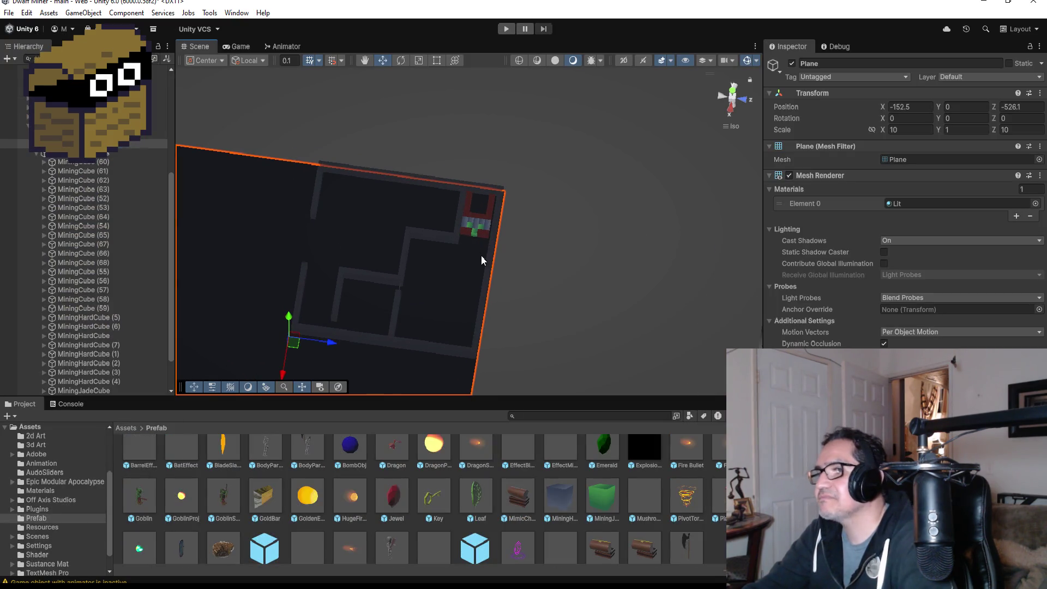
pyautogui.scroll(3, 463, 273)
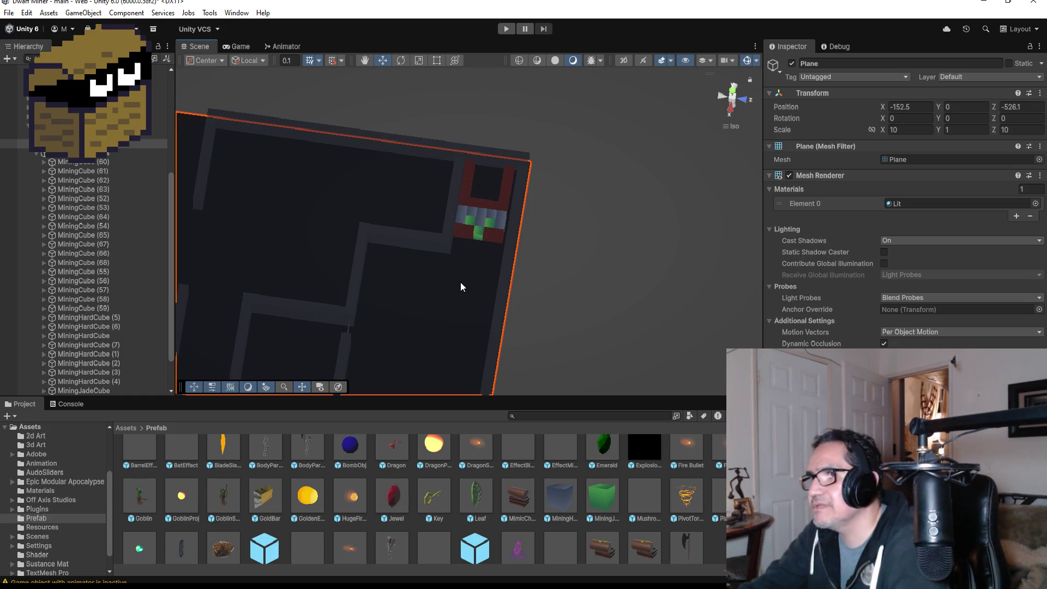
pyautogui.scroll(4, 461, 278)
pyautogui.click(436, 265)
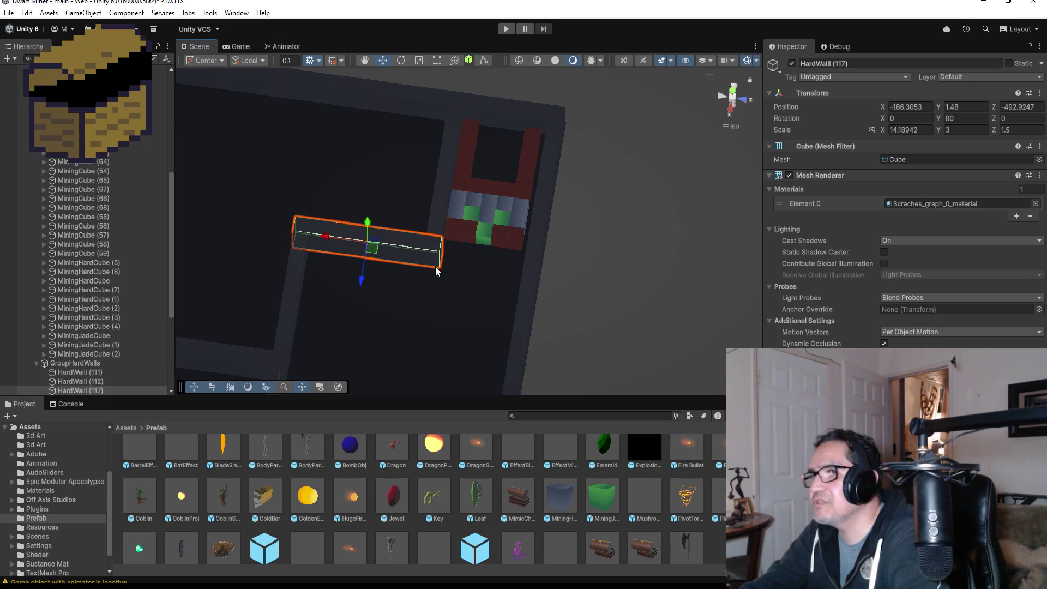
pyautogui.scroll(-1, 427, 321)
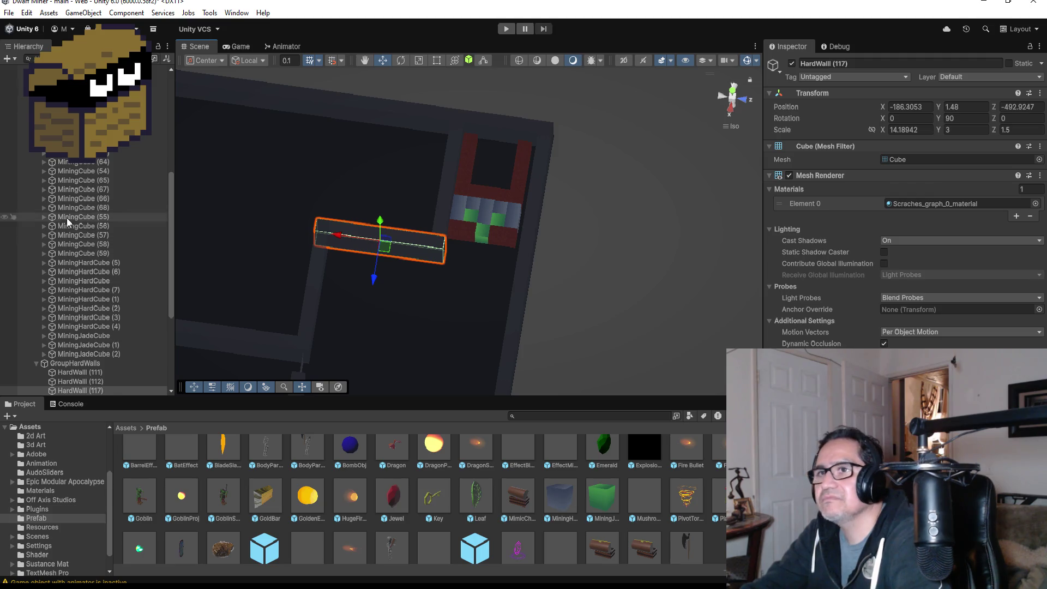
pyautogui.scroll(3, 66, 218)
# Duplicate MiningCube (60)-(63) into copies (69)-(72) at the top of GroupMiningCubes
pyautogui.click(100, 177)
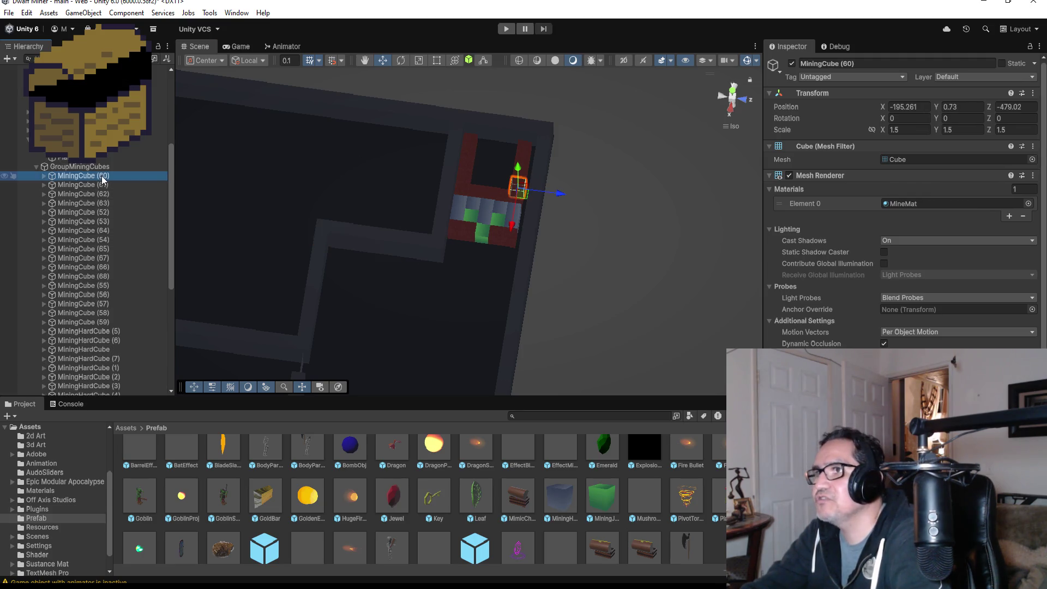
pyautogui.click(103, 184)
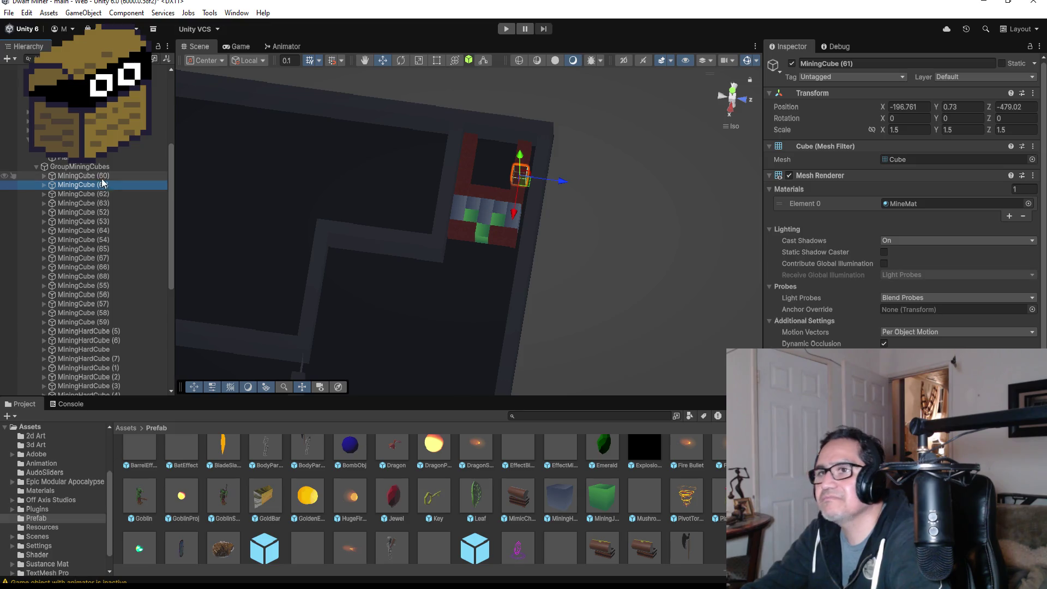
pyautogui.keyDown('ctrl'); pyautogui.click(103, 175); pyautogui.keyUp('ctrl')
pyautogui.keyDown('ctrl'); pyautogui.click(100, 194); pyautogui.keyUp('ctrl')
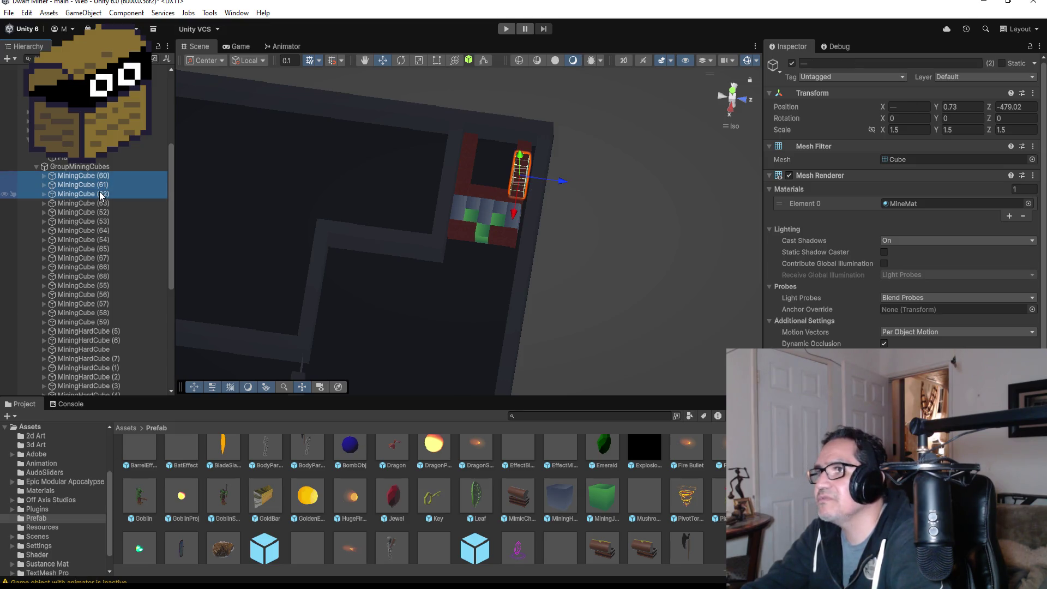
pyautogui.keyDown('ctrl'); pyautogui.click(96, 200); pyautogui.keyUp('ctrl')
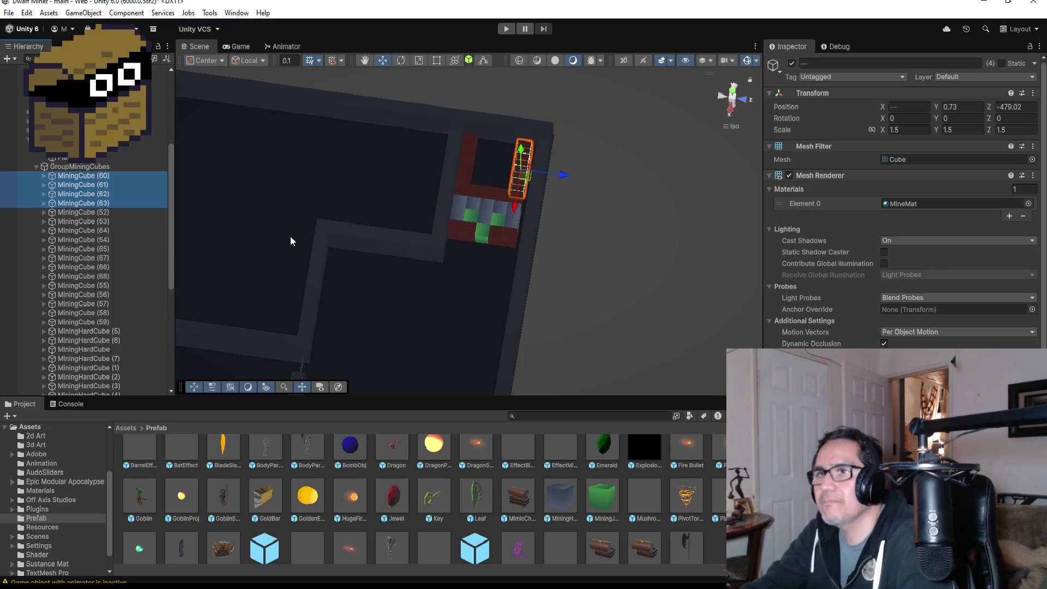
pyautogui.hotkey('ctrl', 'd')
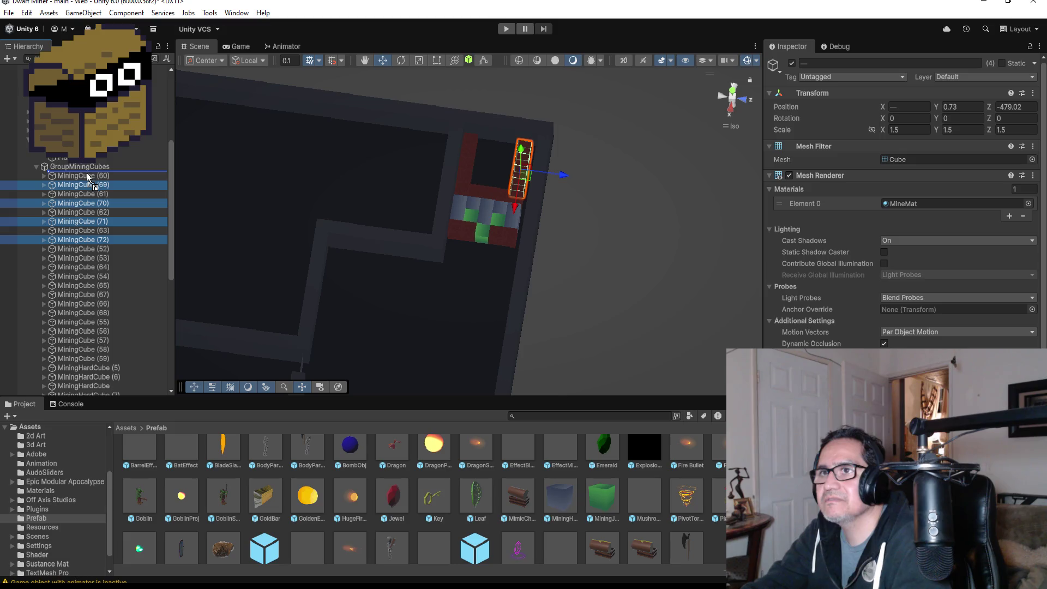
pyautogui.moveTo(89, 178); pyautogui.dragTo(89, 175)
# Move the copied cube column down the corridor and vertex-snap it in place at Z -486.58
pyautogui.moveTo(520, 204)
pyautogui.mouseDown()
pyautogui.moveTo(491, 327)
pyautogui.moveTo(518, 300)
pyautogui.moveTo(459, 296)
pyautogui.mouseUp()
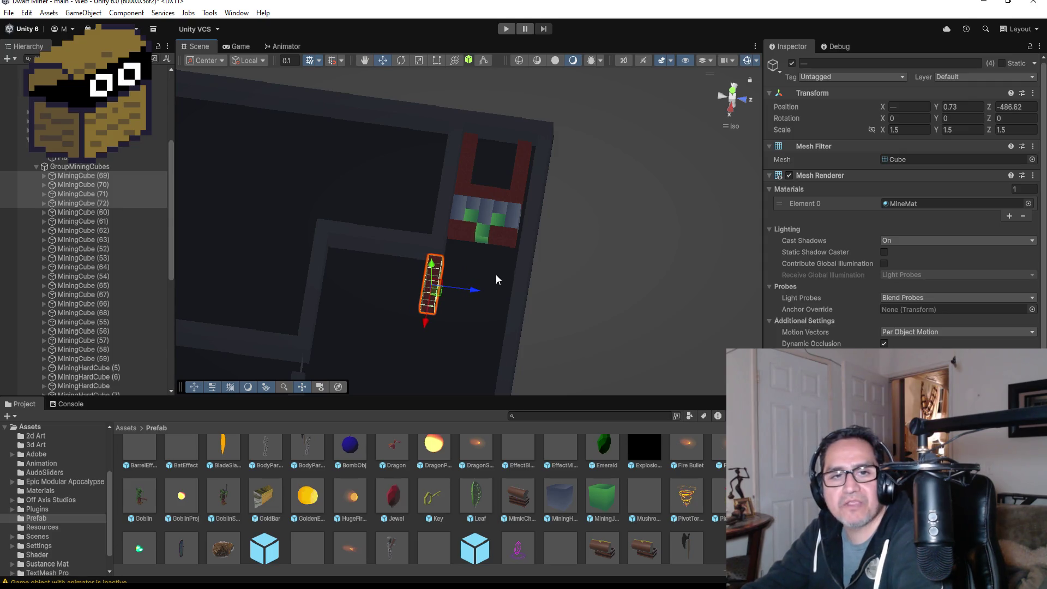
pyautogui.press('f')
pyautogui.moveTo(640, 235)
pyautogui.mouseDown()
pyautogui.moveTo(616, 255)
pyautogui.moveTo(632, 272)
pyautogui.moveTo(605, 315)
pyautogui.moveTo(524, 299)
pyautogui.moveTo(576, 332)
pyautogui.mouseUp()
pyautogui.press('v')
pyautogui.scroll(-8, 665, 296)
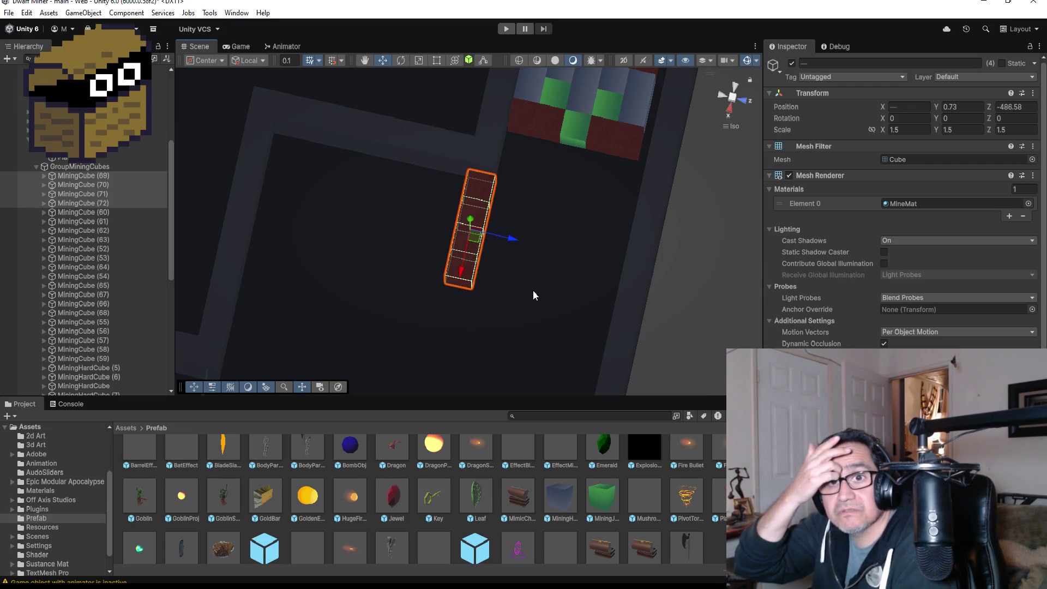
pyautogui.scroll(-4, 557, 238)
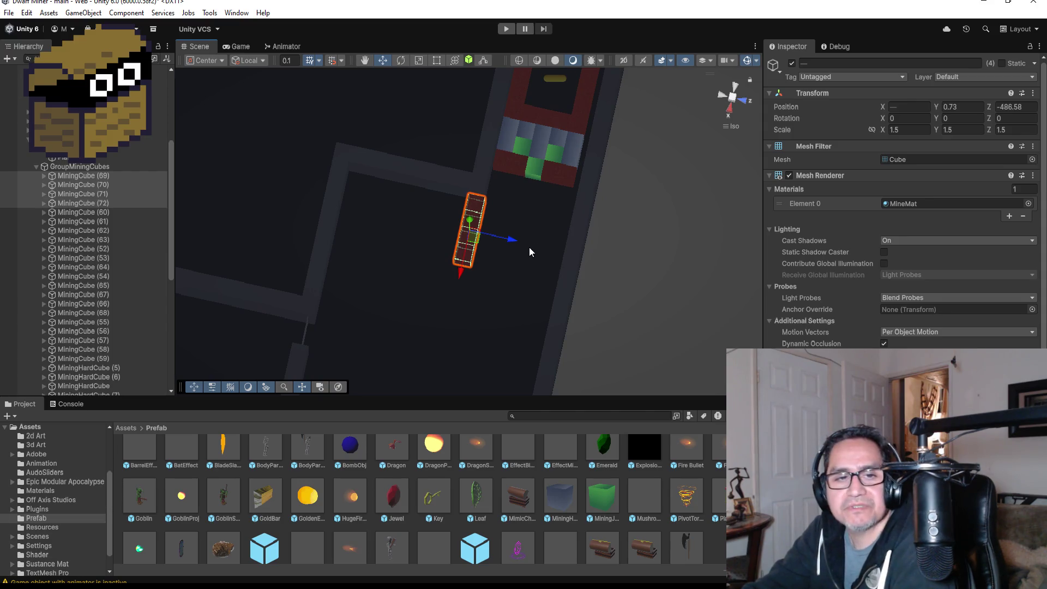
# Duplicate MiningHardCube (6), slide the copy down the corridor and line it up
pyautogui.click(532, 169)
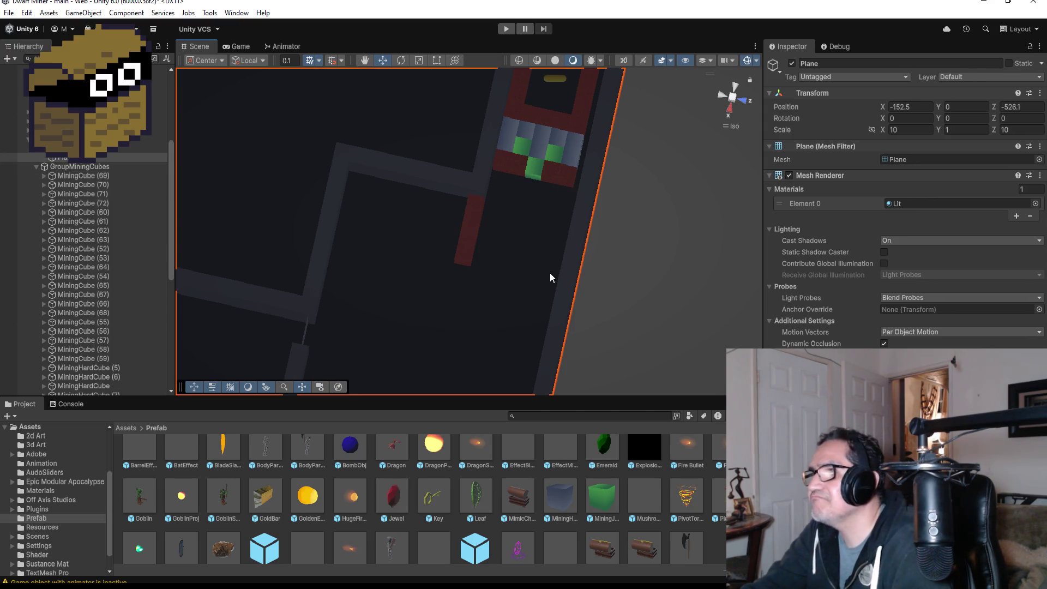
pyautogui.click(534, 180)
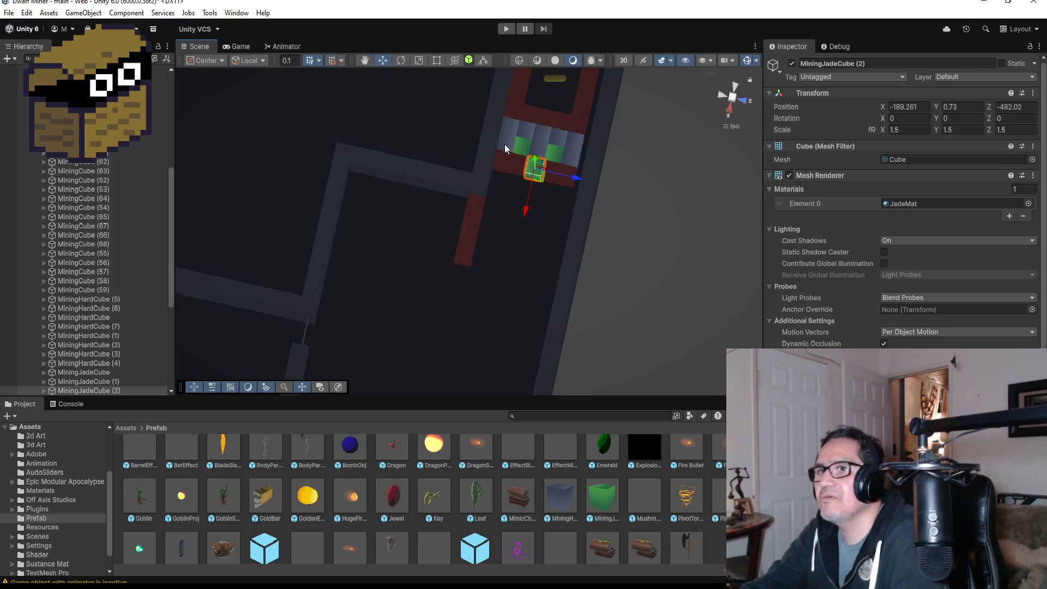
pyautogui.click(558, 213)
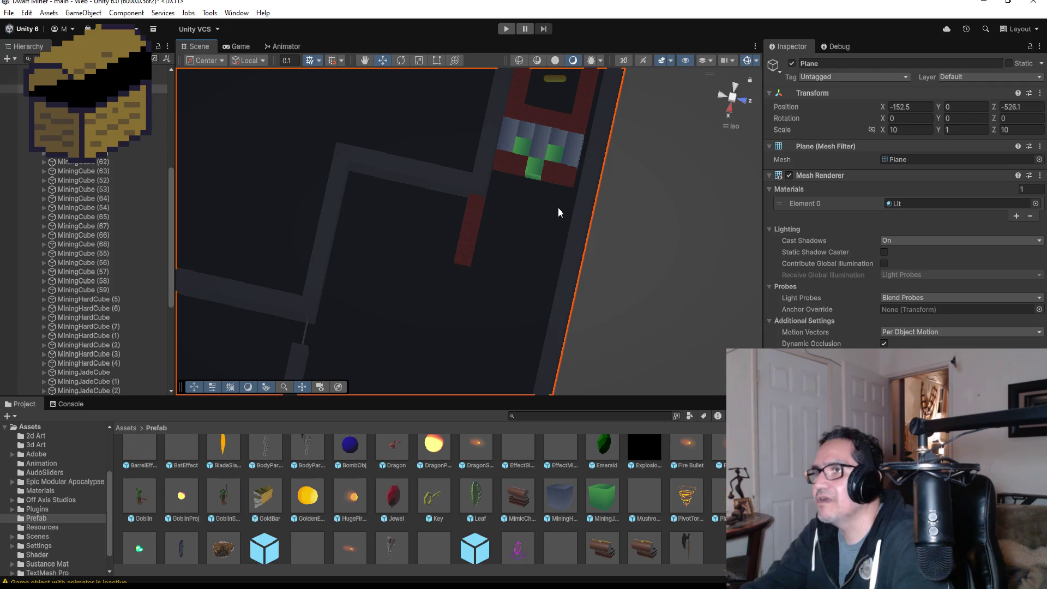
pyautogui.click(500, 143)
pyautogui.hotkey('ctrl', 'd')
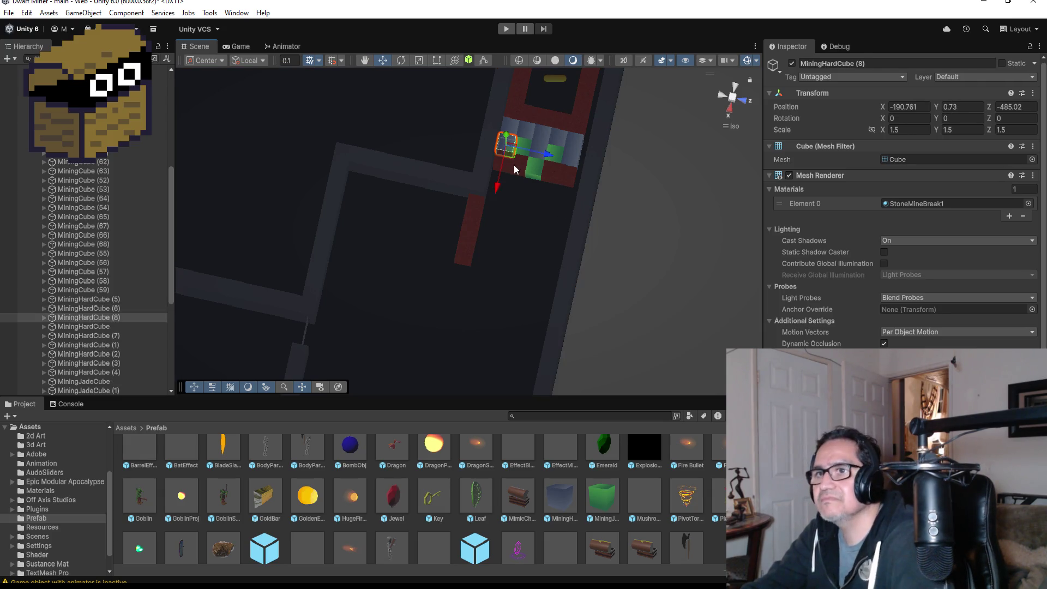
pyautogui.moveTo(497, 185)
pyautogui.mouseDown()
pyautogui.moveTo(491, 302)
pyautogui.moveTo(500, 297)
pyautogui.mouseUp()
pyautogui.press('f')
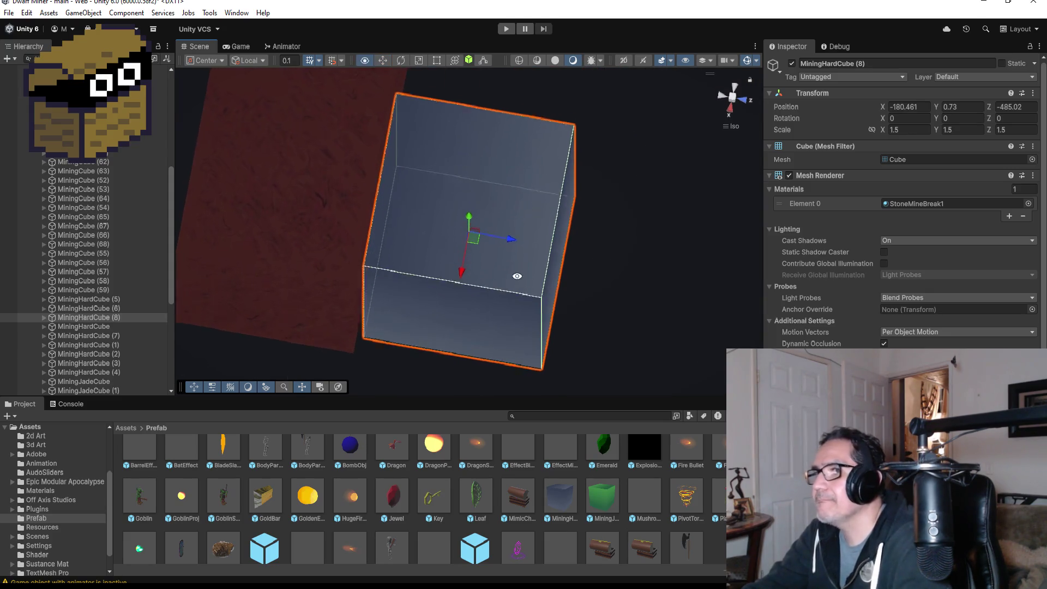
pyautogui.moveTo(508, 238); pyautogui.dragTo(528, 253)
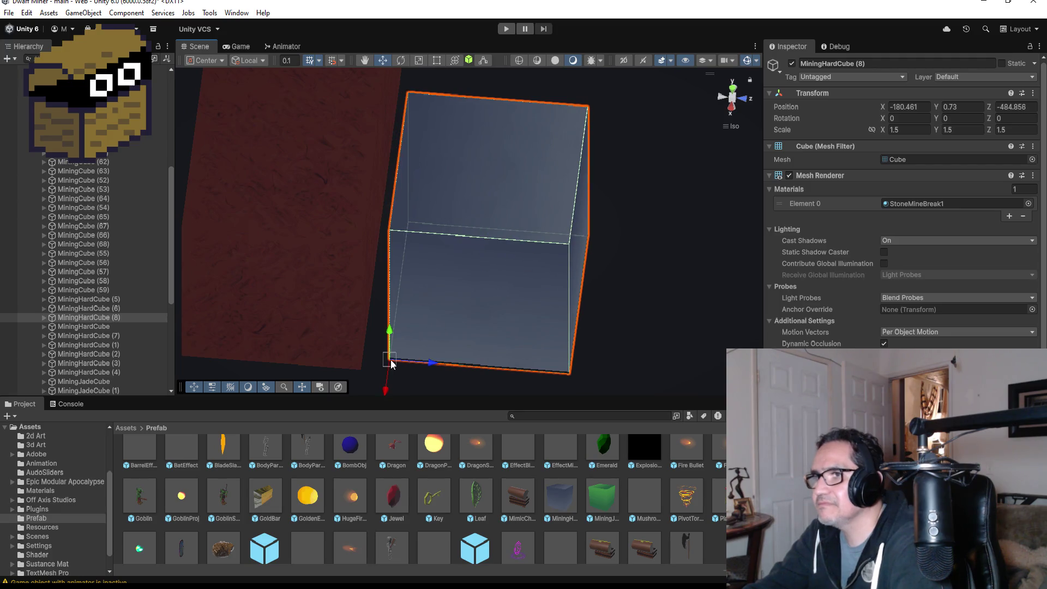
pyautogui.moveTo(390, 358); pyautogui.dragTo(376, 363)
pyautogui.scroll(-5, 561, 315)
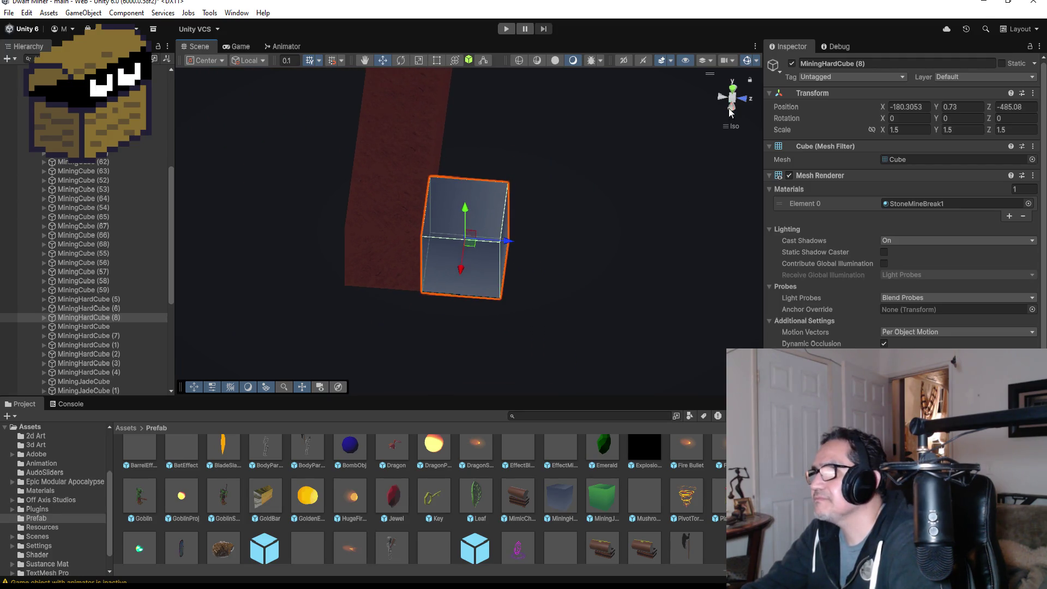
pyautogui.click(734, 89)
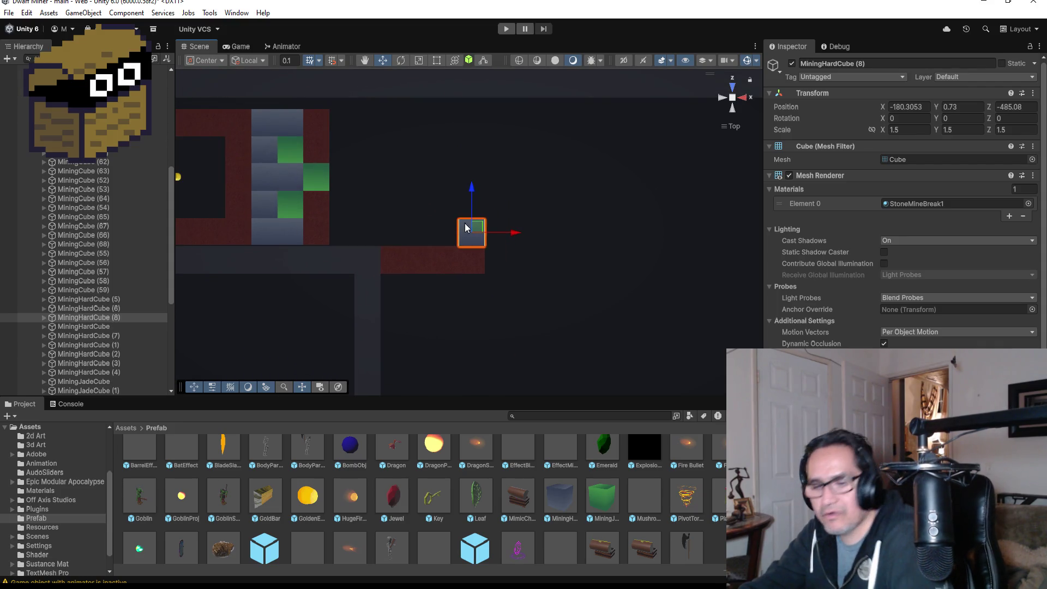
# Add another hard cube copy pushed flush against its neighbour
pyautogui.hotkey('ctrl', 'd')
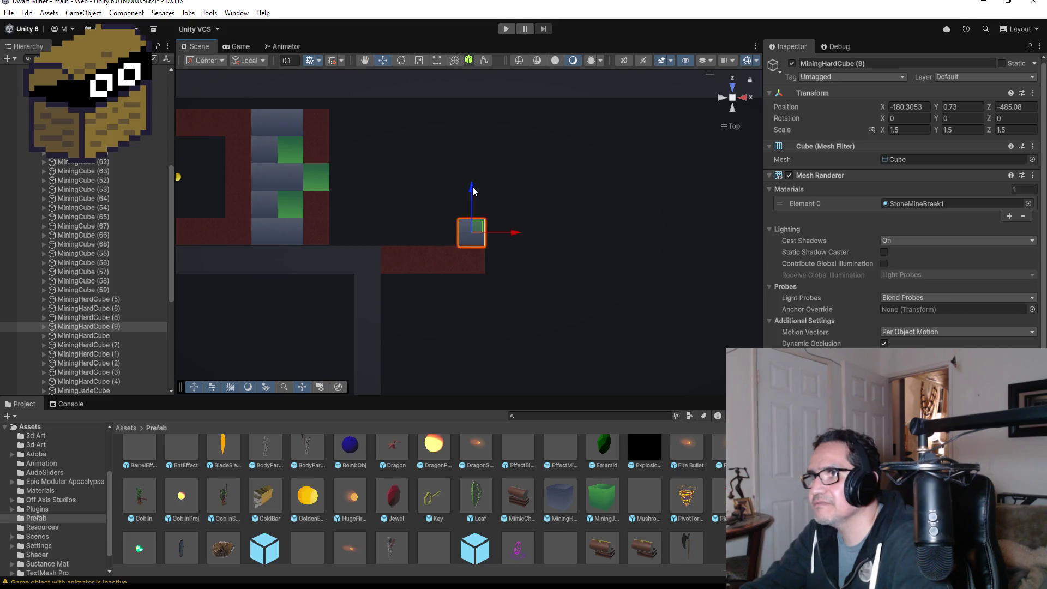
pyautogui.moveTo(473, 191); pyautogui.dragTo(475, 153)
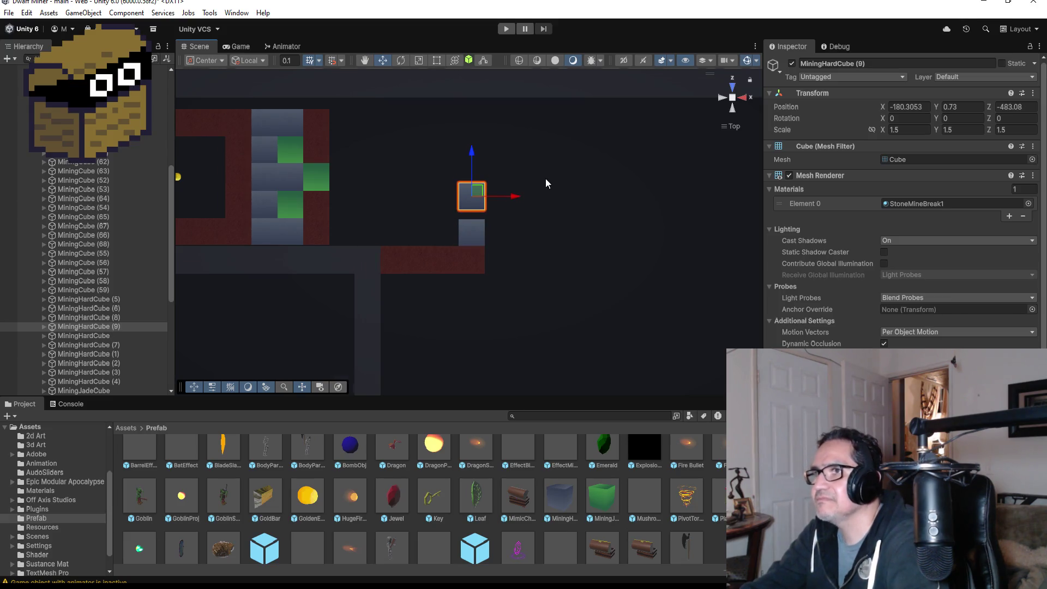
pyautogui.press('f')
pyautogui.moveTo(623, 221); pyautogui.dragTo(416, 231)
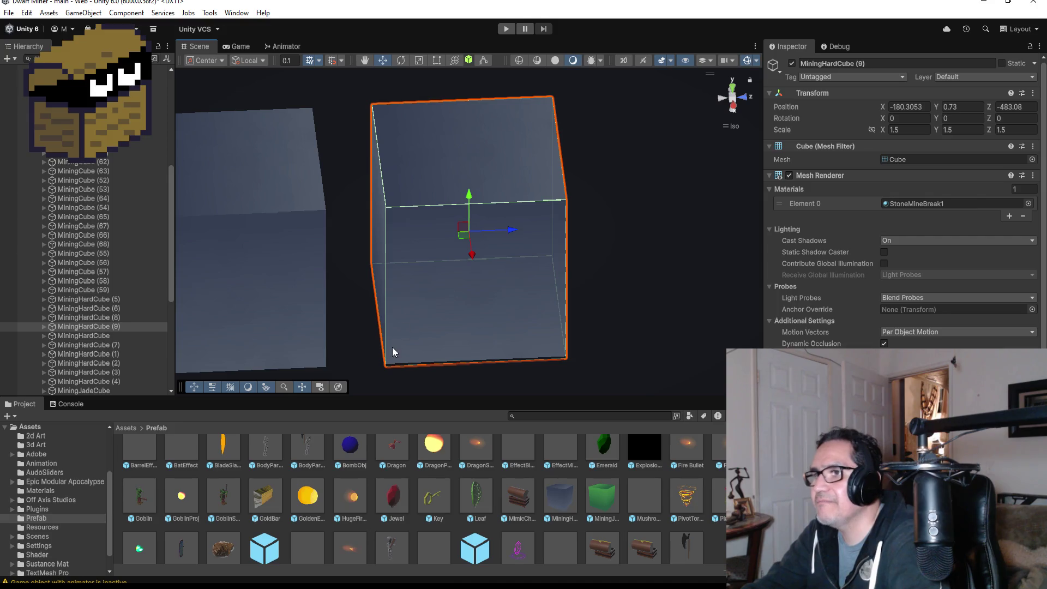
pyautogui.moveTo(385, 362); pyautogui.dragTo(321, 351)
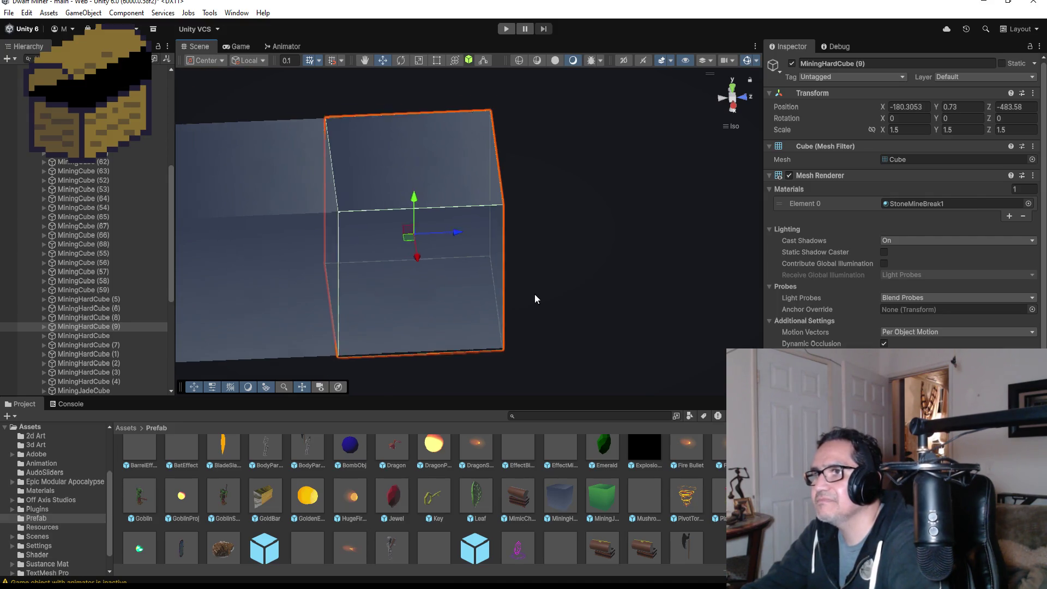
pyautogui.scroll(-8, 655, 260)
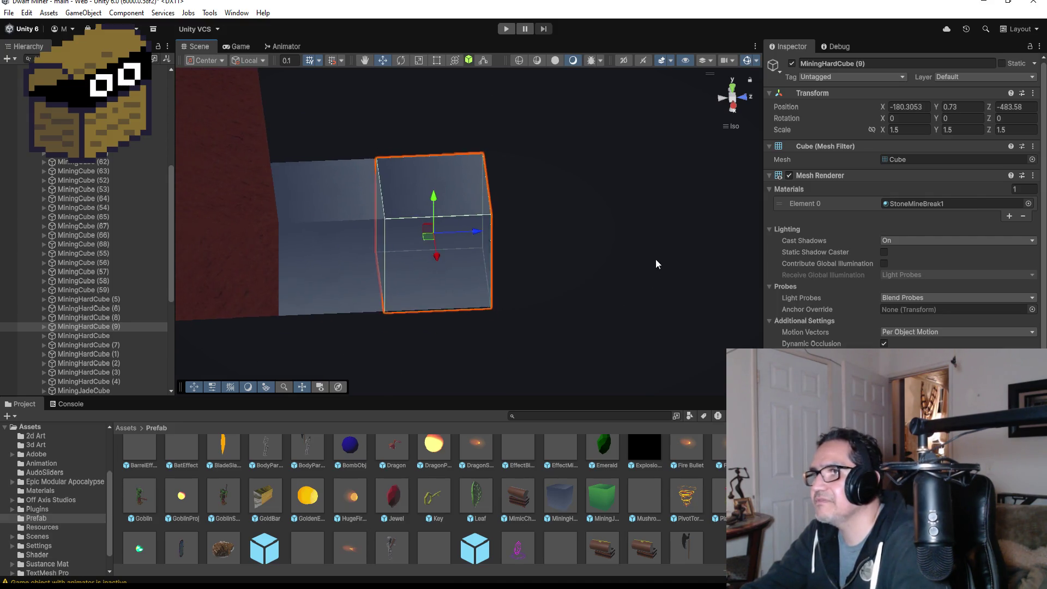
pyautogui.click(733, 88)
pyautogui.click(295, 214)
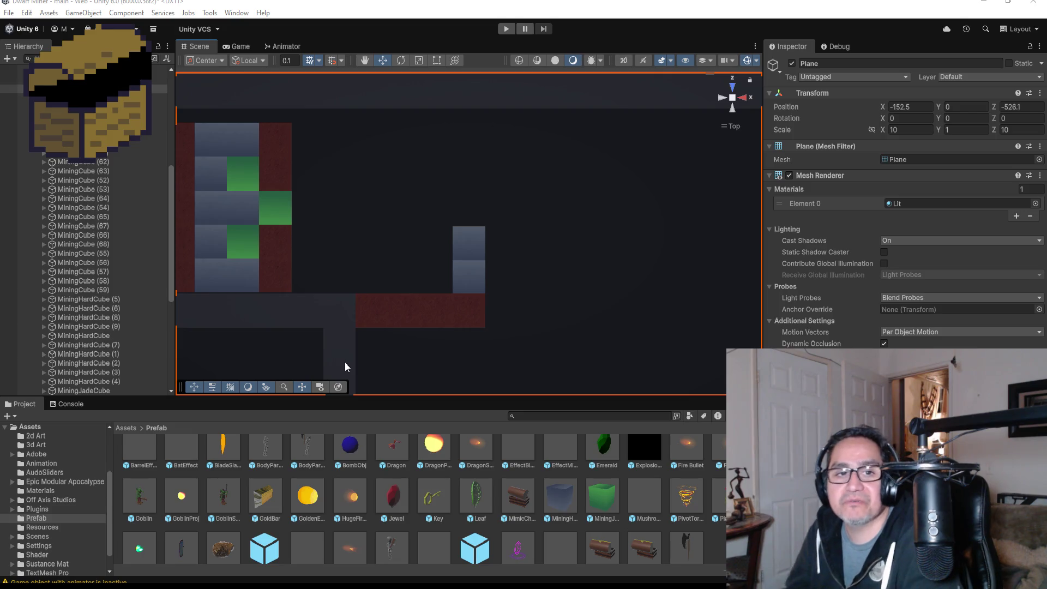
# Duplicate a jade cube and vertex-snap the copy flush against the hard cubes
pyautogui.click(290, 201)
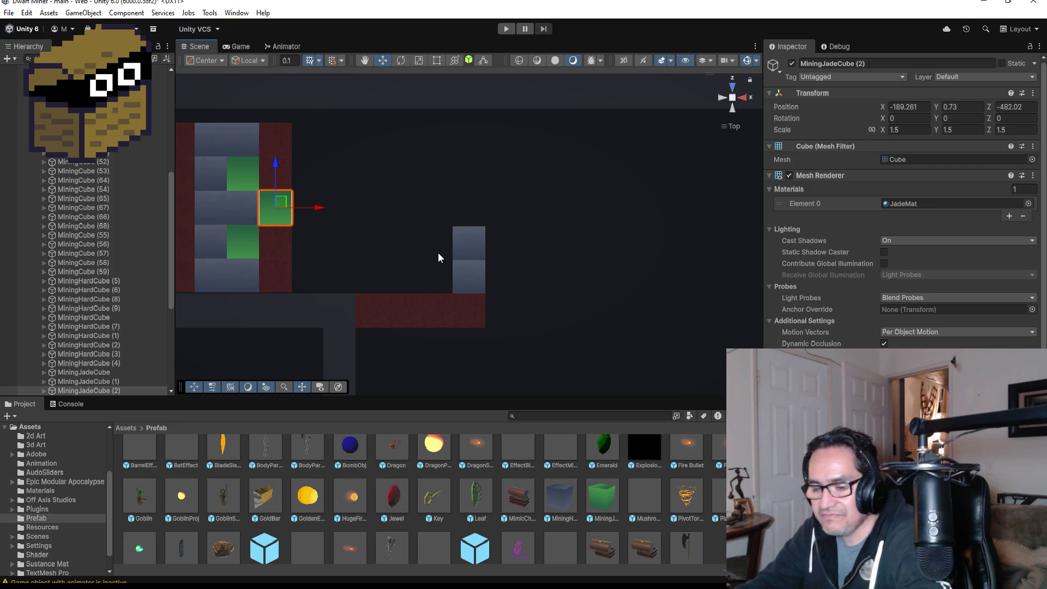
pyautogui.hotkey('ctrl', 'd')
pyautogui.moveTo(316, 206); pyautogui.dragTo(515, 218)
pyautogui.press('f')
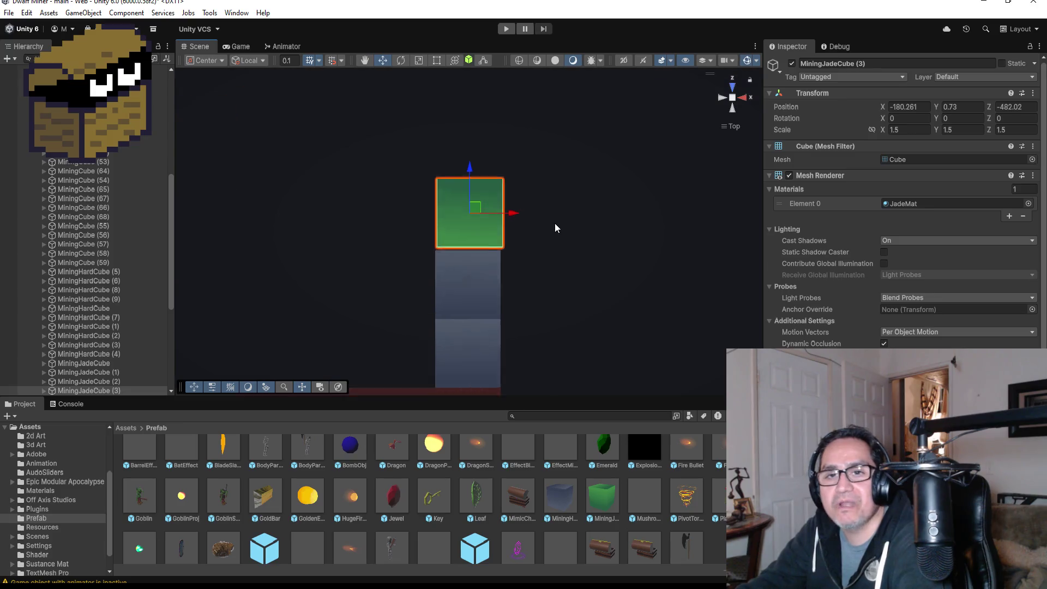
pyautogui.moveTo(661, 257)
pyautogui.keyDown('alt'); pyautogui.mouseDown()
pyautogui.moveTo(506, 130)
pyautogui.moveTo(469, 320)
pyautogui.mouseUp(); pyautogui.keyUp('alt')
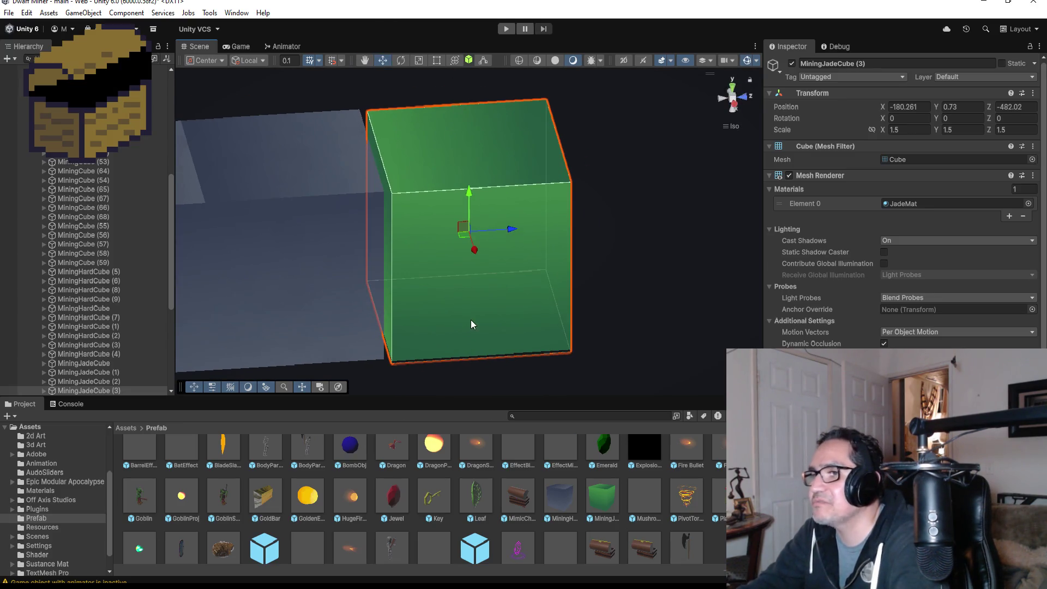
pyautogui.press('v')
pyautogui.moveTo(395, 352); pyautogui.dragTo(391, 354)
pyautogui.scroll(-3, 571, 293)
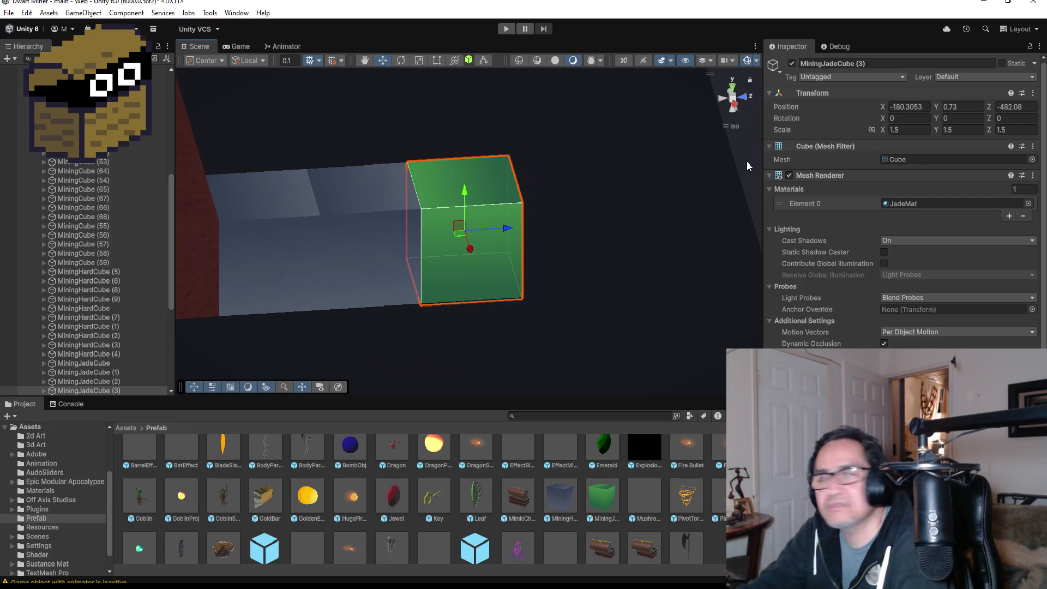
pyautogui.click(733, 87)
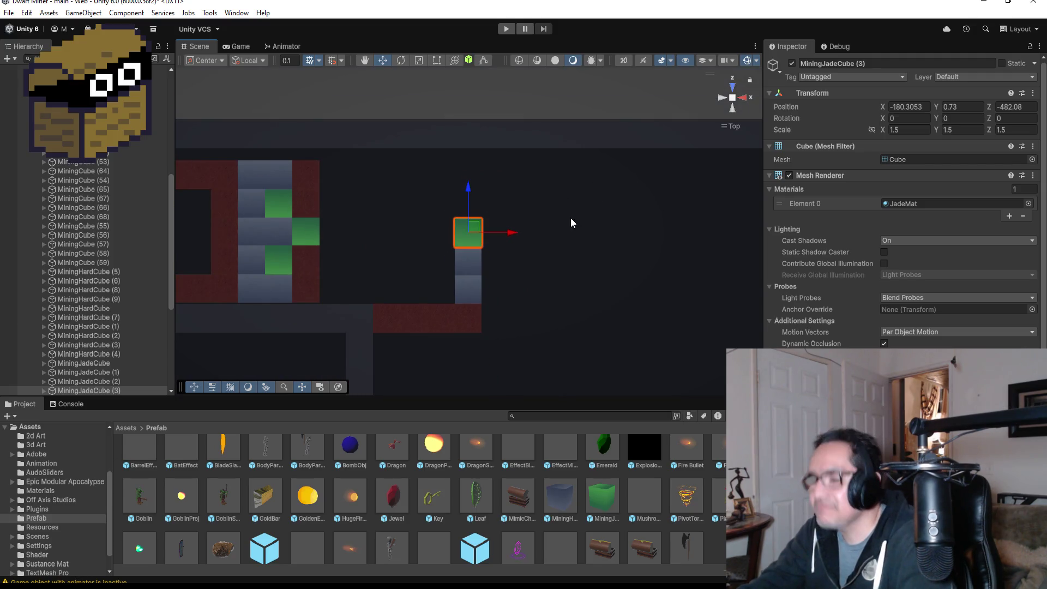
# Place a second jade copy, MiningJadeCube (4), further along at X -180.3053, Z -478.394
pyautogui.hotkey('ctrl', 'd')
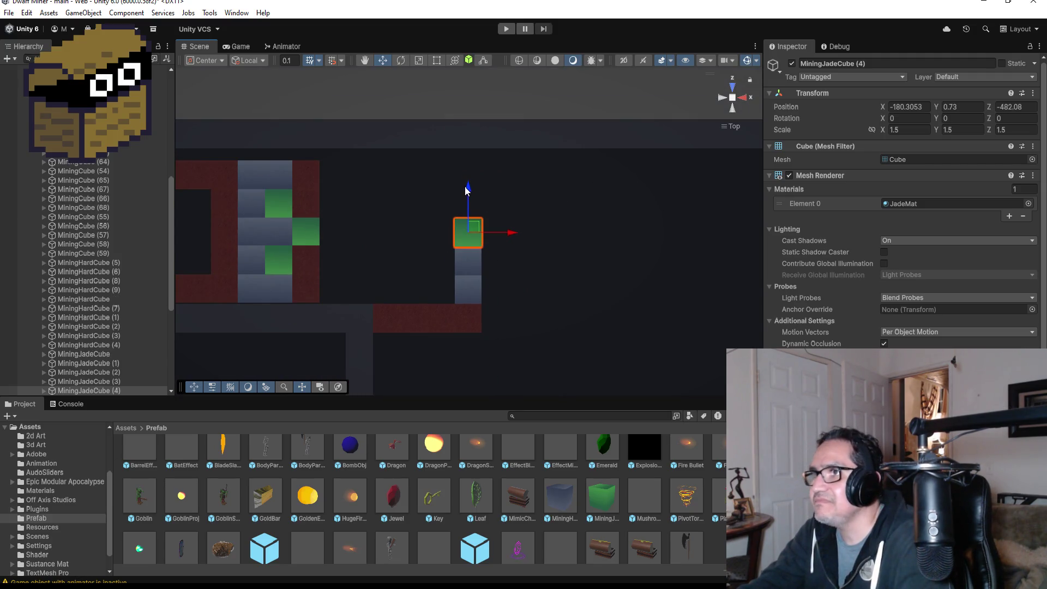
pyautogui.moveTo(466, 189)
pyautogui.mouseDown()
pyautogui.moveTo(471, 122)
pyautogui.moveTo(473, 132)
pyautogui.mouseUp()
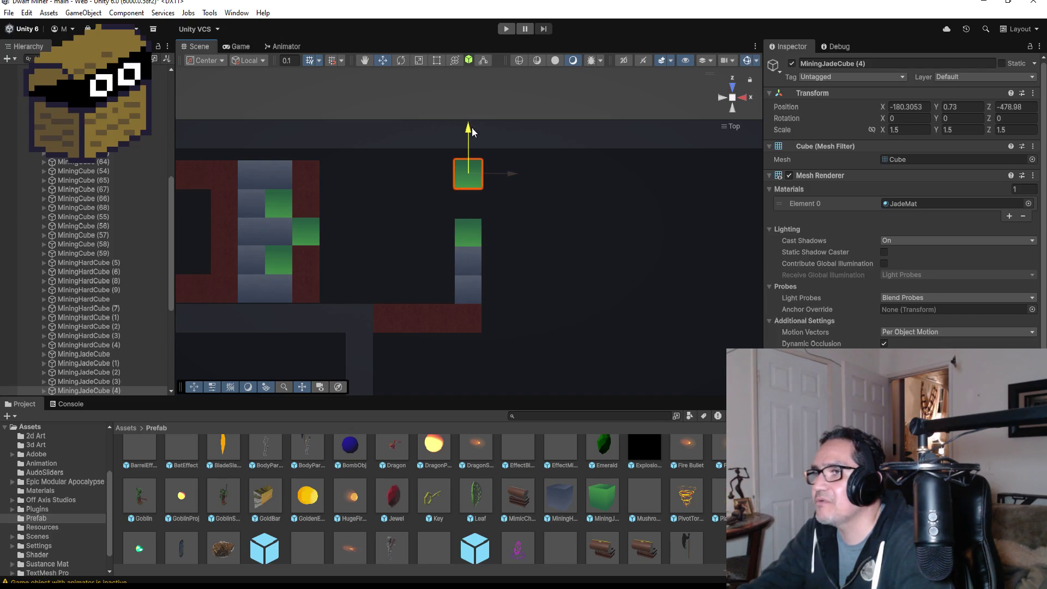
pyautogui.press('f')
pyautogui.keyDown('alt'); pyautogui.moveTo(672, 208); pyautogui.dragTo(358, 43); pyautogui.keyUp('alt')
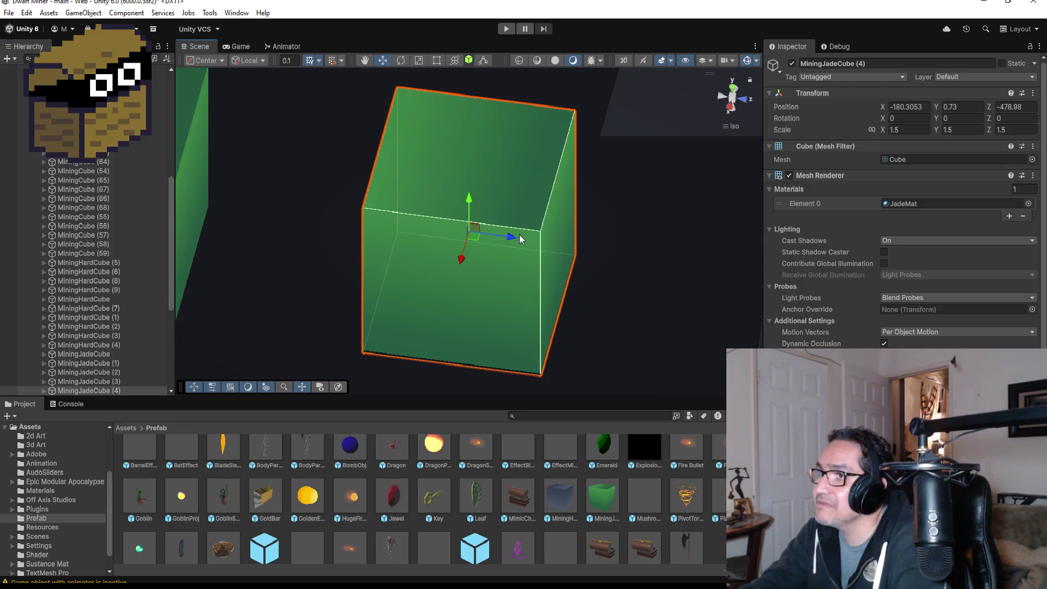
pyautogui.moveTo(513, 238)
pyautogui.mouseDown()
pyautogui.moveTo(595, 266)
pyautogui.moveTo(720, 278)
pyautogui.moveTo(649, 217)
pyautogui.moveTo(444, 244)
pyautogui.moveTo(319, 244)
pyautogui.mouseUp()
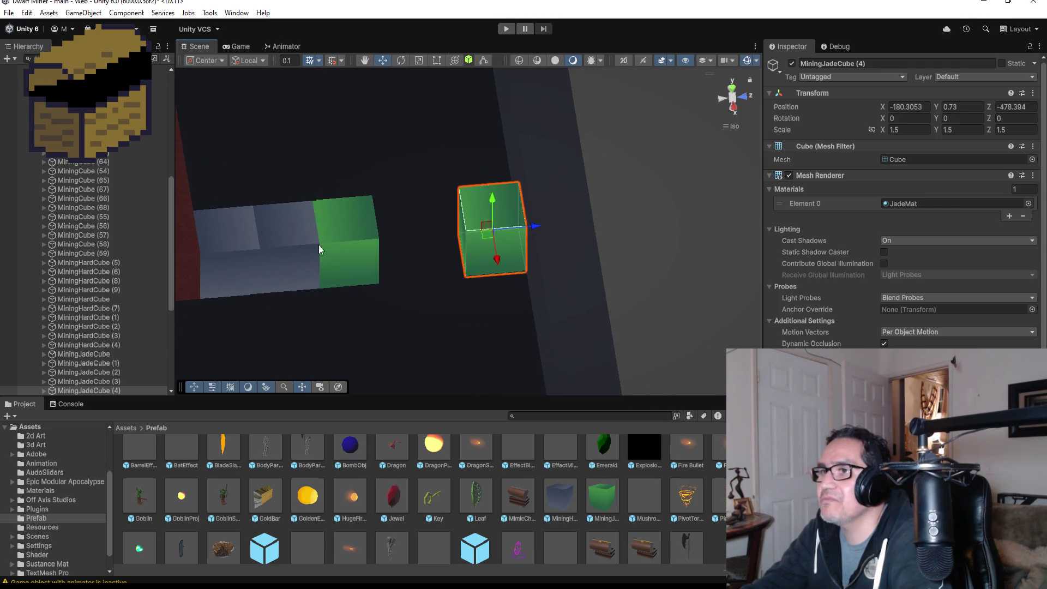
# Duplicate the second hard cube into the gap before the far jade cube
pyautogui.click(292, 237)
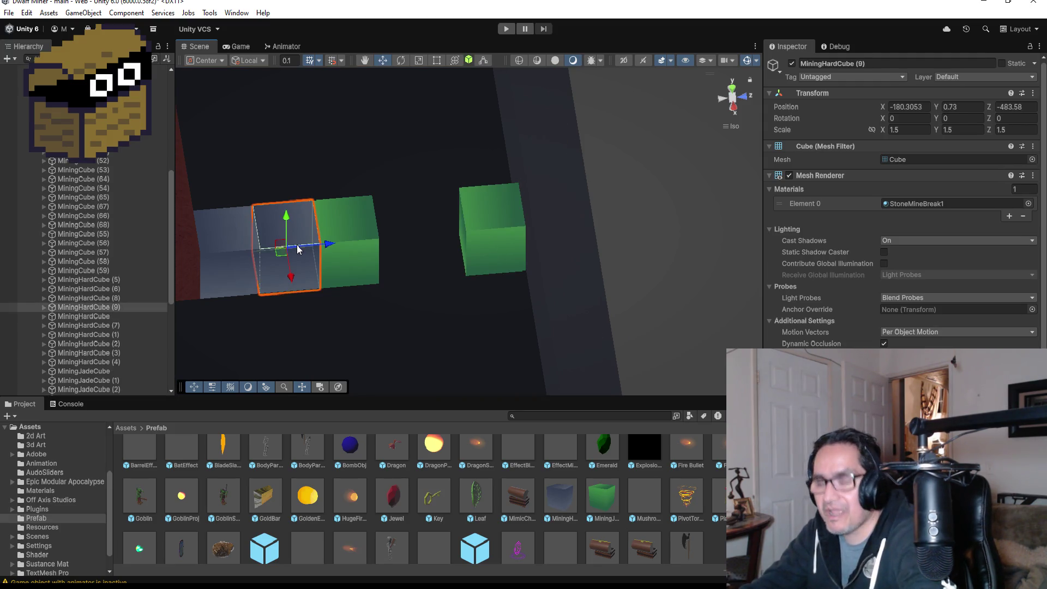
pyautogui.hotkey('ctrl', 'd')
pyautogui.moveTo(330, 244)
pyautogui.mouseDown()
pyautogui.moveTo(459, 235)
pyautogui.moveTo(398, 285)
pyautogui.moveTo(378, 285)
pyautogui.mouseUp()
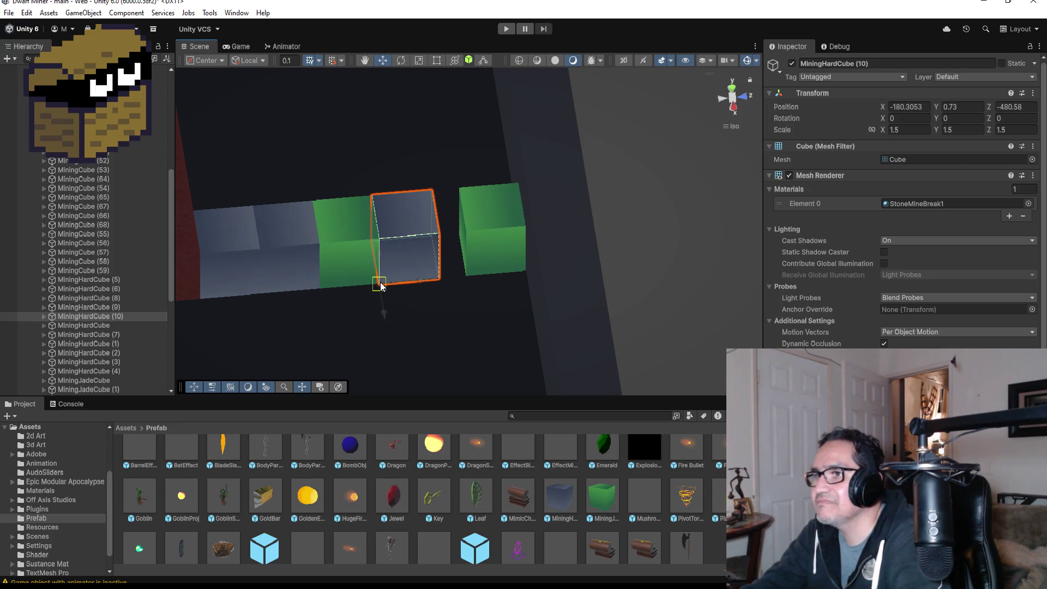
pyautogui.scroll(3, 459, 258)
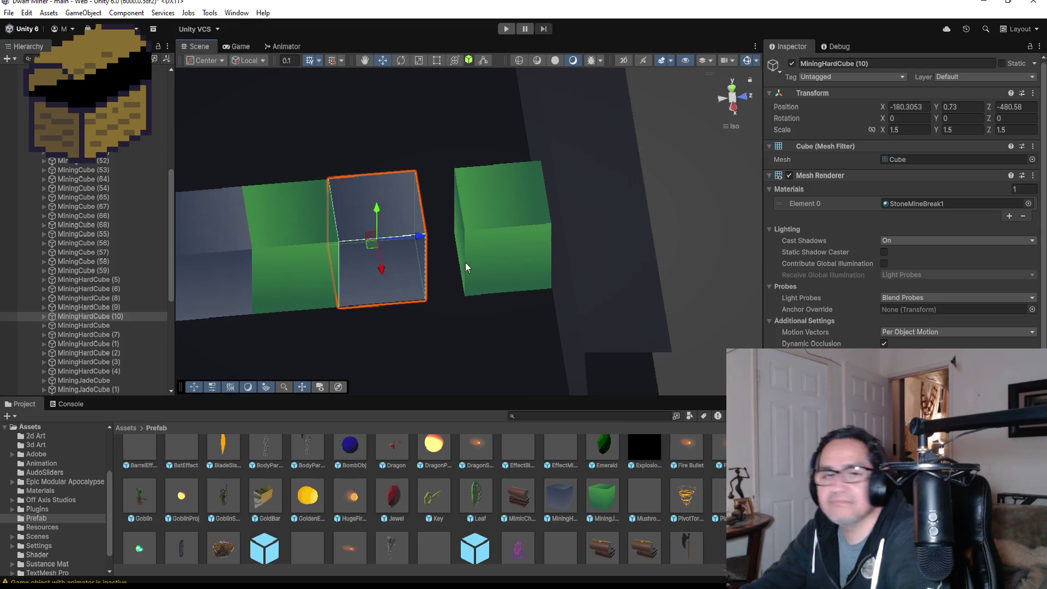
pyautogui.moveTo(479, 149)
pyautogui.mouseDown()
pyautogui.moveTo(462, 243)
pyautogui.moveTo(439, 260)
pyautogui.mouseUp()
# Add MiningHardCube (11) beside the row at X -178.8053, Y 0.73, Z -479.48
pyautogui.click(116, 317)
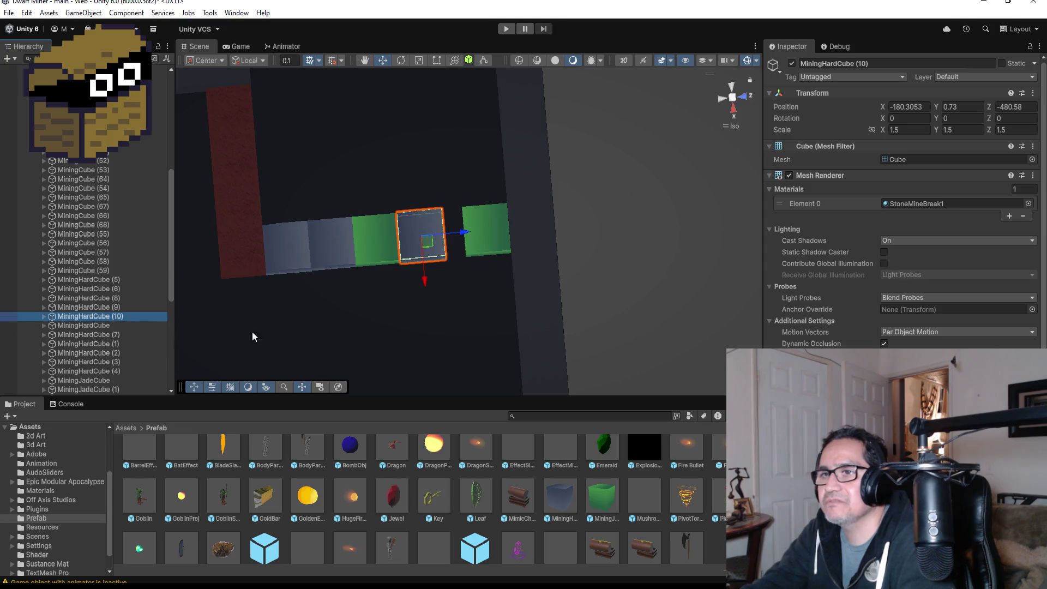
pyautogui.hotkey('ctrl', 'd')
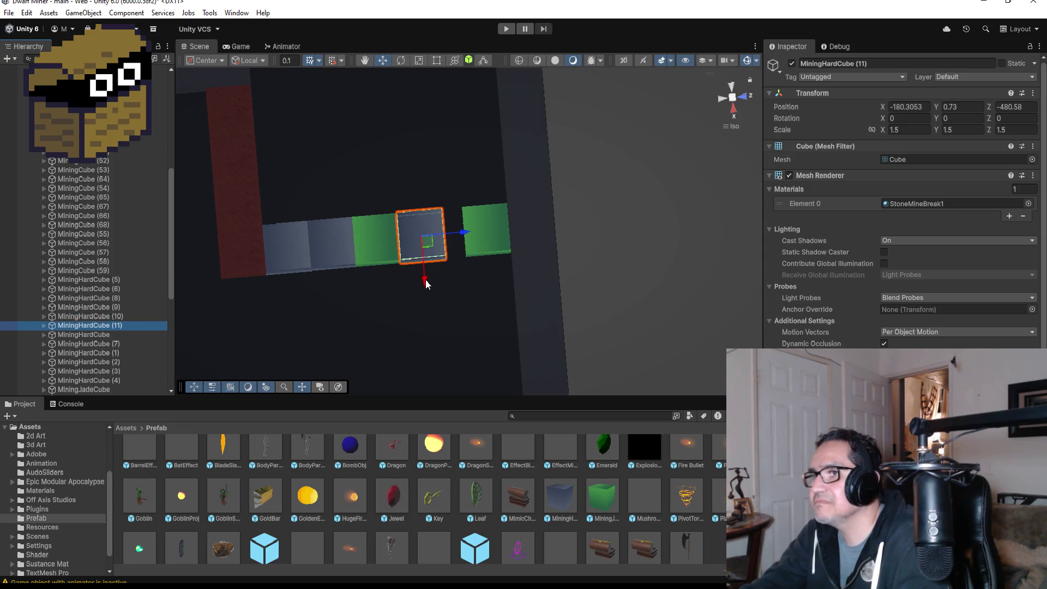
pyautogui.moveTo(426, 283); pyautogui.dragTo(445, 330)
pyautogui.moveTo(469, 290); pyautogui.dragTo(500, 291)
pyautogui.scroll(-5, 436, 158)
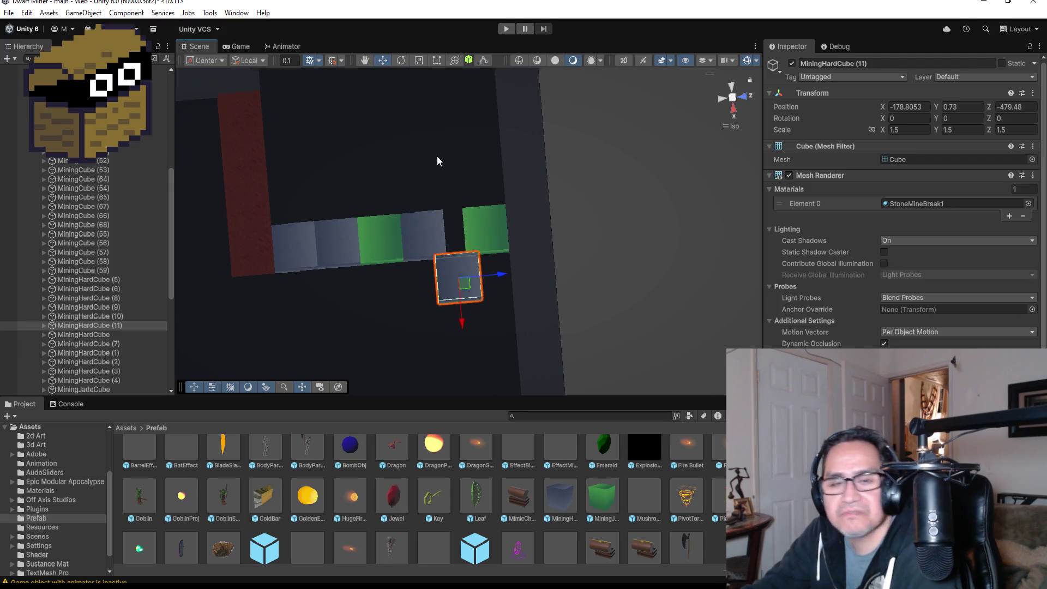
pyautogui.scroll(-1, 439, 210)
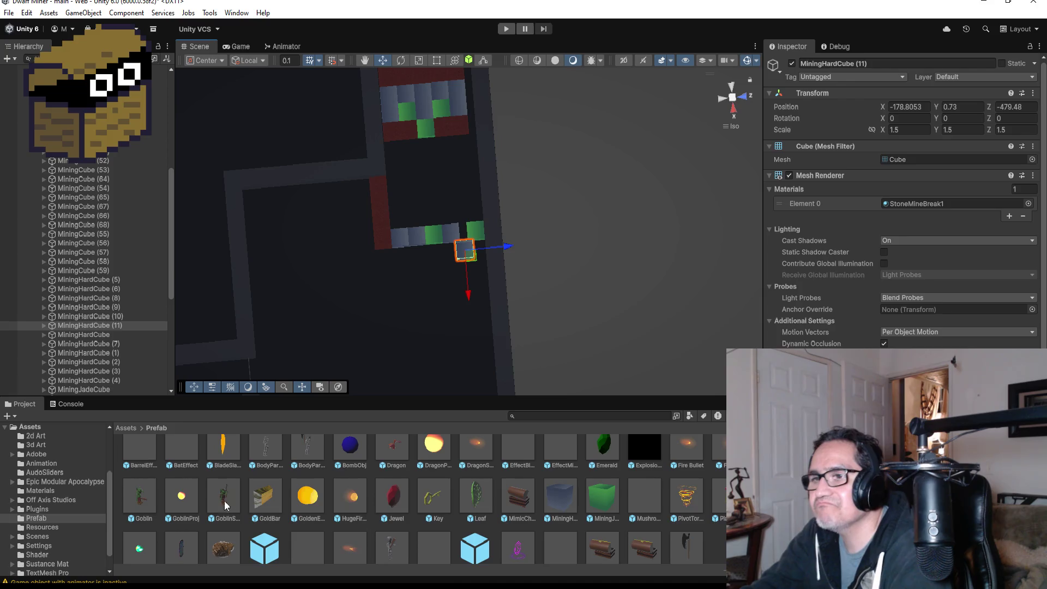
# Collapse GroupPlanes, GroupMiningCubes and GroupHardWalls under LevelFour in the Hierarchy
pyautogui.scroll(1, 210, 475)
pyautogui.scroll(10, 99, 256)
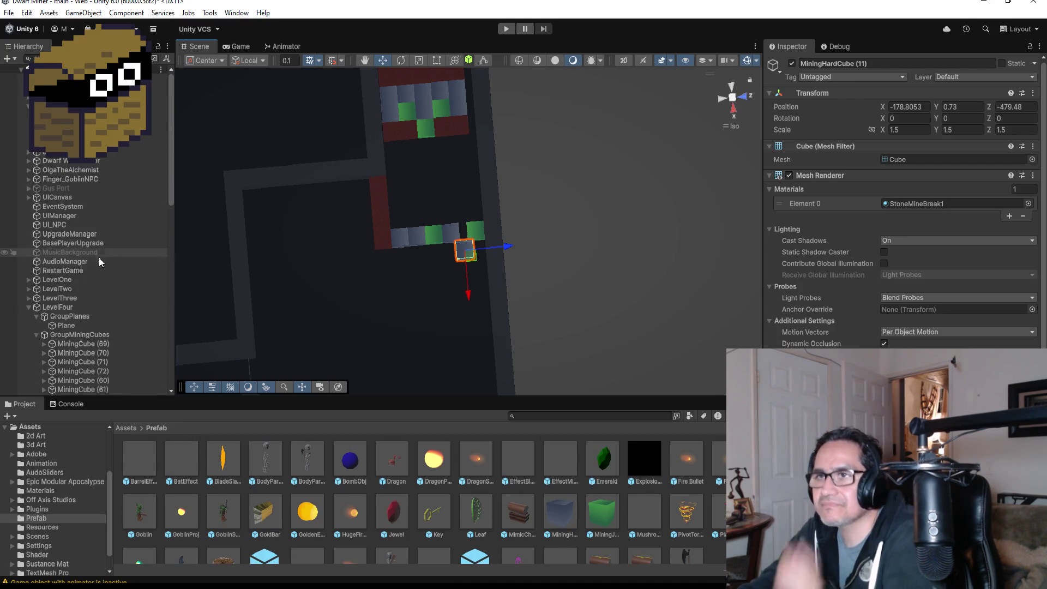
pyautogui.click(35, 333)
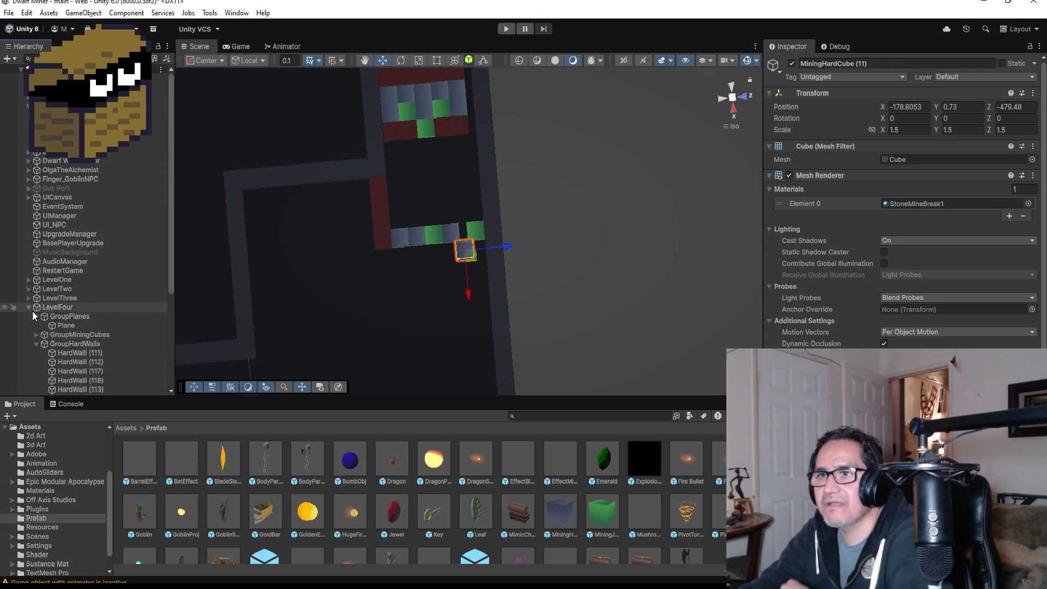
pyautogui.click(35, 316)
pyautogui.click(37, 335)
pyautogui.click(35, 335)
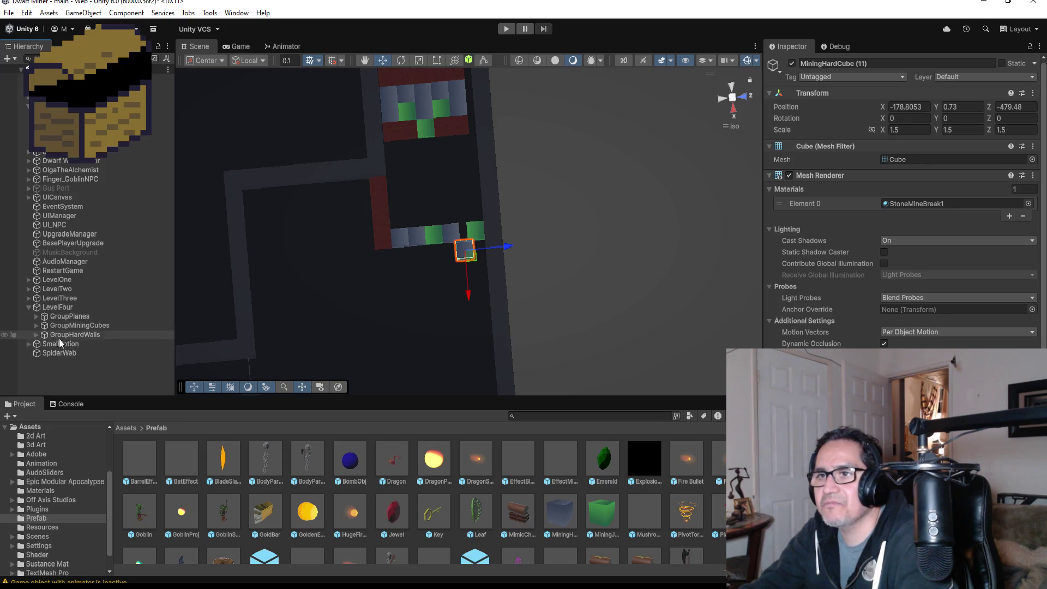
pyautogui.scroll(-1, 455, 199)
pyautogui.scroll(-2, 463, 204)
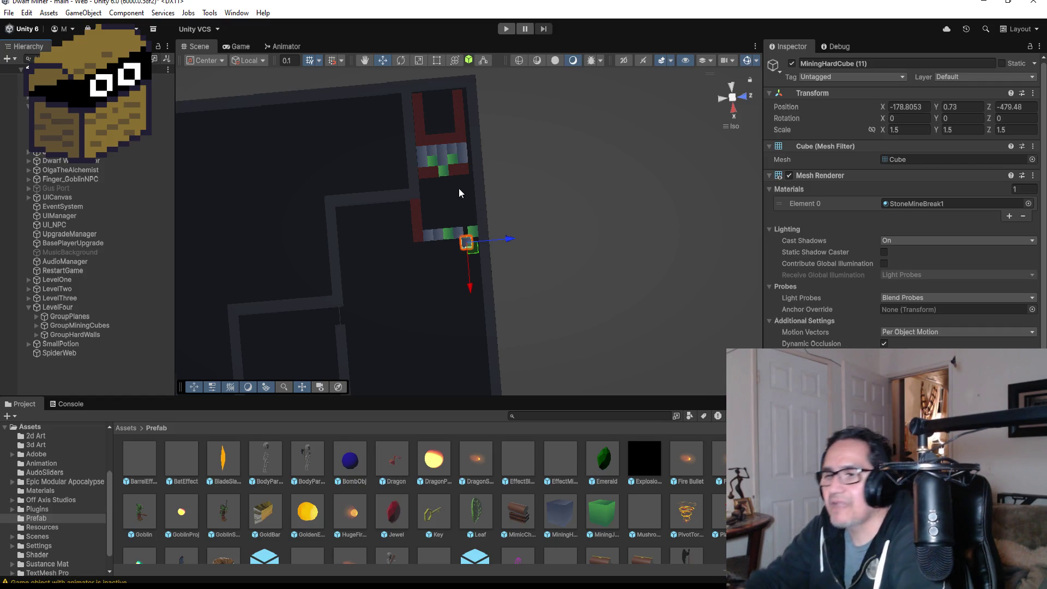
pyautogui.hotkey('alt', 'Tab')
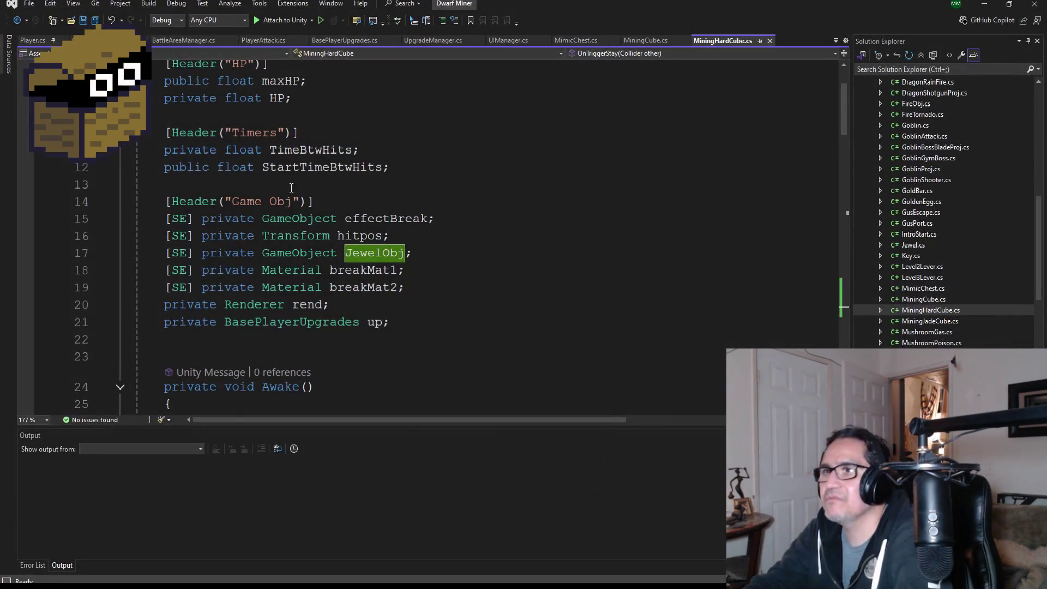
# Save MiningHardCube.cs, copy its whole OnTriggerStay method, and open MiningJadeCube.cs
pyautogui.hotkey('ctrl', 's')
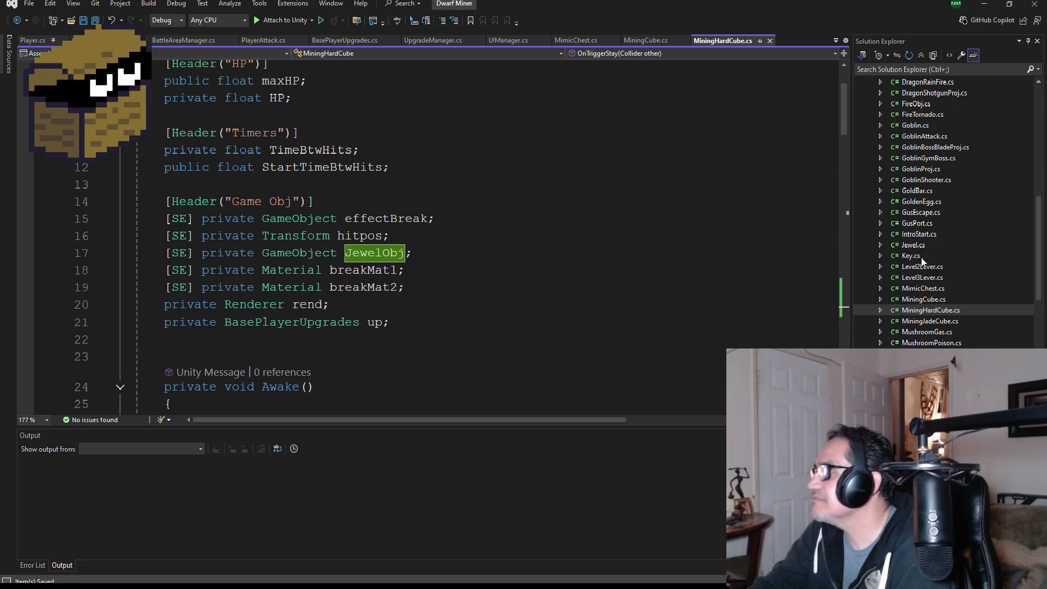
pyautogui.scroll(-1, 932, 337)
pyautogui.hotkey('ctrl', 'shift', 'Down')
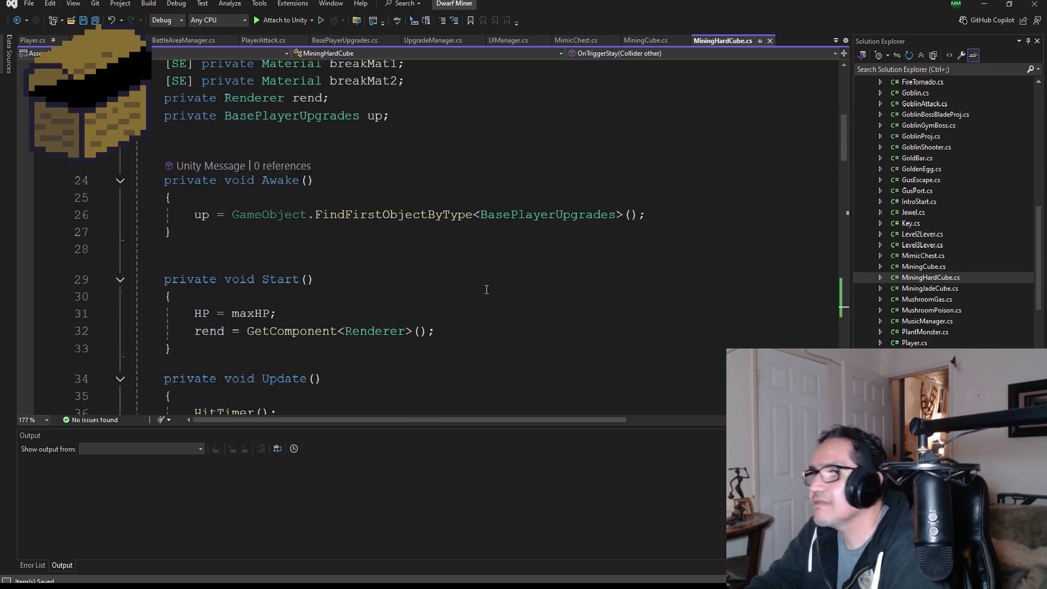
pyautogui.scroll(2, 280, 271)
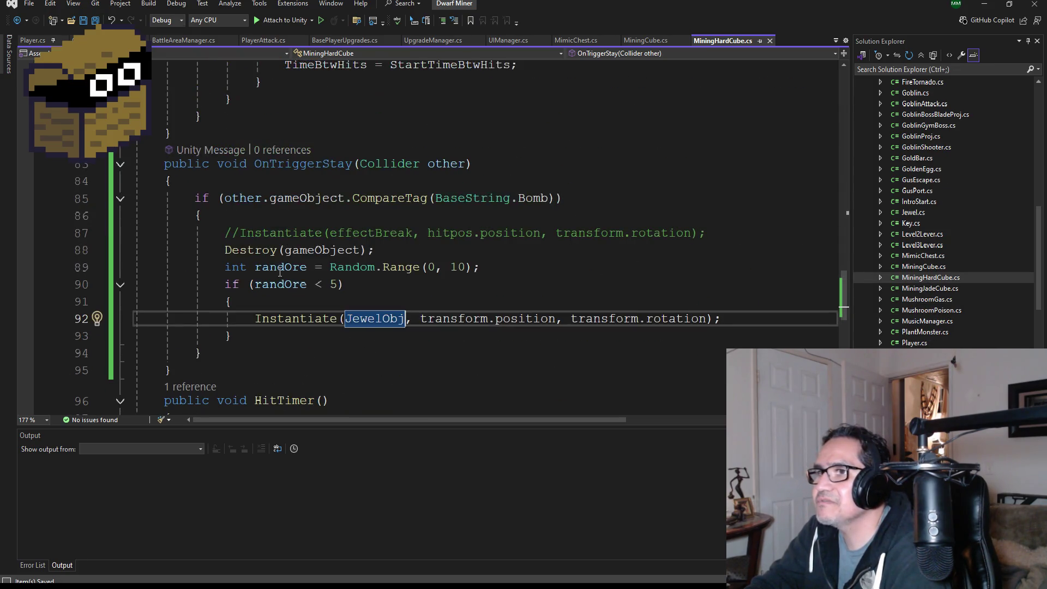
pyautogui.moveTo(192, 369); pyautogui.dragTo(120, 173)
pyautogui.hotkey('ctrl', 'c')
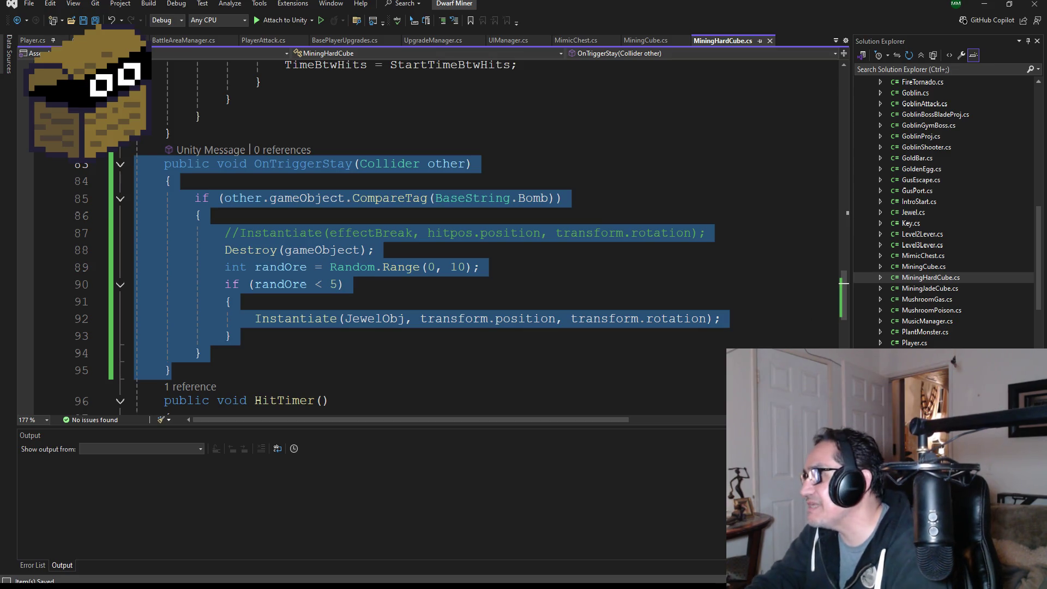
pyautogui.doubleClick(929, 289)
# Paste the OnTriggerStay method into MiningJadeCube right after its OnTriggerEnter method
pyautogui.scroll(-9, 312, 279)
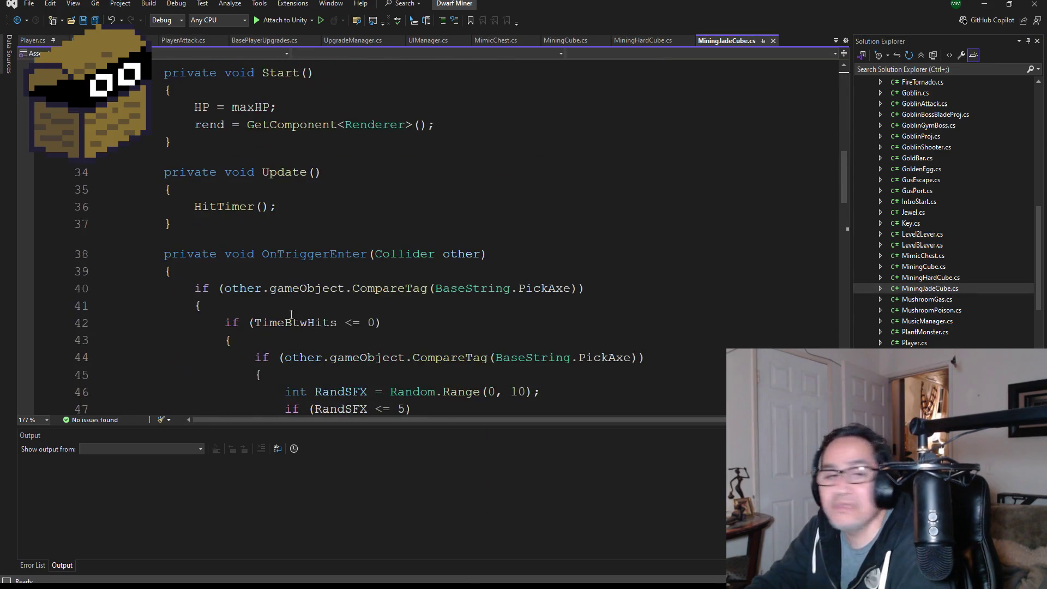
pyautogui.scroll(-18, 311, 279)
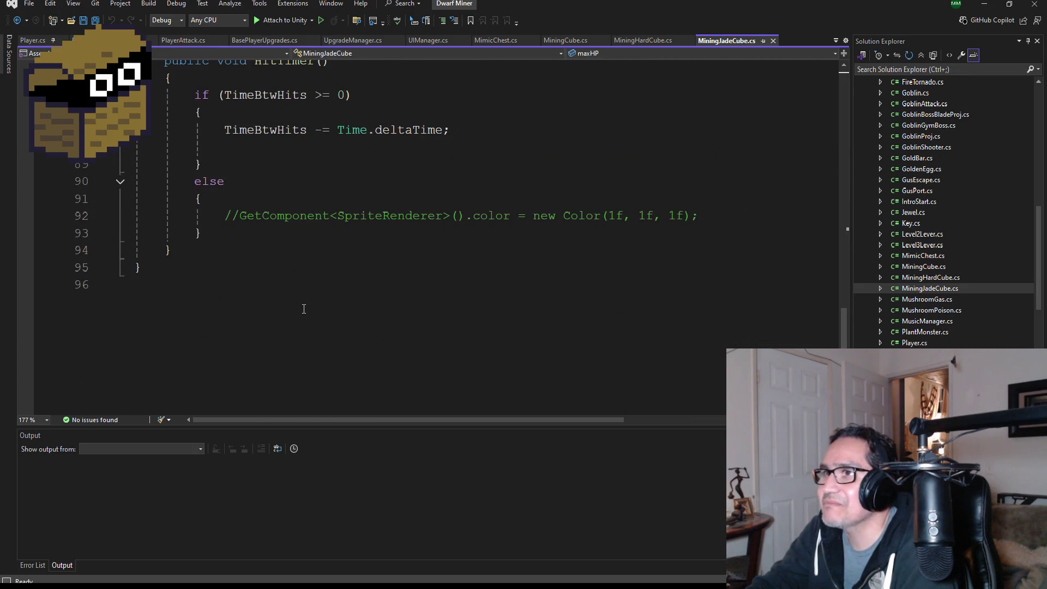
pyautogui.scroll(4, 303, 305)
pyautogui.click(196, 240)
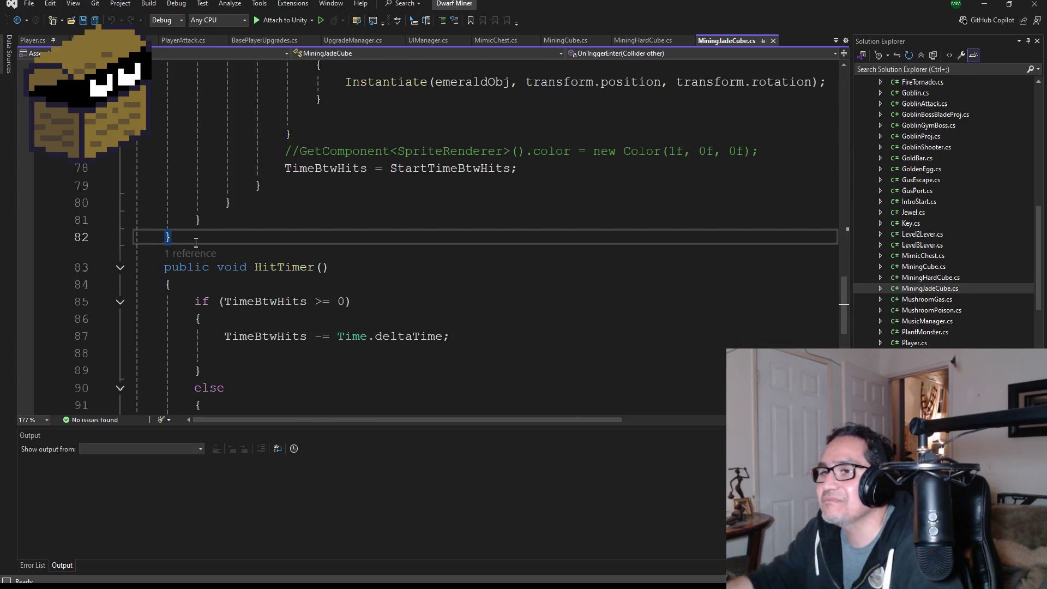
pyautogui.press('Return')
pyautogui.hotkey('ctrl', 'v')
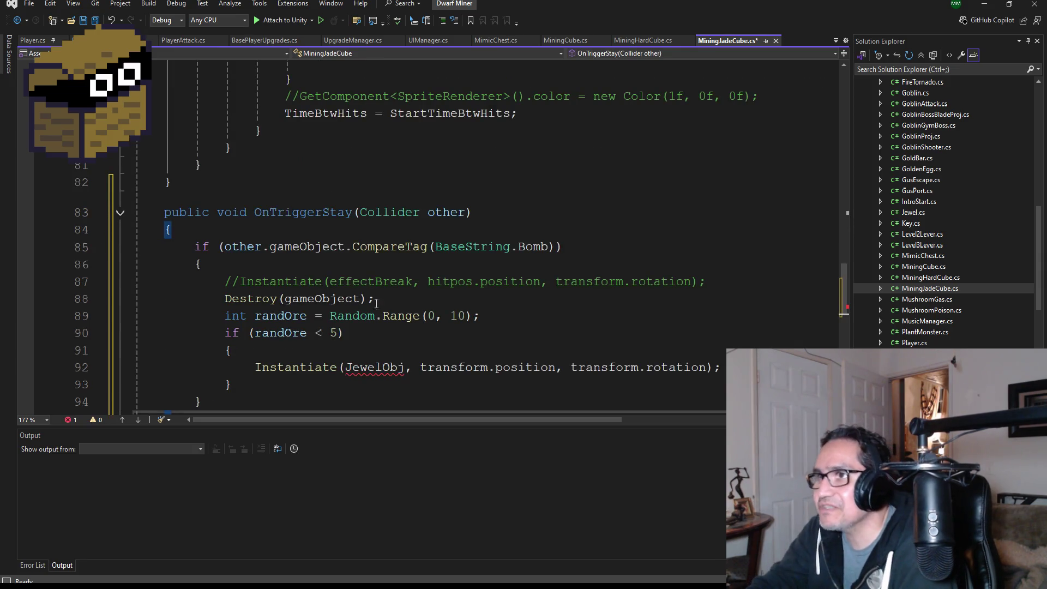
# Replace JewelObj with emeraldObj in the pasted method, save the script and return to Unity
pyautogui.scroll(-4, 386, 296)
pyautogui.scroll(9, 386, 296)
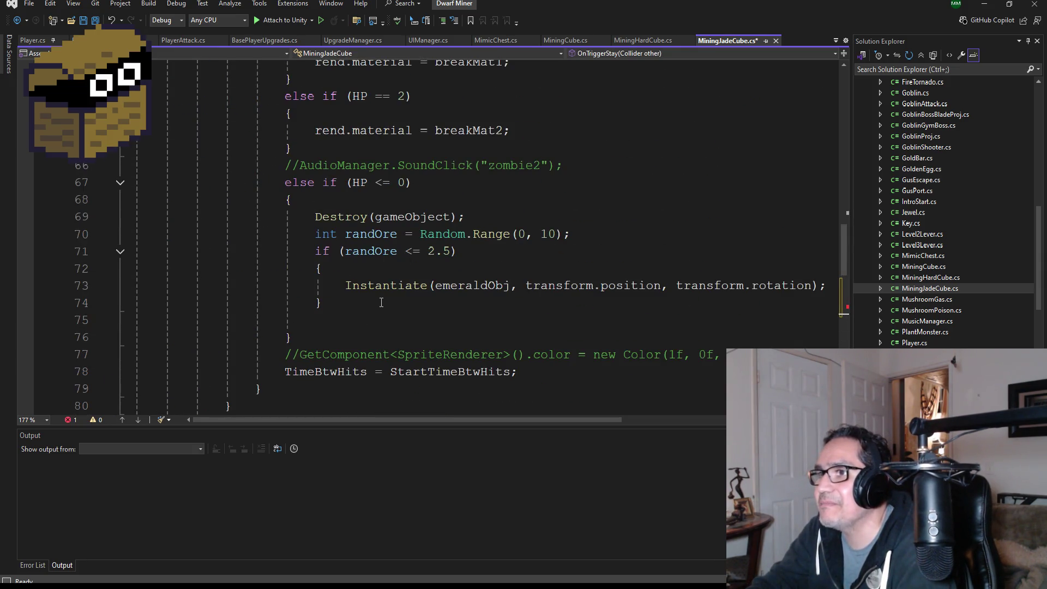
pyautogui.doubleClick(453, 286)
pyautogui.hotkey('ctrl', 'c')
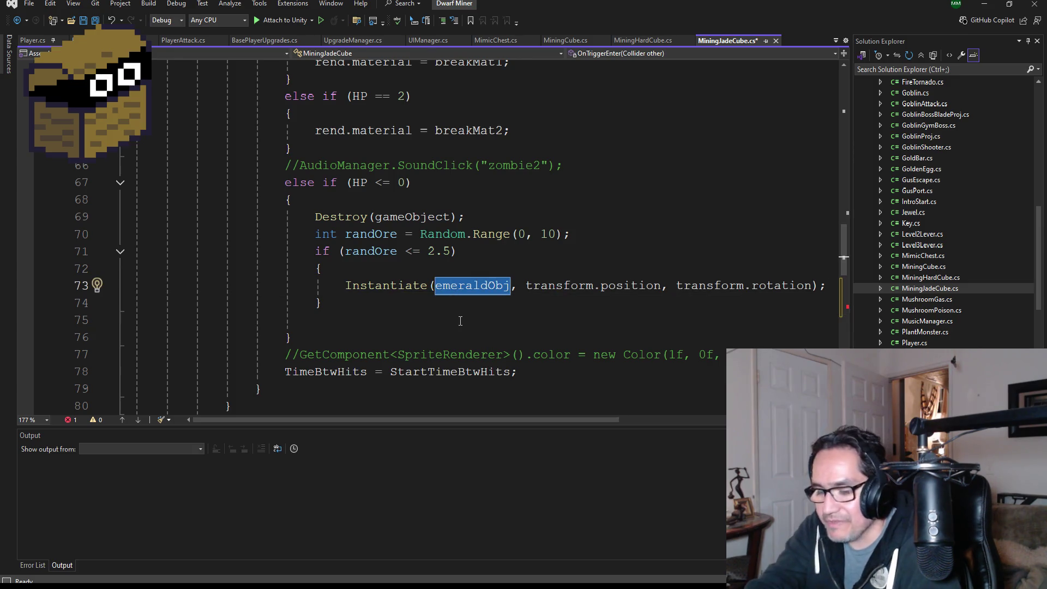
pyautogui.scroll(-5, 425, 331)
pyautogui.doubleClick(372, 365)
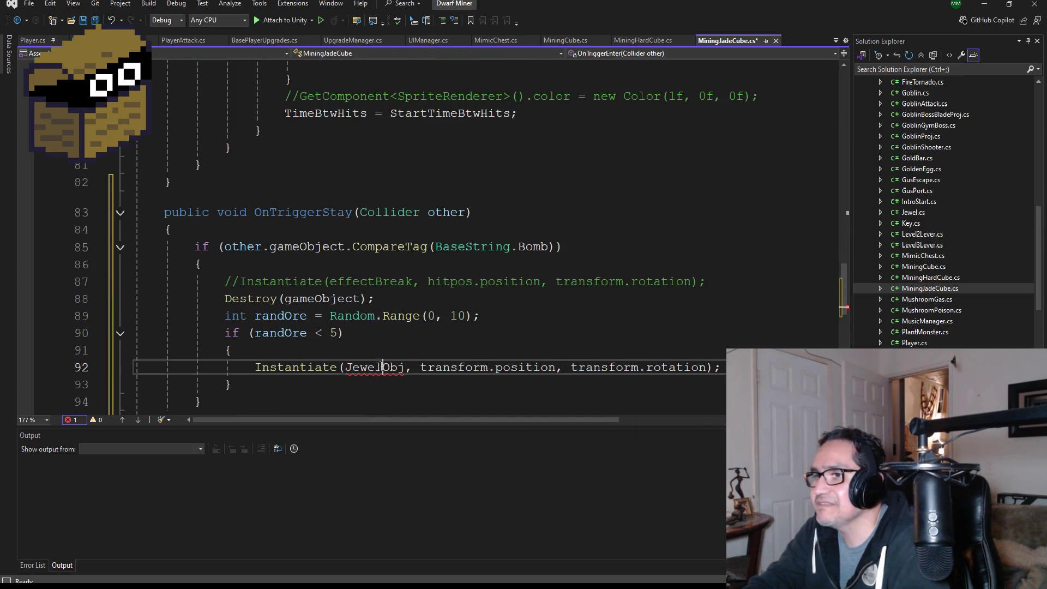
pyautogui.hotkey('ctrl', 'v')
pyautogui.scroll(-2, 383, 358)
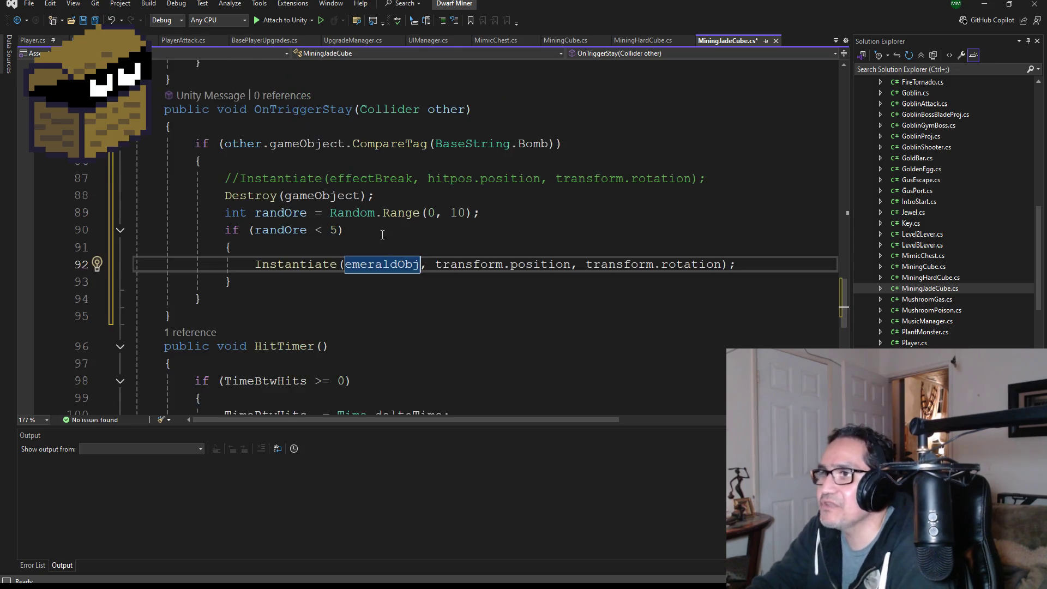
pyautogui.click(95, 22)
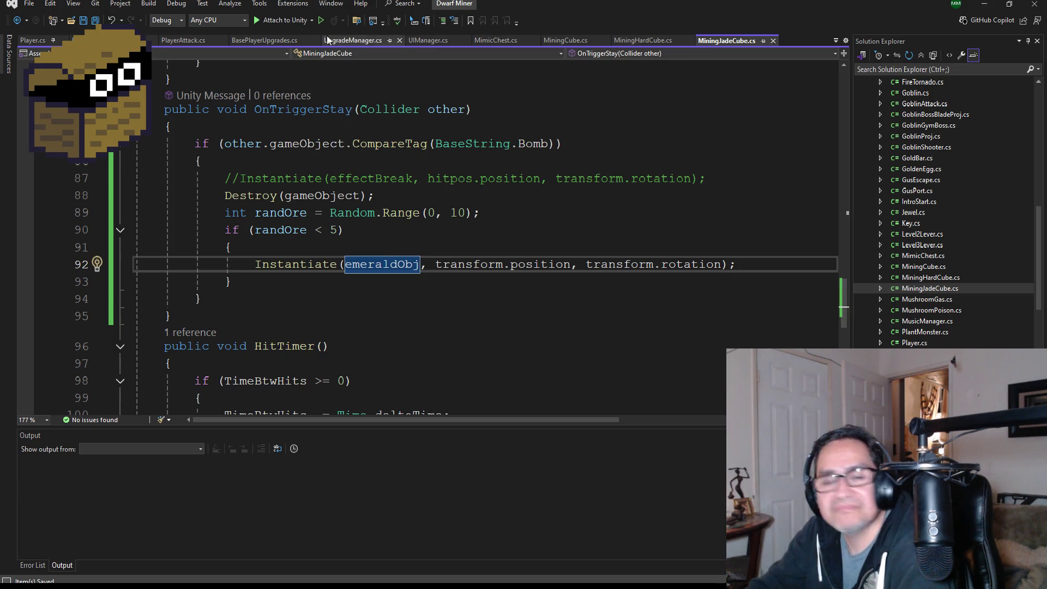
pyautogui.scroll(1, 336, 186)
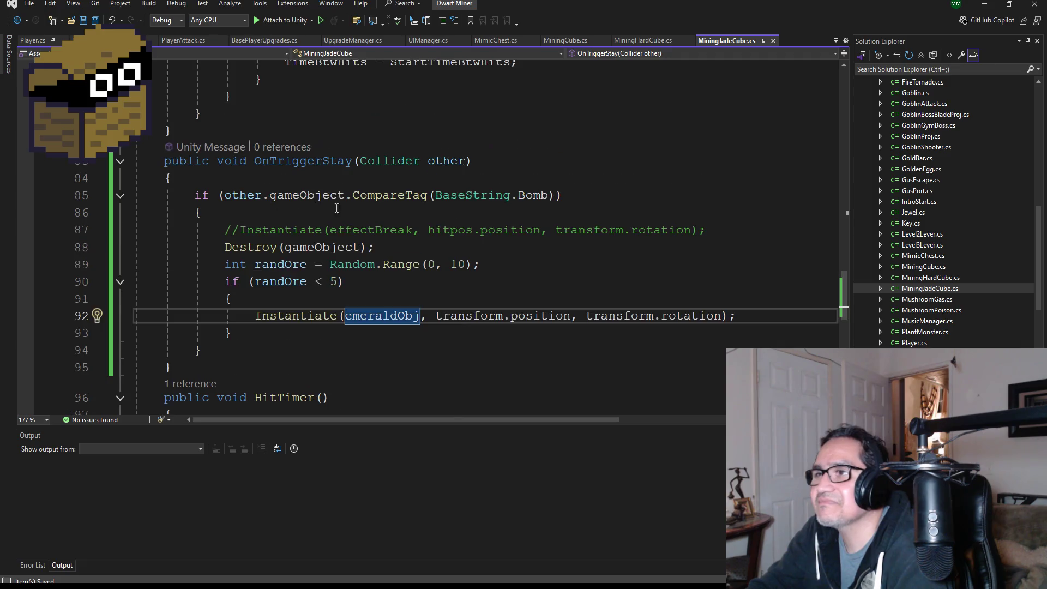
pyautogui.scroll(-1, 474, 343)
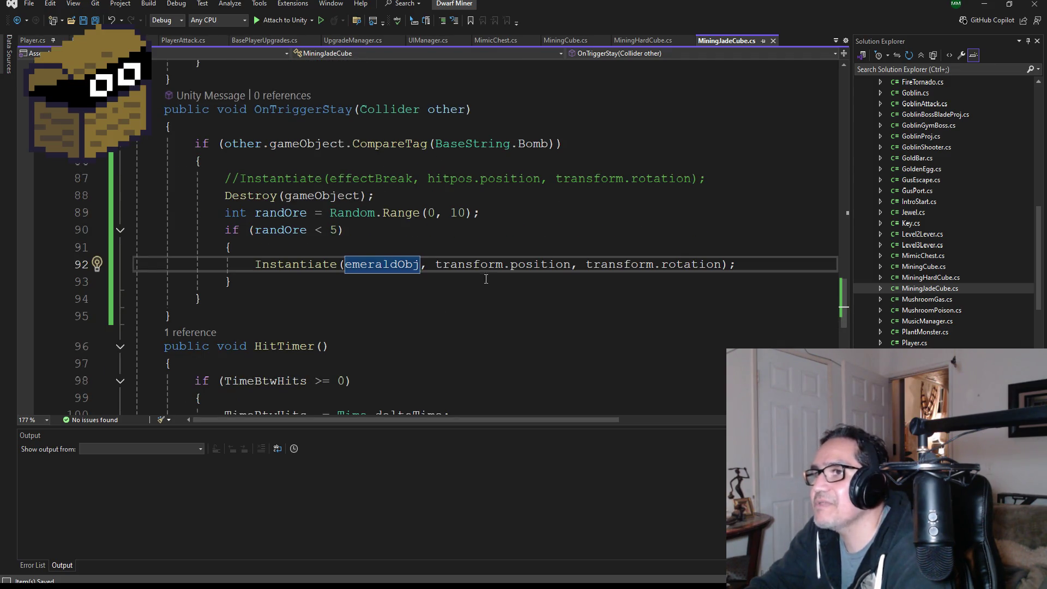
pyautogui.click(984, 4)
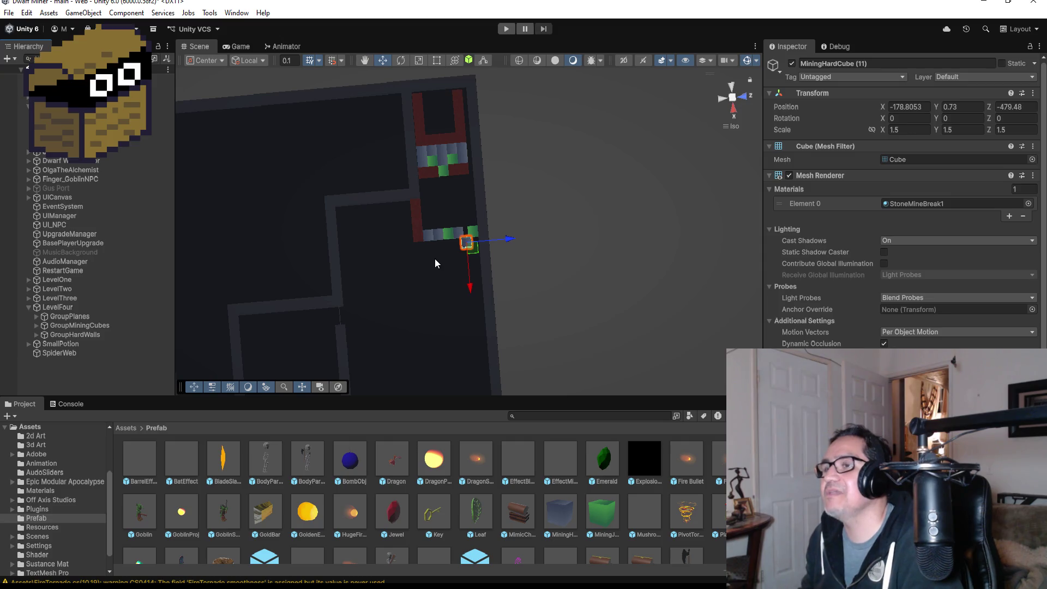
# Scroll the Project panel's Prefab folder to find the Skeleton prefab
pyautogui.scroll(2, 457, 187)
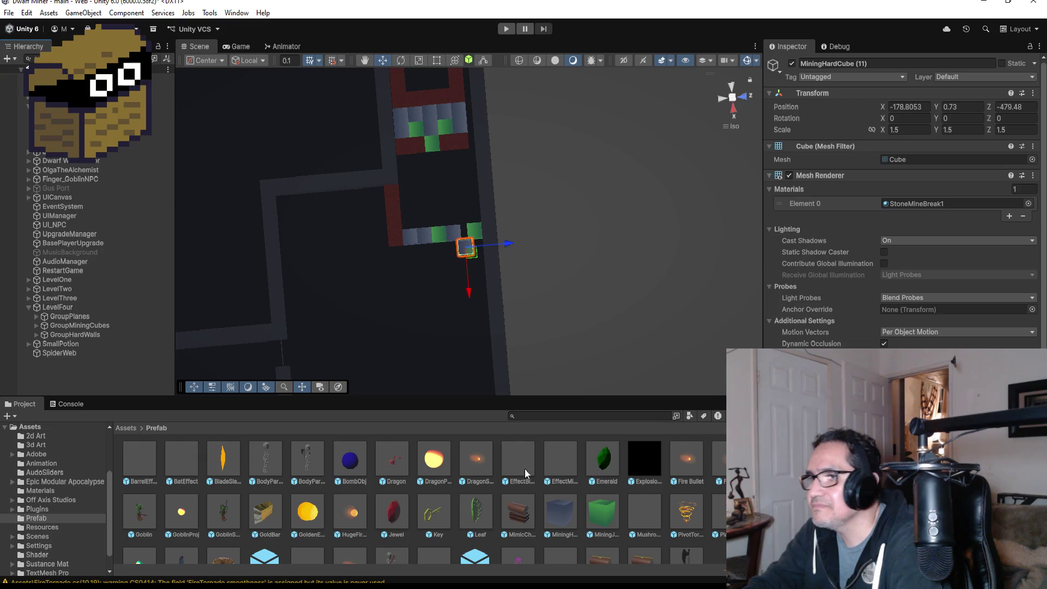
pyautogui.scroll(-3, 532, 481)
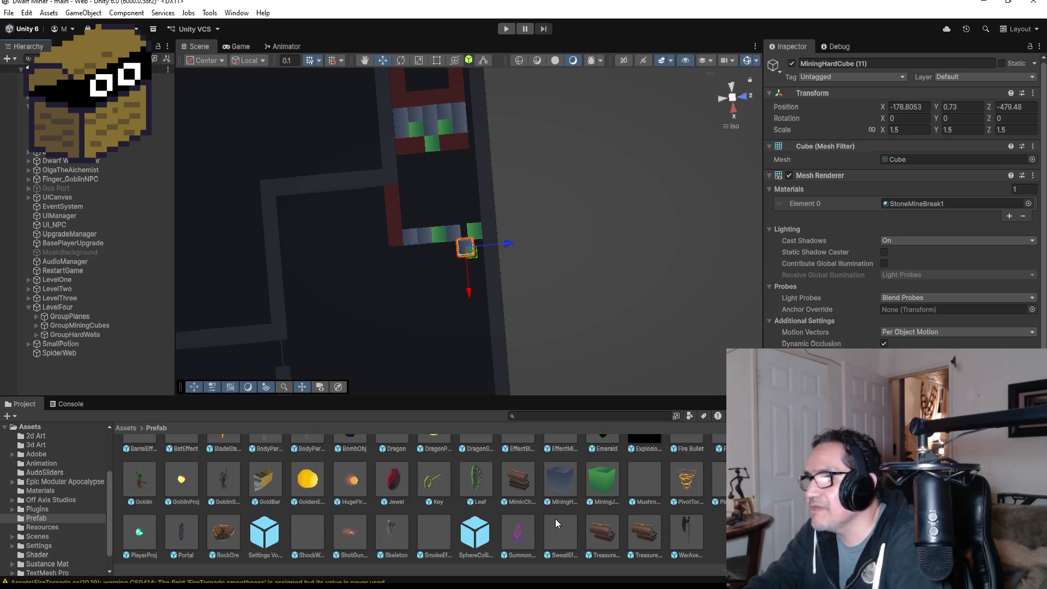
# Drop a Skeleton prefab into the scene near the cubes and raise it onto the floor
pyautogui.click(391, 531)
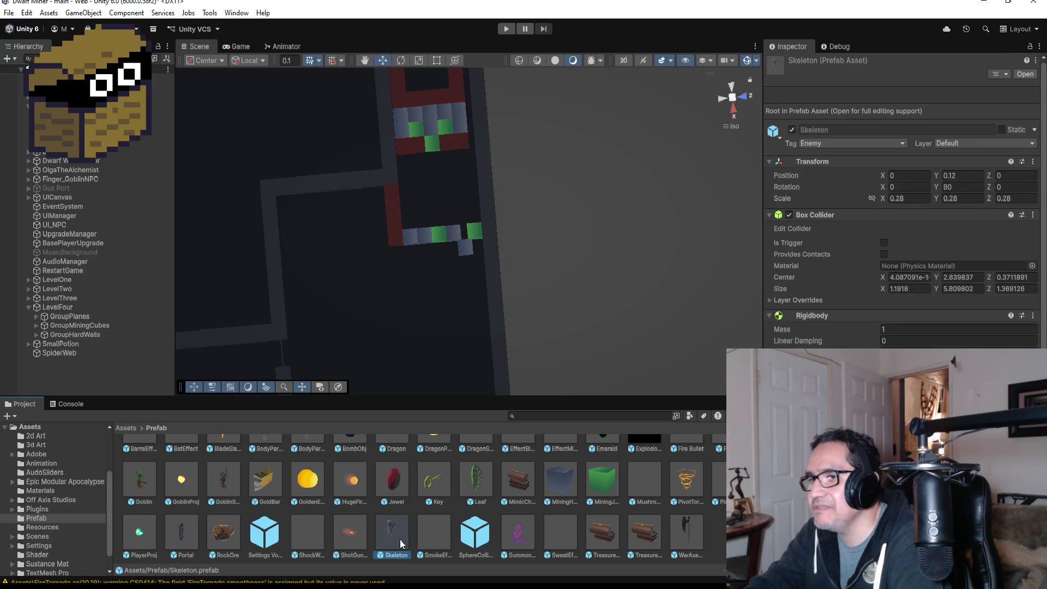
pyautogui.moveTo(391, 524)
pyautogui.mouseDown()
pyautogui.moveTo(437, 189)
pyautogui.moveTo(457, 187)
pyautogui.mouseUp()
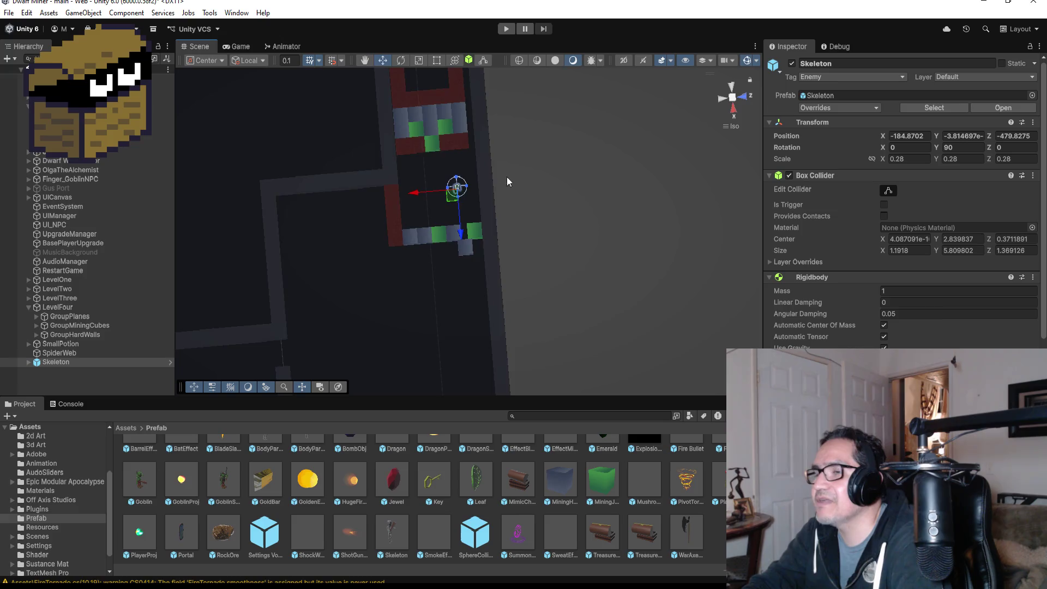
pyautogui.press('f')
pyautogui.moveTo(552, 308)
pyautogui.mouseDown()
pyautogui.moveTo(597, 217)
pyautogui.moveTo(737, 119)
pyautogui.moveTo(518, 202)
pyautogui.moveTo(466, 208)
pyautogui.moveTo(483, 176)
pyautogui.moveTo(510, 334)
pyautogui.moveTo(485, 179)
pyautogui.moveTo(475, 179)
pyautogui.moveTo(480, 194)
pyautogui.mouseUp()
pyautogui.moveTo(508, 261)
pyautogui.mouseDown()
pyautogui.moveTo(719, 297)
pyautogui.moveTo(630, 321)
pyautogui.mouseUp()
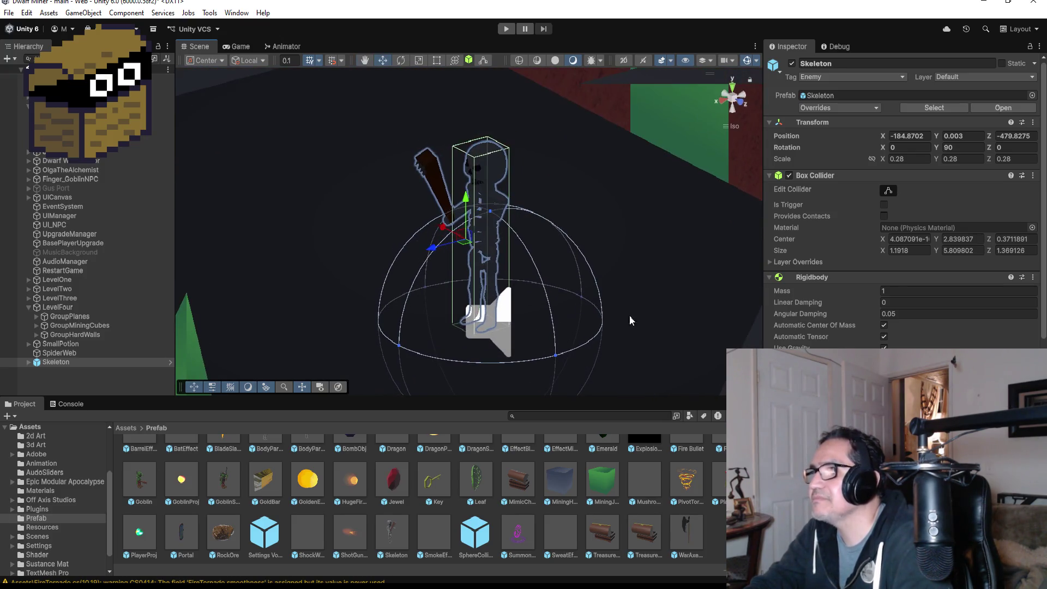
# From top view, slide the Skeleton along Z to -481.39 between the cube walls
pyautogui.click(733, 91)
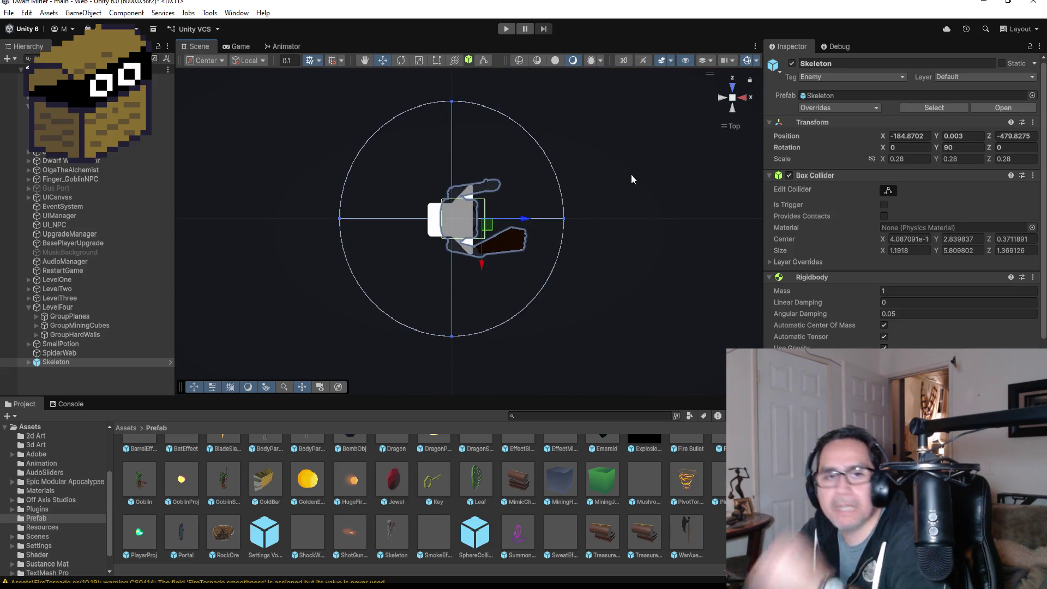
pyautogui.scroll(-5, 561, 201)
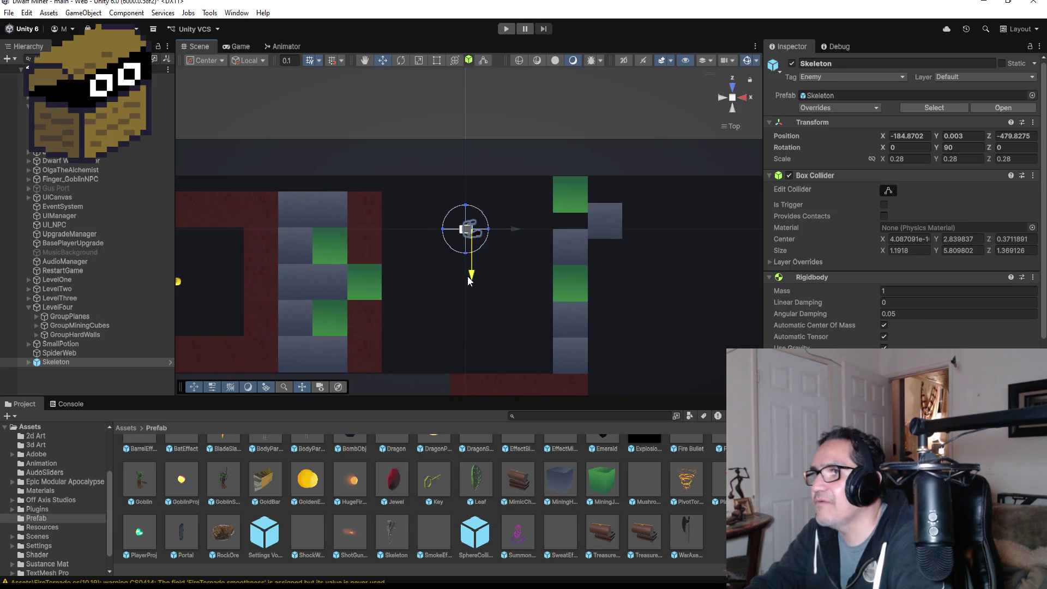
pyautogui.moveTo(468, 275); pyautogui.dragTo(471, 312)
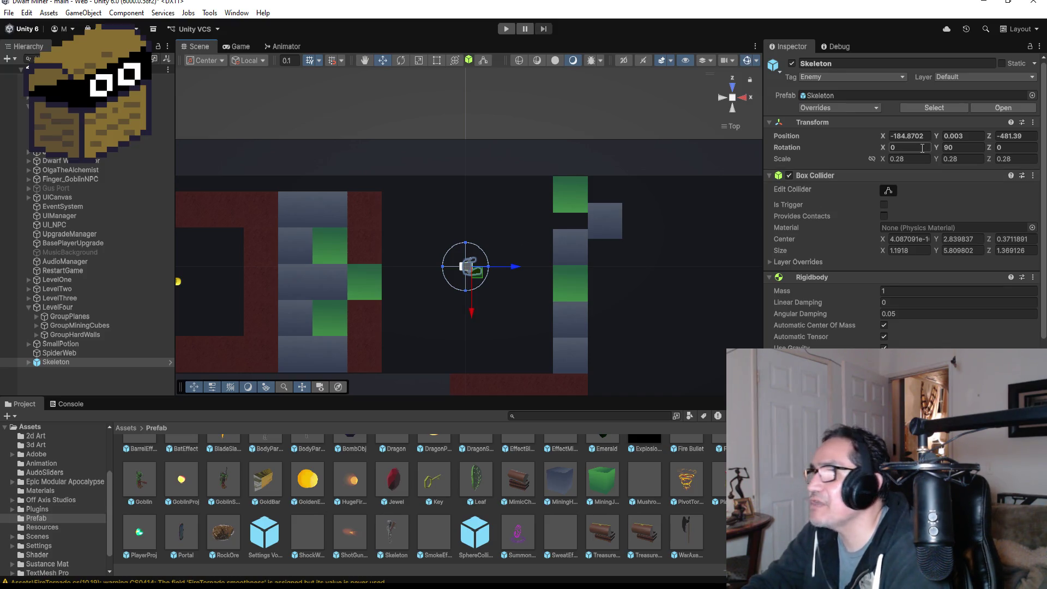
pyautogui.rightClick(61, 364)
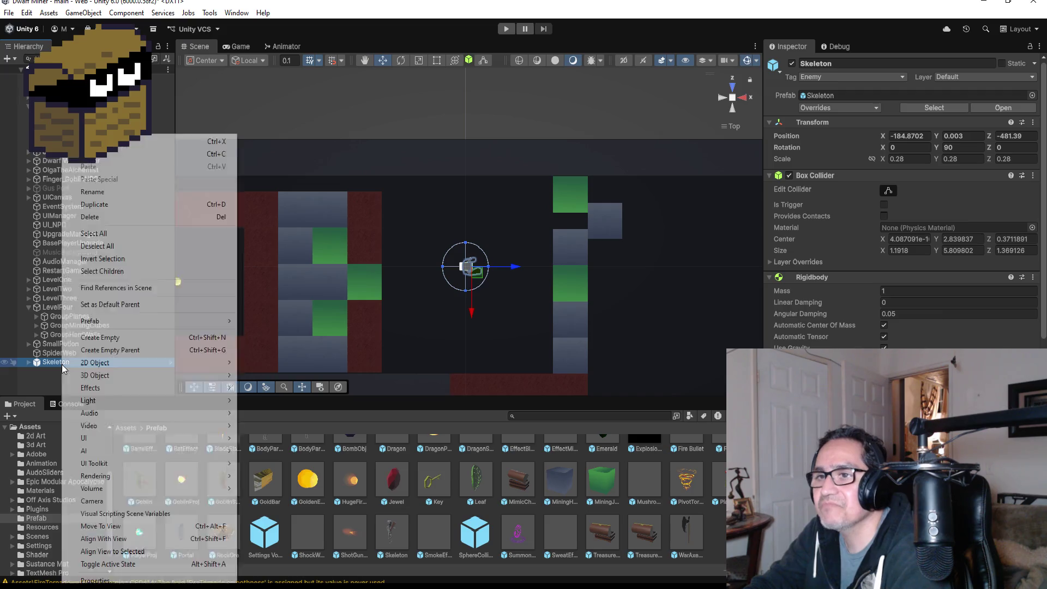